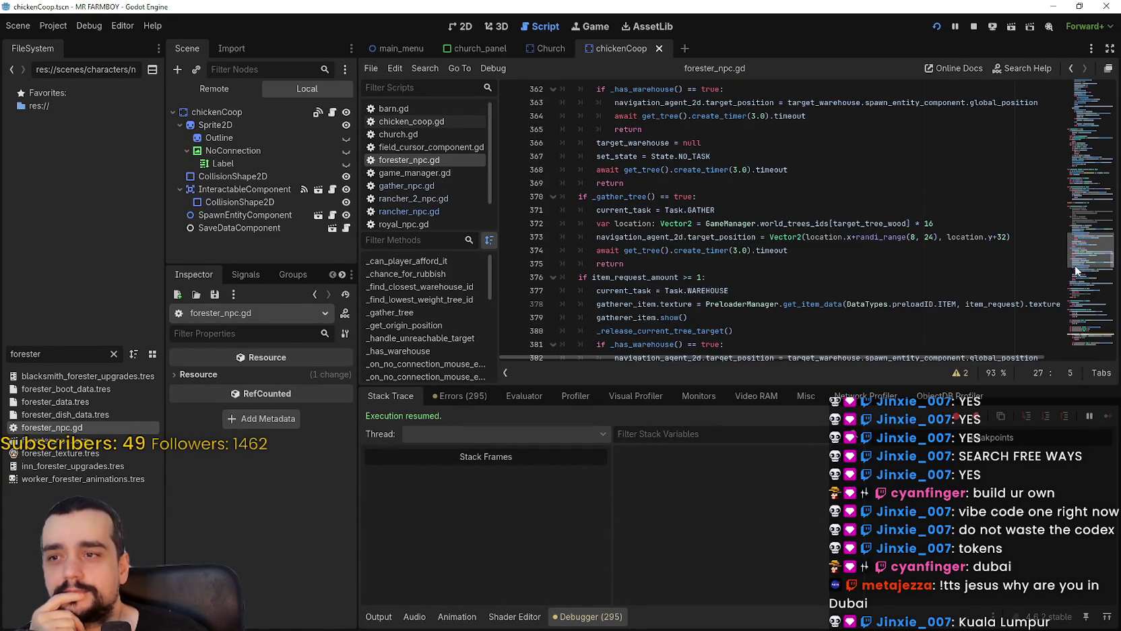
Scroll through the current script, placing the cursor on lines 375, 417, 423, 429 and 460.
{"action": "scroll", "coordinate": [944, 234], "scroll_direction": "down", "scroll_amount": 3}
{"action": "scroll", "coordinate": [944, 233], "scroll_direction": "down", "scroll_amount": 2}
{"action": "left_click", "coordinate": [758, 153]}
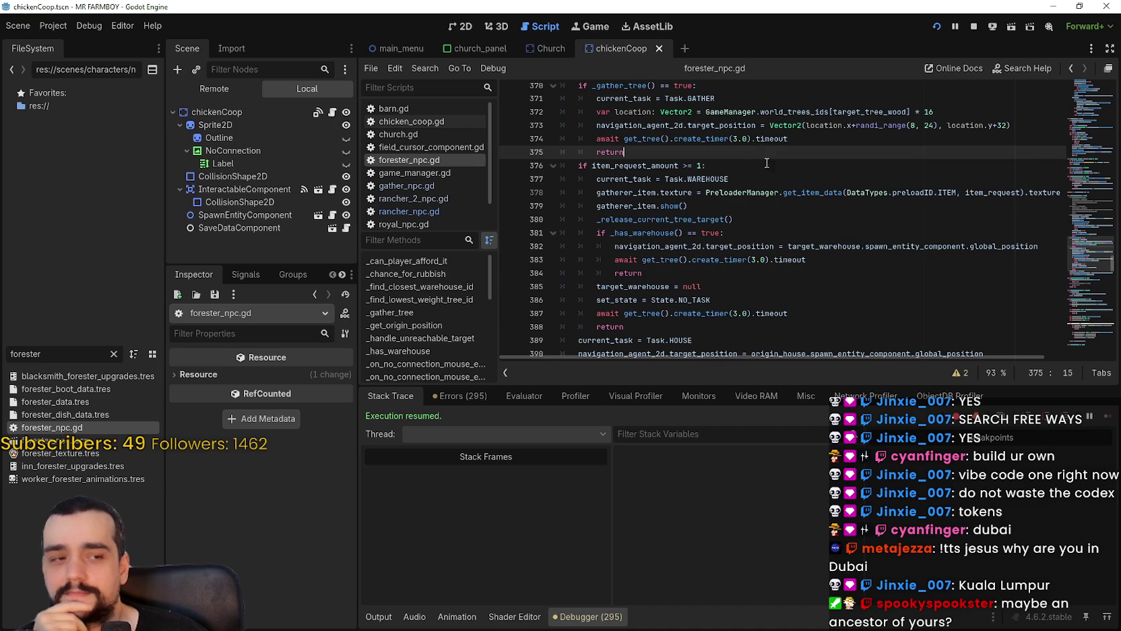
{"action": "scroll", "coordinate": [811, 250], "scroll_direction": "down", "scroll_amount": 6}
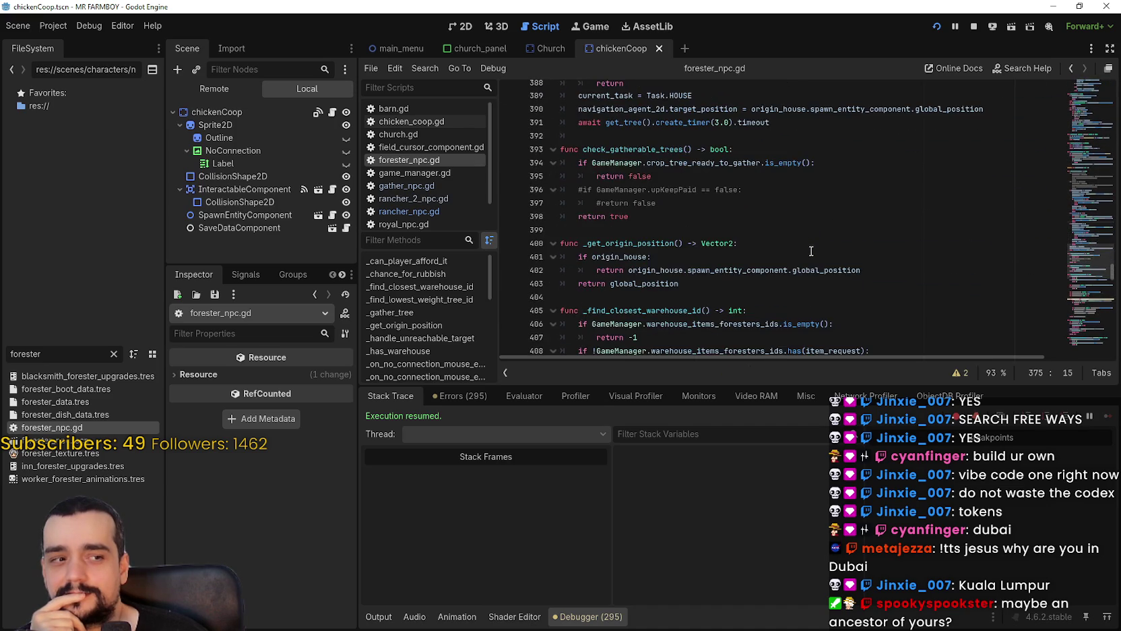
{"action": "scroll", "coordinate": [812, 250], "scroll_direction": "down", "scroll_amount": 2}
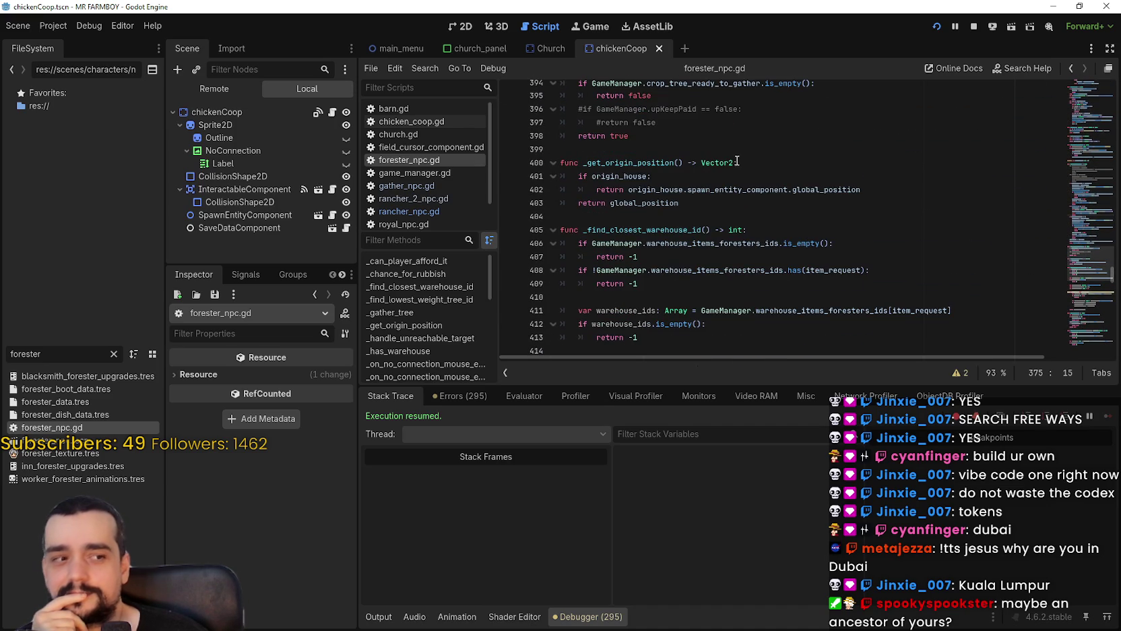
{"action": "scroll", "coordinate": [796, 227], "scroll_direction": "down", "scroll_amount": 2}
{"action": "scroll", "coordinate": [796, 230], "scroll_direction": "down", "scroll_amount": 3}
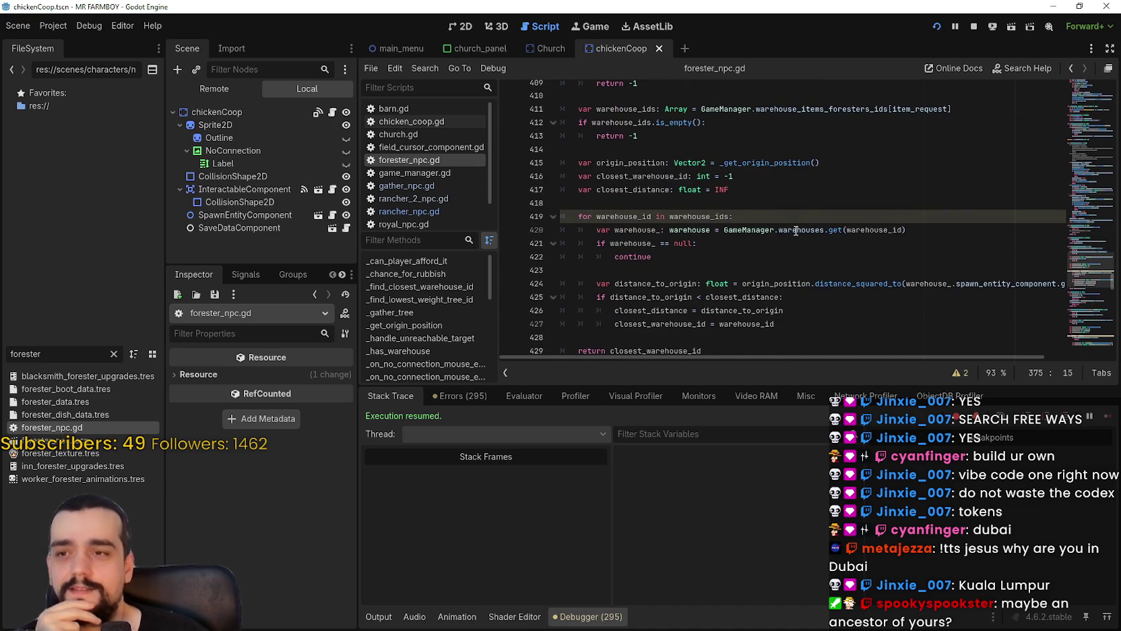
{"action": "left_click", "coordinate": [809, 191]}
{"action": "scroll", "coordinate": [844, 208], "scroll_direction": "down", "scroll_amount": 2}
{"action": "left_click", "coordinate": [844, 189]}
{"action": "scroll", "coordinate": [844, 189], "scroll_direction": "down", "scroll_amount": 3}
{"action": "left_click", "coordinate": [863, 150]}
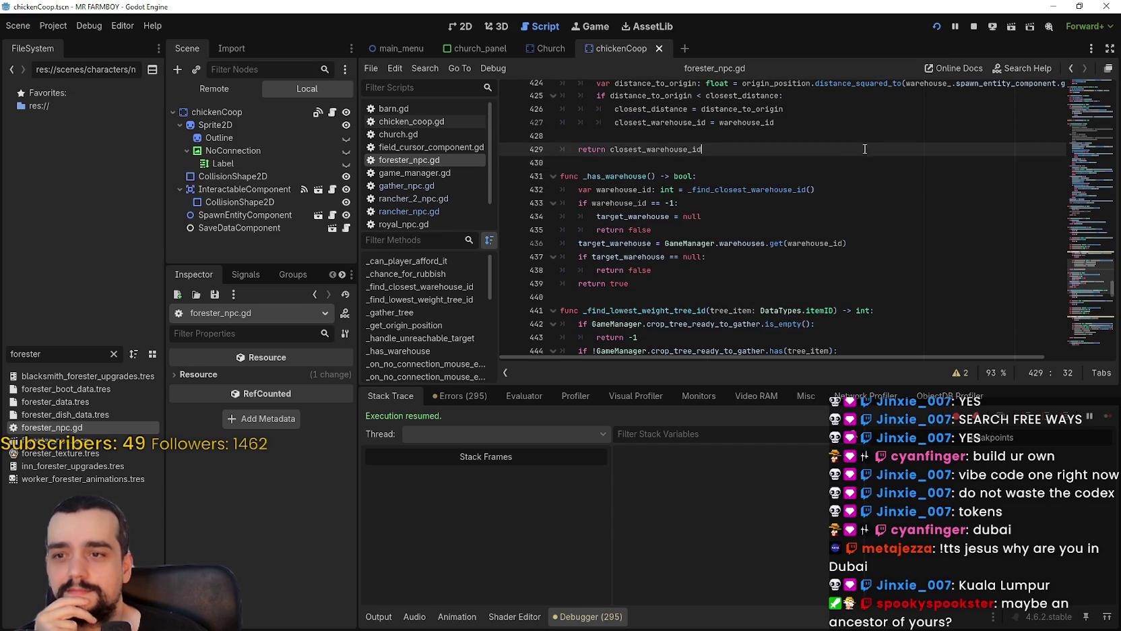
{"action": "scroll", "coordinate": [840, 165], "scroll_direction": "down", "scroll_amount": 4}
{"action": "scroll", "coordinate": [839, 169], "scroll_direction": "down", "scroll_amount": 5}
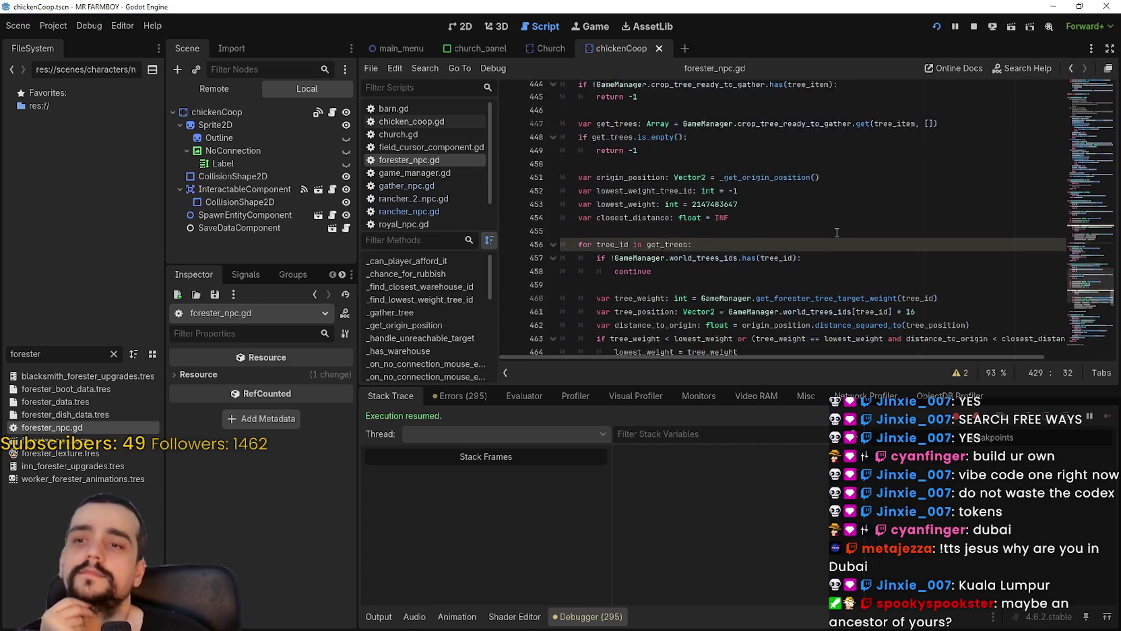
{"action": "left_click", "coordinate": [868, 204]}
{"action": "left_click", "coordinate": [860, 219]}
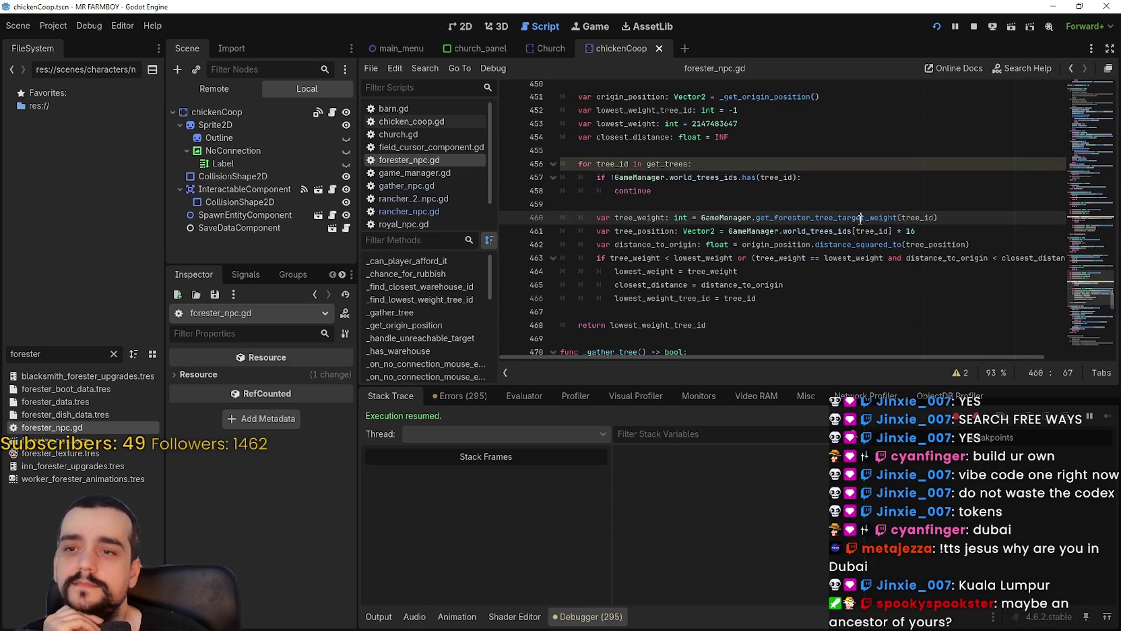
{"action": "right_click", "coordinate": [847, 217]}
{"action": "left_click", "coordinate": [797, 308]}
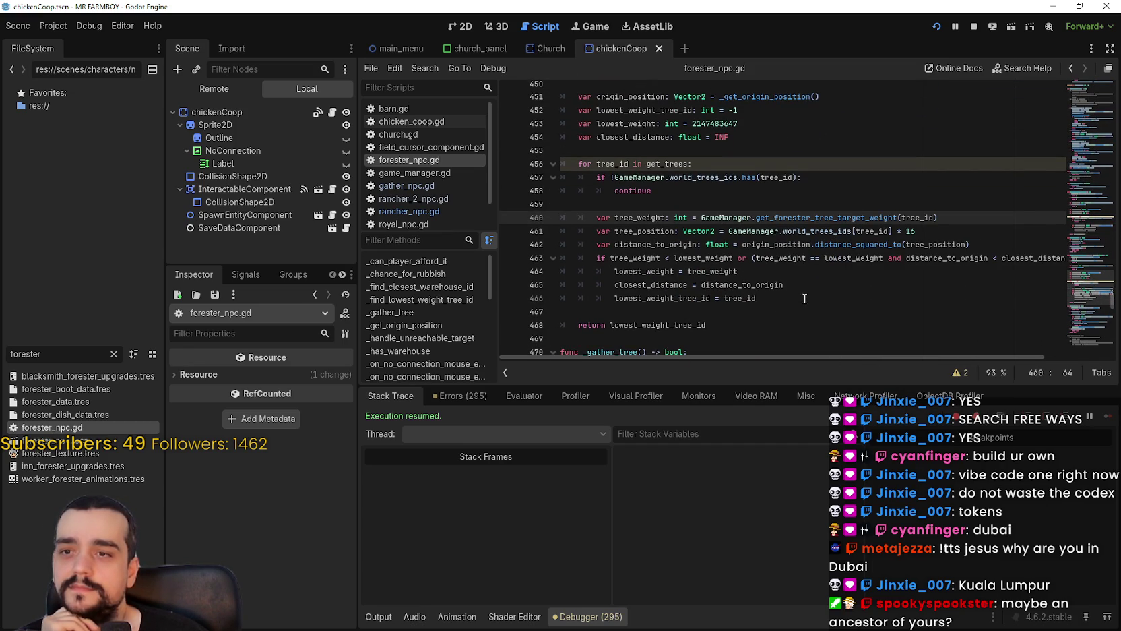
Continue to line 479, highlighting the _find_lowest_weight_tree_id call, then return to line 301.
{"action": "scroll", "coordinate": [804, 299], "scroll_direction": "down", "scroll_amount": 2}
{"action": "scroll", "coordinate": [757, 203], "scroll_direction": "down", "scroll_amount": 3}
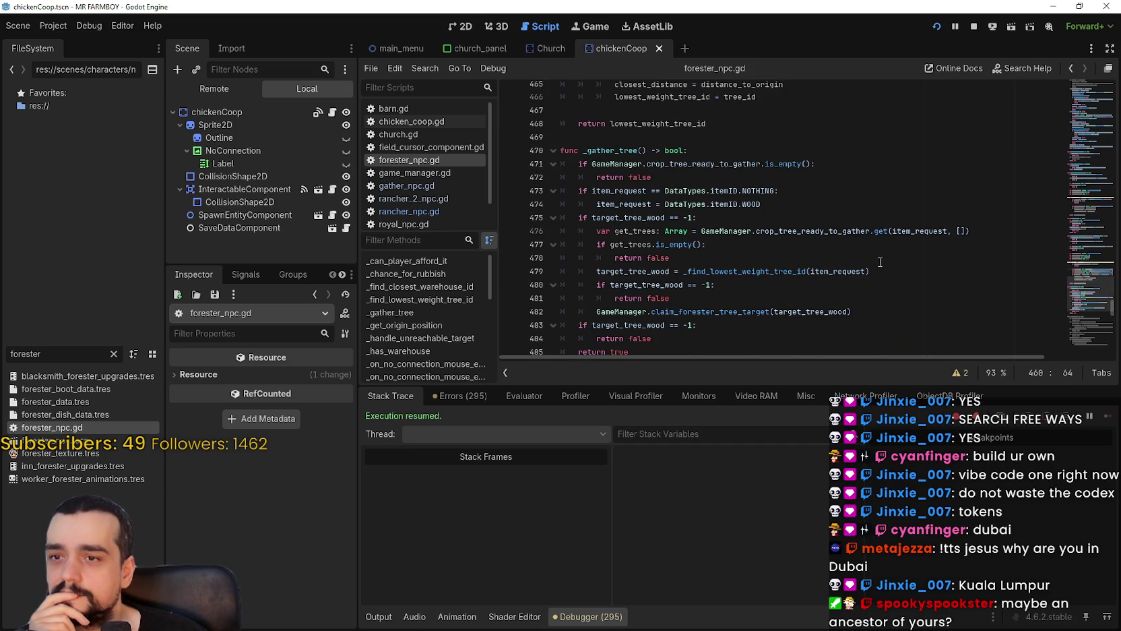
{"action": "scroll", "coordinate": [879, 261], "scroll_direction": "down", "scroll_amount": 2}
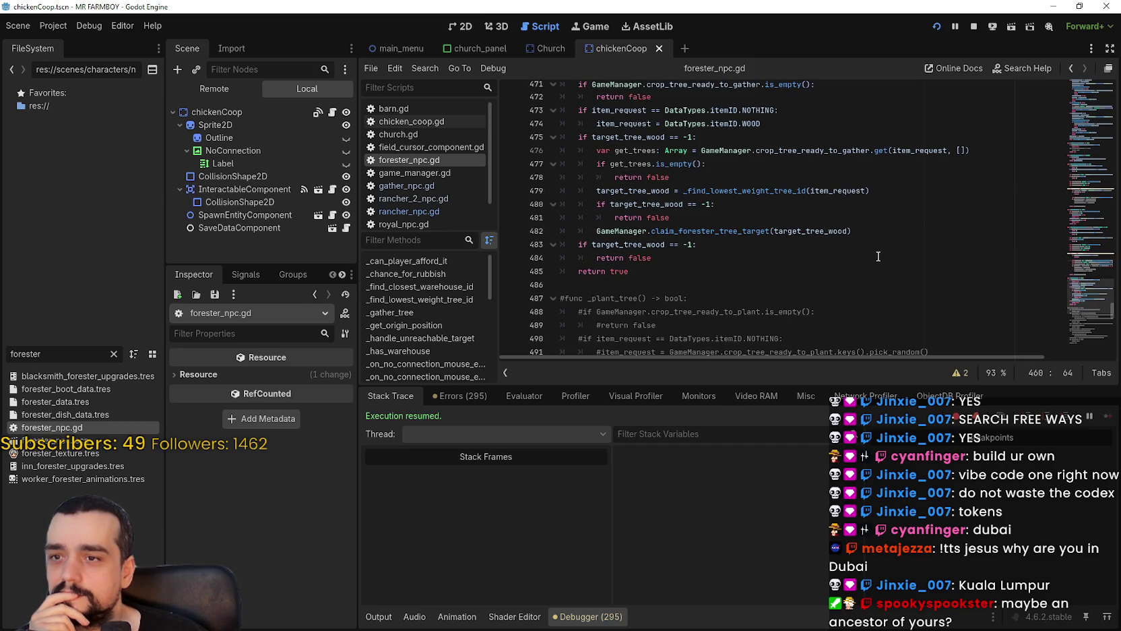
{"action": "left_click", "coordinate": [706, 230]}
{"action": "scroll", "coordinate": [812, 202], "scroll_direction": "up", "scroll_amount": 1}
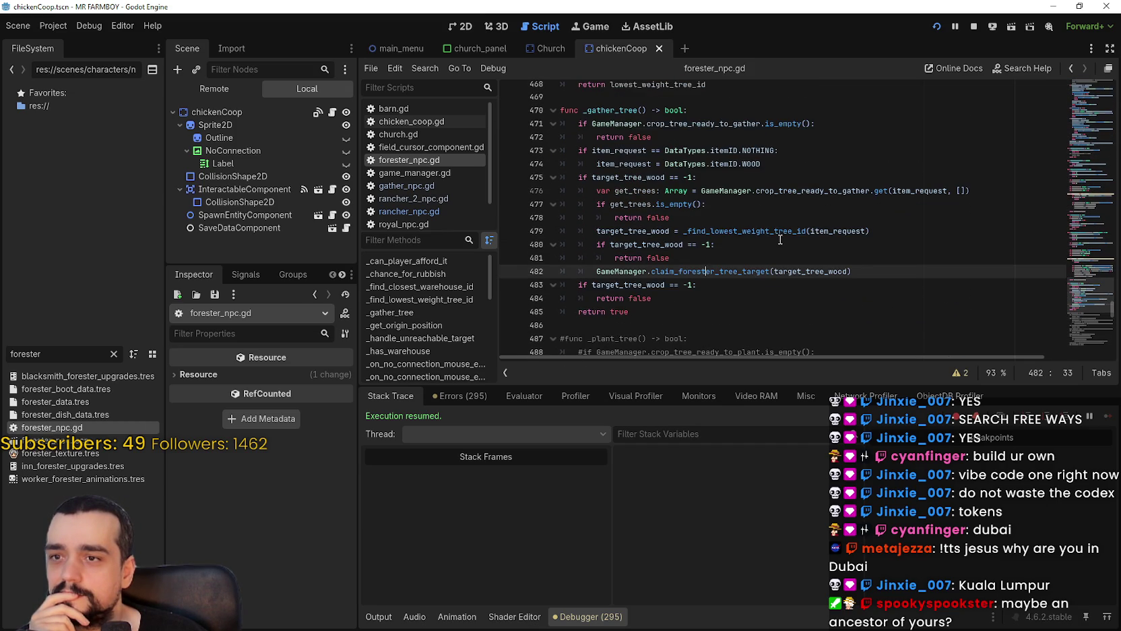
{"action": "left_click", "coordinate": [778, 234]}
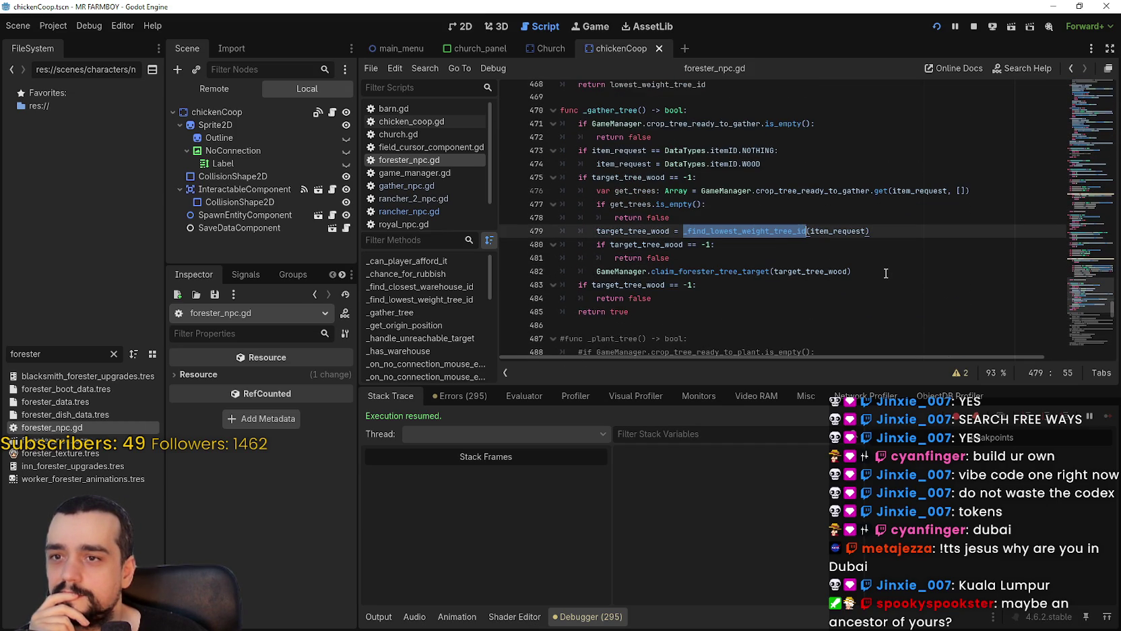
{"action": "left_click", "coordinate": [886, 273]}
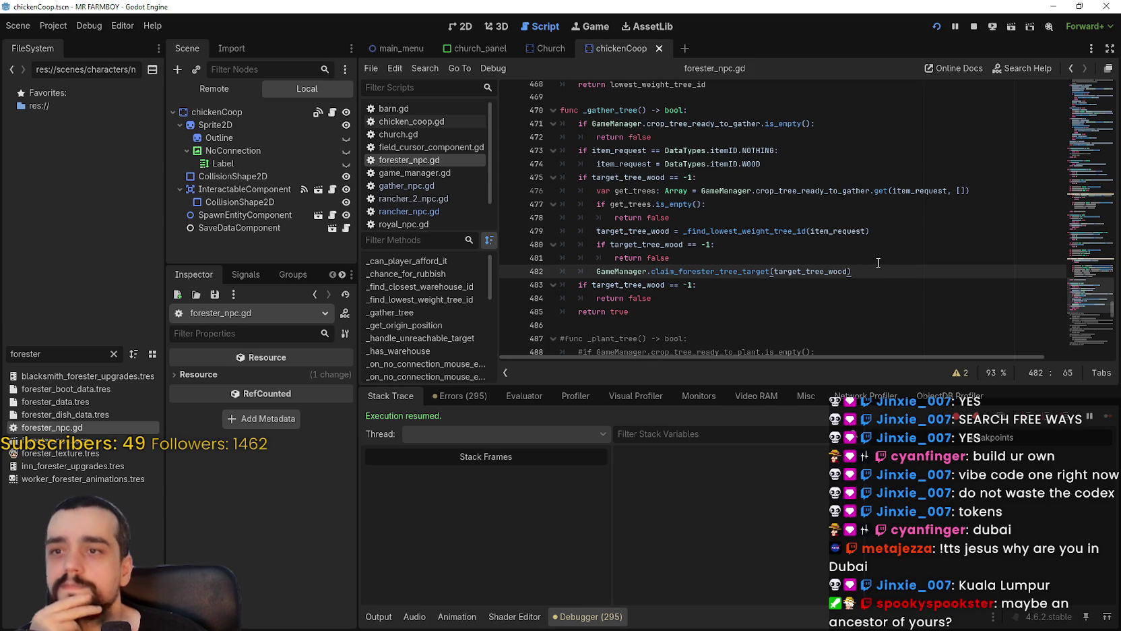
{"action": "scroll", "coordinate": [876, 260], "scroll_direction": "down", "scroll_amount": 11}
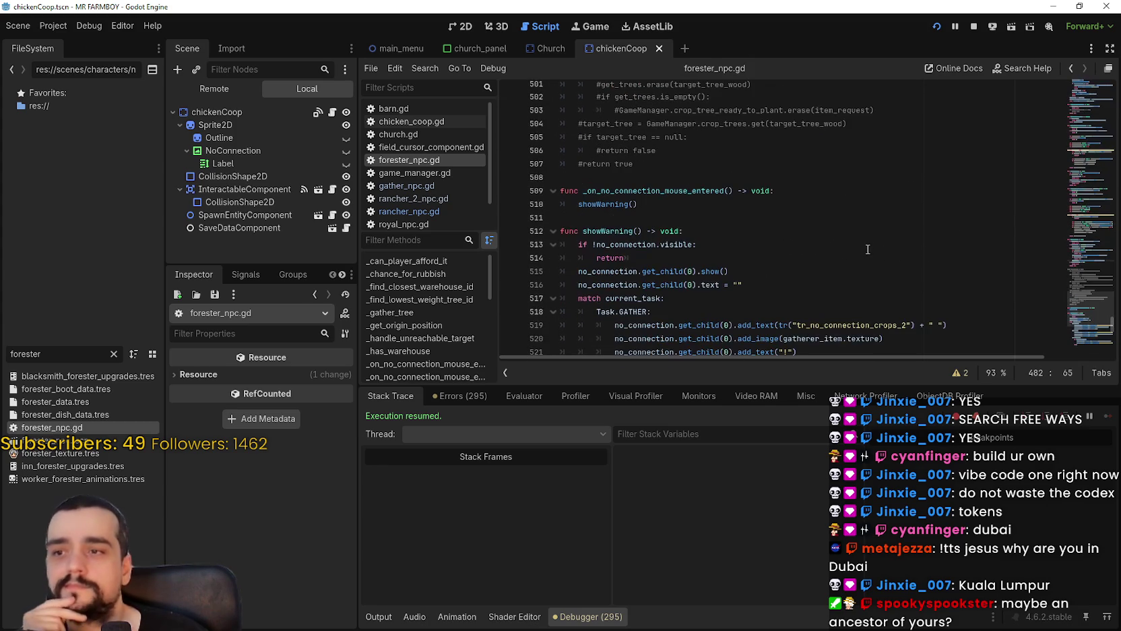
{"action": "scroll", "coordinate": [867, 249], "scroll_direction": "down", "scroll_amount": 11}
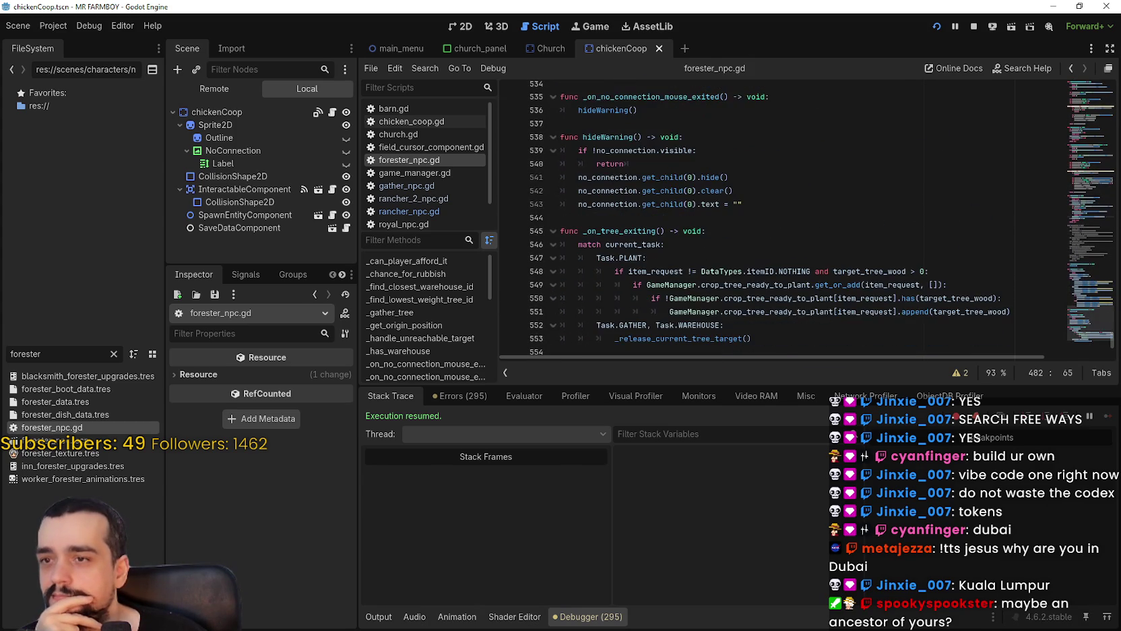
{"action": "scroll", "coordinate": [1097, 345], "scroll_direction": "down", "scroll_amount": 5}
{"action": "left_click_drag", "start_coordinate": [1097, 344], "coordinate": [1095, 223]}
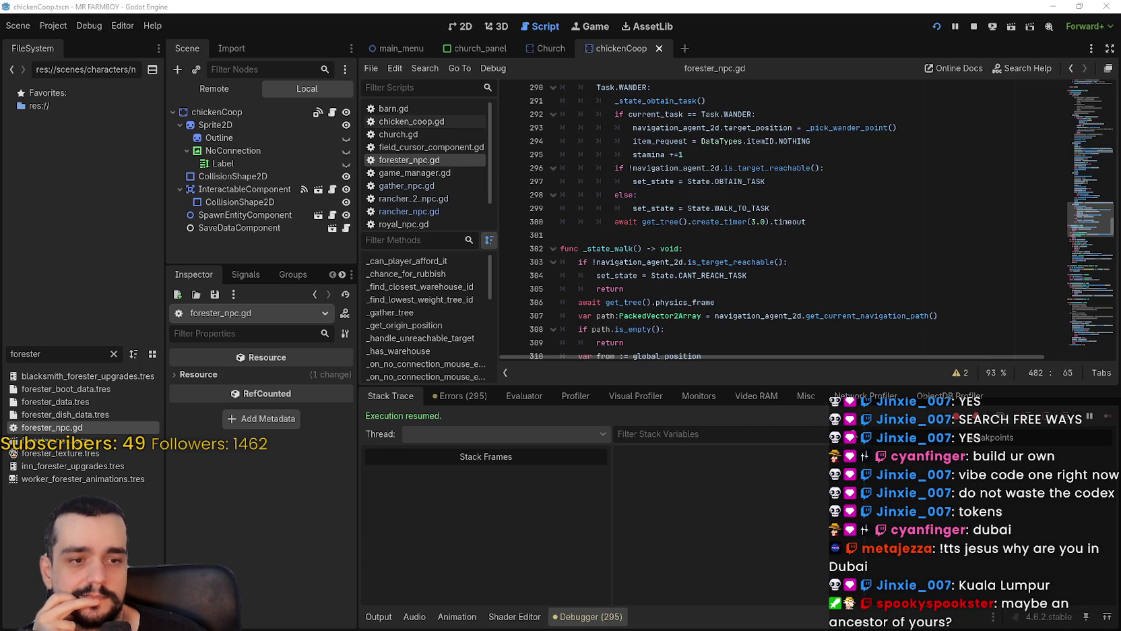
{"action": "left_click", "coordinate": [711, 234]}
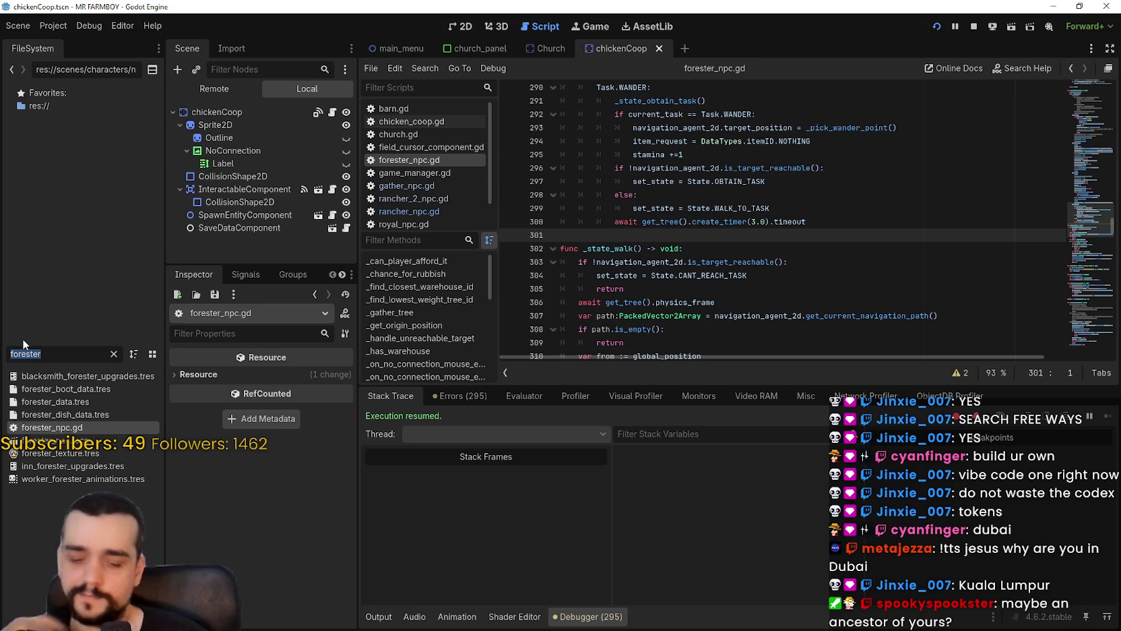
Filter the FileSystem for 'game_m', open game_manager.gd, then switch to Discord.
{"action": "type", "text": "feeder"}
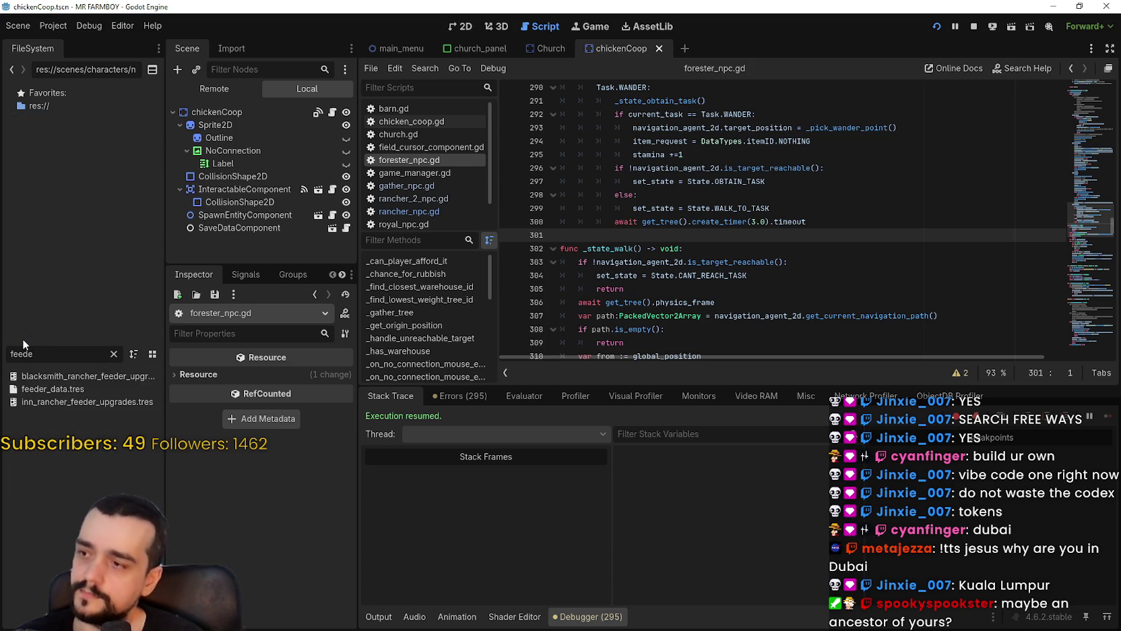
{"action": "key", "text": "ctrl+BackSpace"}
{"action": "type", "text": "game_m"}
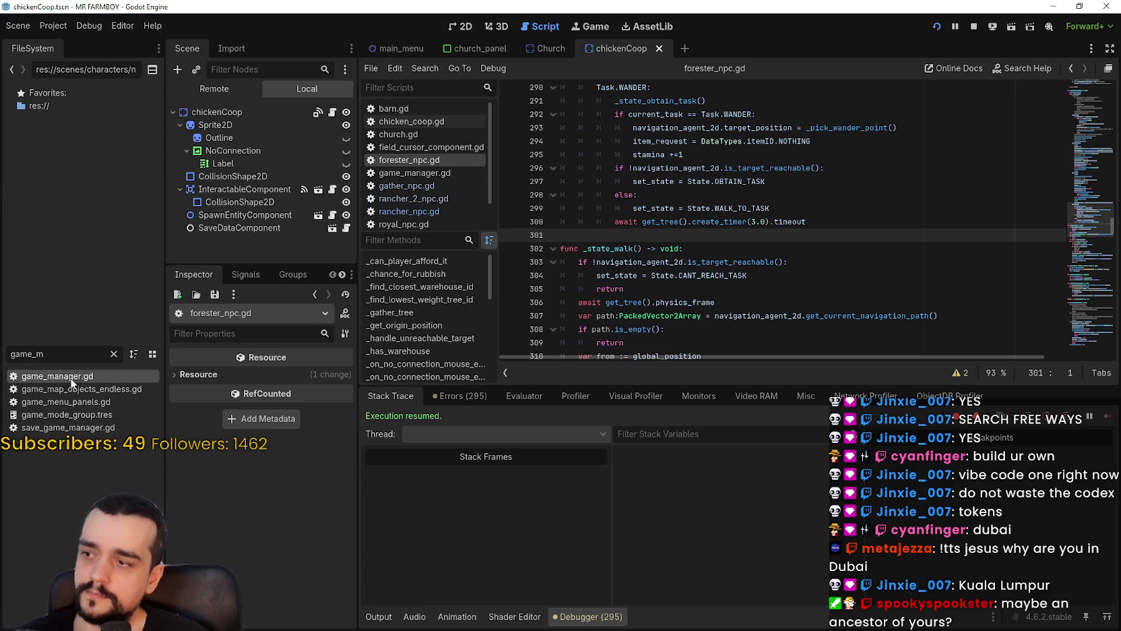
{"action": "double_click", "coordinate": [72, 377]}
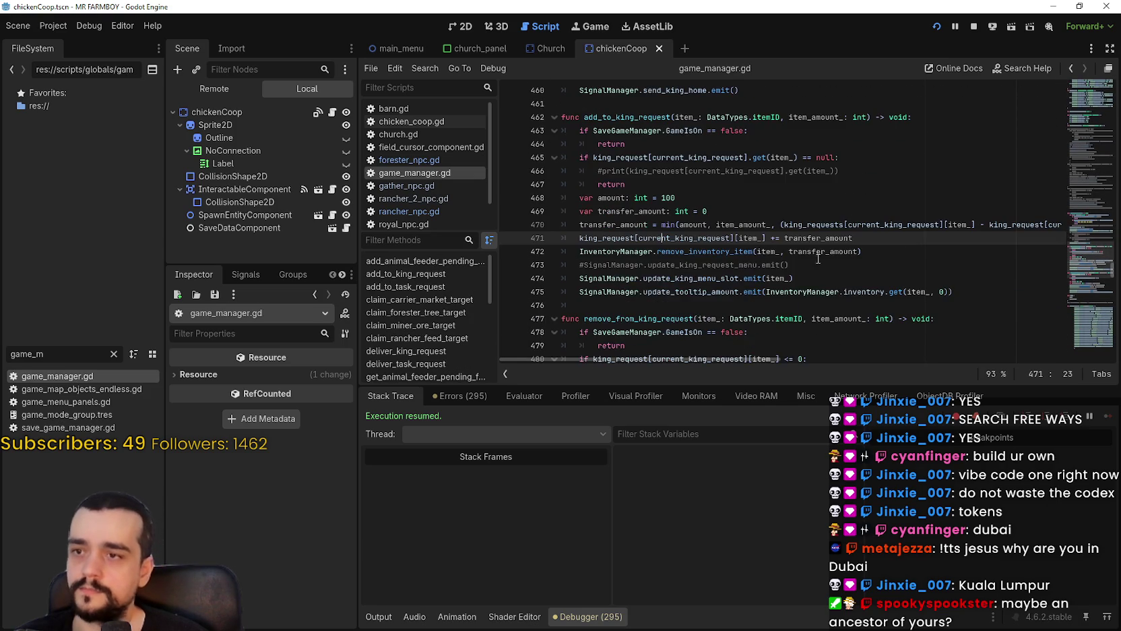
{"action": "scroll", "coordinate": [1091, 280], "scroll_direction": "down", "scroll_amount": 5}
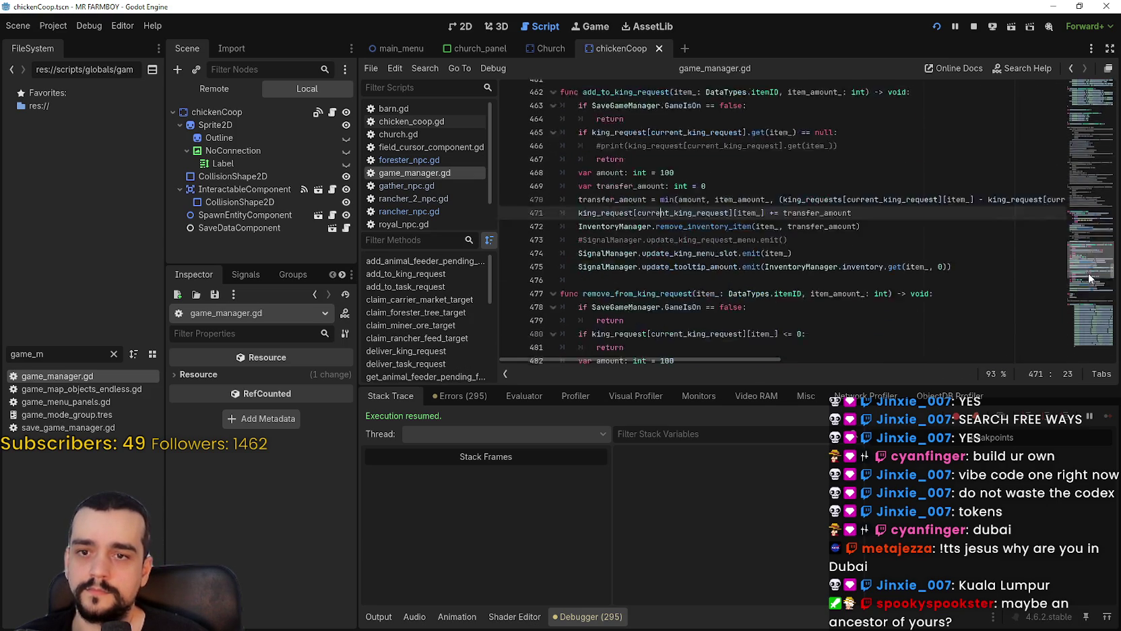
{"action": "mouse_move", "coordinate": [1091, 280]}
{"action": "left_mouse_down"}
{"action": "mouse_move", "coordinate": [1089, 76]}
{"action": "mouse_move", "coordinate": [1092, 310]}
{"action": "left_mouse_up"}
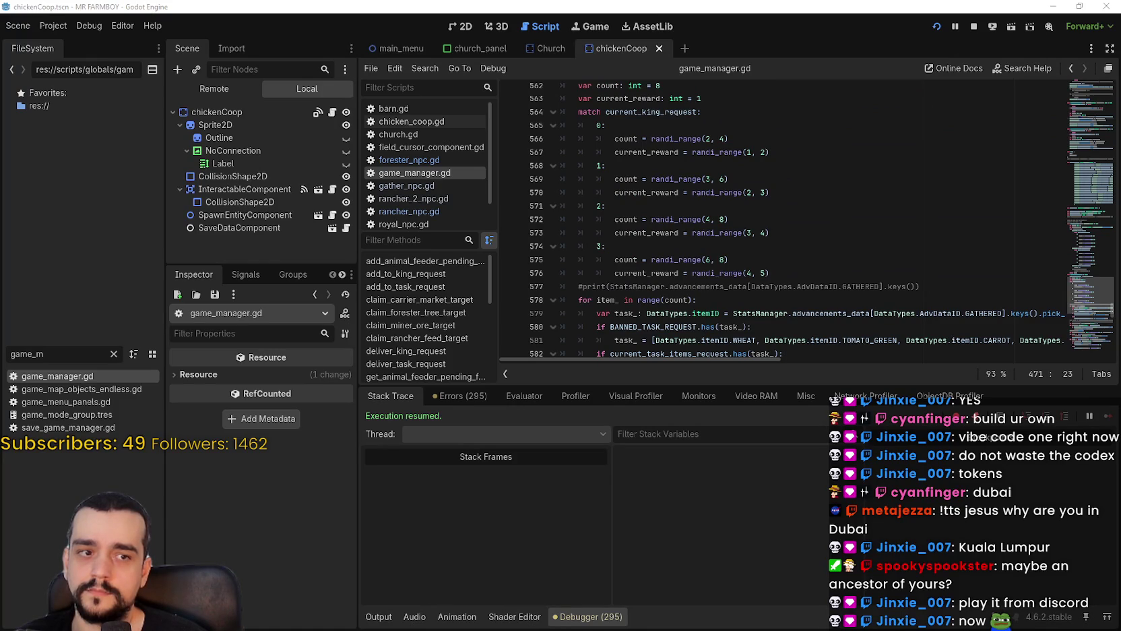
{"action": "key", "text": "alt+Tab"}
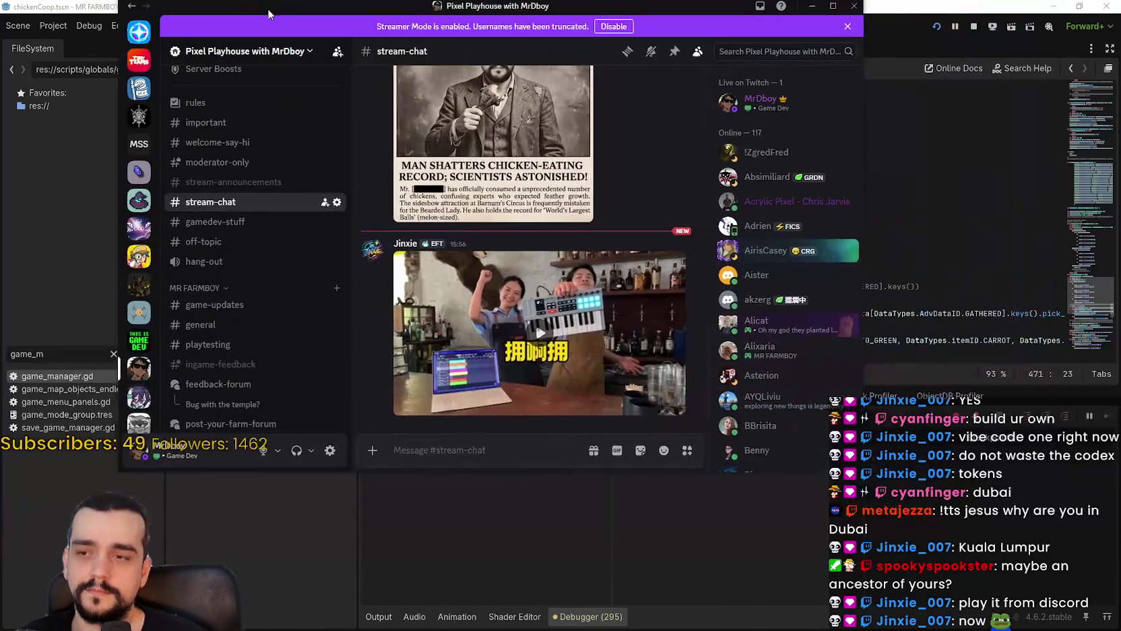
Play the bartenders video posted in the stream chat and make it full-screen.
{"action": "left_click", "coordinate": [568, 363]}
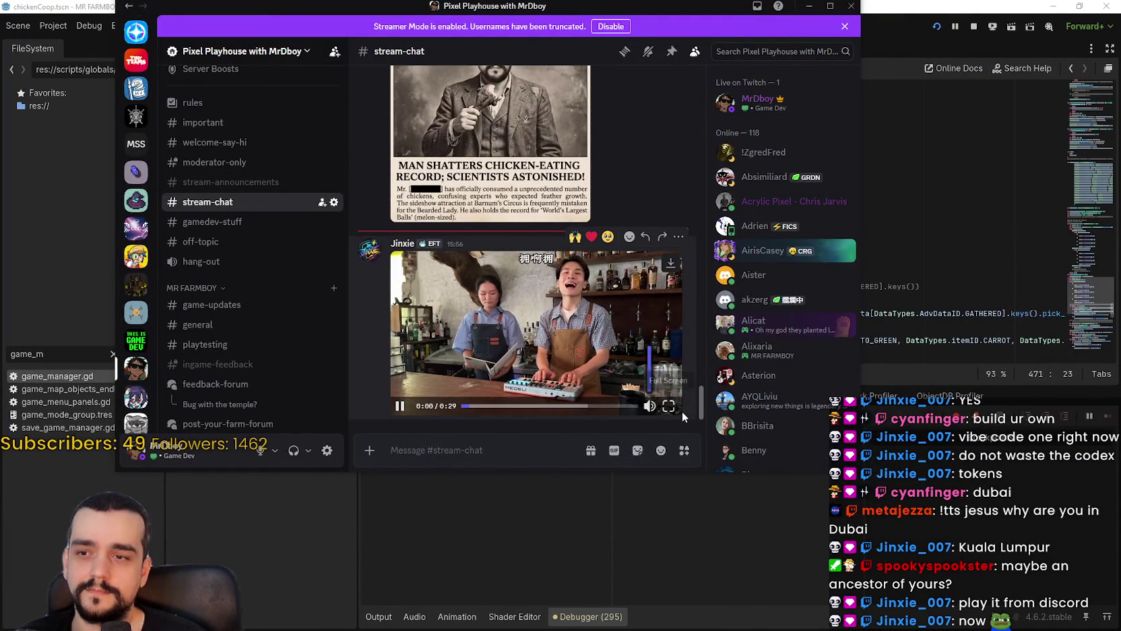
{"action": "left_click", "coordinate": [669, 405]}
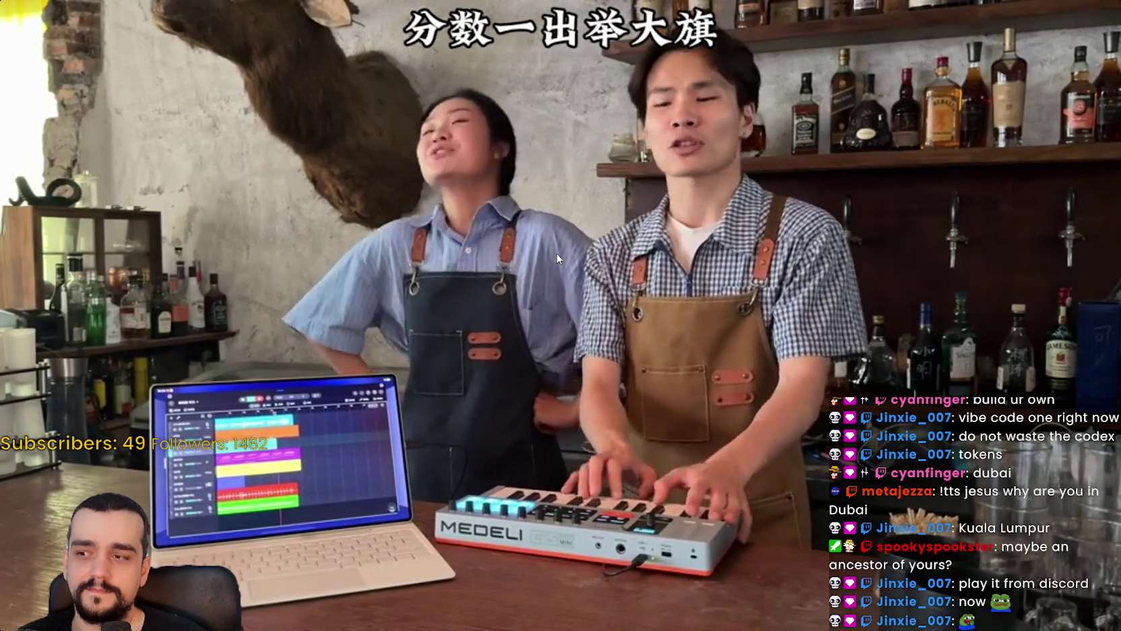
Bring up the playback controls and exit full-screen video playback.
{"action": "left_click", "coordinate": [556, 256]}
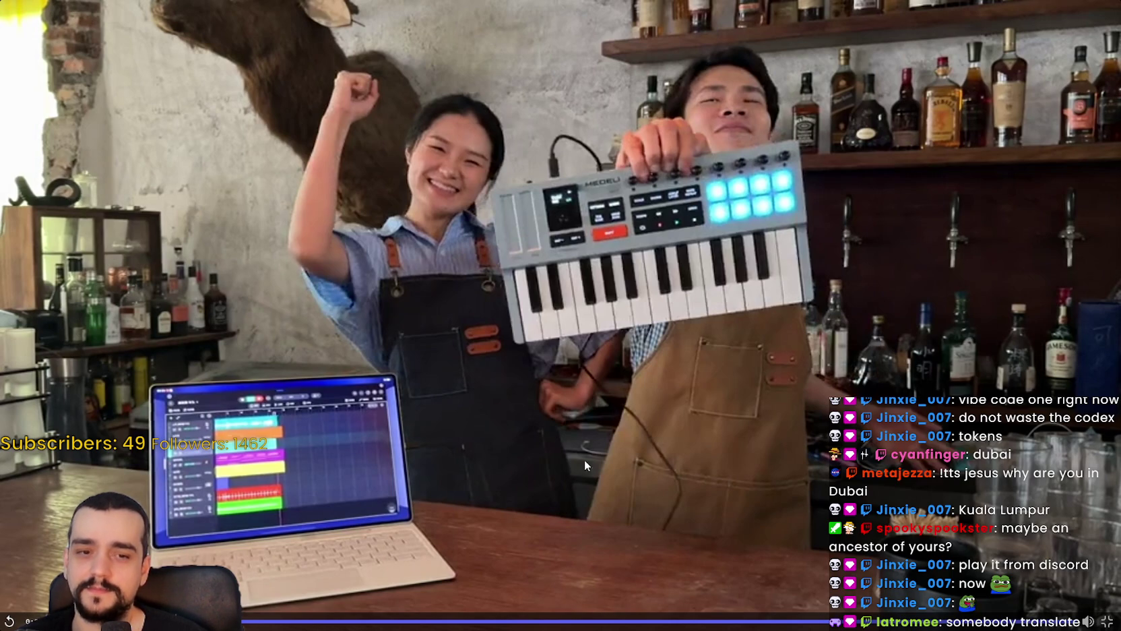
{"action": "left_click", "coordinate": [1109, 622]}
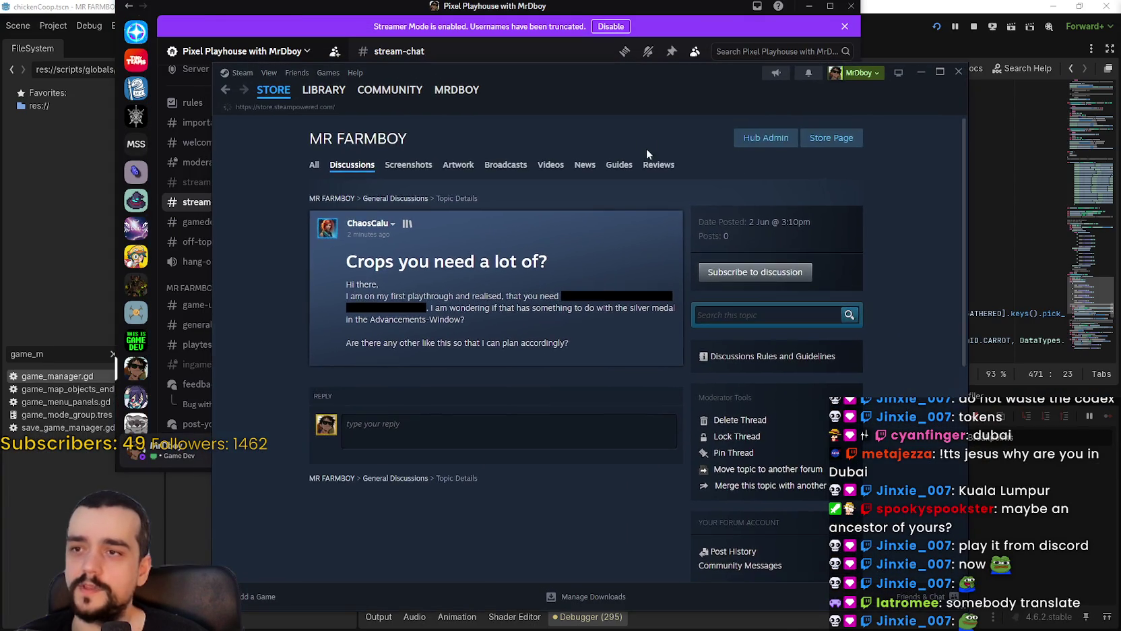
Search the Steam store for 'mr farmboy', open its store page and scroll through it.
{"action": "left_click", "coordinate": [736, 127]}
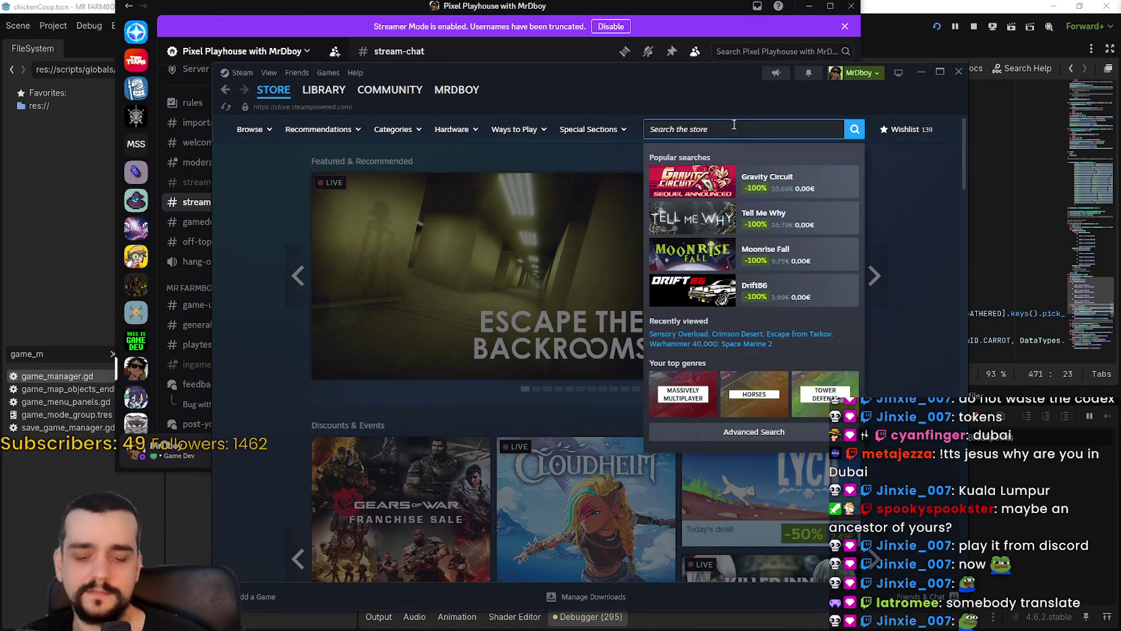
{"action": "type", "text": "r farmboy"}
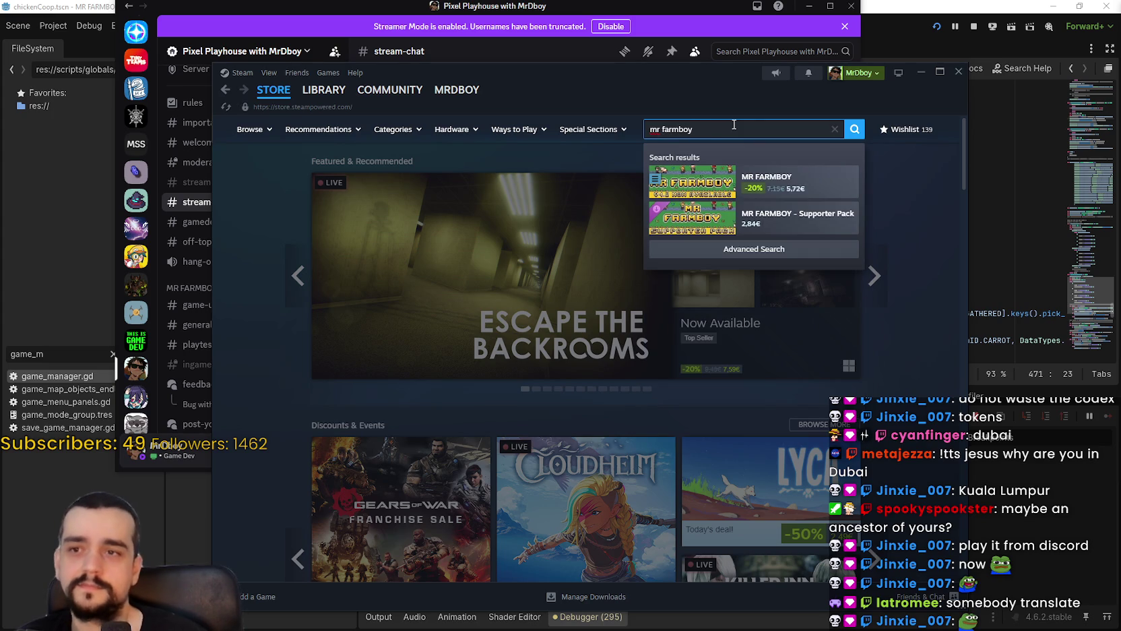
{"action": "left_click", "coordinate": [774, 181]}
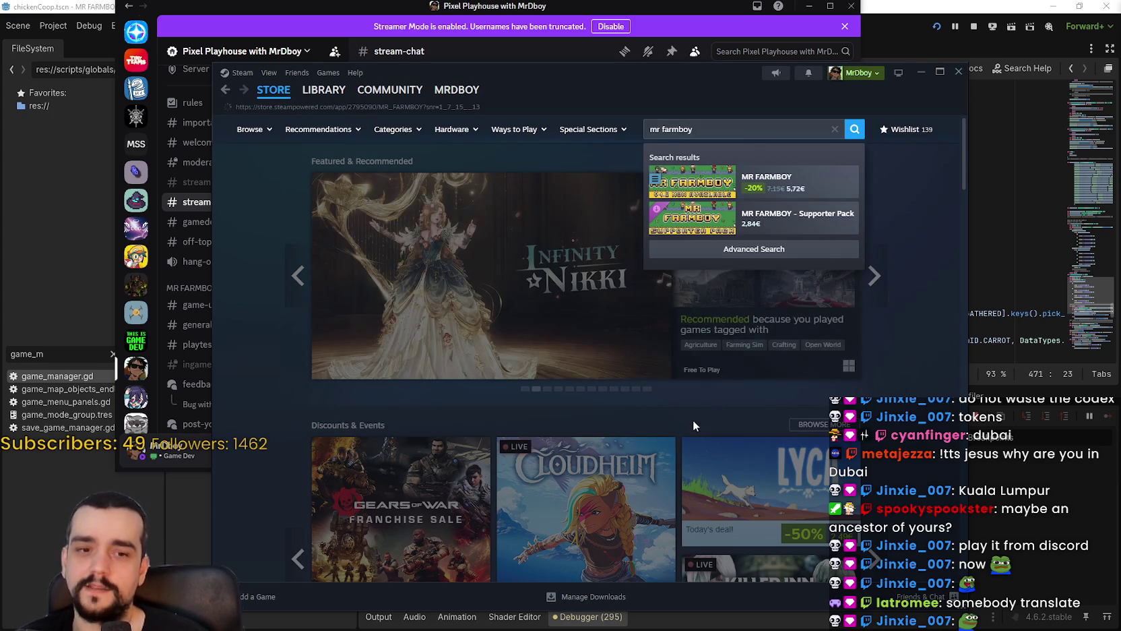
{"action": "scroll", "coordinate": [661, 364], "scroll_direction": "down", "scroll_amount": 5}
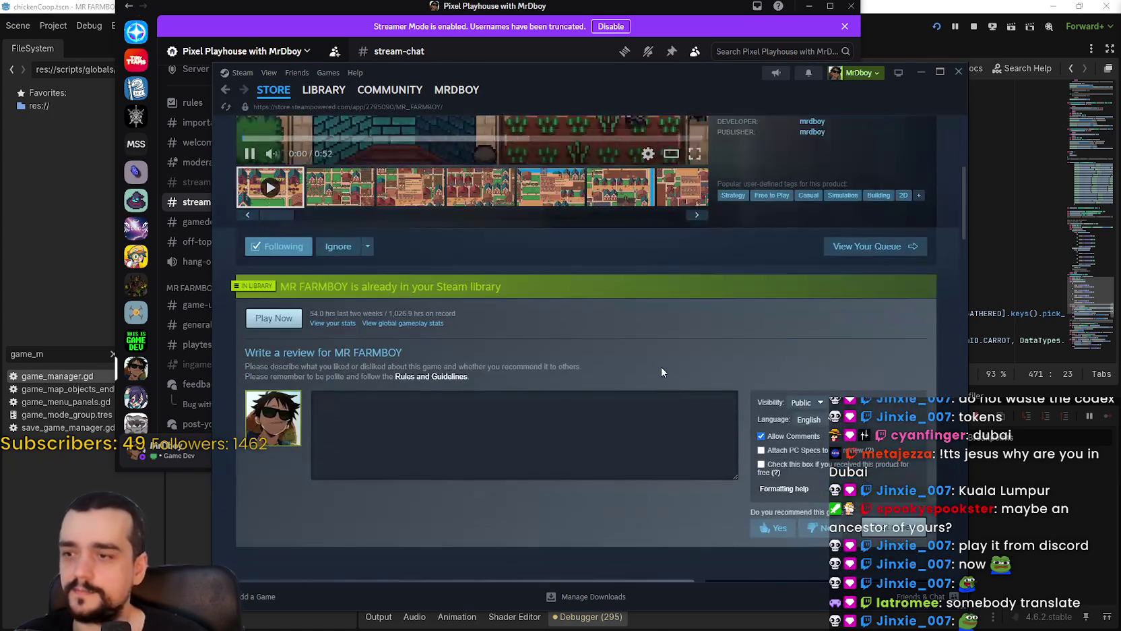
{"action": "scroll", "coordinate": [661, 362], "scroll_direction": "down", "scroll_amount": 3}
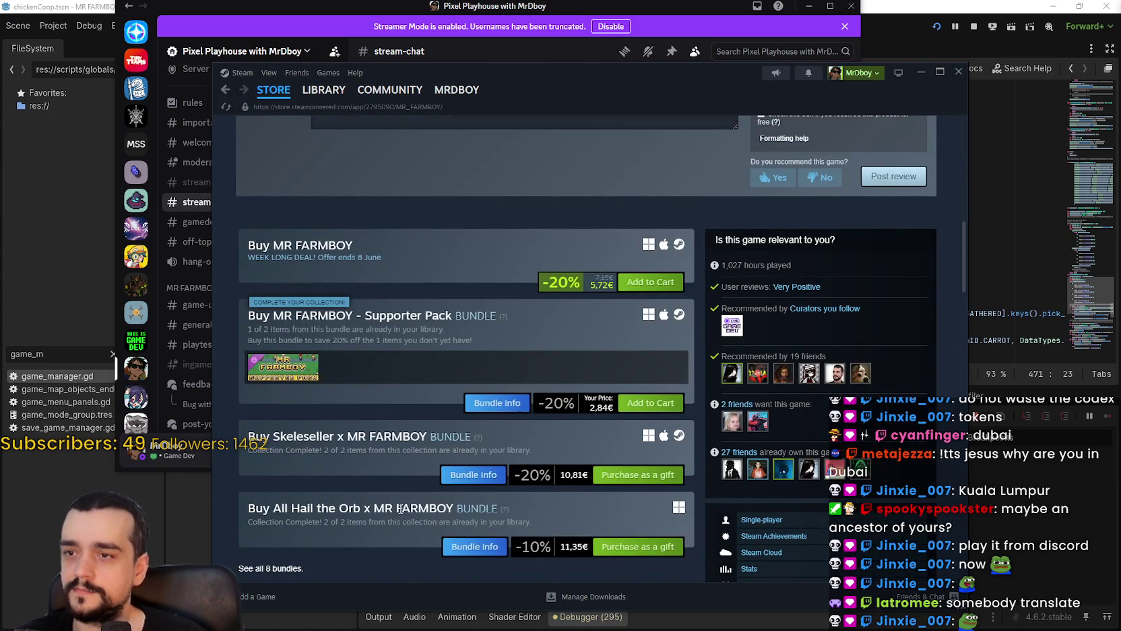
{"action": "scroll", "coordinate": [394, 486], "scroll_direction": "down", "scroll_amount": 2}
{"action": "scroll", "coordinate": [802, 451], "scroll_direction": "up", "scroll_amount": 7}
{"action": "scroll", "coordinate": [801, 458], "scroll_direction": "up", "scroll_amount": 3}
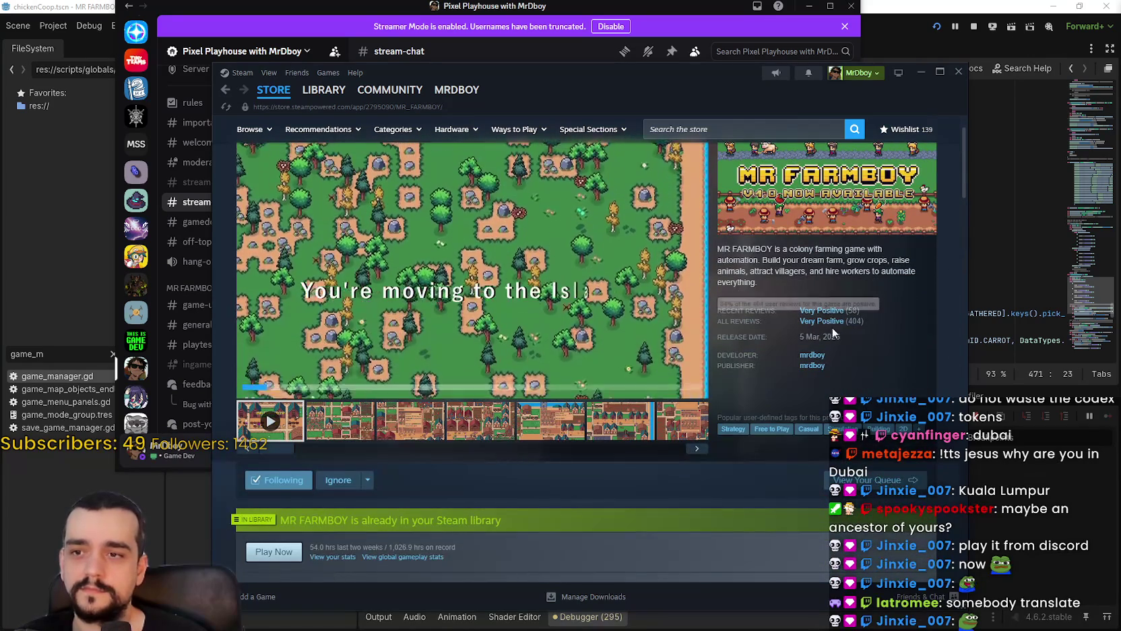
{"action": "scroll", "coordinate": [902, 202], "scroll_direction": "up", "scroll_amount": 1}
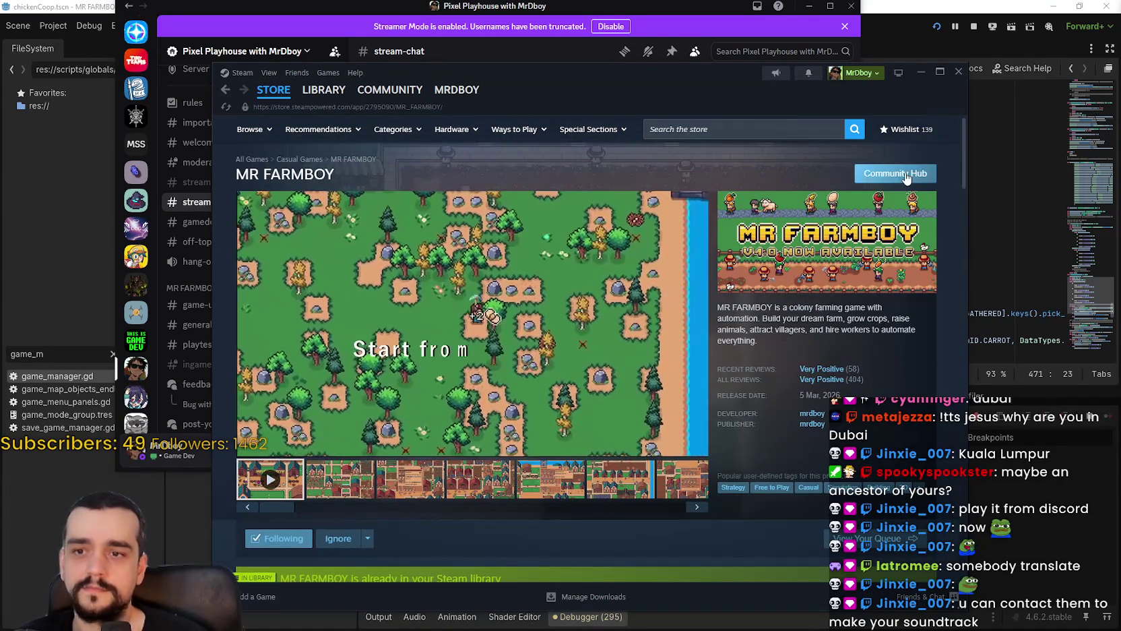
{"action": "mouse_move", "coordinate": [855, 383]}
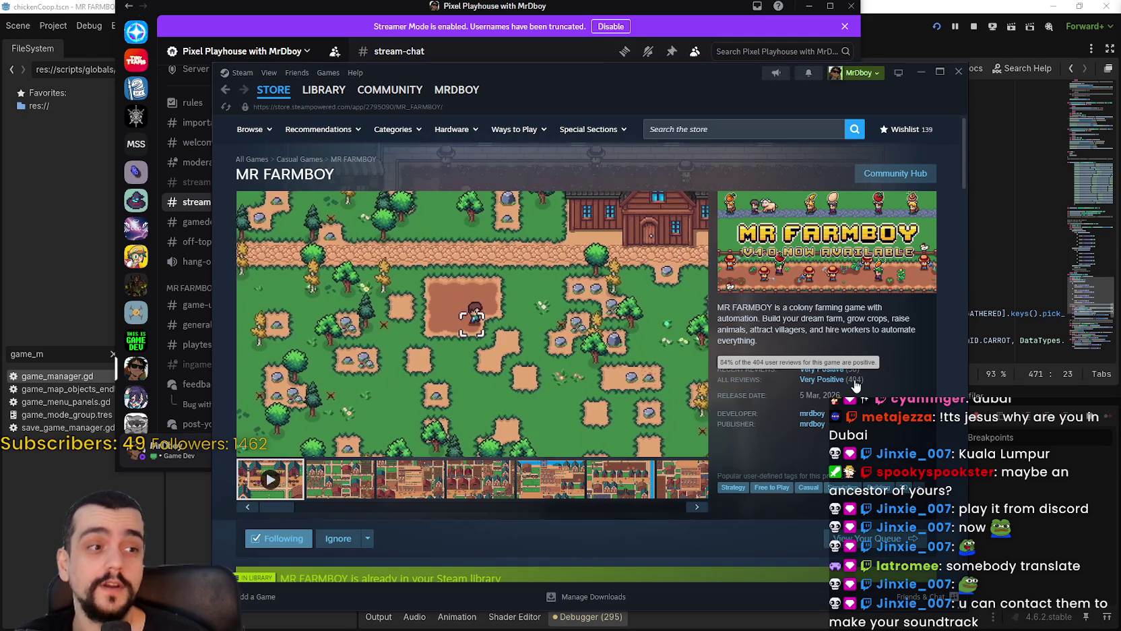
Open the MR FARMBOY community hub reviews, sorted by most recent.
{"action": "left_click", "coordinate": [885, 176]}
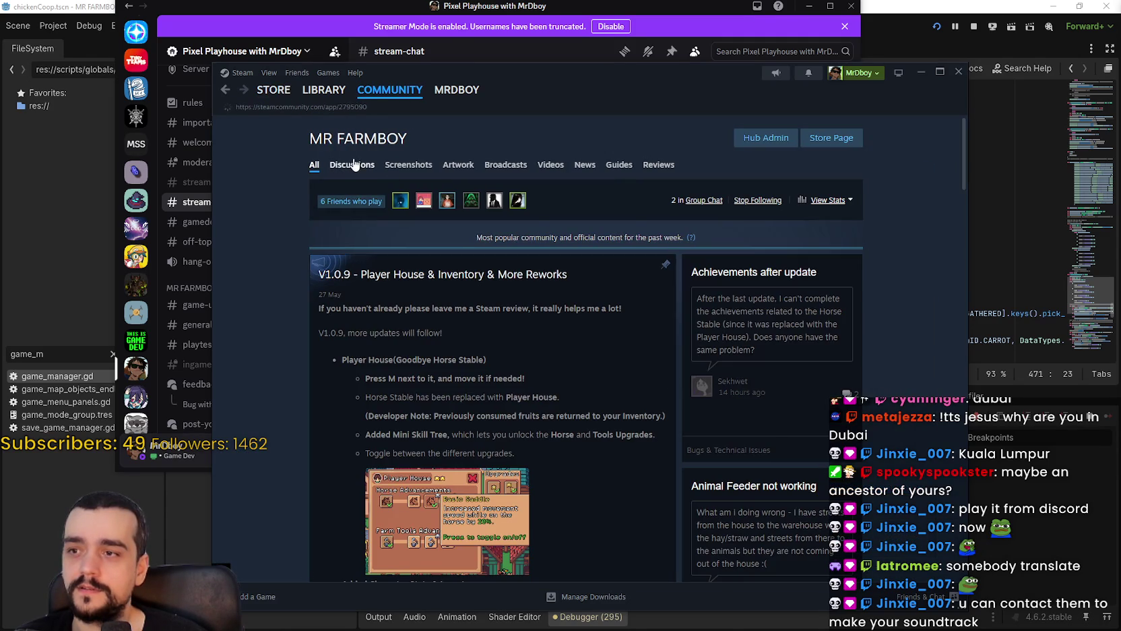
{"action": "left_click", "coordinate": [350, 166]}
{"action": "mouse_move", "coordinate": [472, 410]}
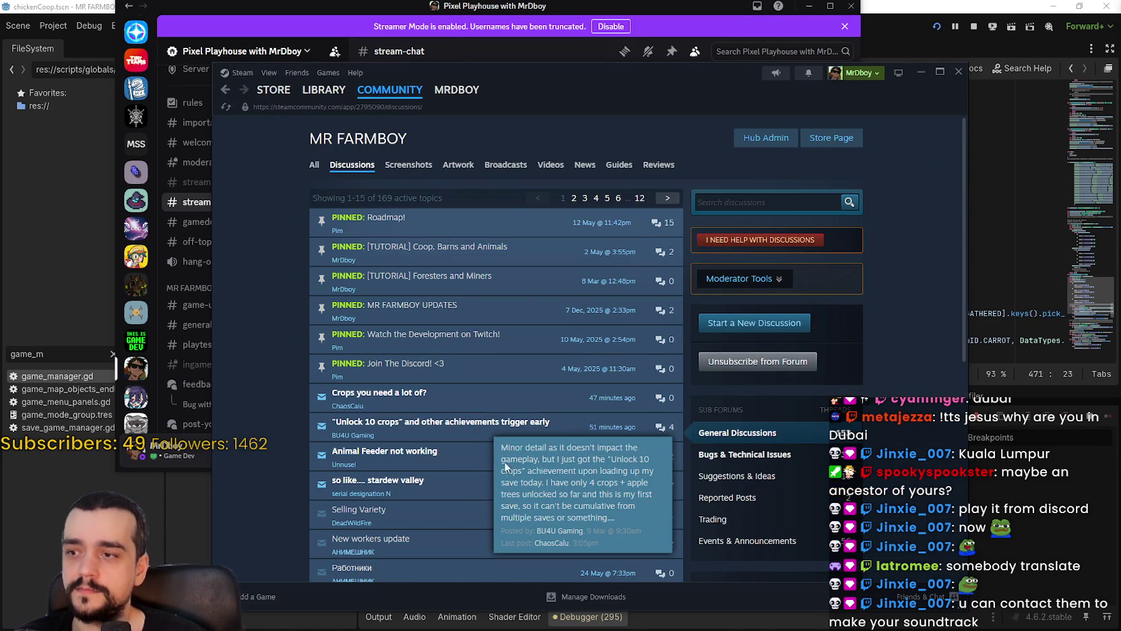
{"action": "left_click", "coordinate": [653, 165]}
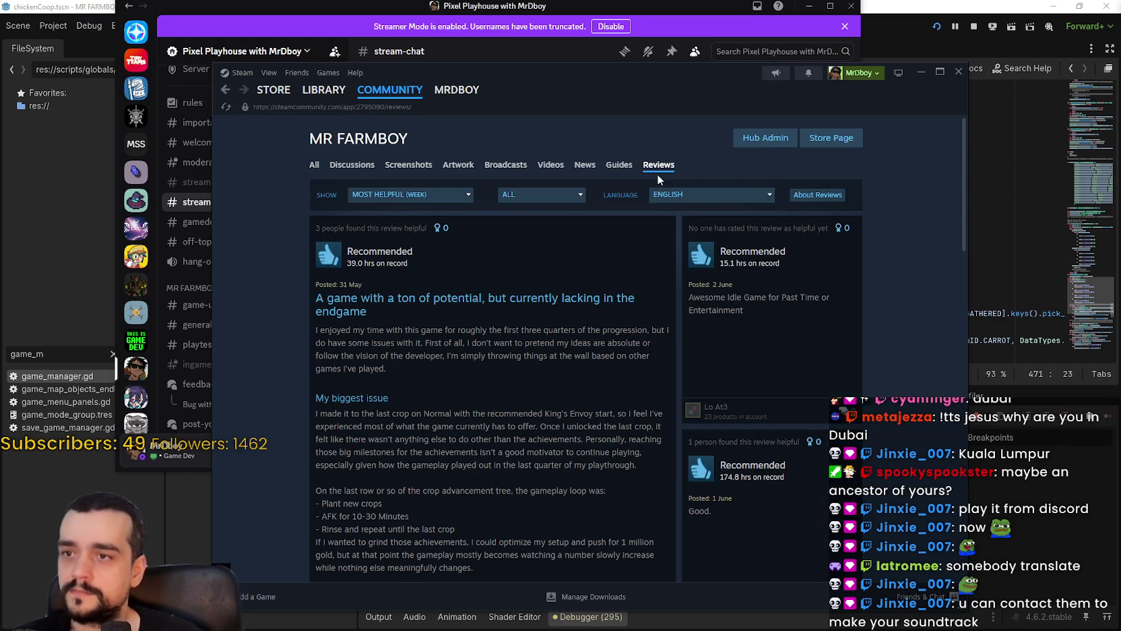
{"action": "left_click", "coordinate": [544, 194]}
{"action": "left_click", "coordinate": [410, 194]}
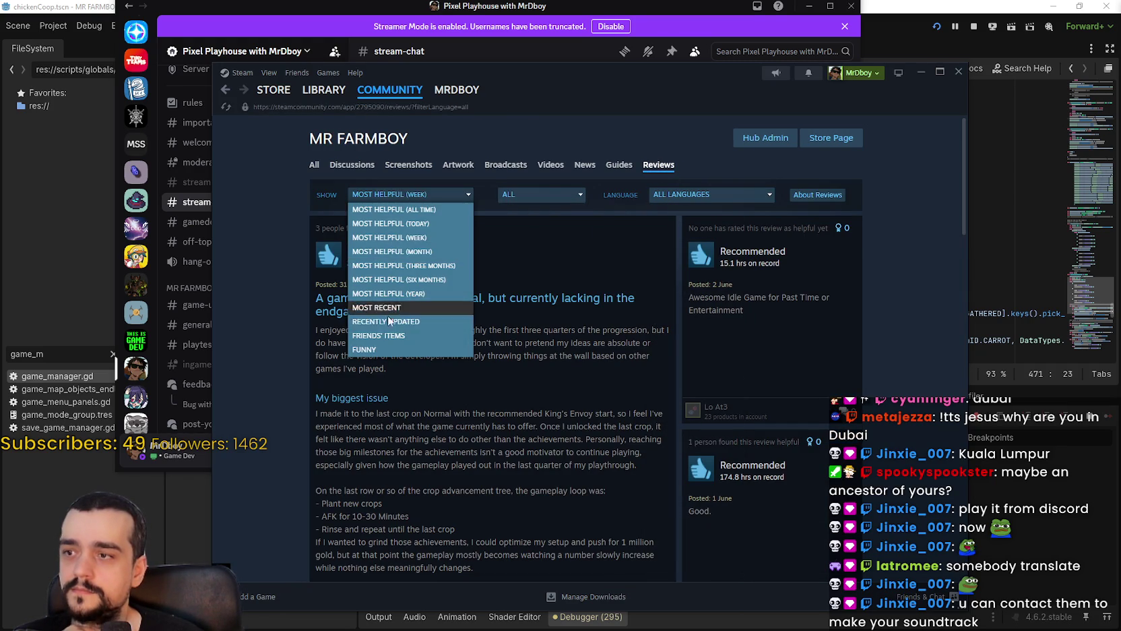
{"action": "left_click", "coordinate": [389, 311]}
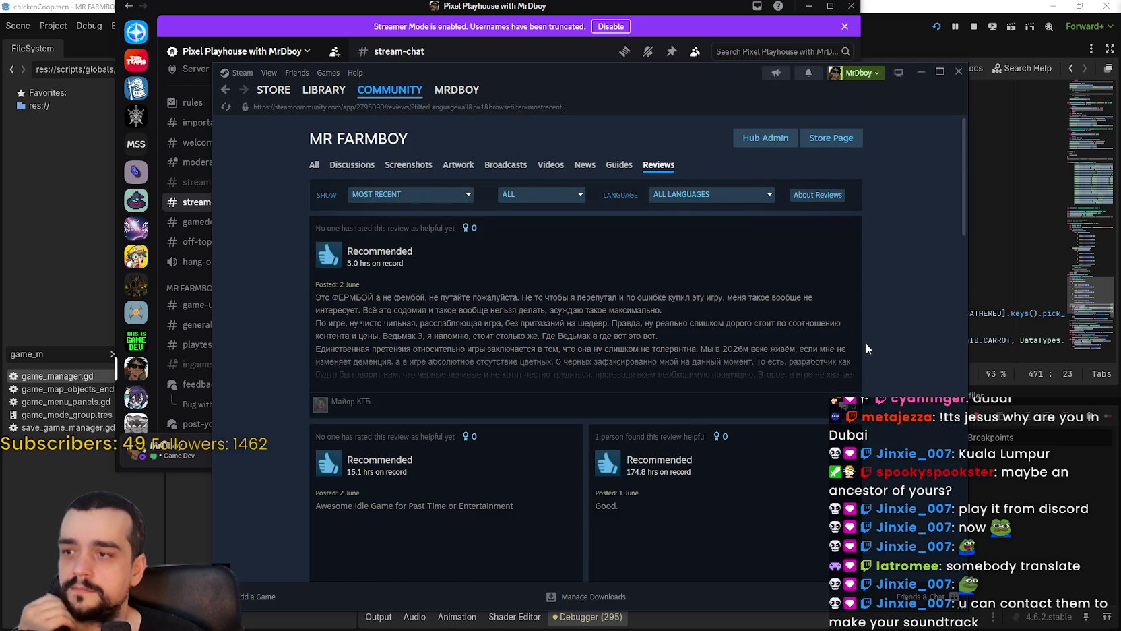
Open the newest Russian review, copy its full text, and go to Google Translate.
{"action": "left_click", "coordinate": [680, 310]}
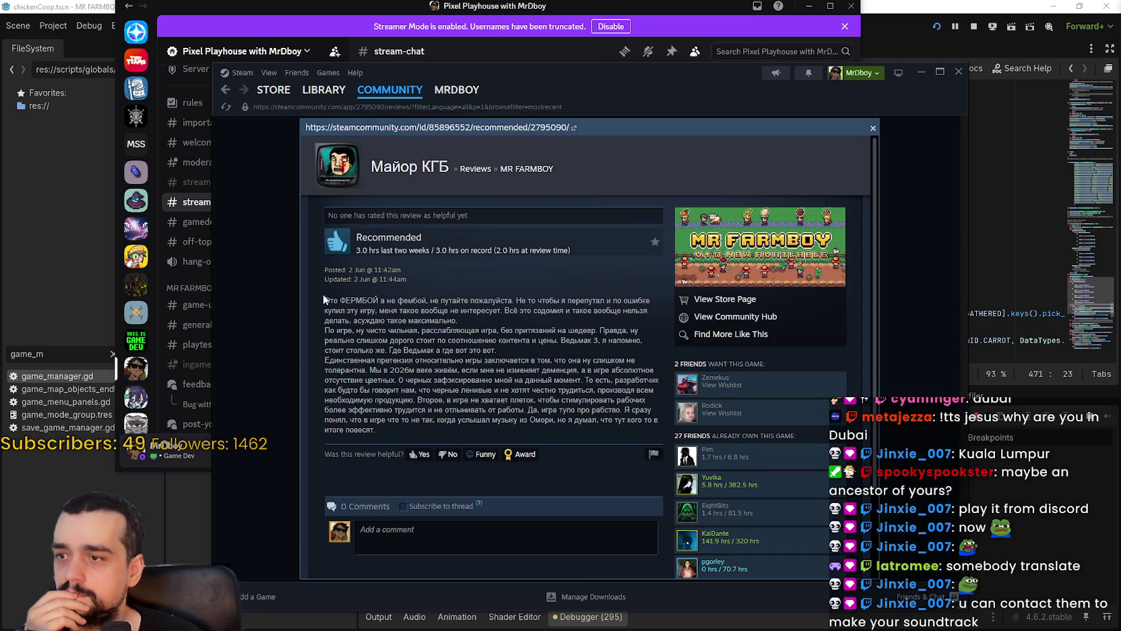
{"action": "mouse_move", "coordinate": [324, 299]}
{"action": "left_mouse_down"}
{"action": "mouse_move", "coordinate": [431, 403]}
{"action": "mouse_move", "coordinate": [426, 442]}
{"action": "left_mouse_up"}
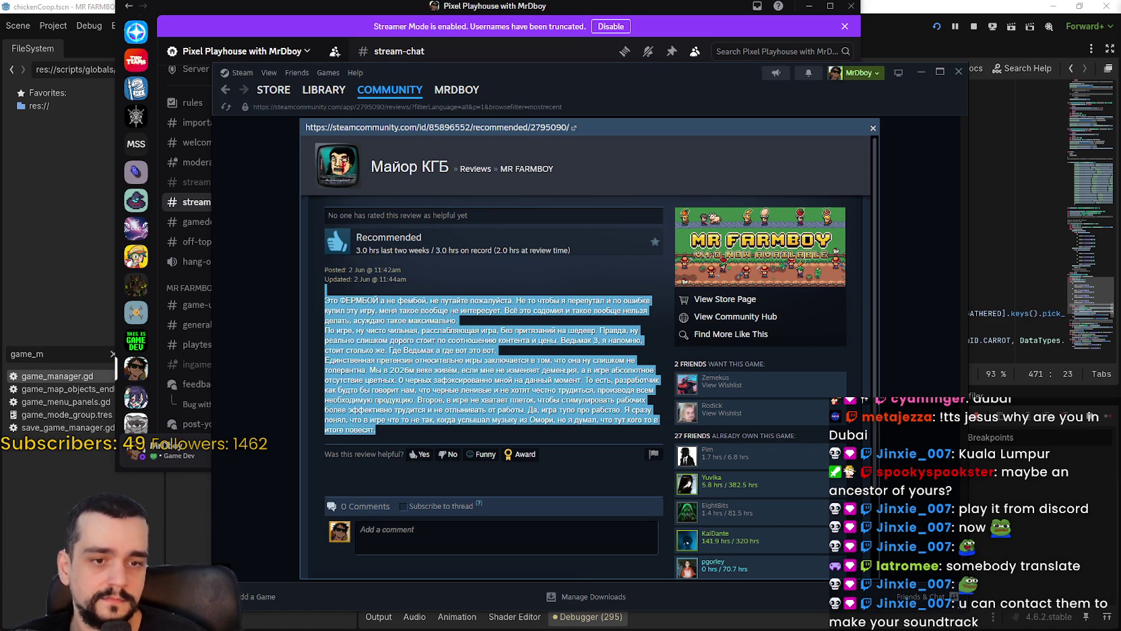
{"action": "key", "text": "alt+Tab"}
{"action": "left_click", "coordinate": [725, 98]}
{"action": "type", "text": "tra"}
{"action": "key", "text": "Return"}
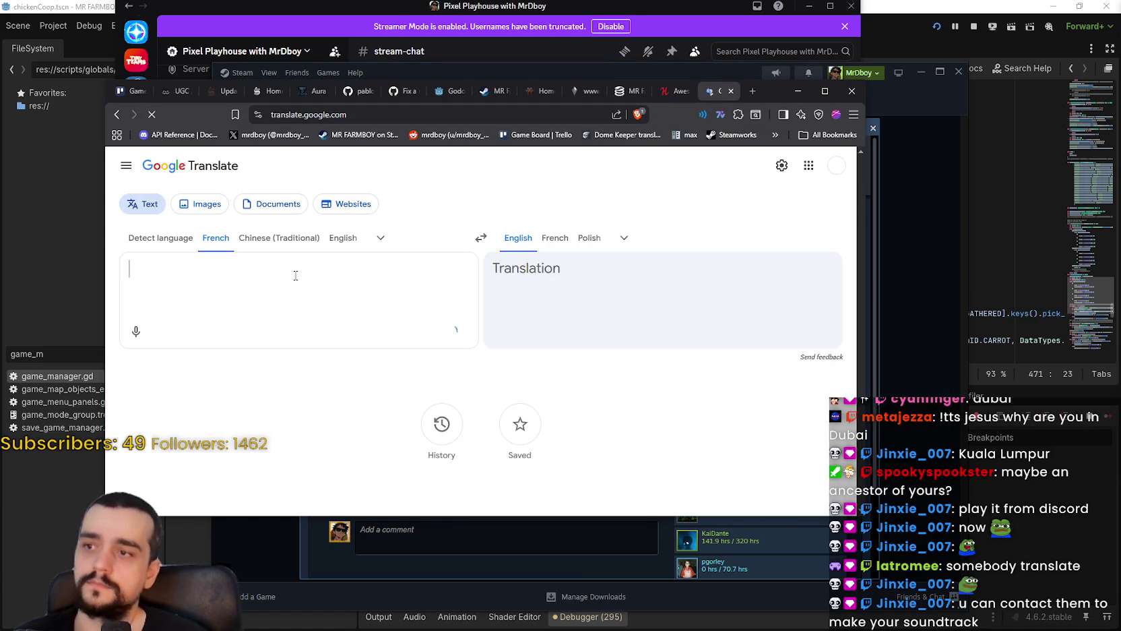
Paste the Russian review into Google Translate and read the English translation.
{"action": "key", "text": "ctrl+v"}
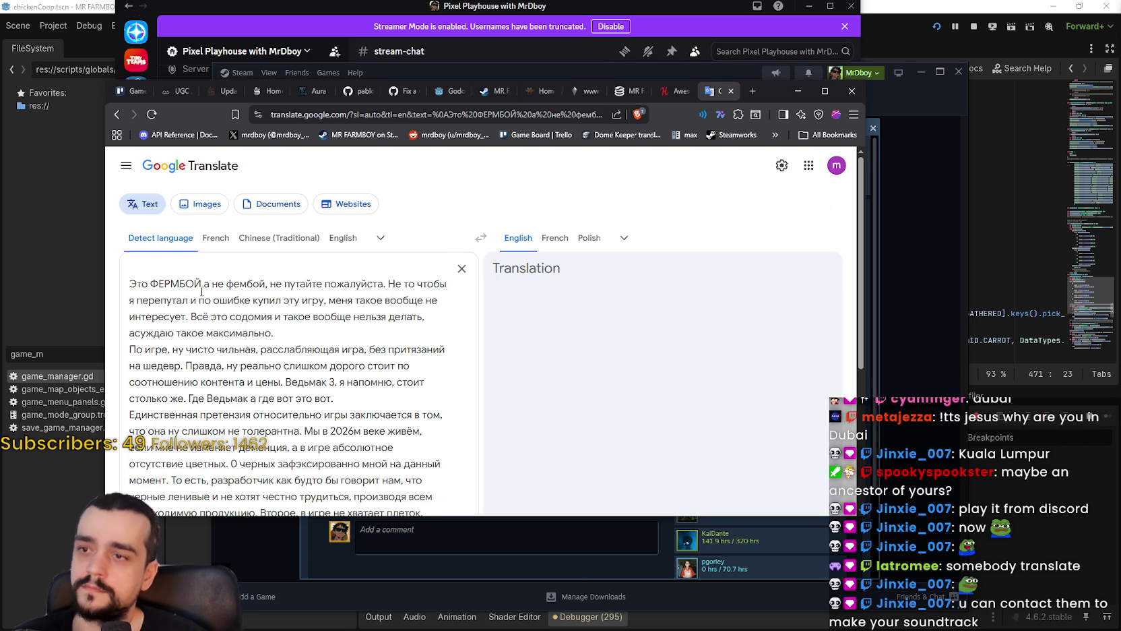
{"action": "scroll", "coordinate": [724, 328], "scroll_direction": "down", "scroll_amount": 1}
{"action": "scroll", "coordinate": [640, 304], "scroll_direction": "up", "scroll_amount": 1}
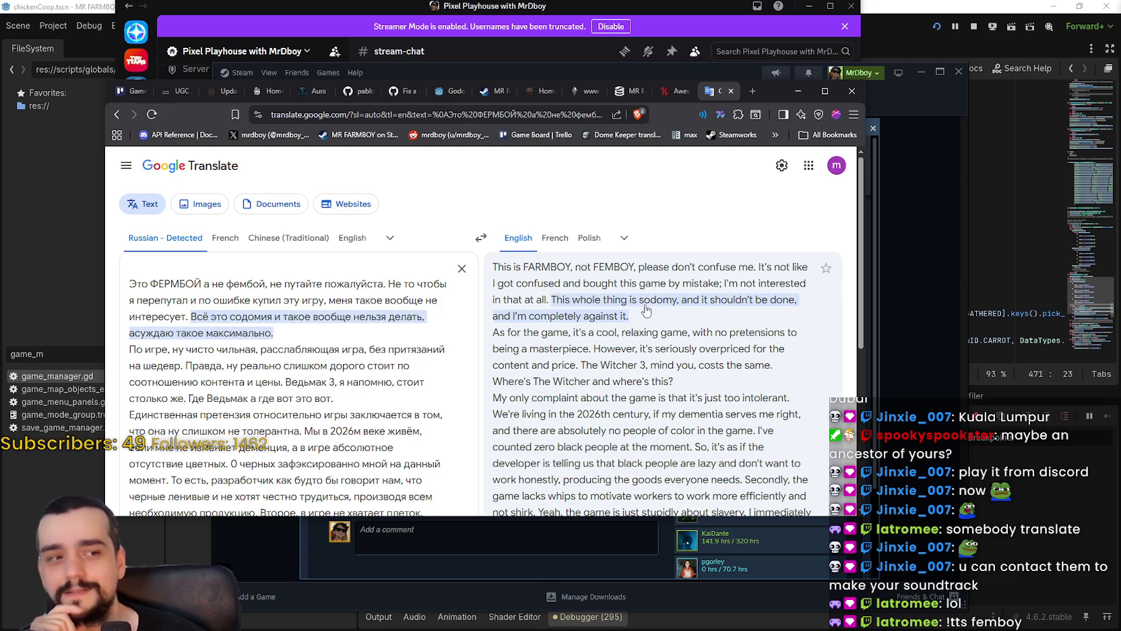
{"action": "scroll", "coordinate": [665, 301], "scroll_direction": "down", "scroll_amount": 1}
{"action": "left_click_drag", "start_coordinate": [630, 258], "coordinate": [491, 206]}
{"action": "scroll", "coordinate": [648, 320], "scroll_direction": "down", "scroll_amount": 1}
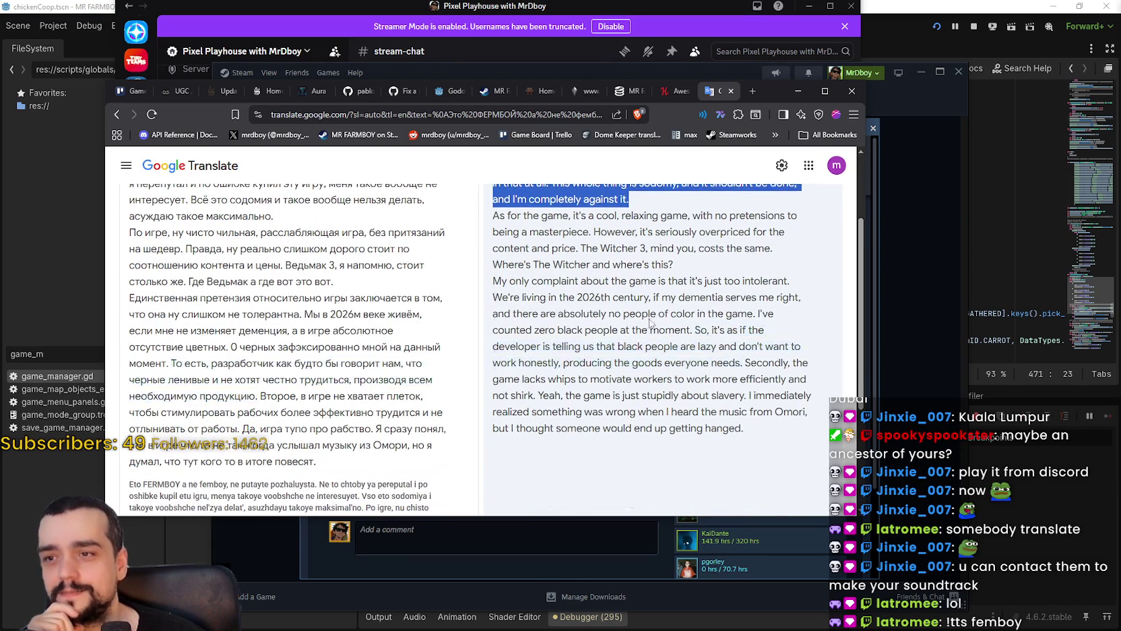
{"action": "scroll", "coordinate": [648, 320], "scroll_direction": "up", "scroll_amount": 1}
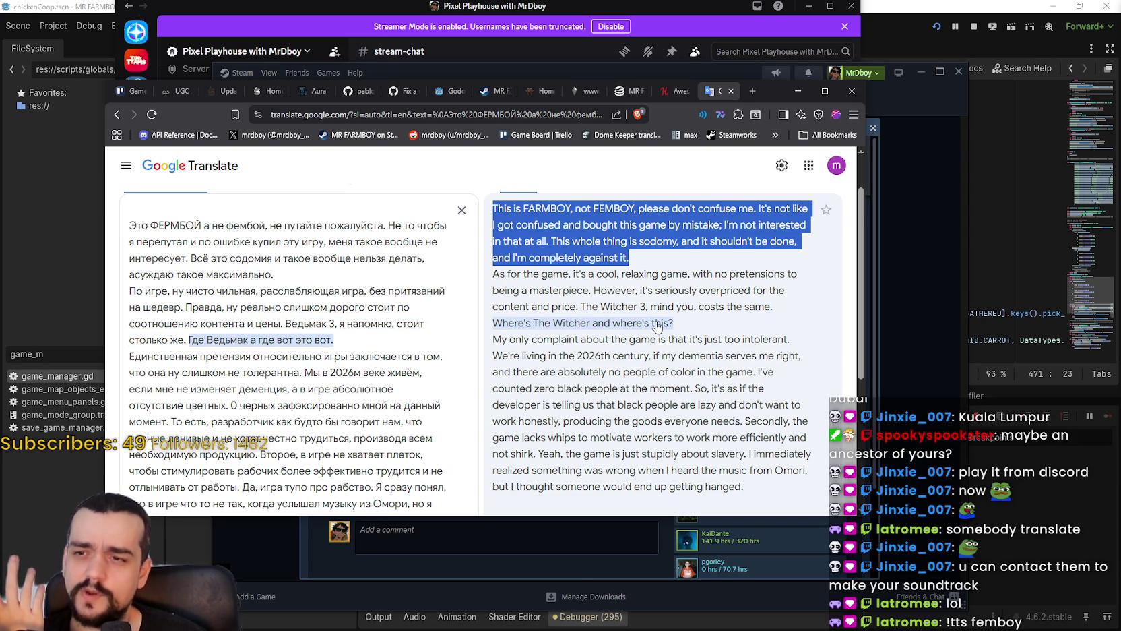
{"action": "scroll", "coordinate": [652, 323], "scroll_direction": "down", "scroll_amount": 1}
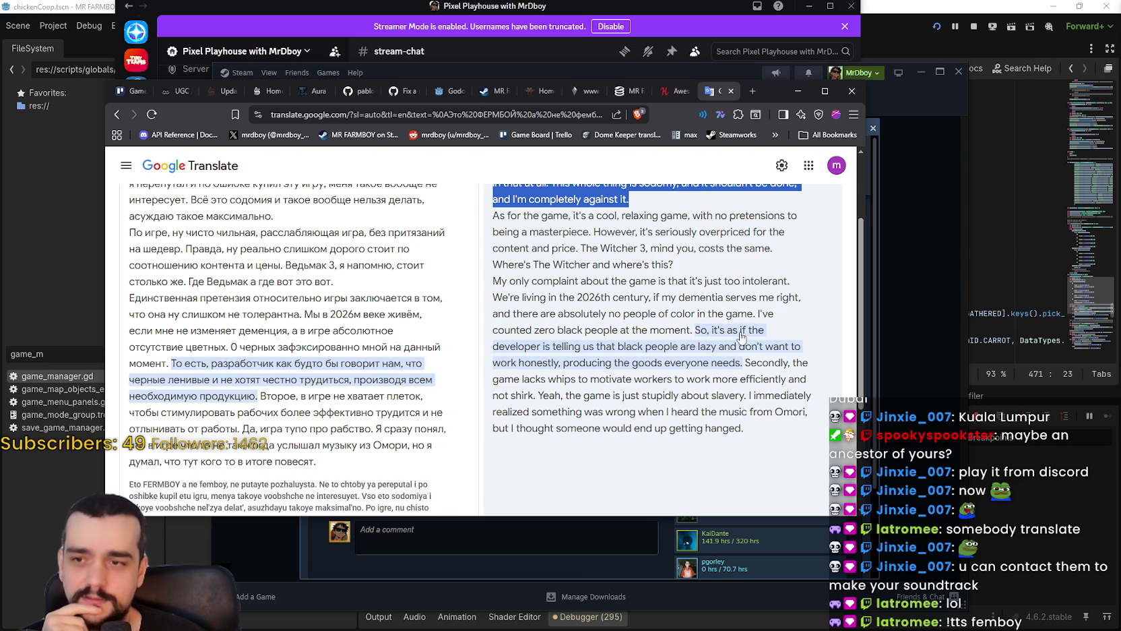
{"action": "scroll", "coordinate": [748, 337], "scroll_direction": "down", "scroll_amount": 2}
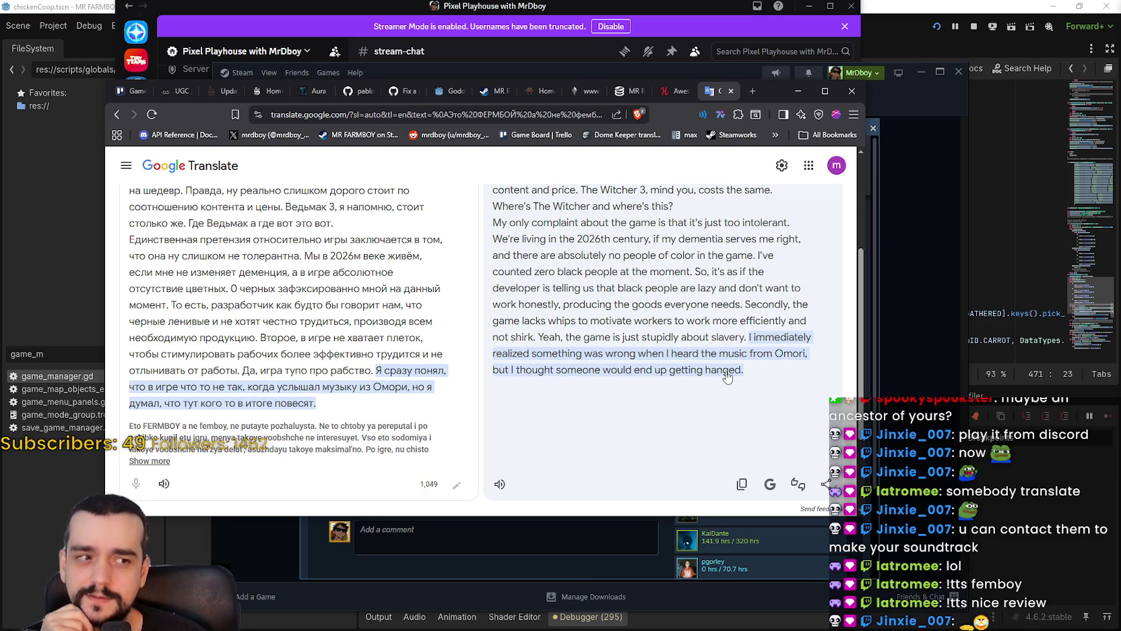
{"action": "scroll", "coordinate": [778, 385], "scroll_direction": "up", "scroll_amount": 1}
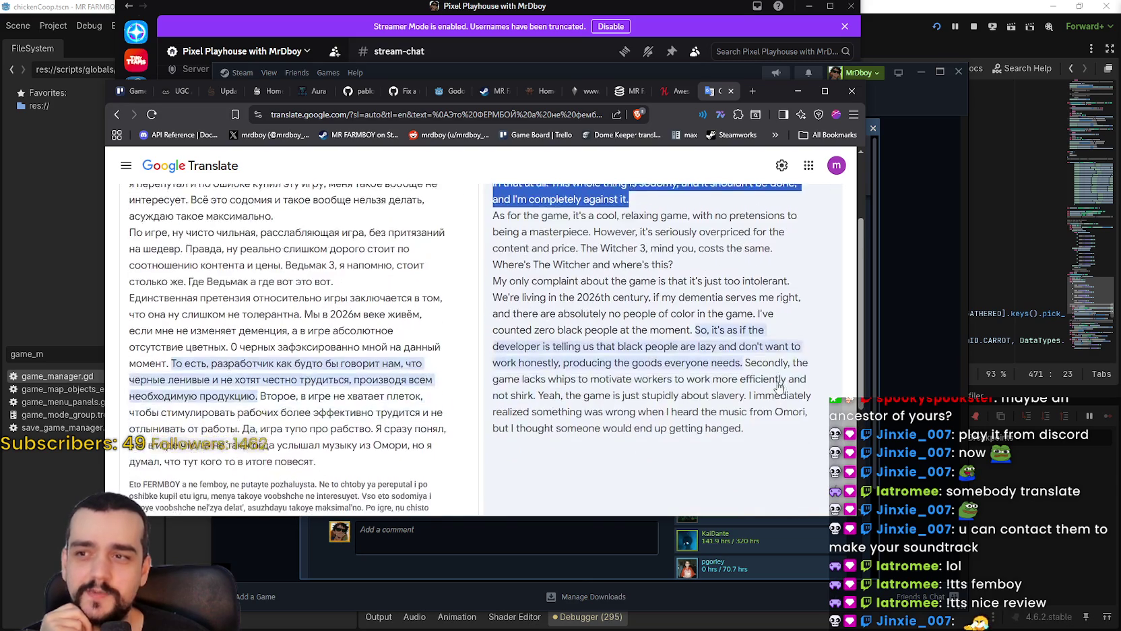
{"action": "scroll", "coordinate": [779, 386], "scroll_direction": "up", "scroll_amount": 2}
{"action": "scroll", "coordinate": [774, 389], "scroll_direction": "down", "scroll_amount": 2}
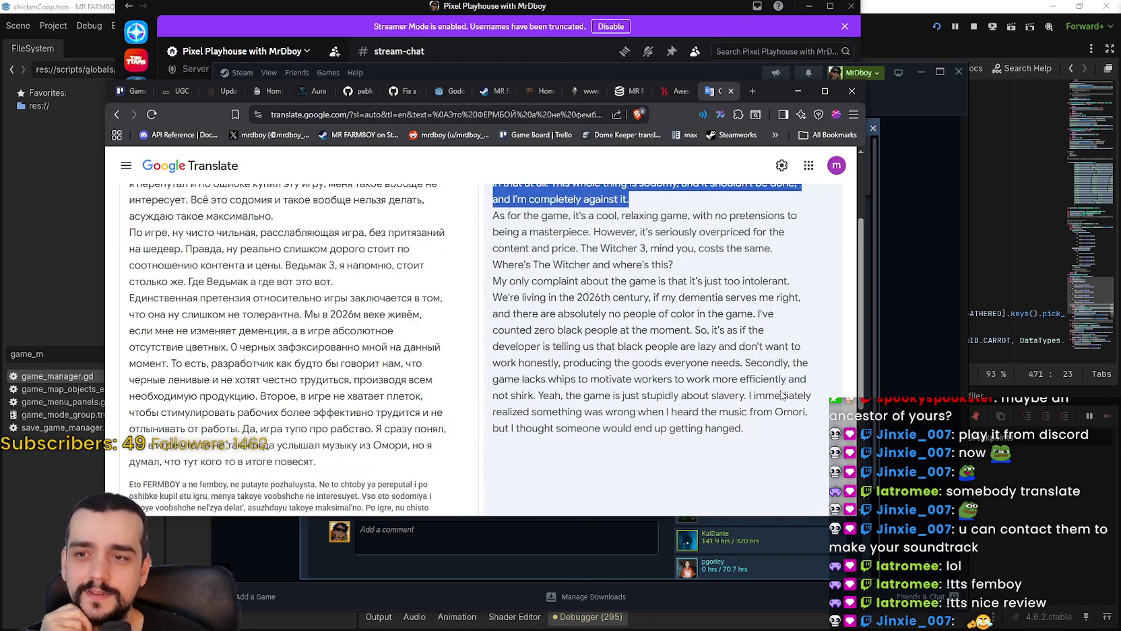
{"action": "scroll", "coordinate": [774, 389], "scroll_direction": "up", "scroll_amount": 1}
Enlarge the browser window to read the rest of the translation, then return to Steam.
{"action": "left_click_drag", "start_coordinate": [799, 516], "coordinate": [792, 605]}
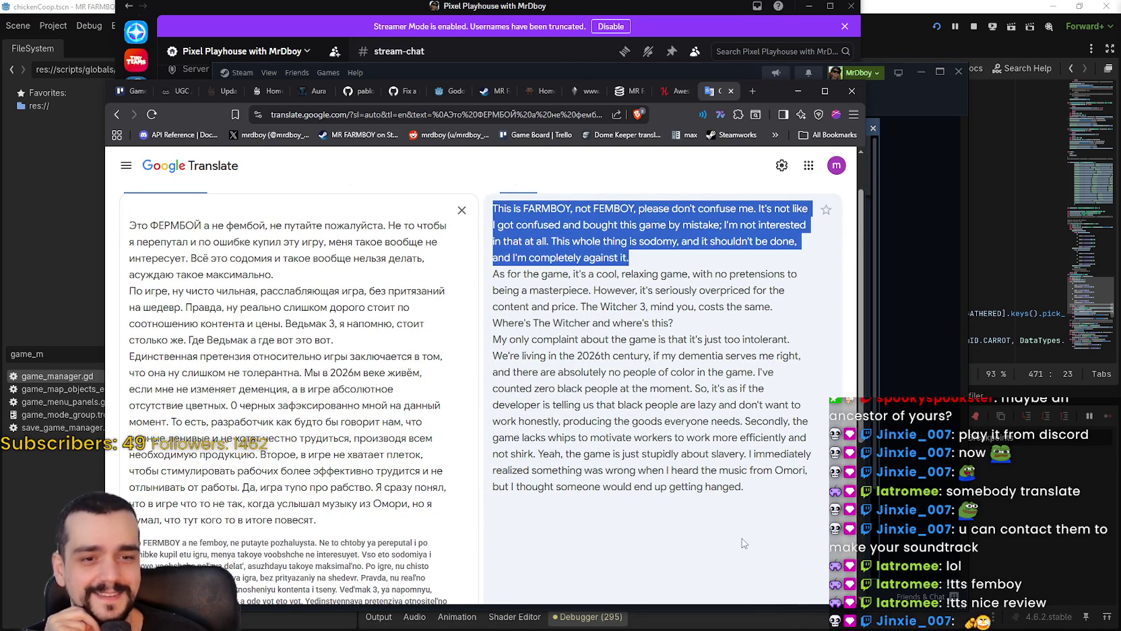
{"action": "scroll", "coordinate": [743, 543], "scroll_direction": "up", "scroll_amount": 2}
{"action": "scroll", "coordinate": [737, 525], "scroll_direction": "down", "scroll_amount": 2}
{"action": "scroll", "coordinate": [731, 502], "scroll_direction": "up", "scroll_amount": 1}
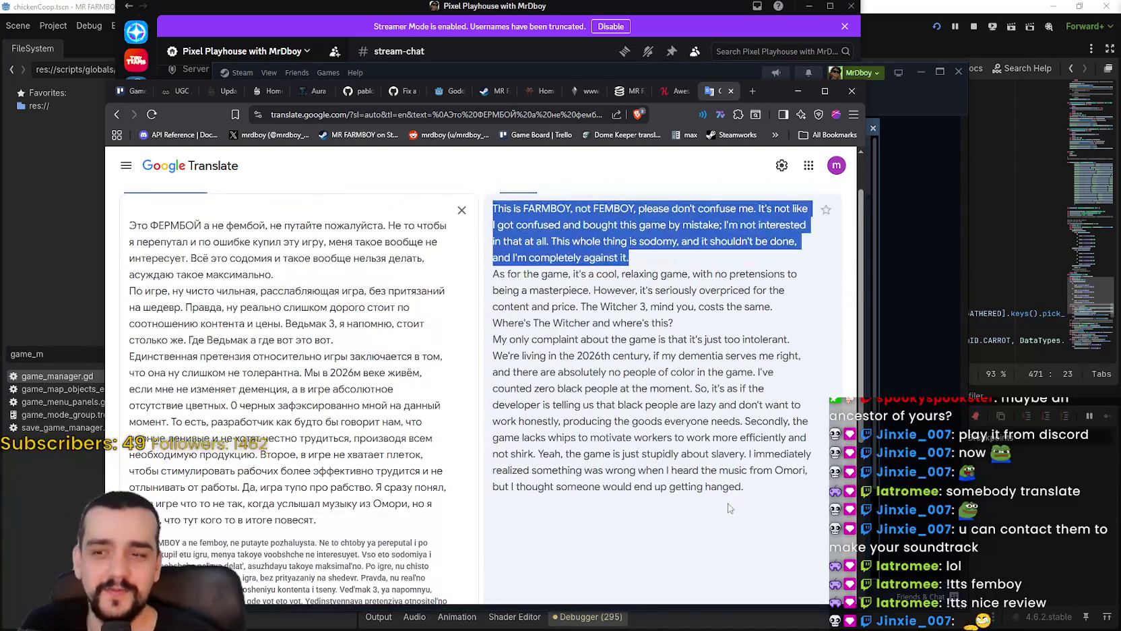
{"action": "left_click", "coordinate": [731, 502]}
{"action": "scroll", "coordinate": [735, 512], "scroll_direction": "up", "scroll_amount": 1}
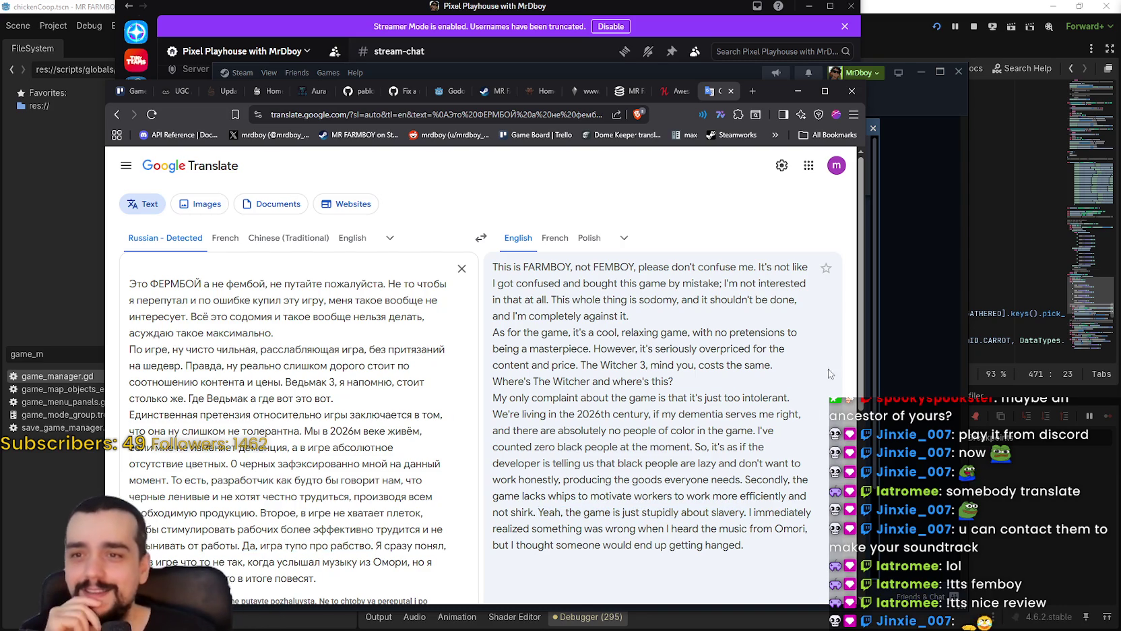
{"action": "left_click", "coordinate": [880, 368]}
Close the review overlay and read the 'Good.' and 'Awesome Idle Game' reviews.
{"action": "left_click", "coordinate": [893, 363]}
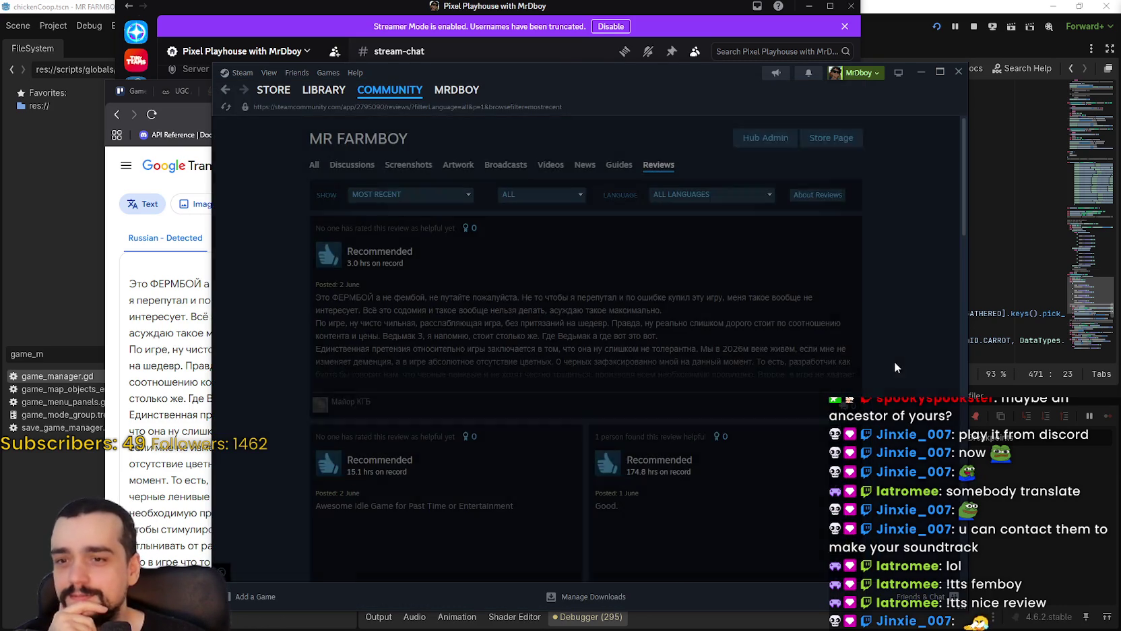
{"action": "scroll", "coordinate": [584, 346], "scroll_direction": "down", "scroll_amount": 3}
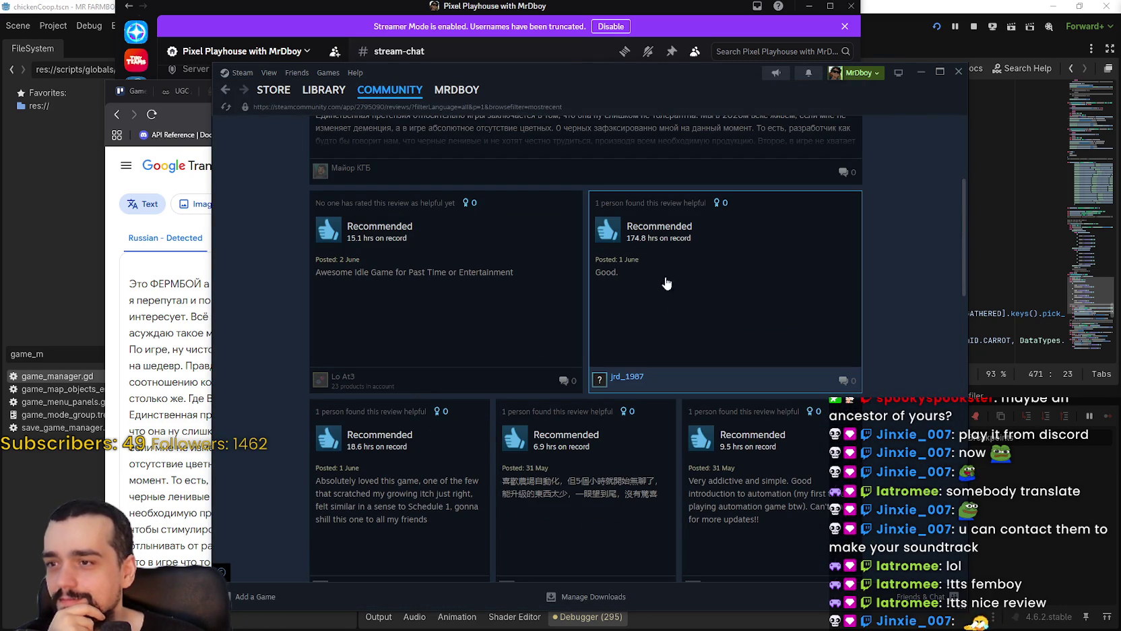
{"action": "scroll", "coordinate": [725, 294], "scroll_direction": "down", "scroll_amount": 1}
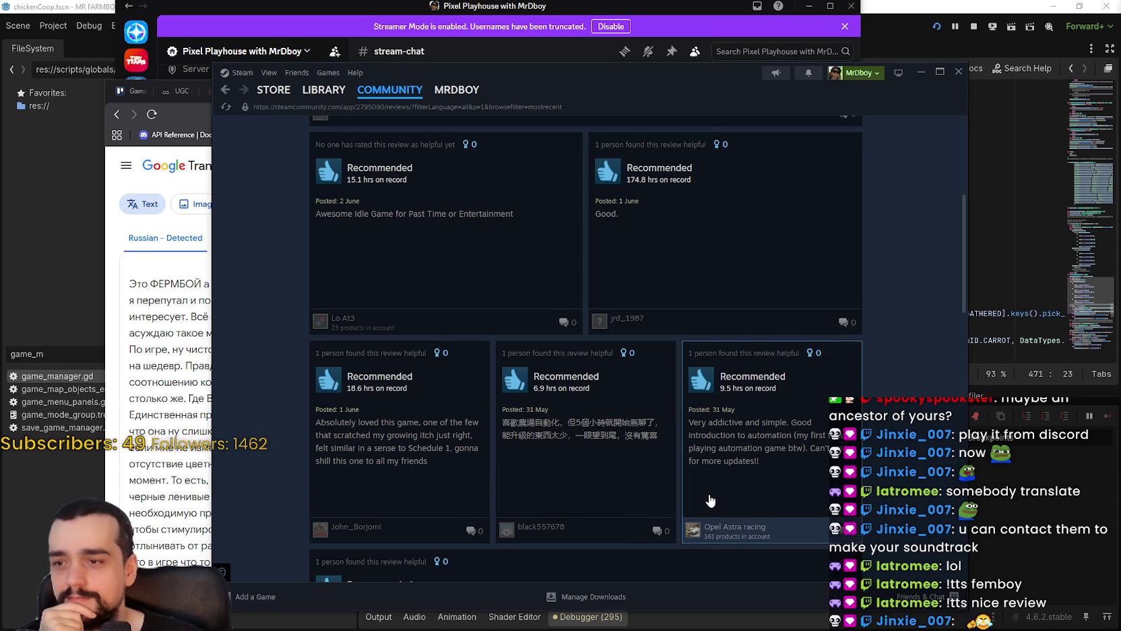
{"action": "scroll", "coordinate": [711, 500], "scroll_direction": "down", "scroll_amount": 1}
{"action": "scroll", "coordinate": [793, 418], "scroll_direction": "up", "scroll_amount": 2}
{"action": "left_click", "coordinate": [793, 419]}
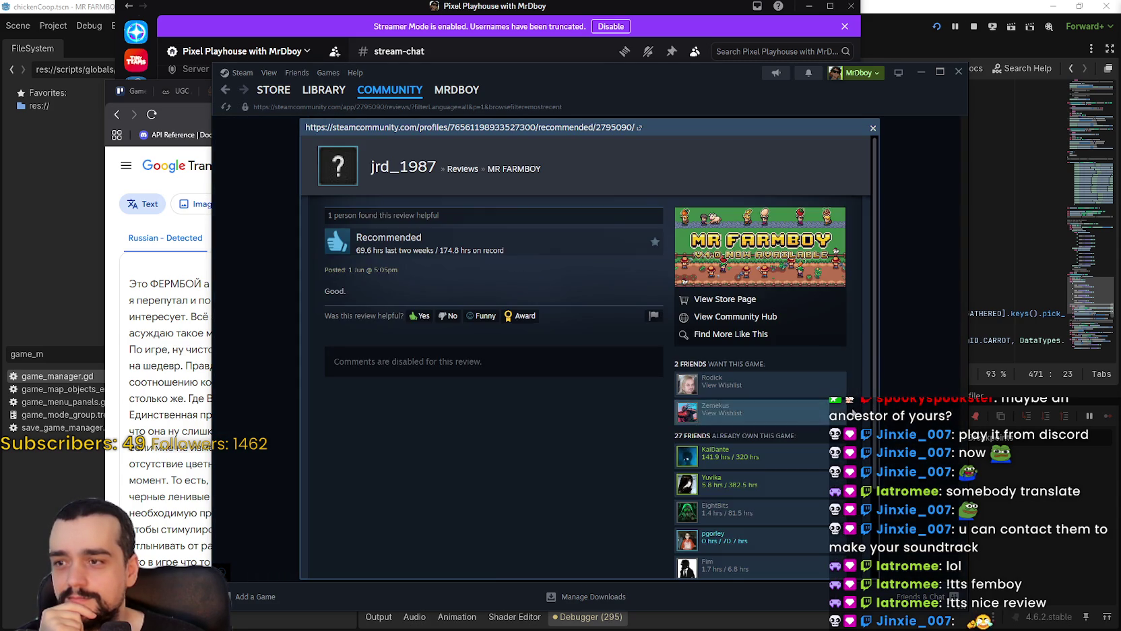
{"action": "left_click", "coordinate": [861, 395]}
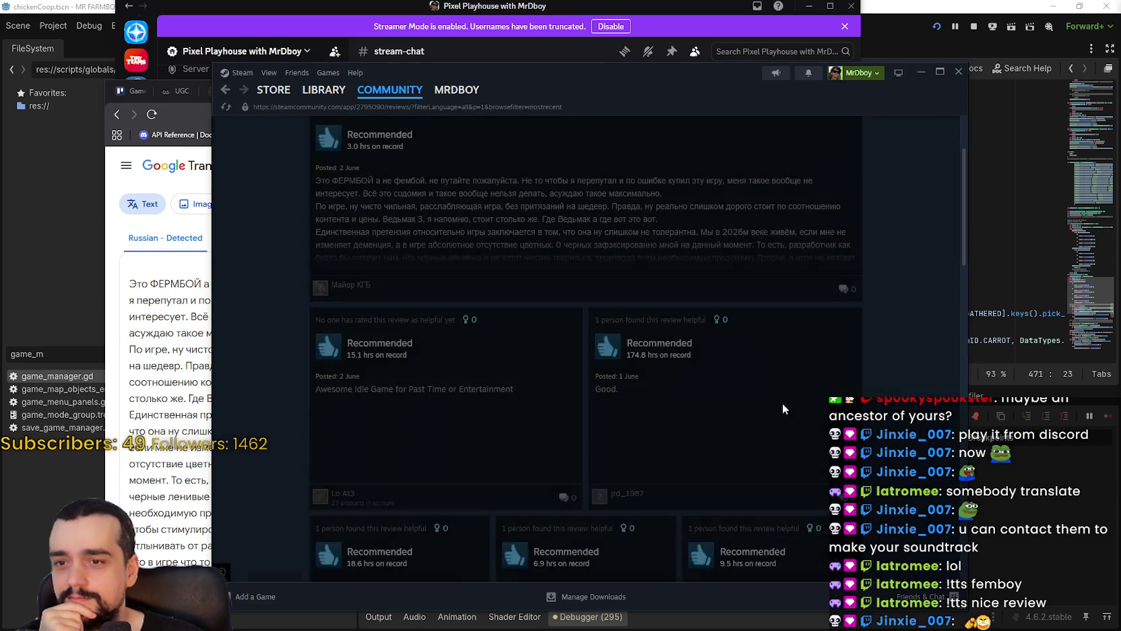
{"action": "left_click", "coordinate": [522, 458]}
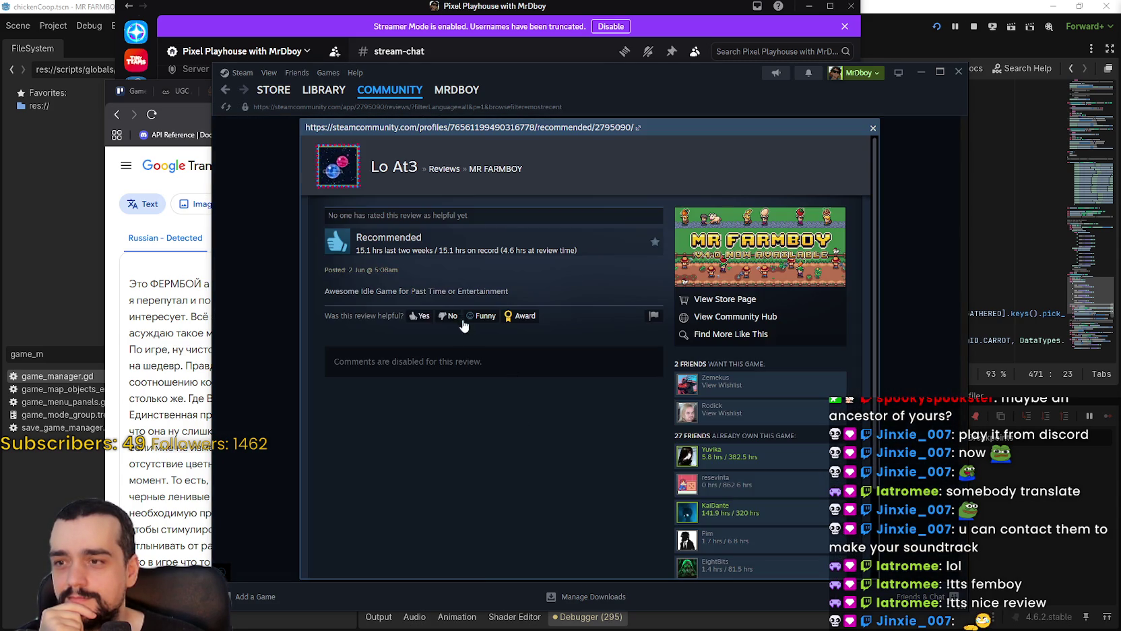
{"action": "key", "text": "Escape"}
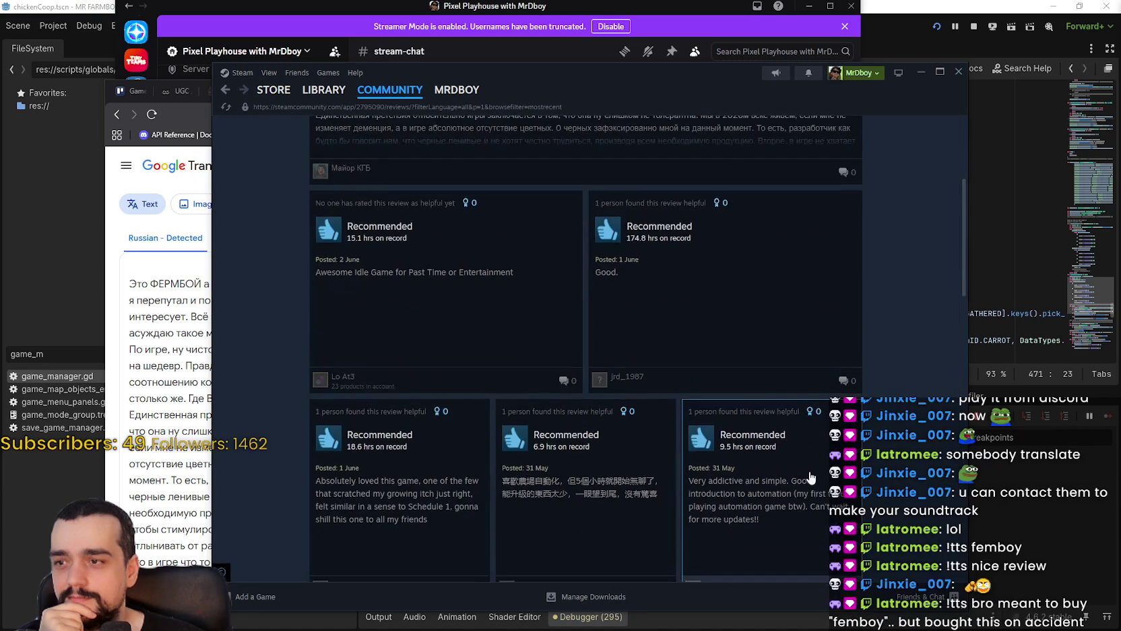
Read the Schedule 1, 'Very addictive and simple' and 'Great Game, Great Value' reviews, then open Discussions.
{"action": "scroll", "coordinate": [431, 412], "scroll_direction": "down", "scroll_amount": 2}
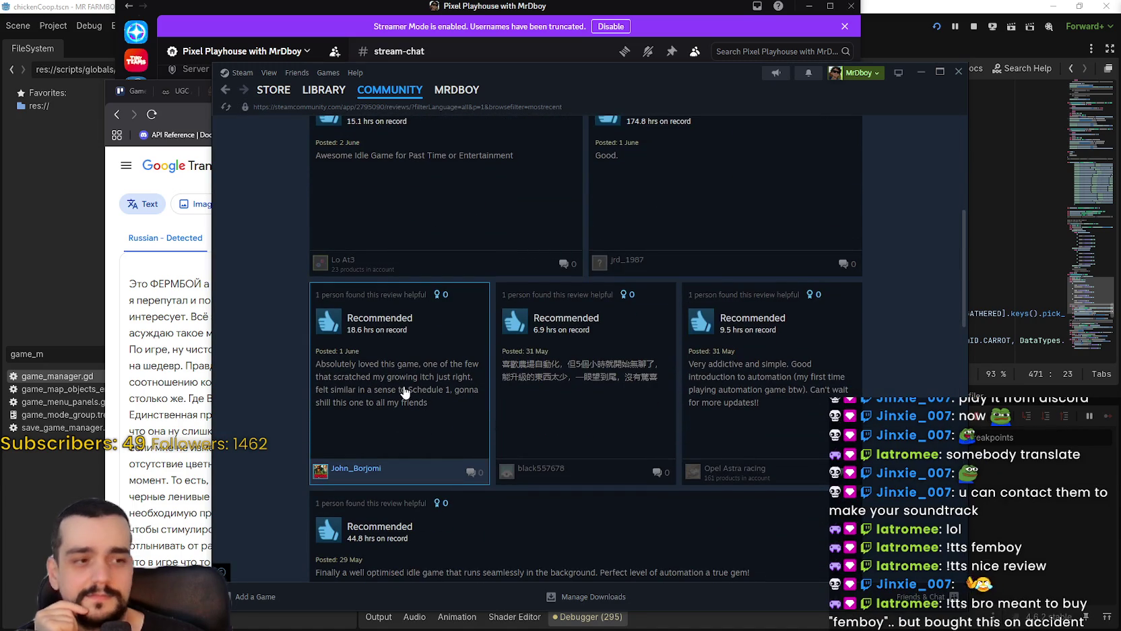
{"action": "left_click", "coordinate": [405, 392]}
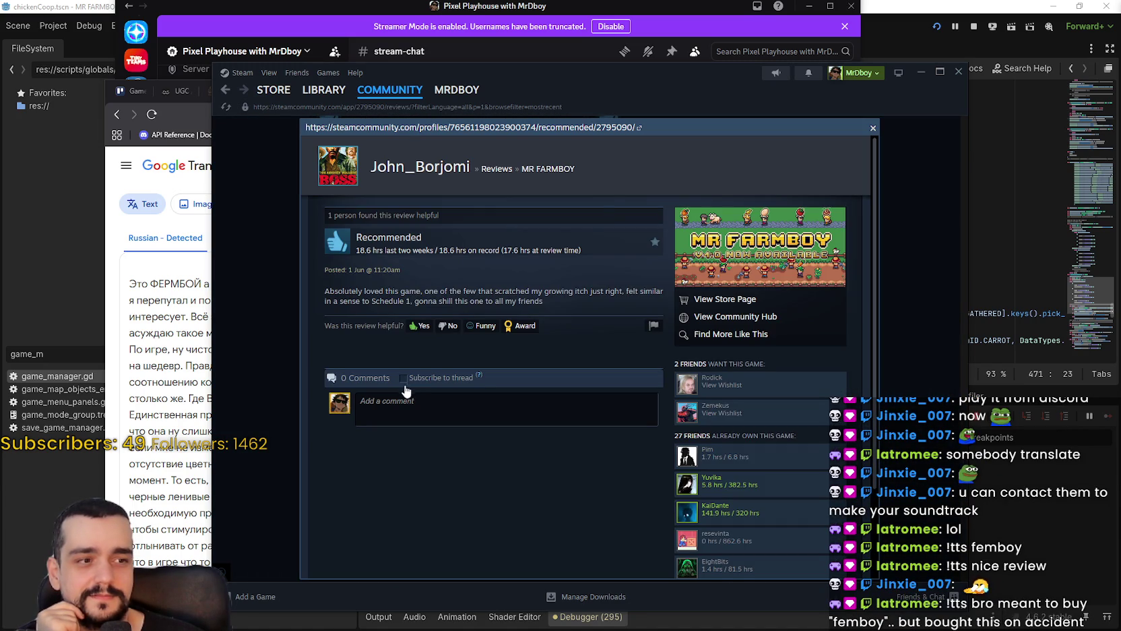
{"action": "key", "text": "Escape"}
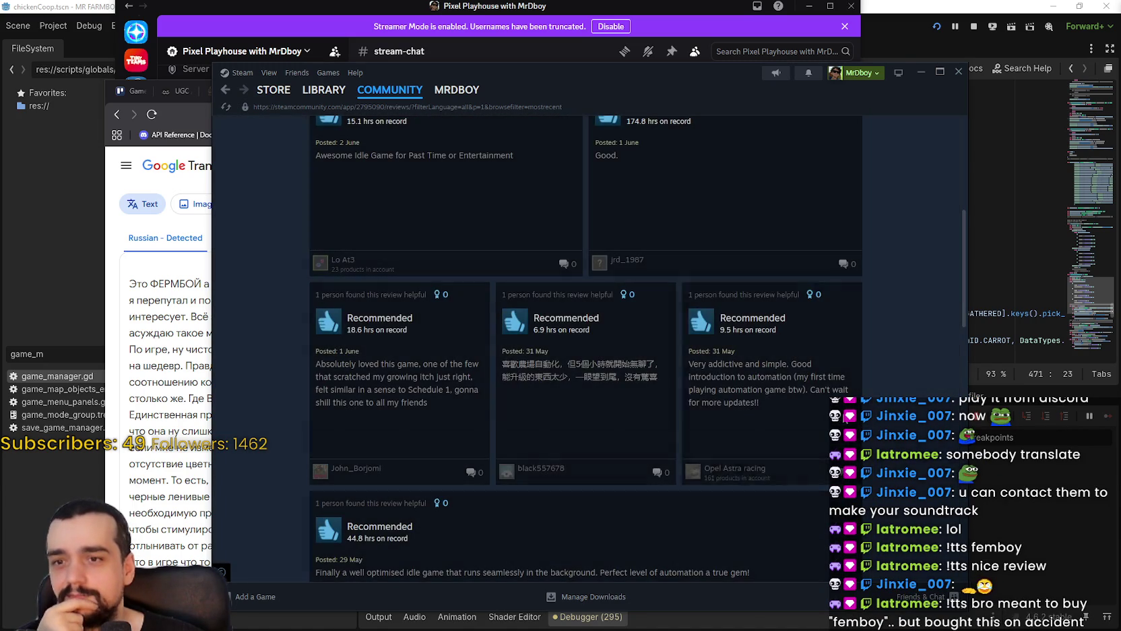
{"action": "left_click", "coordinate": [769, 384]}
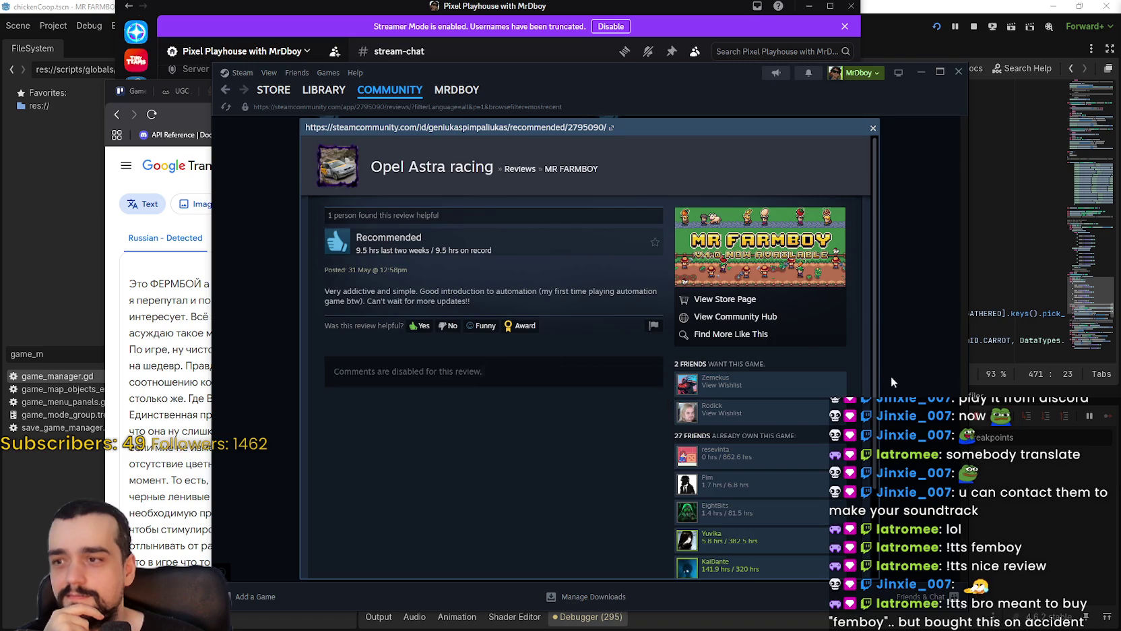
{"action": "key", "text": "Escape"}
{"action": "scroll", "coordinate": [618, 409], "scroll_direction": "down", "scroll_amount": 4}
{"action": "left_click", "coordinate": [606, 397]}
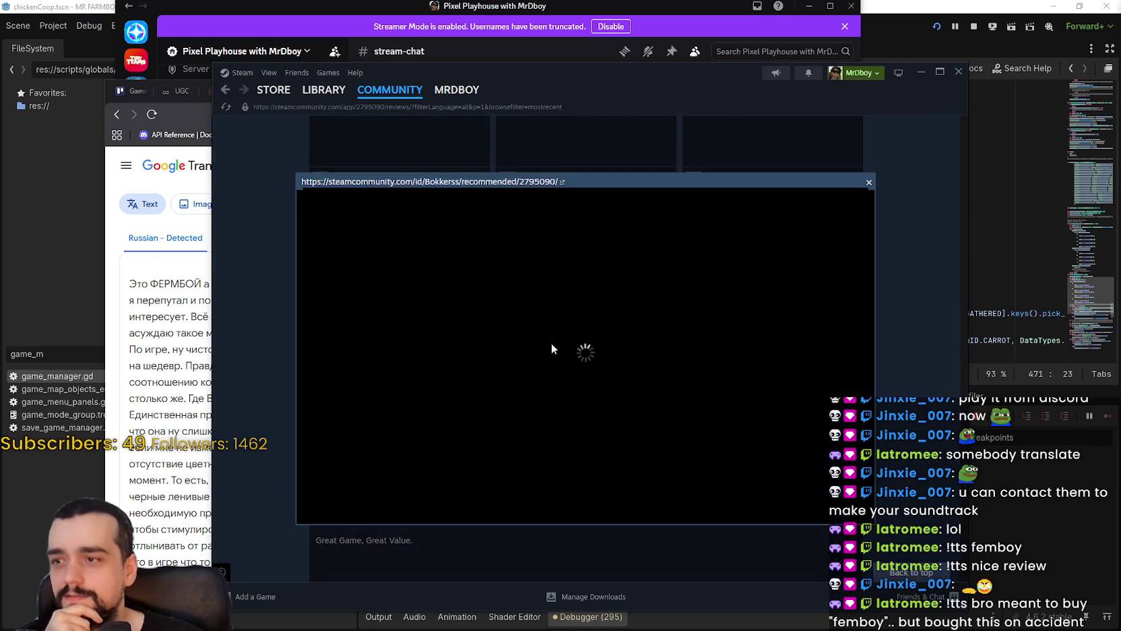
{"action": "key", "text": "Escape"}
{"action": "scroll", "coordinate": [826, 452], "scroll_direction": "down", "scroll_amount": 4}
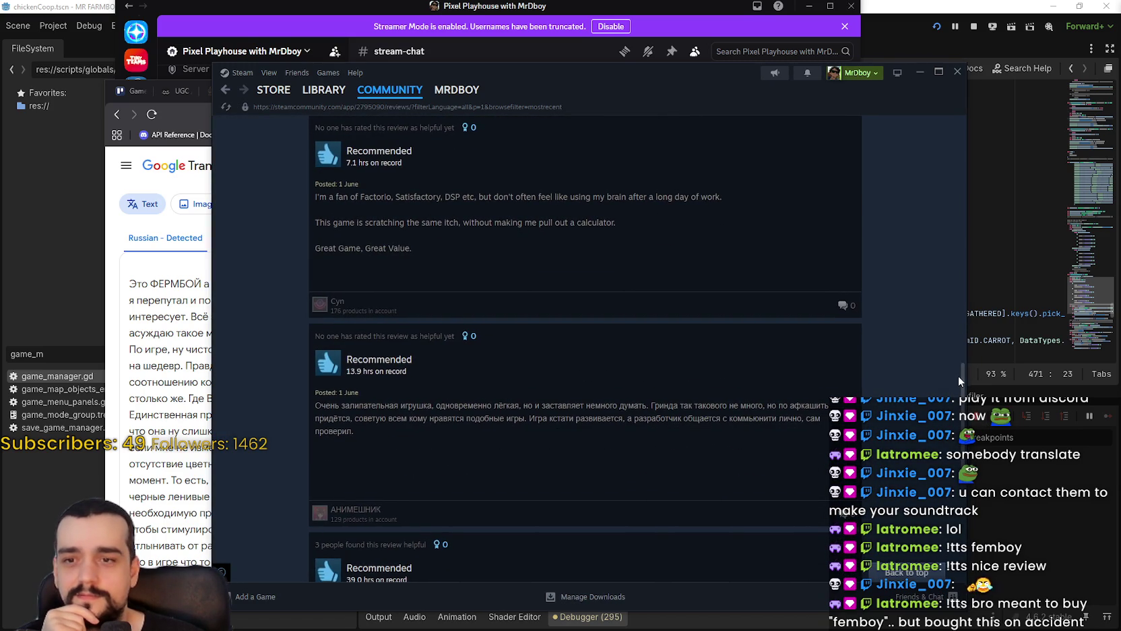
{"action": "scroll", "coordinate": [450, 196], "scroll_direction": "up", "scroll_amount": 10}
{"action": "left_click", "coordinate": [351, 162]}
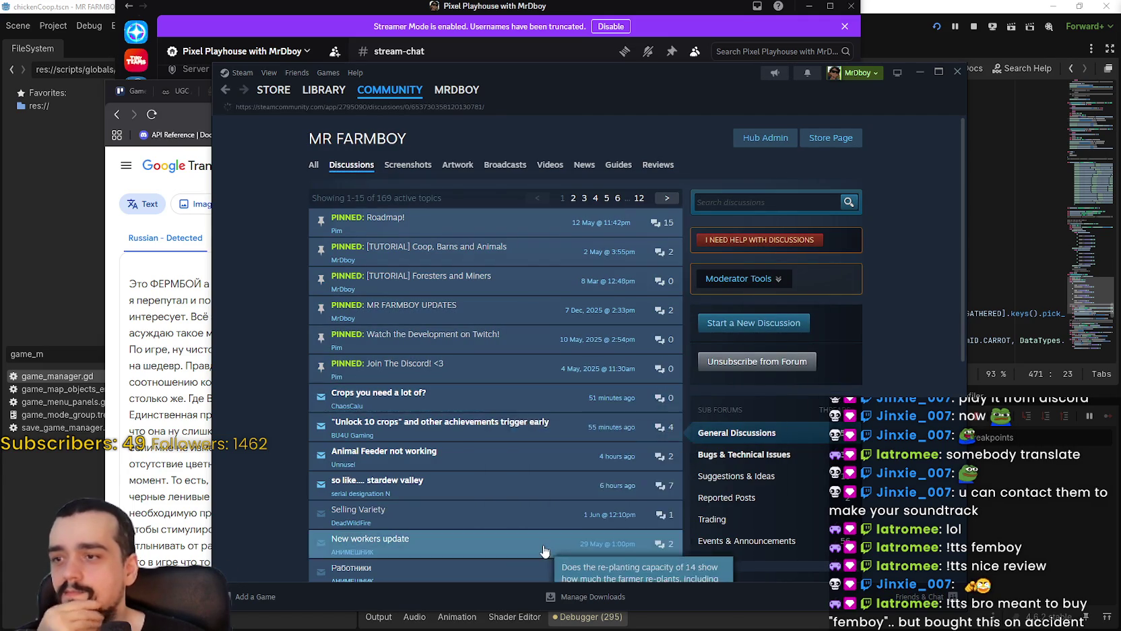
Read the 'Crops you need a lot of?' and 'Unlock 10 crops' threads, returning to the topic list.
{"action": "left_click", "coordinate": [431, 396]}
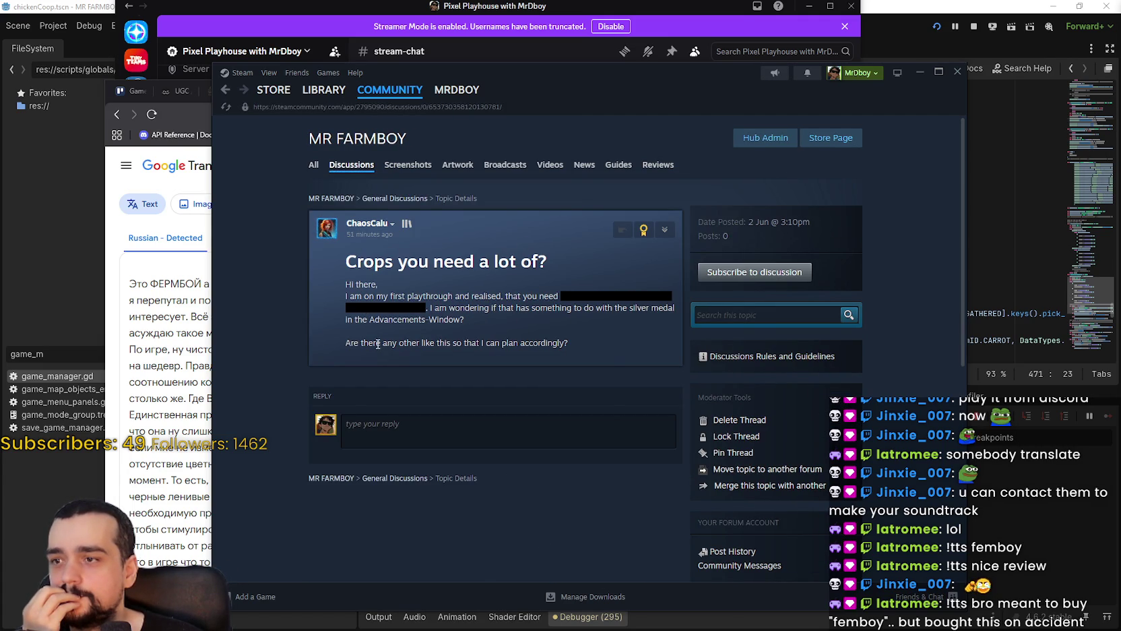
{"action": "left_click", "coordinate": [227, 91]}
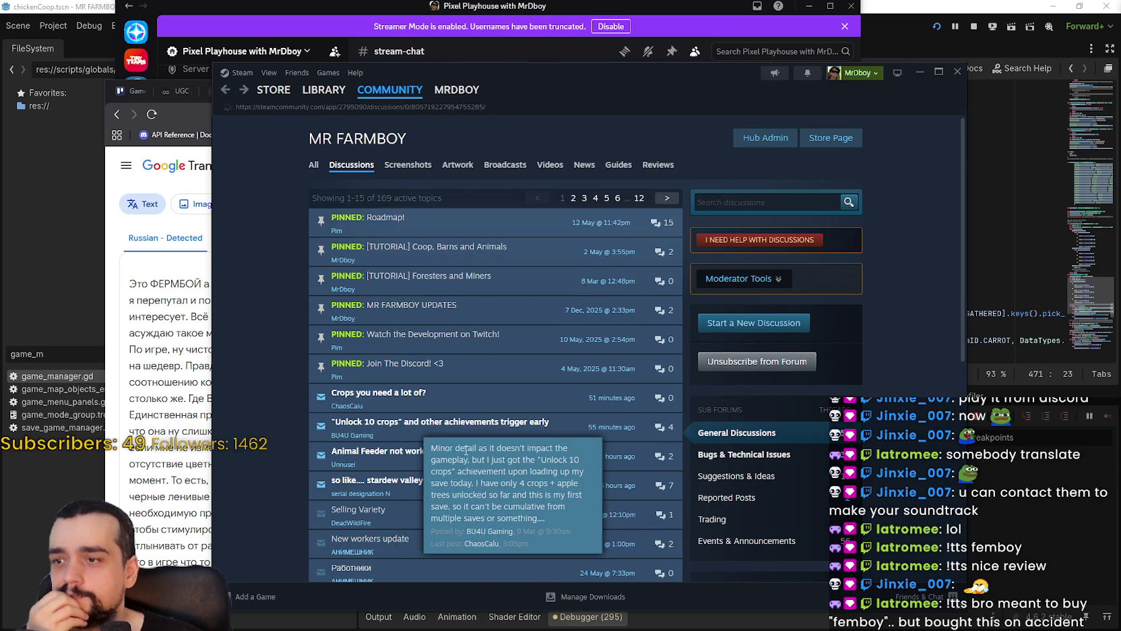
{"action": "left_click", "coordinate": [504, 436]}
{"action": "scroll", "coordinate": [447, 353], "scroll_direction": "down", "scroll_amount": 3}
{"action": "scroll", "coordinate": [446, 354], "scroll_direction": "up", "scroll_amount": 3}
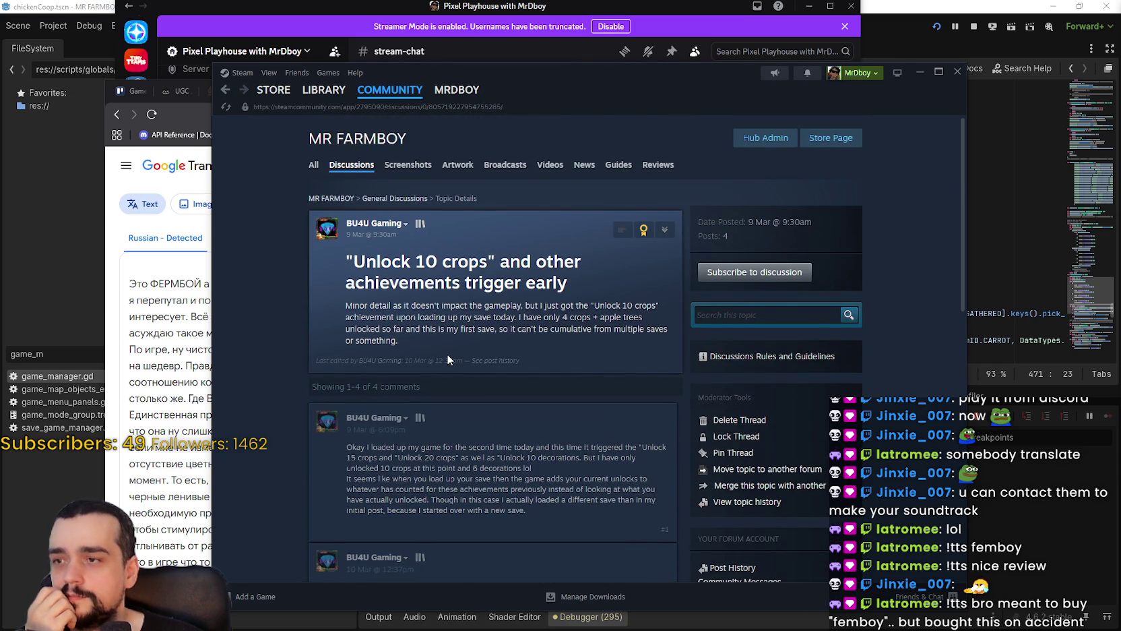
{"action": "scroll", "coordinate": [446, 354], "scroll_direction": "down", "scroll_amount": 3}
{"action": "scroll", "coordinate": [449, 353], "scroll_direction": "down", "scroll_amount": 3}
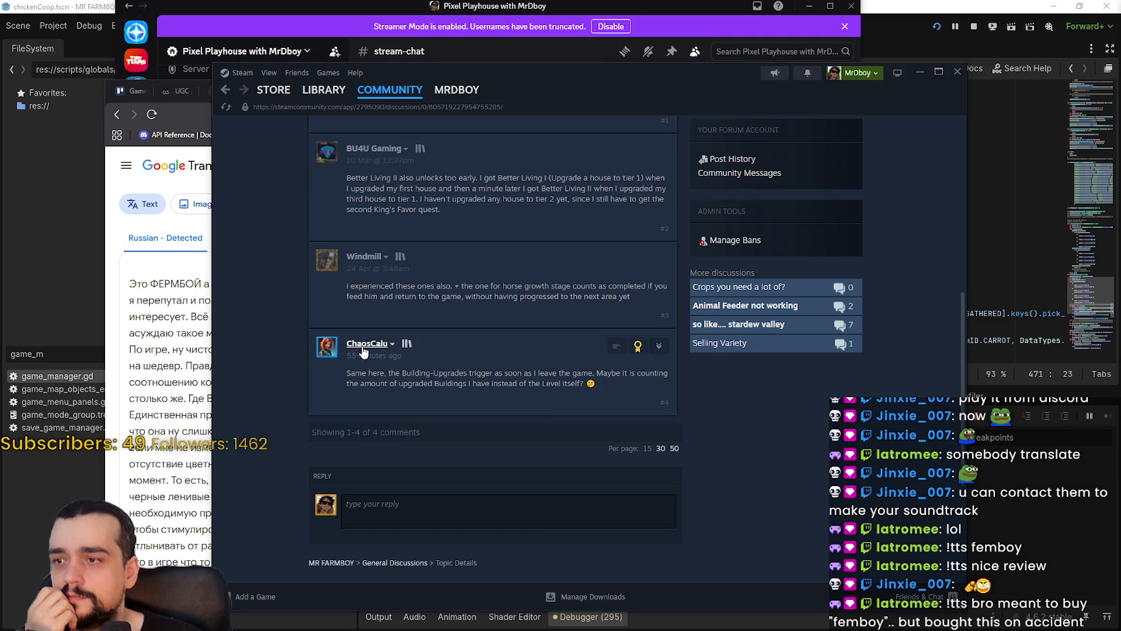
{"action": "scroll", "coordinate": [398, 413], "scroll_direction": "up", "scroll_amount": 1}
{"action": "scroll", "coordinate": [398, 413], "scroll_direction": "up", "scroll_amount": 2}
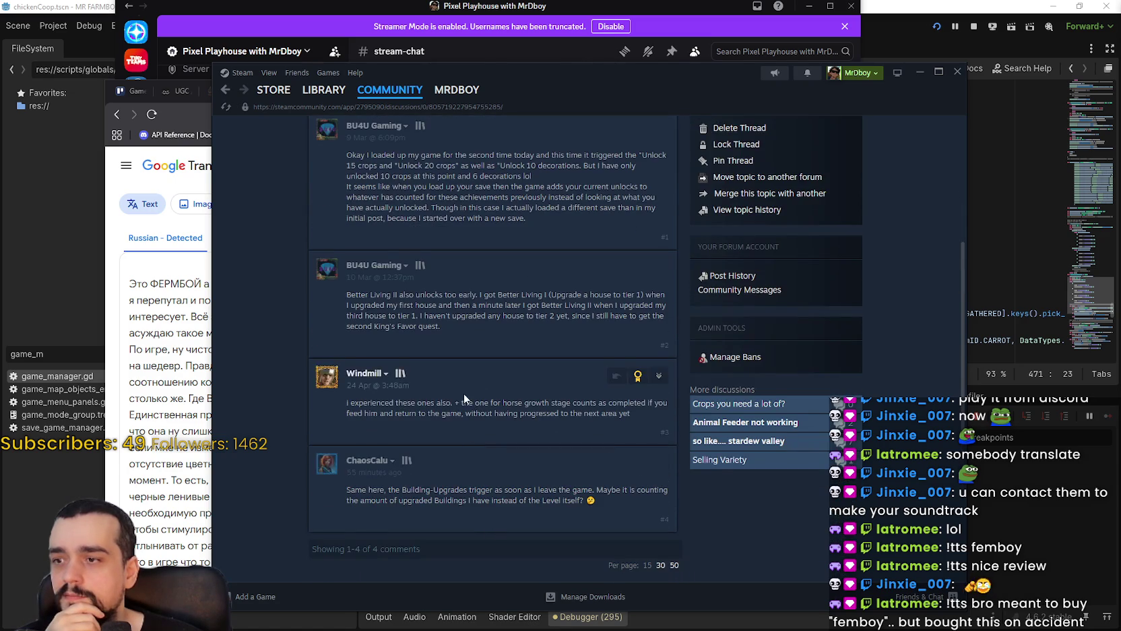
{"action": "scroll", "coordinate": [350, 310], "scroll_direction": "up", "scroll_amount": 6}
{"action": "left_click", "coordinate": [222, 93]}
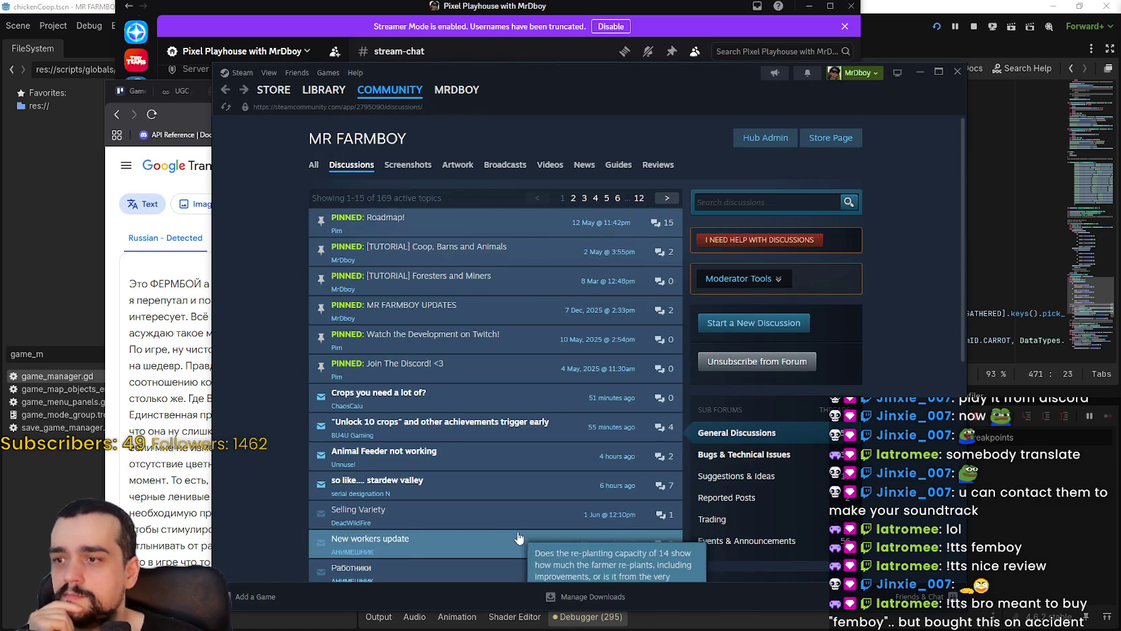
Open 'Animal Feeder not working', read the worker's-house feed note, and start a reply.
{"action": "left_click", "coordinate": [492, 460]}
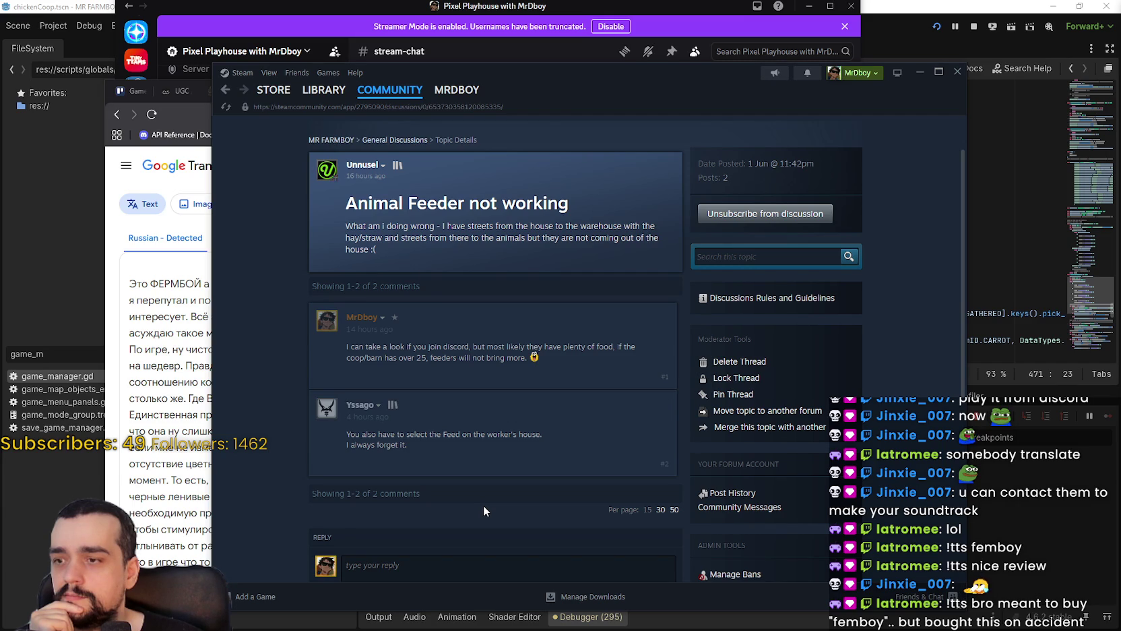
{"action": "mouse_move", "coordinate": [460, 434]}
{"action": "left_mouse_down"}
{"action": "mouse_move", "coordinate": [539, 434]}
{"action": "mouse_move", "coordinate": [447, 452]}
{"action": "left_mouse_up"}
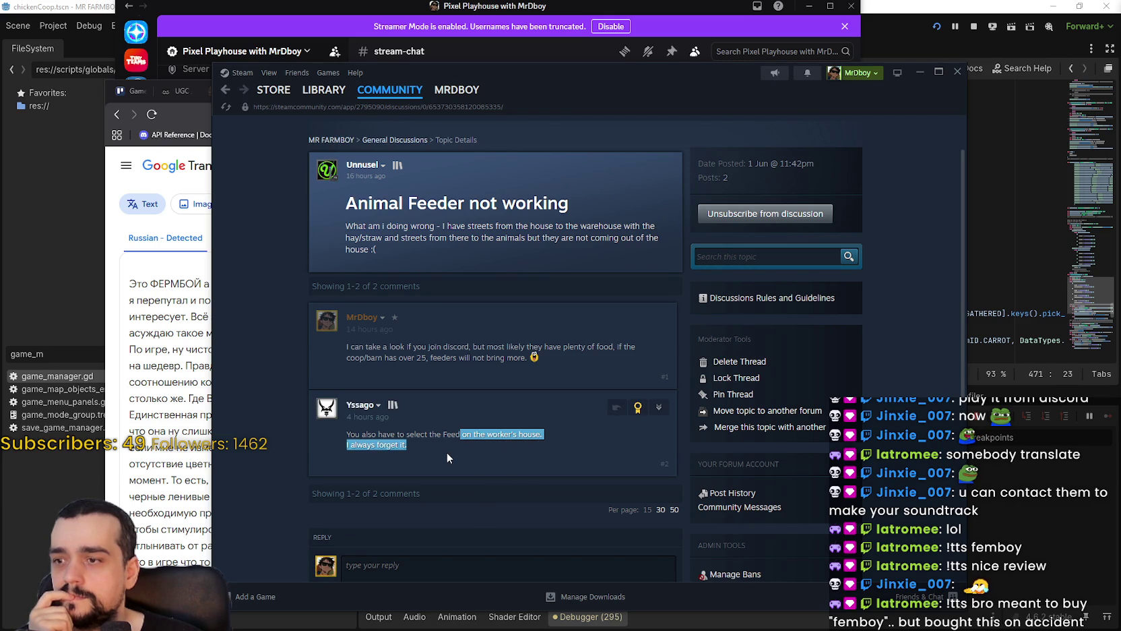
{"action": "left_click", "coordinate": [446, 452]}
{"action": "scroll", "coordinate": [486, 512], "scroll_direction": "down", "scroll_amount": 4}
{"action": "left_click", "coordinate": [479, 449]}
Post a reply that feeders do nothing when priority is something a rancher can't handle, correcting 'encountered'.
{"action": "type", "text": "I"}
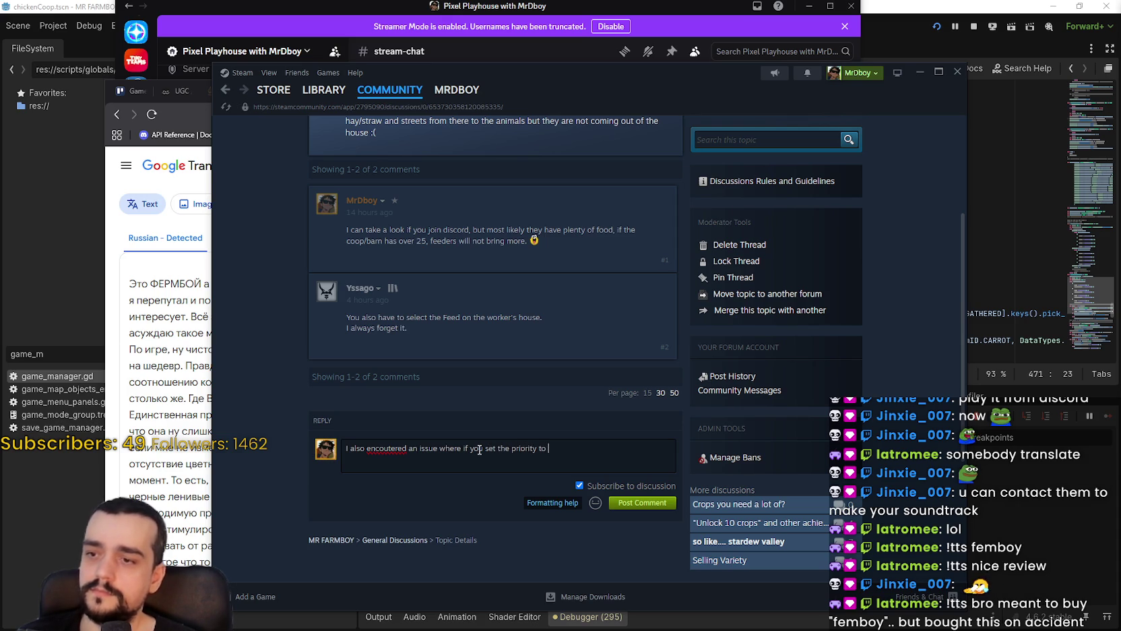
{"action": "right_click", "coordinate": [391, 448]}
{"action": "left_click", "coordinate": [410, 458]}
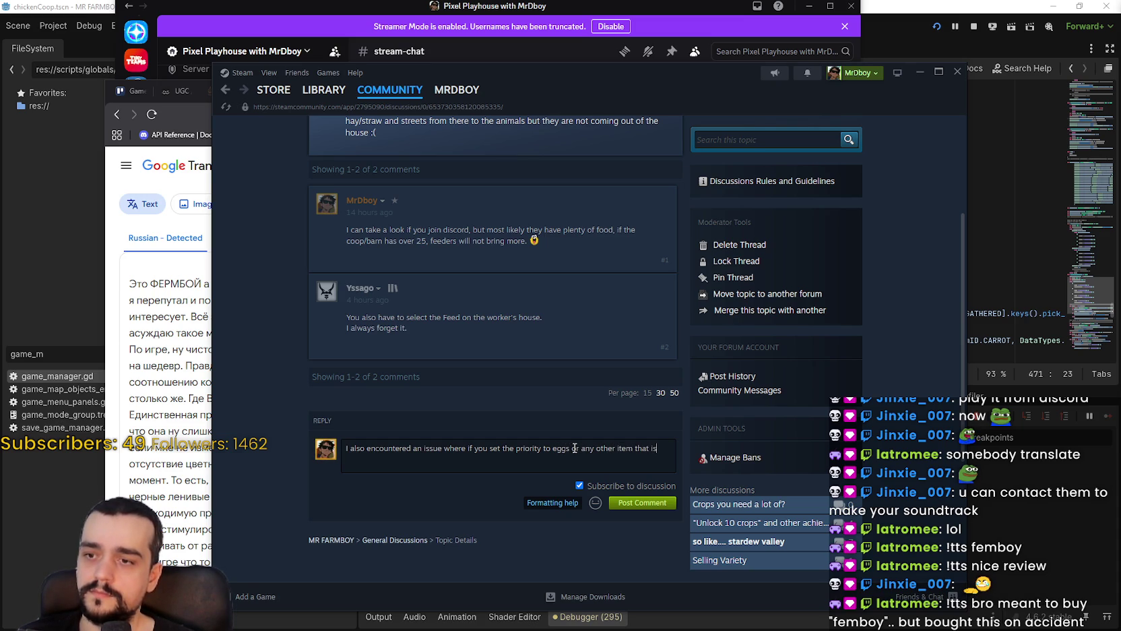
{"action": "type", "text": "n't something a "}
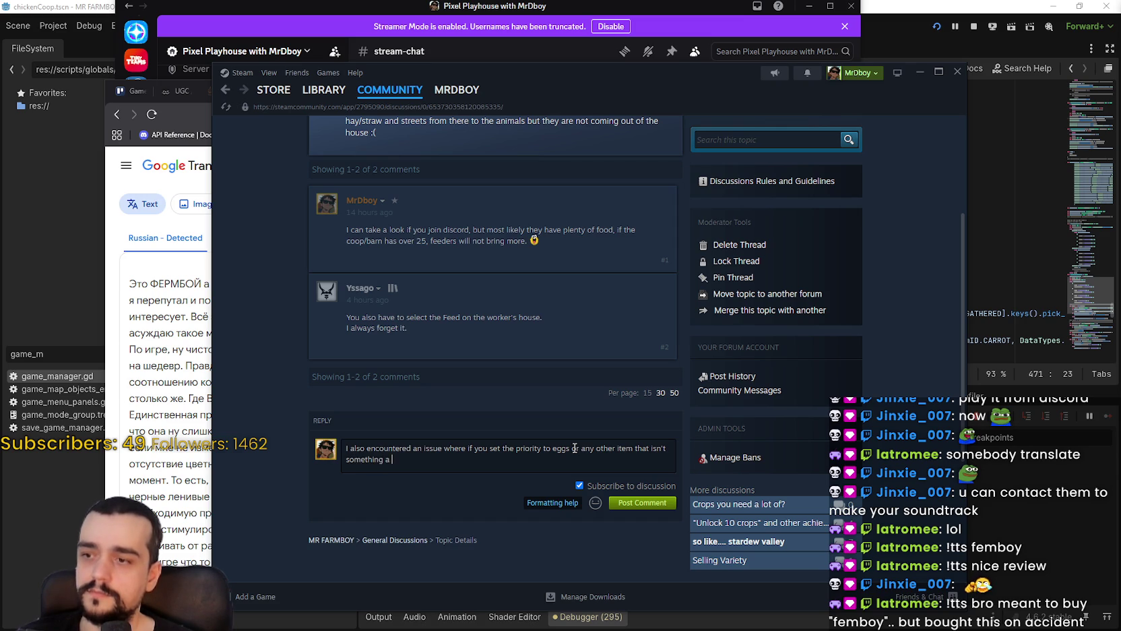
{"action": "type", "text": "rancher feeder can do, they"}
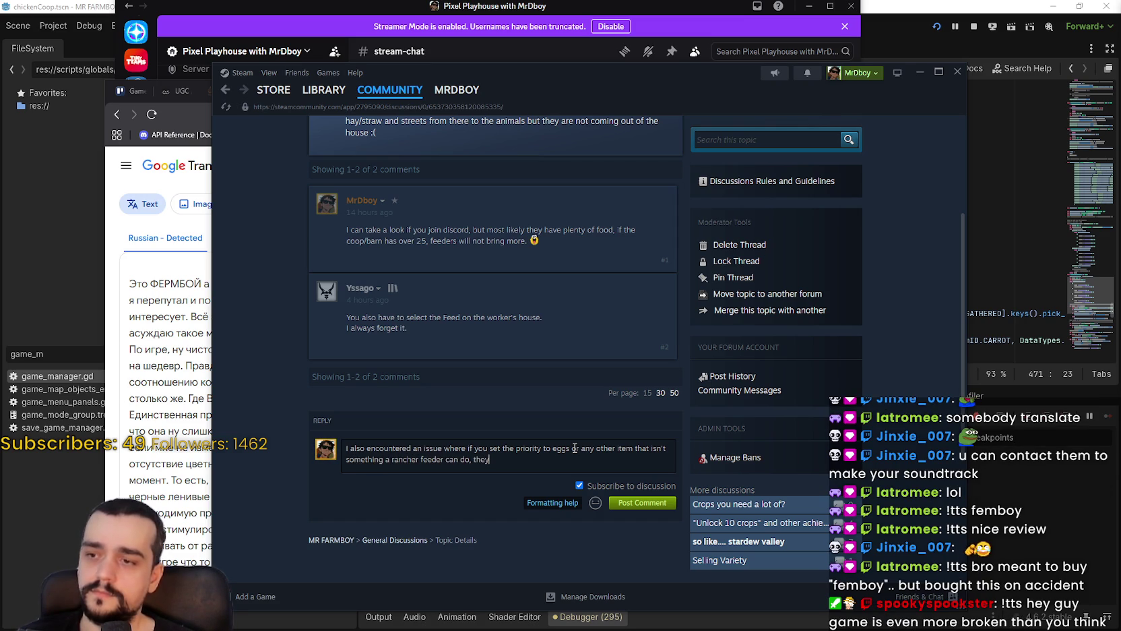
{"action": "type", "text": " won't do anything."}
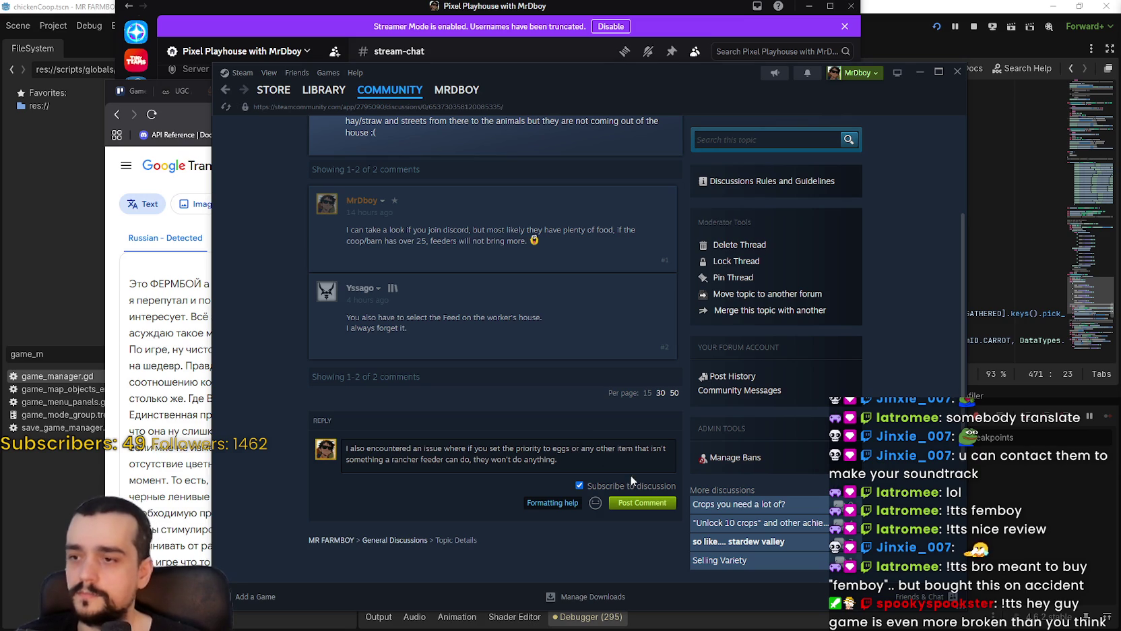
{"action": "left_click", "coordinate": [657, 508]}
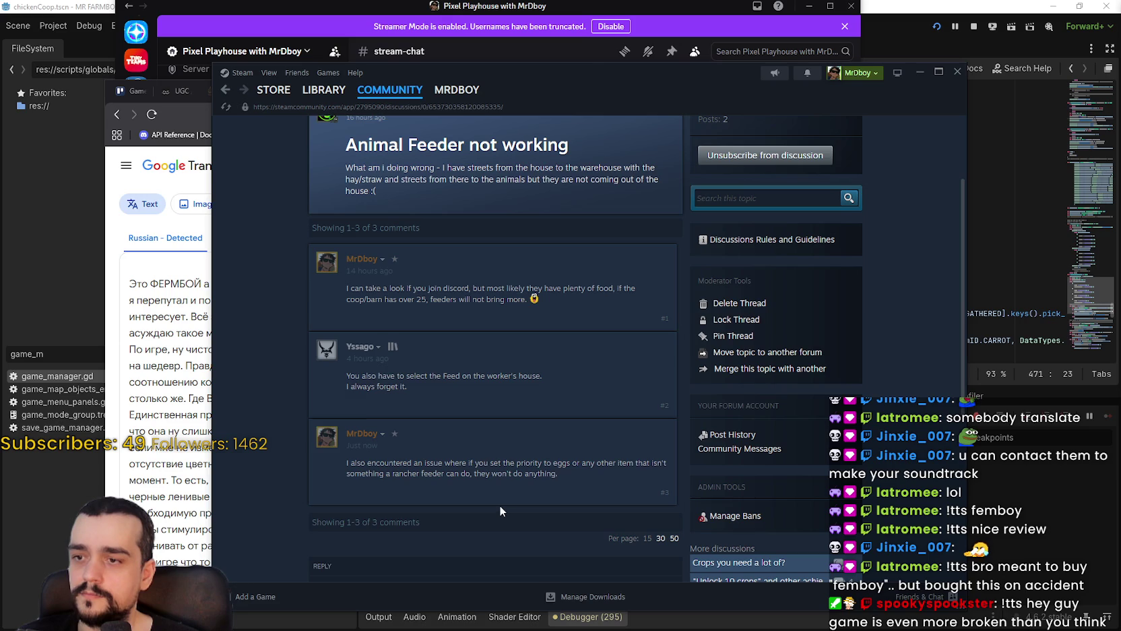
Return to the discussions and read down a thread, selecting its last comment's text.
{"action": "left_click", "coordinate": [389, 198]}
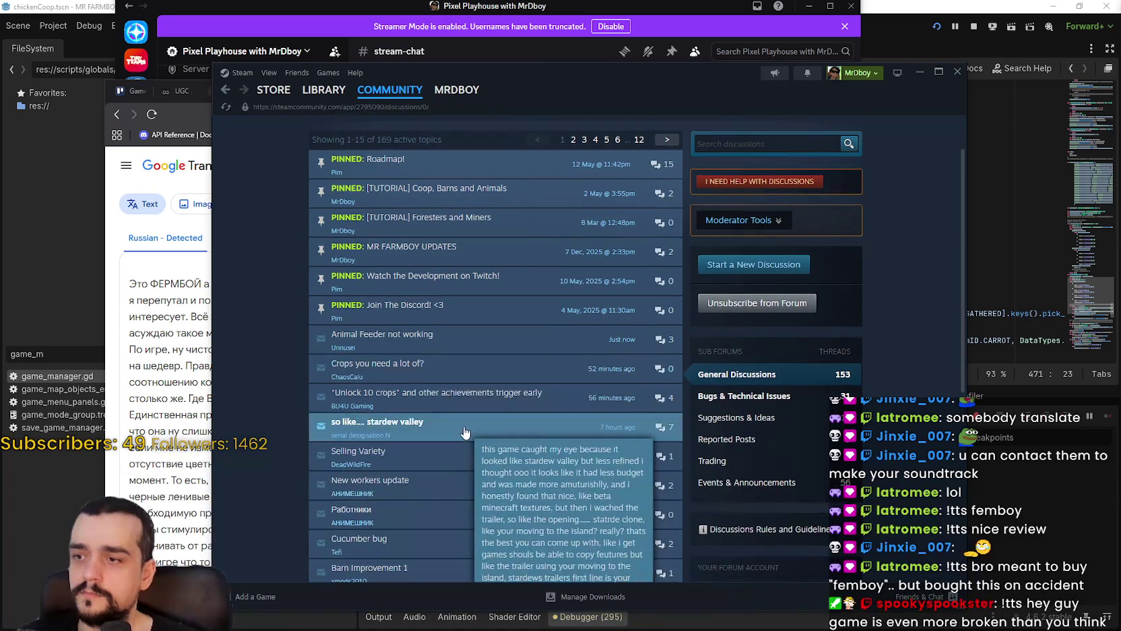
{"action": "scroll", "coordinate": [458, 420], "scroll_direction": "down", "scroll_amount": 5}
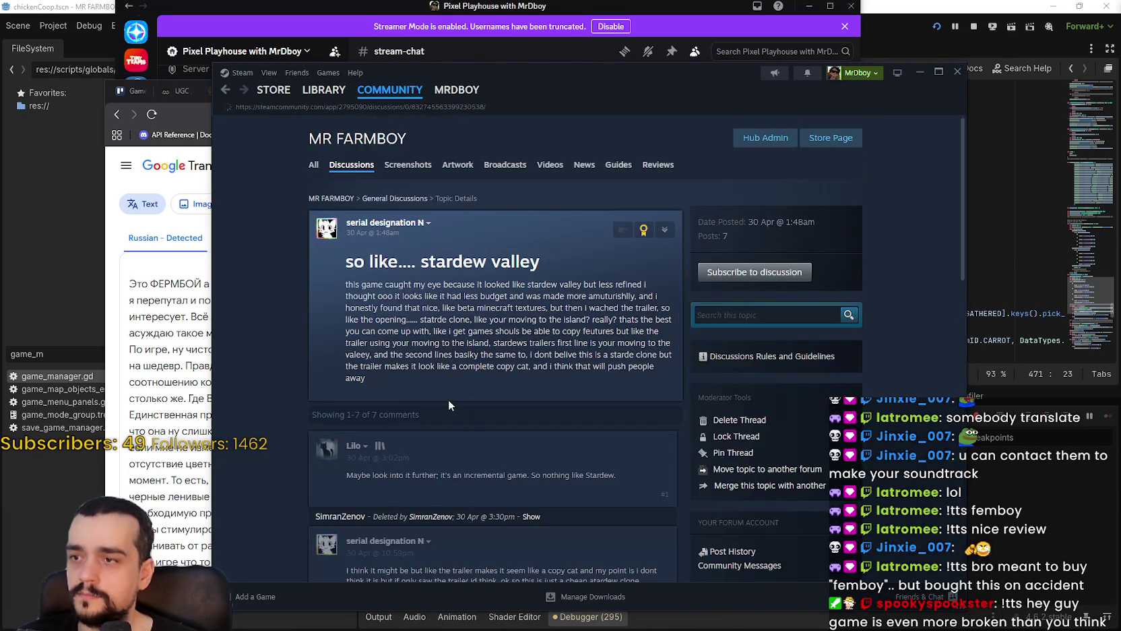
{"action": "scroll", "coordinate": [449, 399], "scroll_direction": "down", "scroll_amount": 10}
{"action": "scroll", "coordinate": [599, 455], "scroll_direction": "down", "scroll_amount": 3}
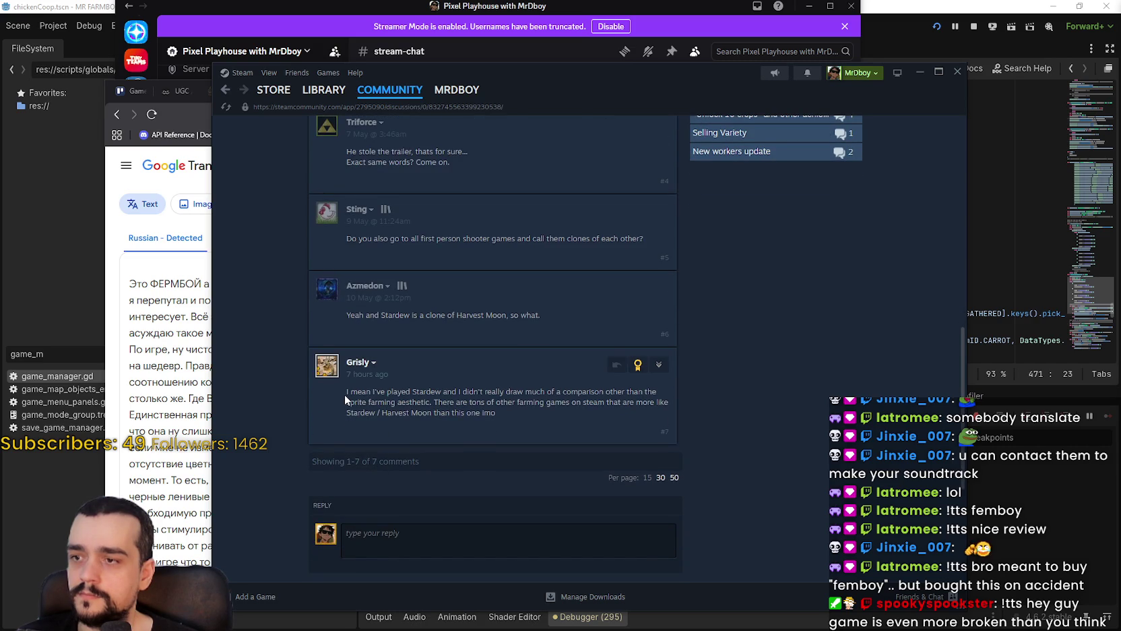
{"action": "mouse_move", "coordinate": [346, 398]}
{"action": "left_mouse_down"}
{"action": "mouse_move", "coordinate": [660, 398]}
{"action": "mouse_move", "coordinate": [391, 402]}
{"action": "mouse_move", "coordinate": [628, 403]}
{"action": "mouse_move", "coordinate": [641, 424]}
{"action": "left_mouse_up"}
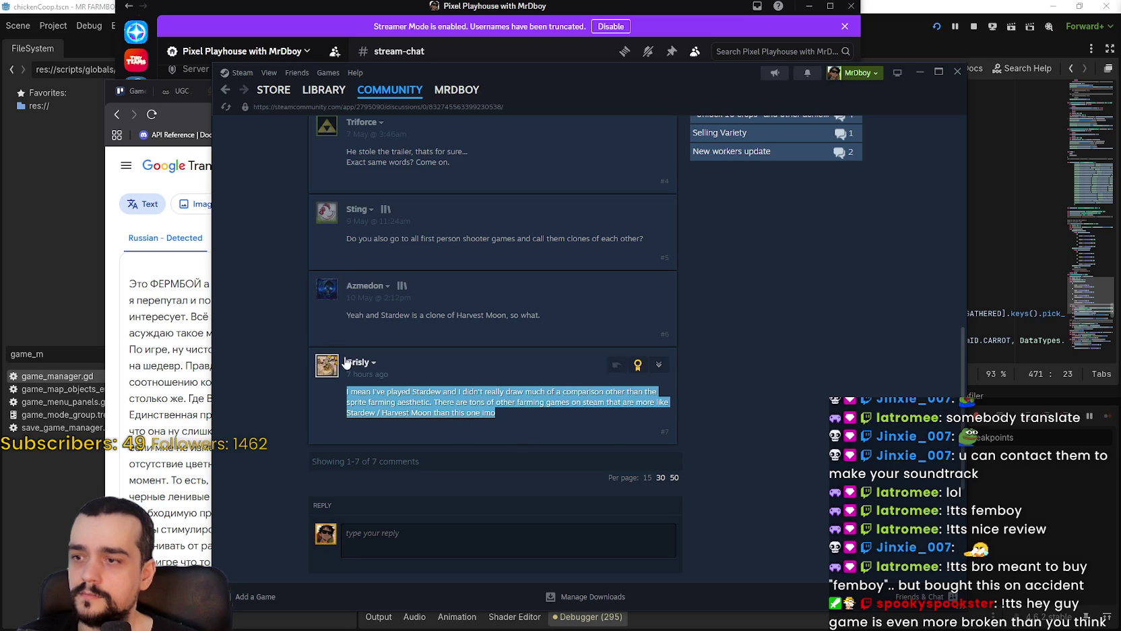
Show the Bugs & Technical Issues topics, then nudge the Steam window and minimize it.
{"action": "left_click", "coordinate": [225, 90]}
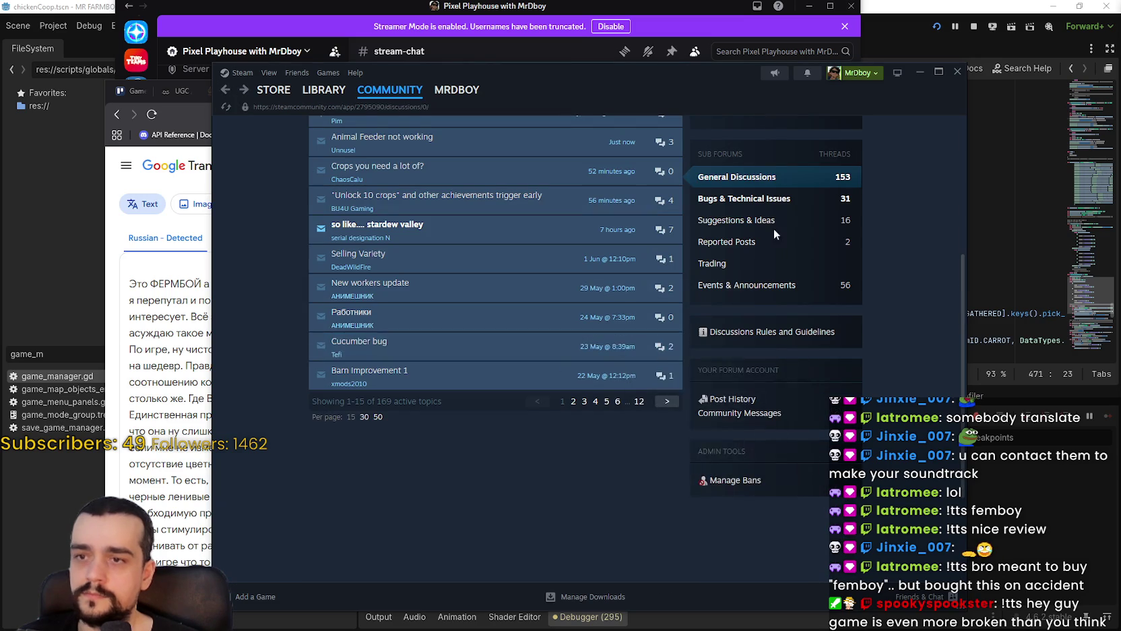
{"action": "left_click", "coordinate": [749, 199]}
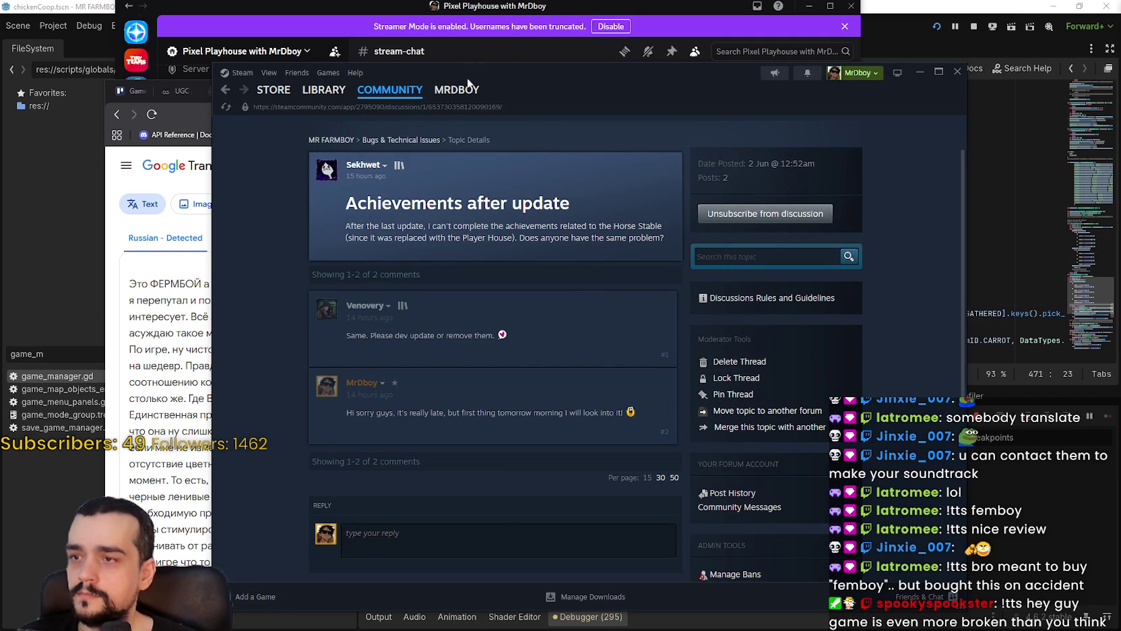
{"action": "left_click_drag", "start_coordinate": [631, 90], "coordinate": [653, 118]}
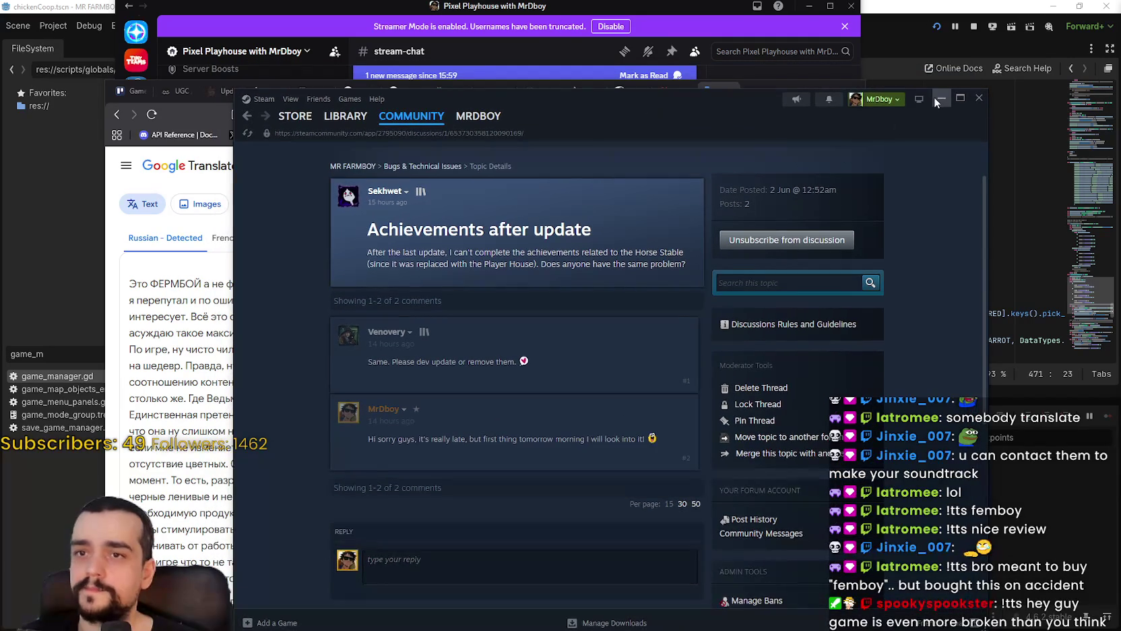
{"action": "left_click", "coordinate": [934, 98]}
Open the Barnum & Bailey's Circus poster posted in Discord and view it full screen.
{"action": "key", "text": "alt+Tab"}
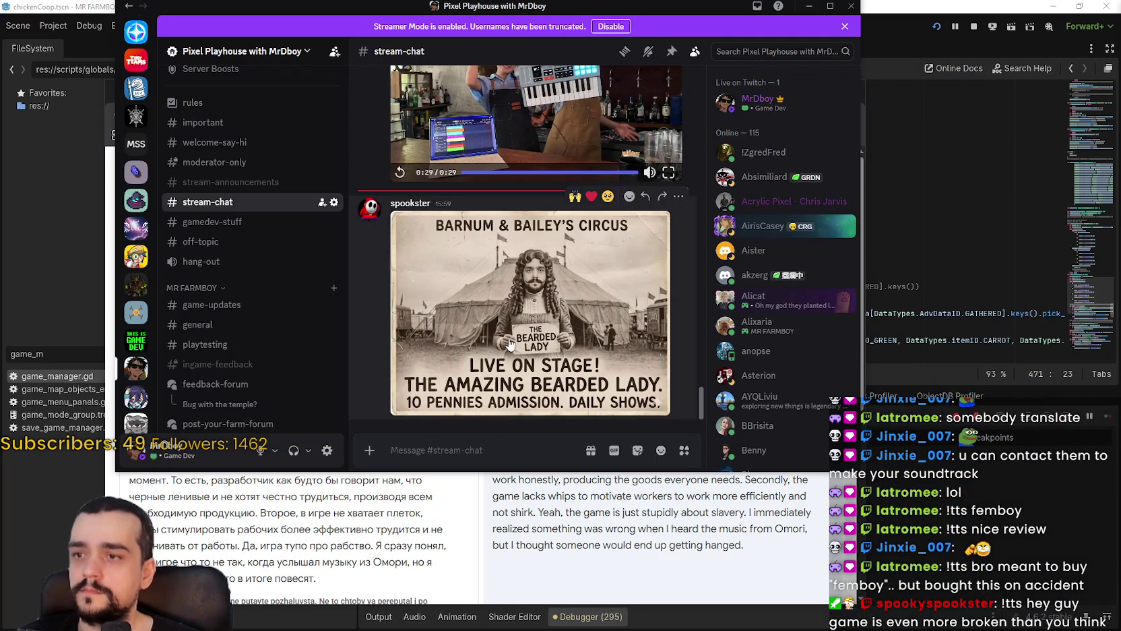
{"action": "left_click", "coordinate": [517, 335]}
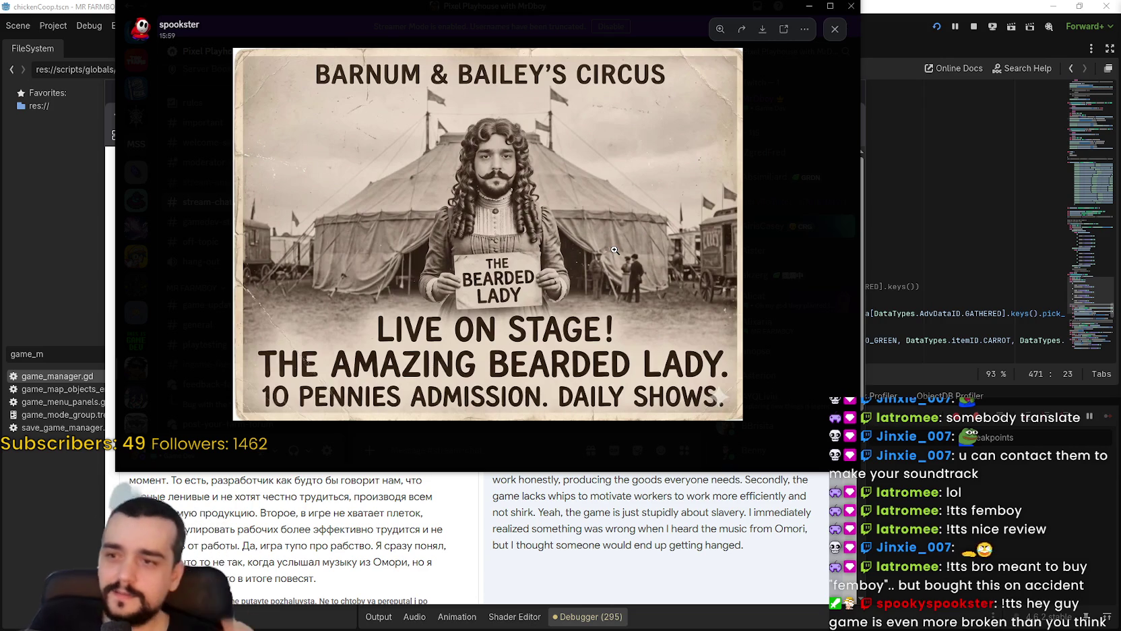
{"action": "left_click", "coordinate": [830, 6]}
{"action": "key", "text": "super+Up"}
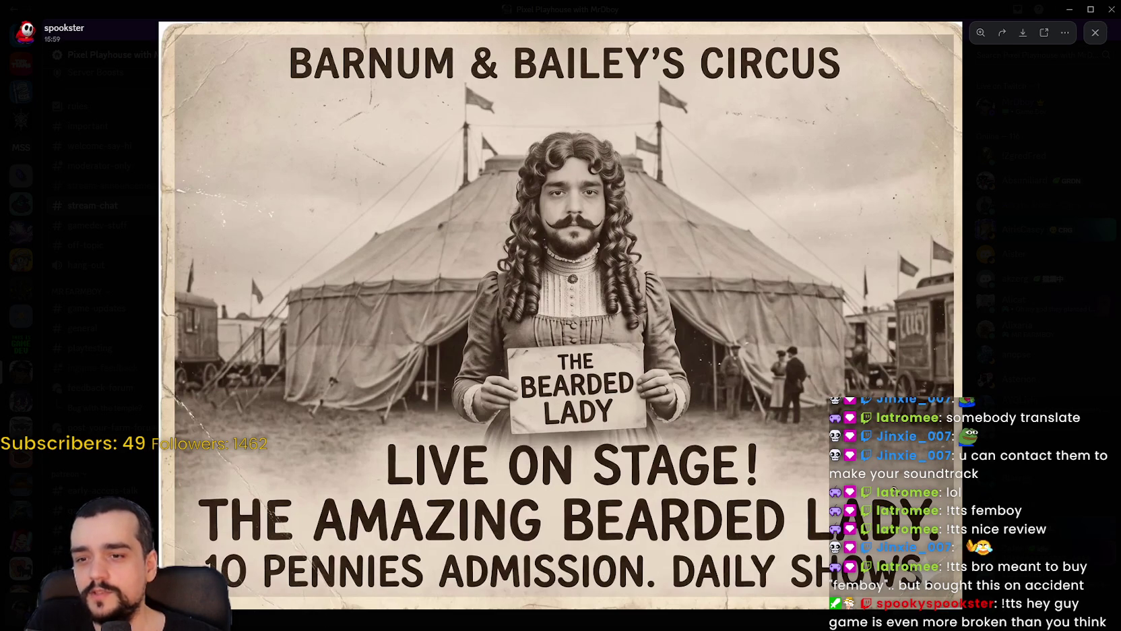
Close the image viewer and minimize Discord to show Google Translate again.
{"action": "left_click", "coordinate": [983, 421]}
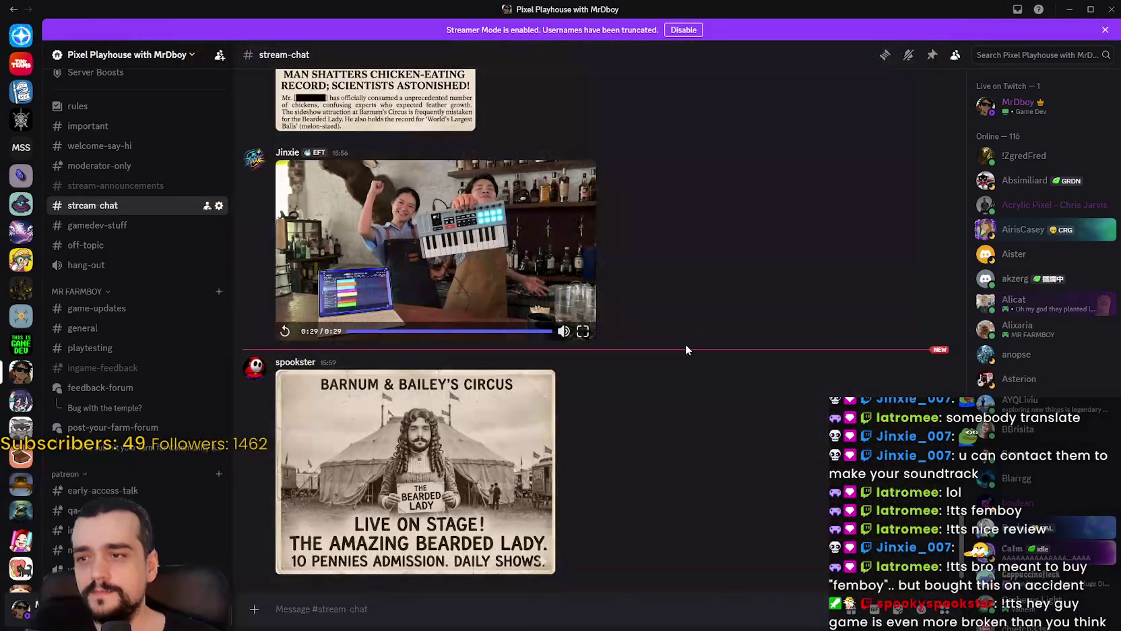
{"action": "left_click", "coordinate": [1090, 9]}
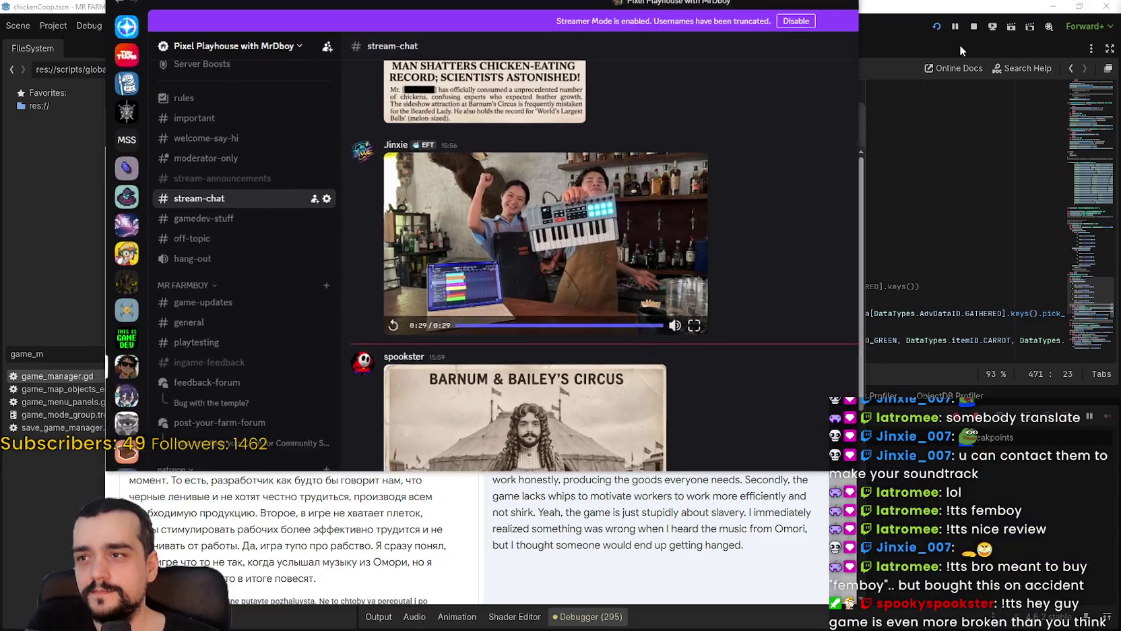
{"action": "left_click", "coordinate": [808, 5]}
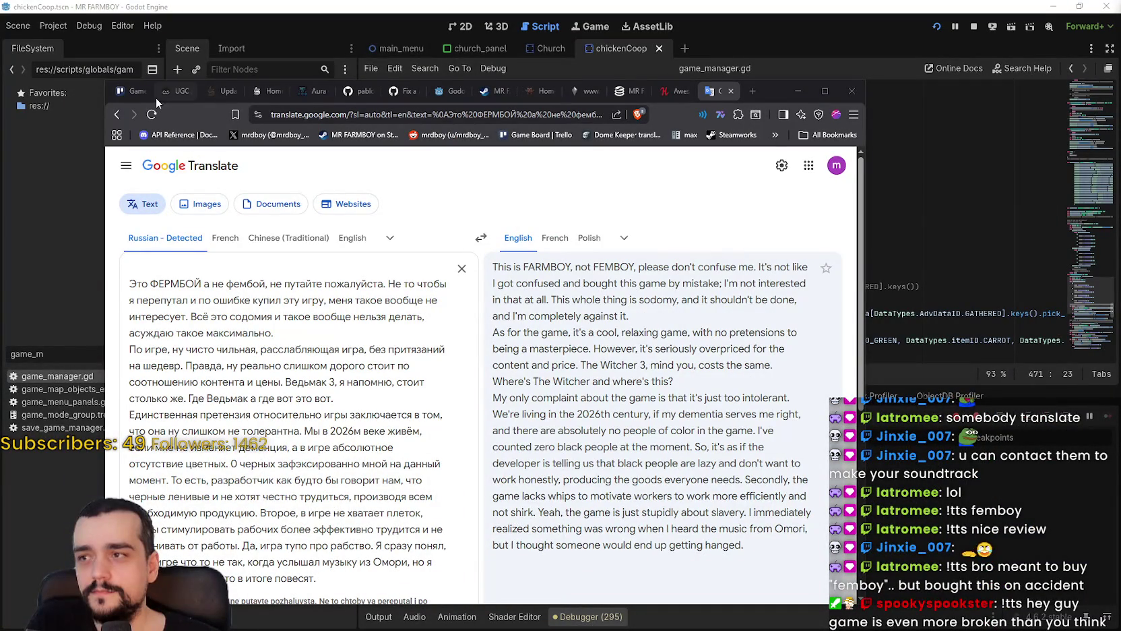
Clear the Russian text in Google Translate, return to Godot, and browse game_manager.gd near deliver_king_request.
{"action": "left_click", "coordinate": [461, 268]}
{"action": "left_click", "coordinate": [805, 97]}
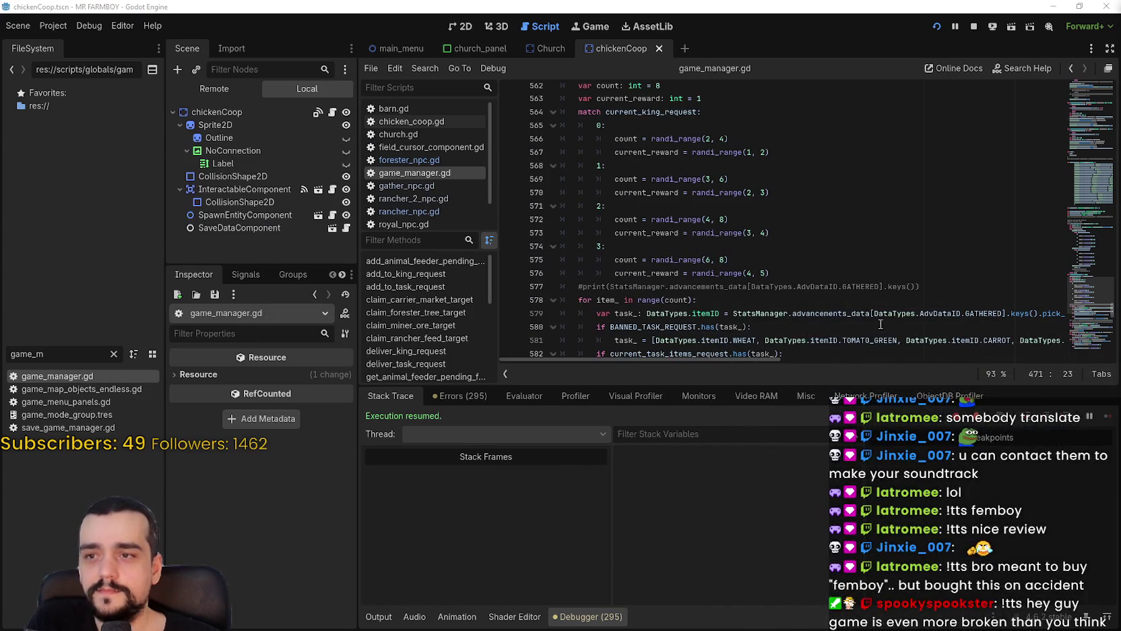
{"action": "left_click", "coordinate": [830, 231]}
{"action": "key", "text": "Up"}
{"action": "key", "text": "Up"}
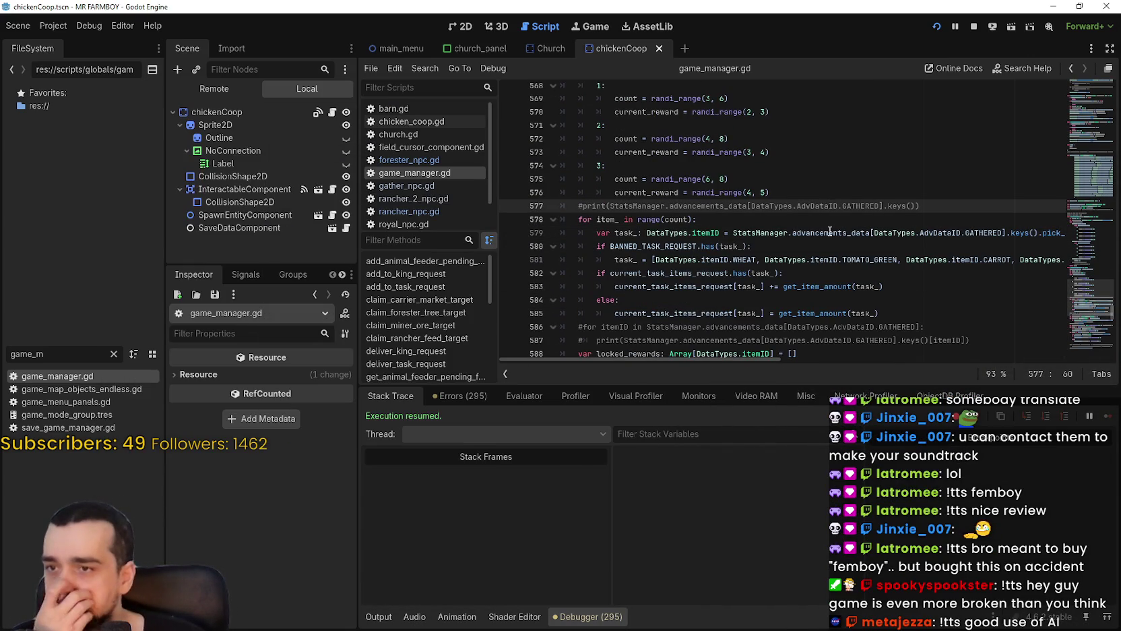
{"action": "mouse_move", "coordinate": [830, 231]}
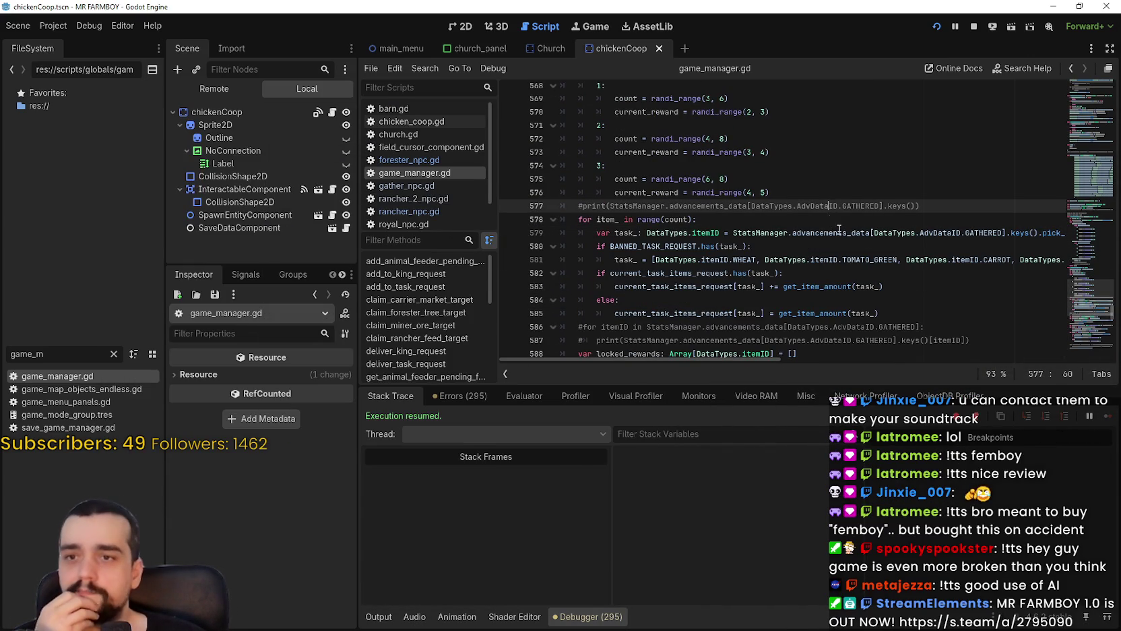
{"action": "left_click", "coordinate": [1078, 173]}
{"action": "left_click", "coordinate": [1089, 180]}
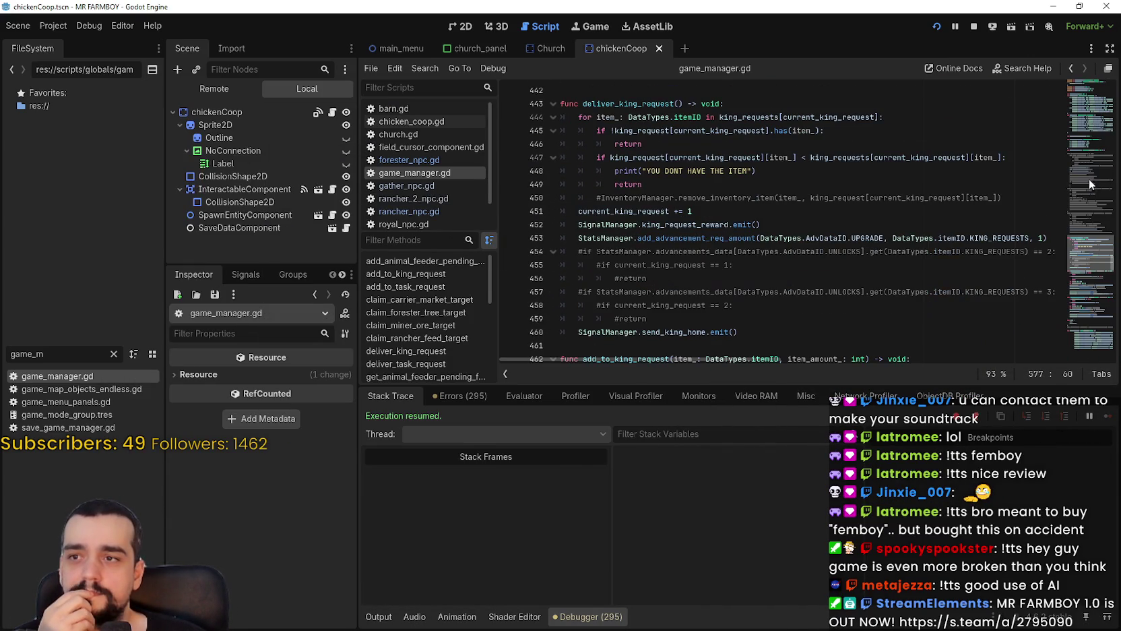
{"action": "left_click_drag", "start_coordinate": [1086, 239], "coordinate": [1084, 326]}
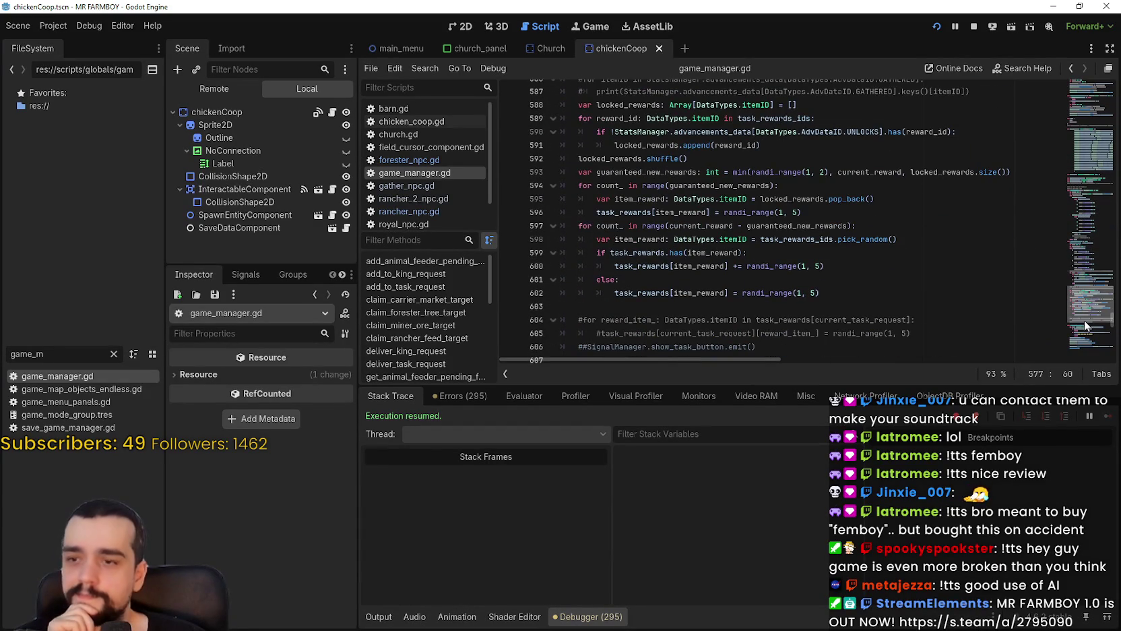
Clear the 'game_m' FileSystem filter and scroll game_manager.gd to the BANNED_TASK_REQUEST list near line 683.
{"action": "left_click", "coordinate": [113, 354]}
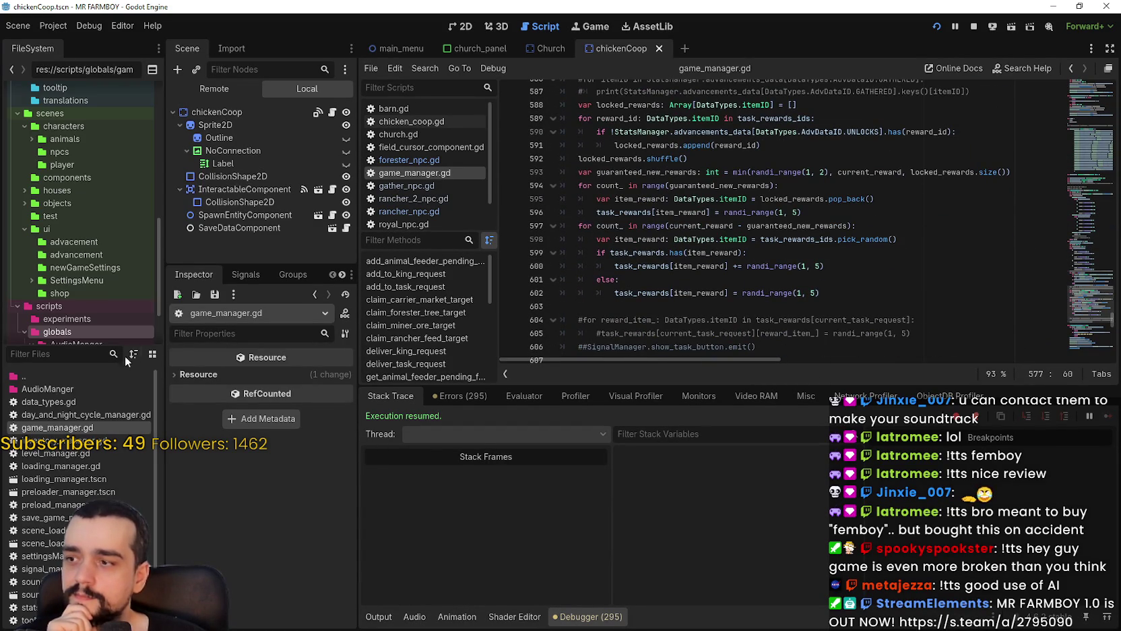
{"action": "left_click", "coordinate": [842, 306]}
{"action": "scroll", "coordinate": [842, 306], "scroll_direction": "down", "scroll_amount": 3}
{"action": "left_click_drag", "start_coordinate": [1102, 329], "coordinate": [1085, 342]}
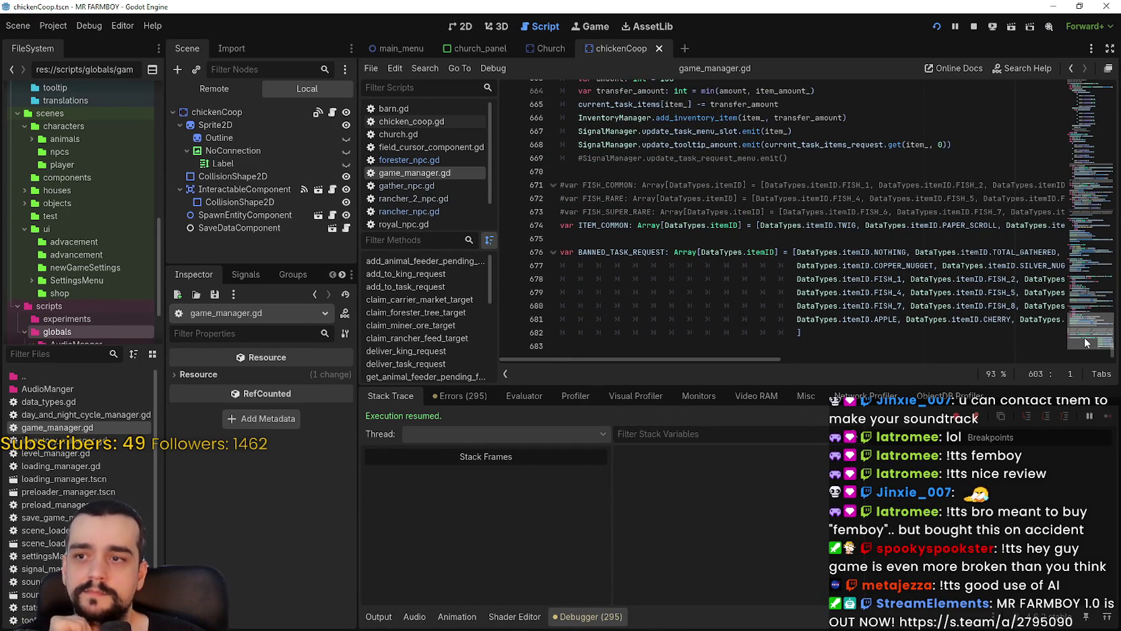
{"action": "mouse_move", "coordinate": [1085, 342]}
{"action": "left_mouse_down"}
{"action": "mouse_move", "coordinate": [1087, 329]}
{"action": "mouse_move", "coordinate": [1088, 372]}
{"action": "left_mouse_up"}
{"action": "left_click", "coordinate": [562, 356]}
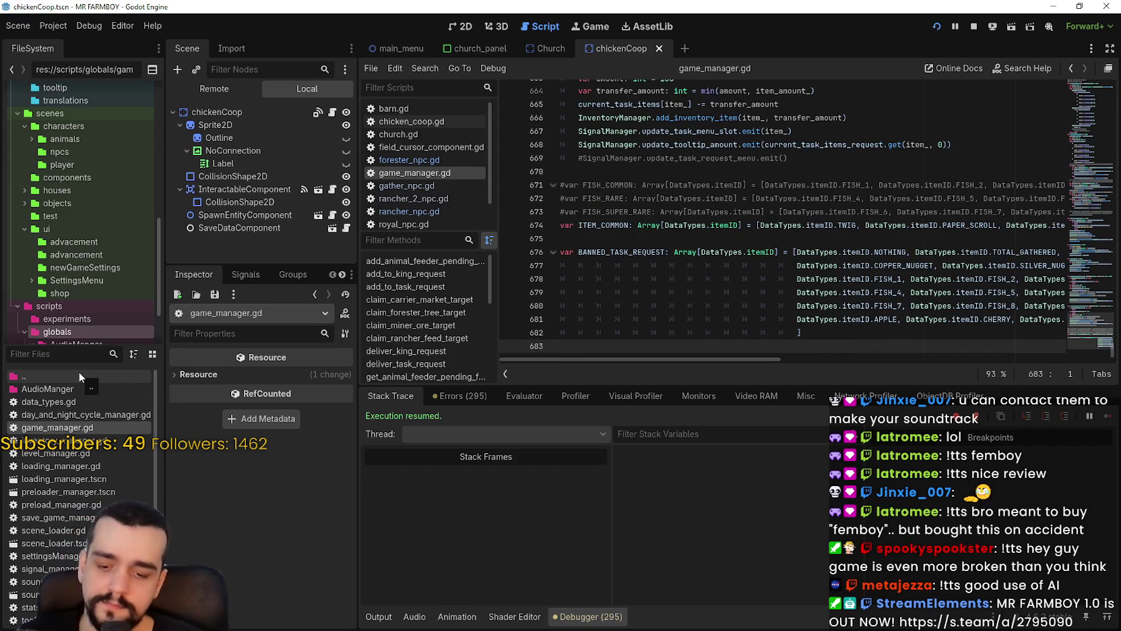
Filter FileSystem by 'rancher', open rancher_npc.gd, and scroll to the target-weight code near line 554.
{"action": "type", "text": "rancher"}
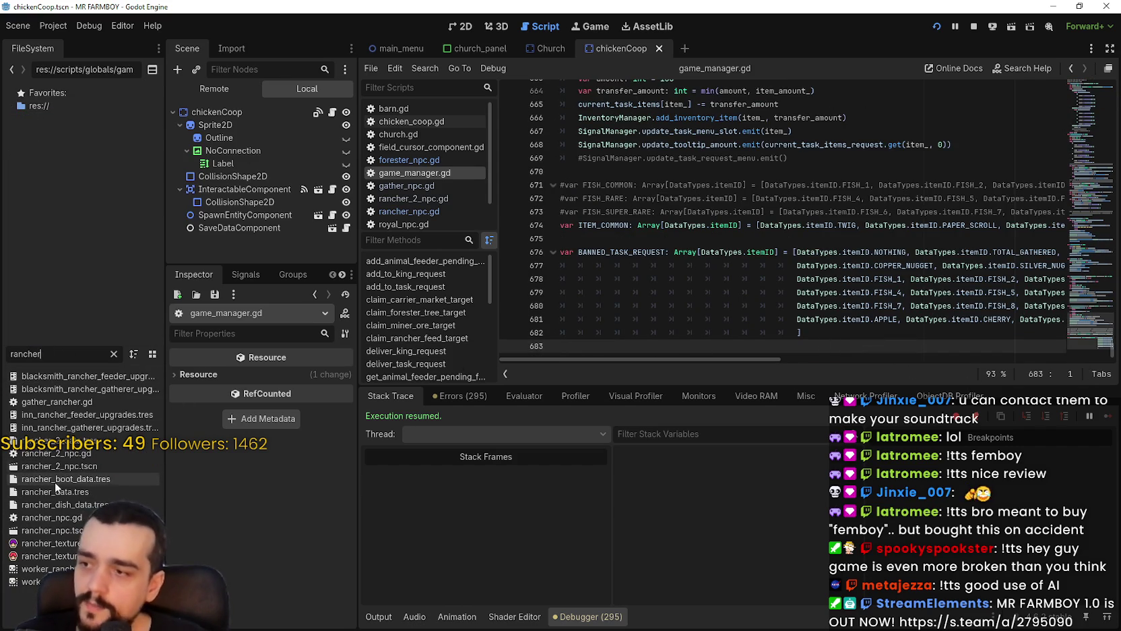
{"action": "double_click", "coordinate": [61, 517]}
{"action": "scroll", "coordinate": [1092, 154], "scroll_direction": "up", "scroll_amount": 10}
{"action": "mouse_move", "coordinate": [1090, 152]}
{"action": "left_mouse_down"}
{"action": "mouse_move", "coordinate": [1091, 95]}
{"action": "mouse_move", "coordinate": [1102, 350]}
{"action": "mouse_move", "coordinate": [1111, 243]}
{"action": "left_mouse_up"}
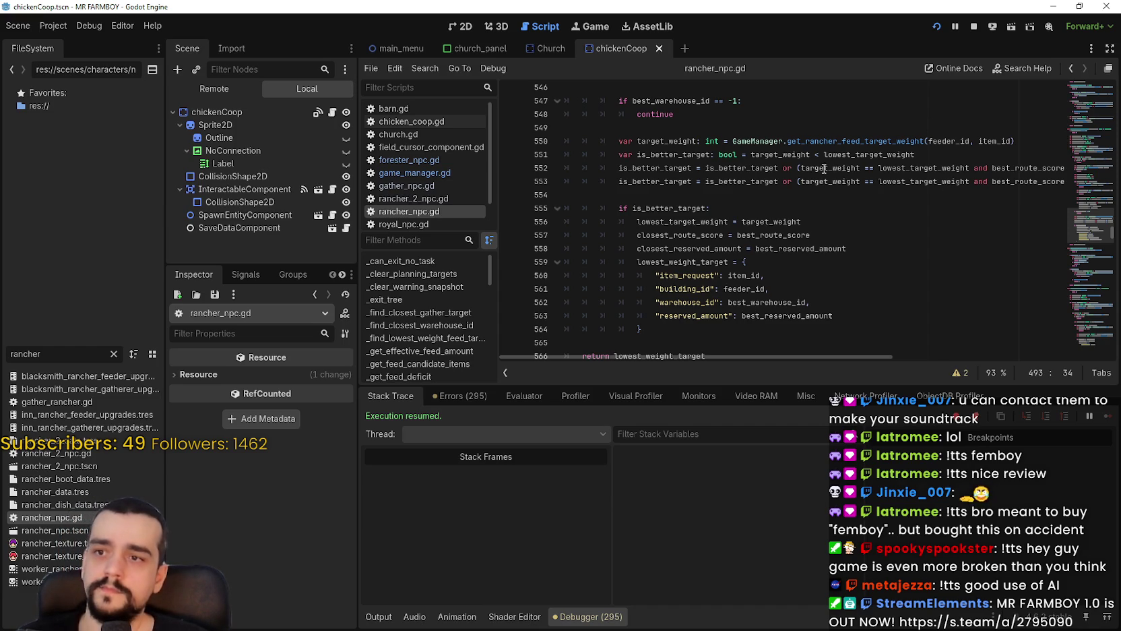
{"action": "left_click", "coordinate": [1096, 216]}
Read _get_gather_candidate_items, selecting animal_drop_ready_to_harvest and the function name.
{"action": "scroll", "coordinate": [1096, 217], "scroll_direction": "down", "scroll_amount": 5}
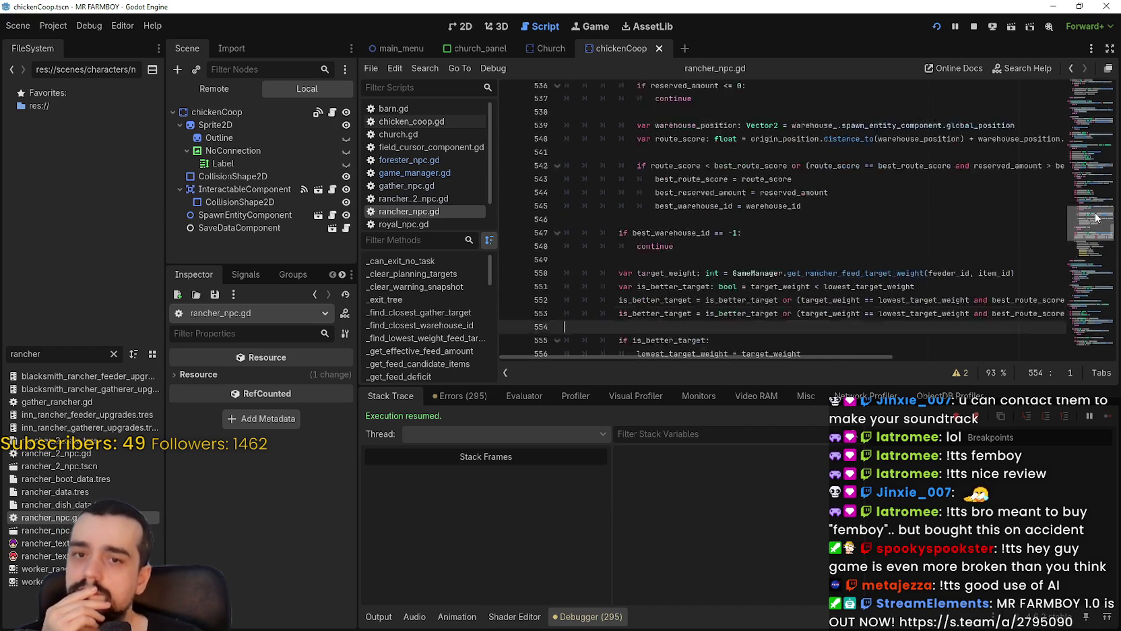
{"action": "scroll", "coordinate": [1093, 220], "scroll_direction": "down", "scroll_amount": 5}
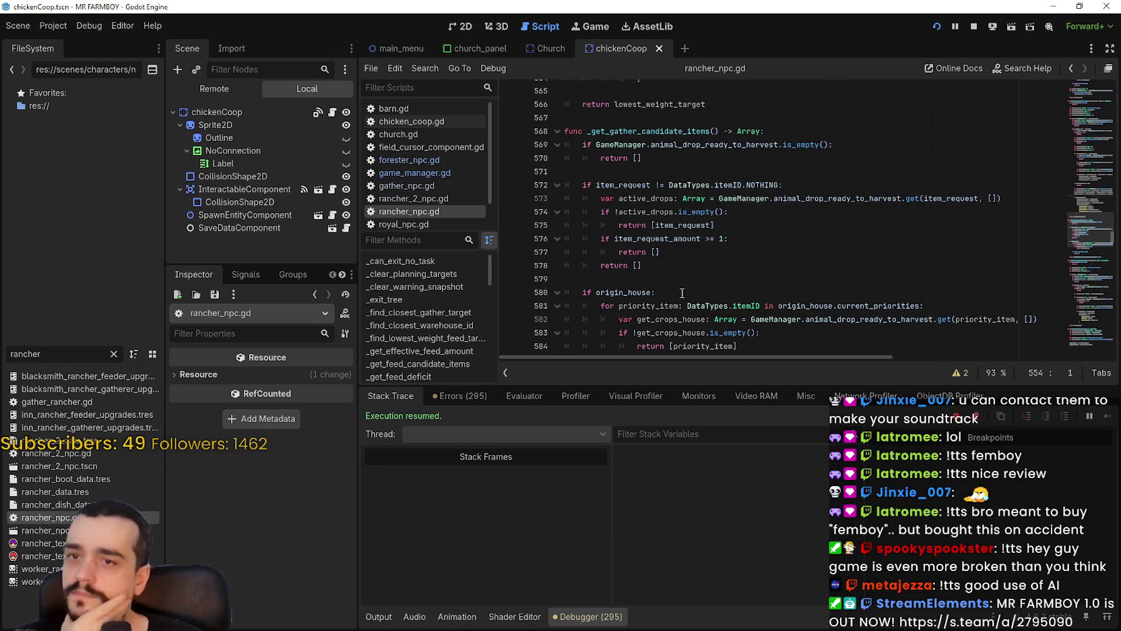
{"action": "scroll", "coordinate": [681, 276], "scroll_direction": "up", "scroll_amount": 1}
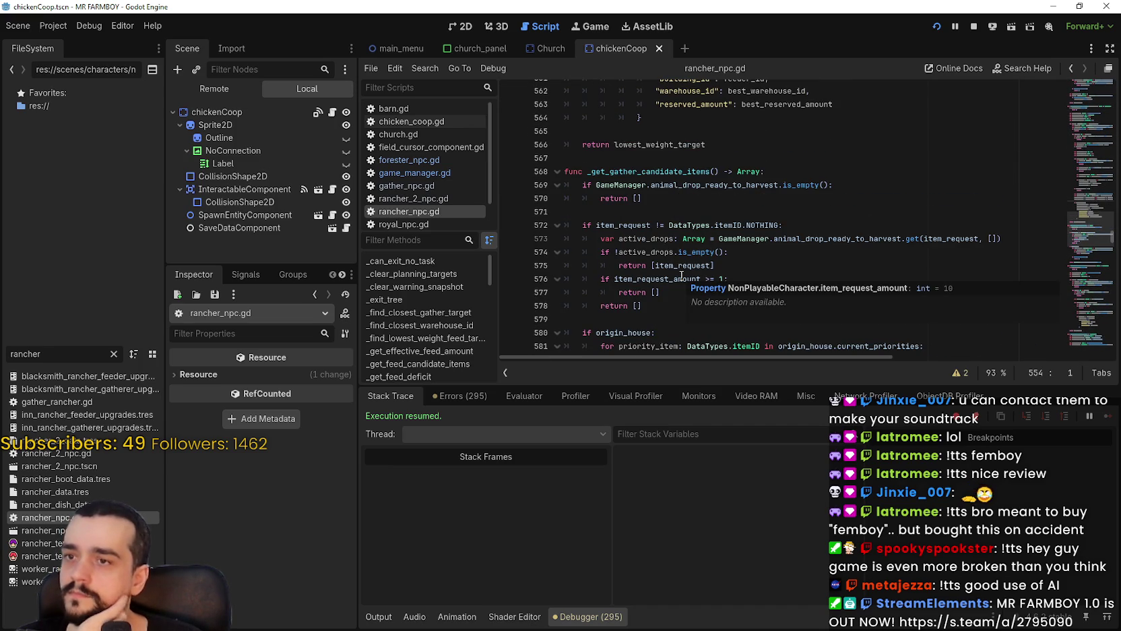
{"action": "double_click", "coordinate": [714, 185]}
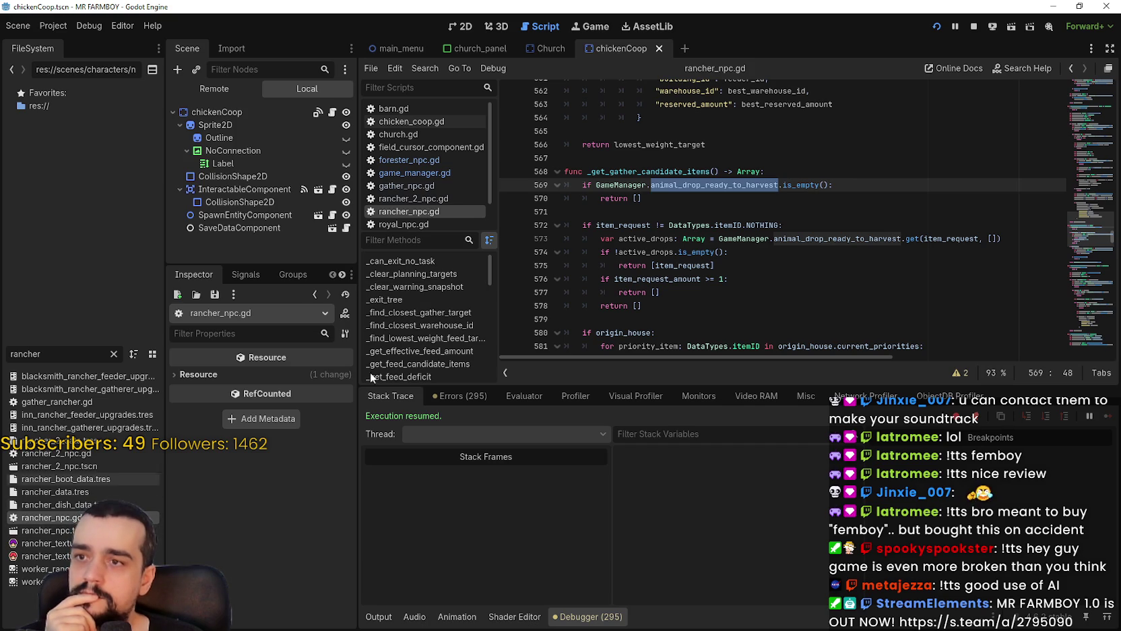
{"action": "scroll", "coordinate": [759, 239], "scroll_direction": "down", "scroll_amount": 3}
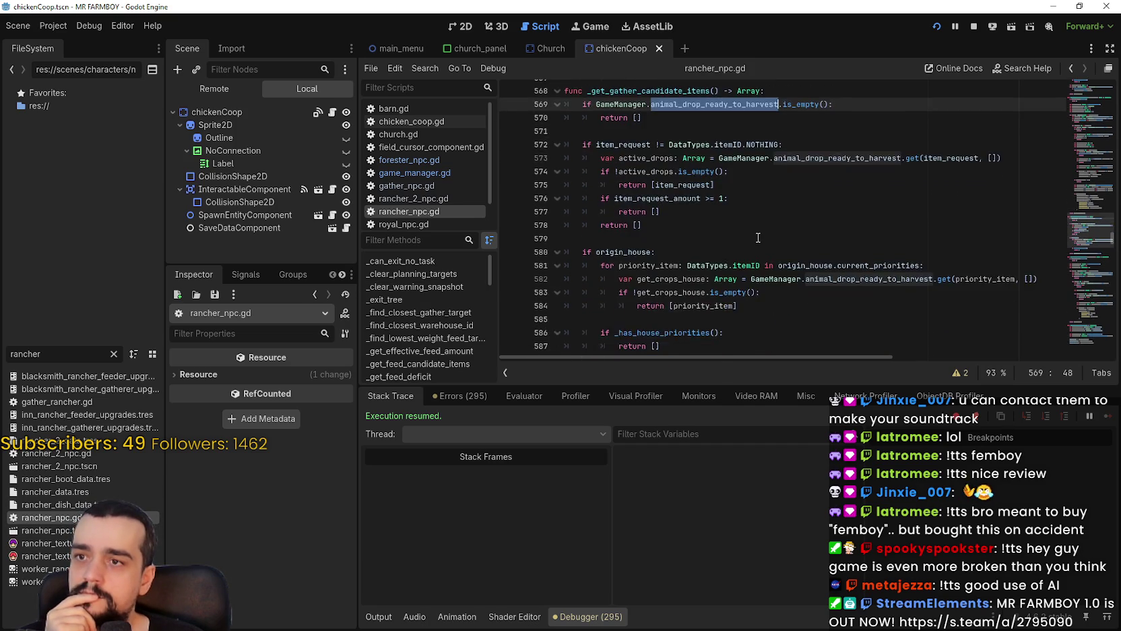
{"action": "left_click", "coordinate": [749, 195]}
{"action": "scroll", "coordinate": [750, 209], "scroll_direction": "up", "scroll_amount": 1}
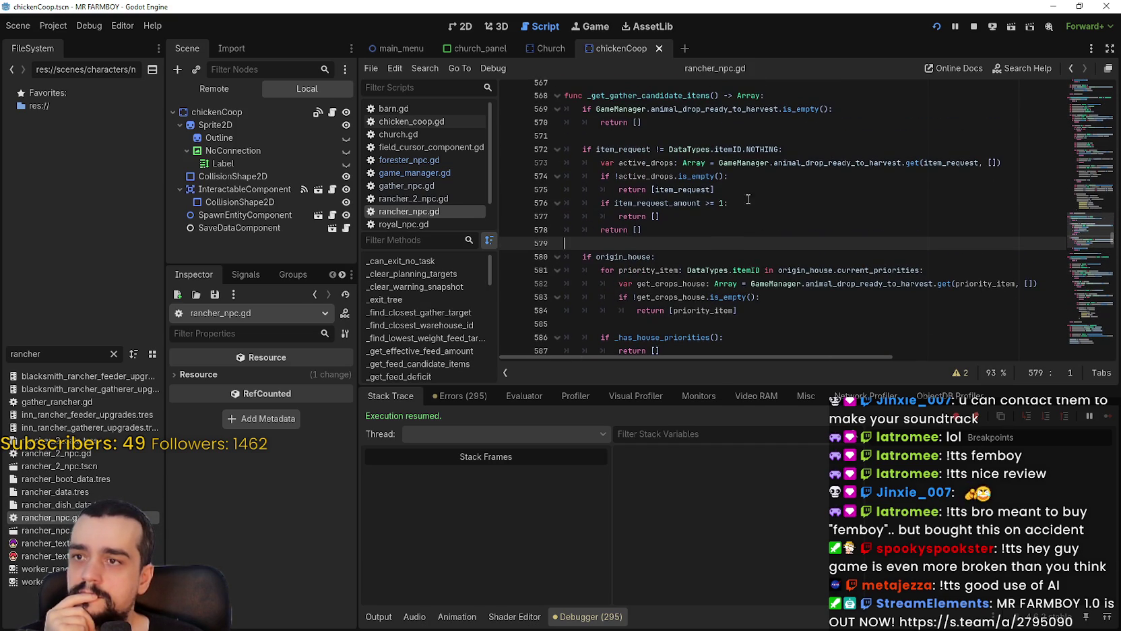
{"action": "double_click", "coordinate": [633, 98]}
Scroll down to the Task.FEED and Task.WAREHOUSE_FEED branches around lines 747–761.
{"action": "scroll", "coordinate": [742, 173], "scroll_direction": "down", "scroll_amount": 2}
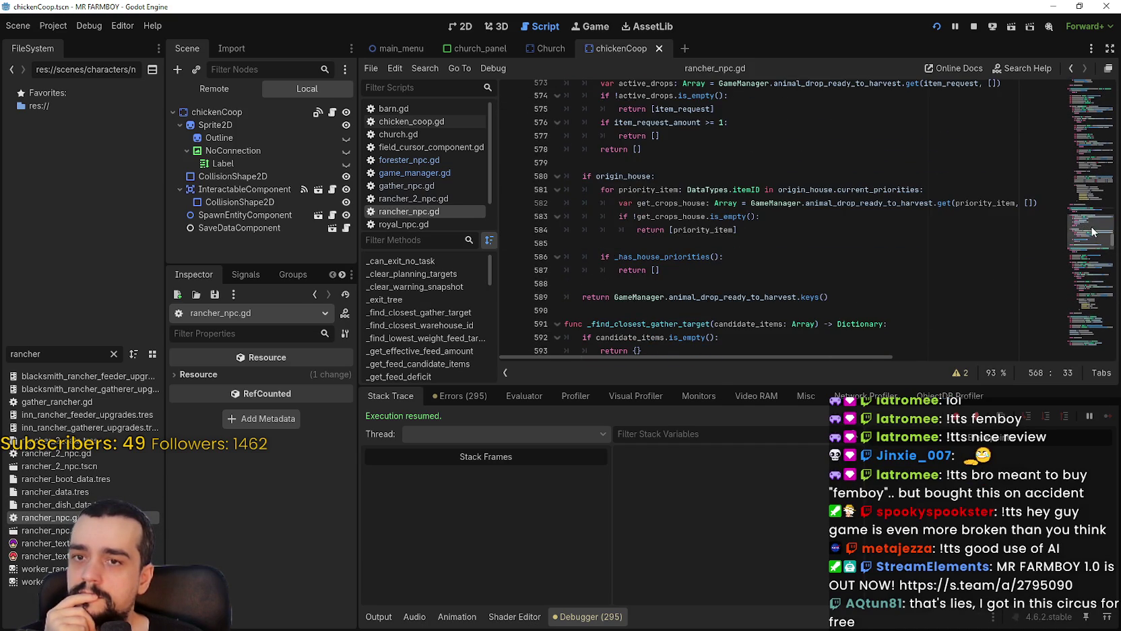
{"action": "scroll", "coordinate": [1095, 234], "scroll_direction": "down", "scroll_amount": 3}
{"action": "scroll", "coordinate": [1093, 234], "scroll_direction": "down", "scroll_amount": 3}
{"action": "scroll", "coordinate": [1092, 233], "scroll_direction": "up", "scroll_amount": 2}
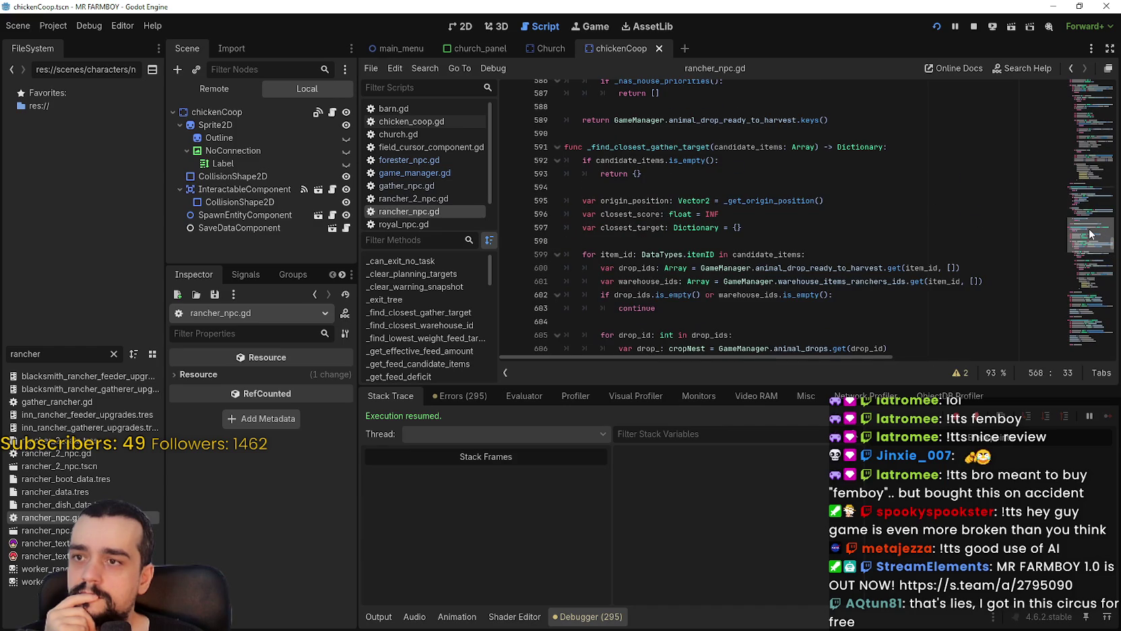
{"action": "scroll", "coordinate": [1089, 233], "scroll_direction": "down", "scroll_amount": 9}
{"action": "scroll", "coordinate": [1092, 242], "scroll_direction": "down", "scroll_amount": 4}
{"action": "scroll", "coordinate": [1093, 247], "scroll_direction": "down", "scroll_amount": 3}
{"action": "scroll", "coordinate": [1092, 247], "scroll_direction": "down", "scroll_amount": 19}
{"action": "scroll", "coordinate": [1092, 261], "scroll_direction": "down", "scroll_amount": 4}
{"action": "scroll", "coordinate": [1090, 263], "scroll_direction": "down", "scroll_amount": 14}
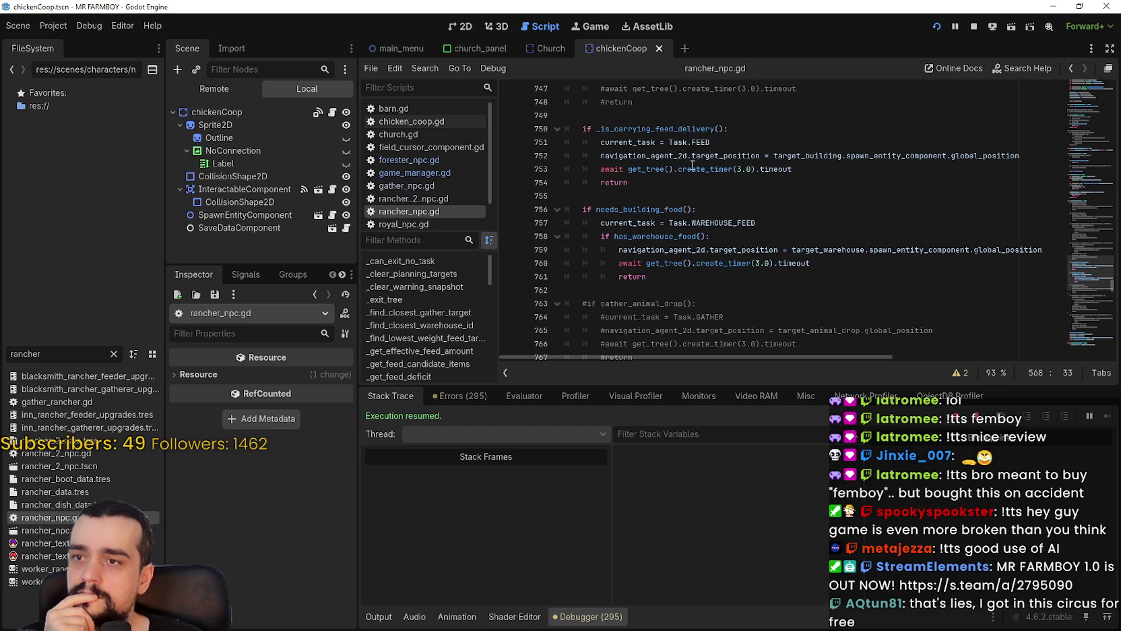
Look up the _is_carrying_feed_delivery definition and read on into _has_warehouse.
{"action": "right_click", "coordinate": [673, 129]}
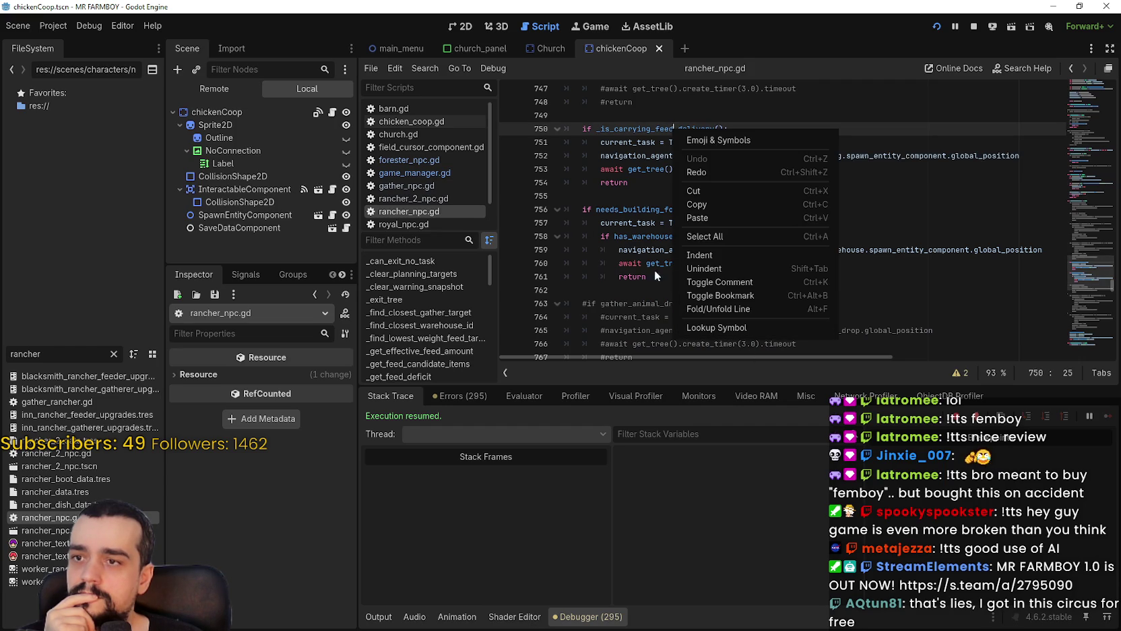
{"action": "left_click", "coordinate": [717, 328]}
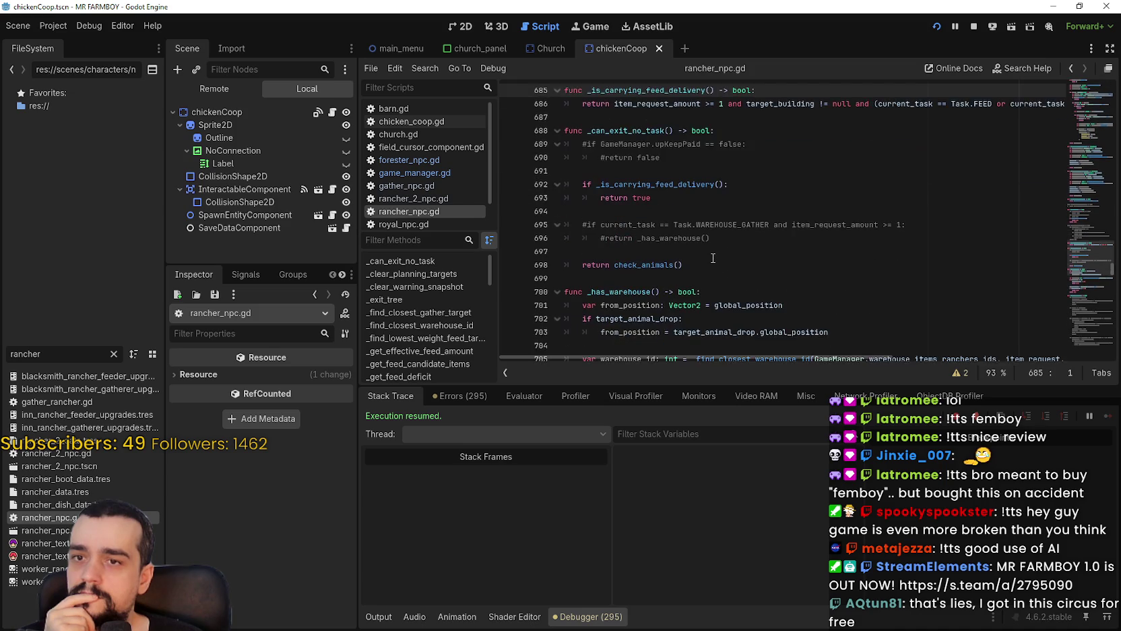
{"action": "scroll", "coordinate": [714, 258], "scroll_direction": "down", "scroll_amount": 3}
{"action": "left_click", "coordinate": [709, 228]}
Look up the needs_building_food definition via Lookup Symbol.
{"action": "scroll", "coordinate": [709, 228], "scroll_direction": "down", "scroll_amount": 6}
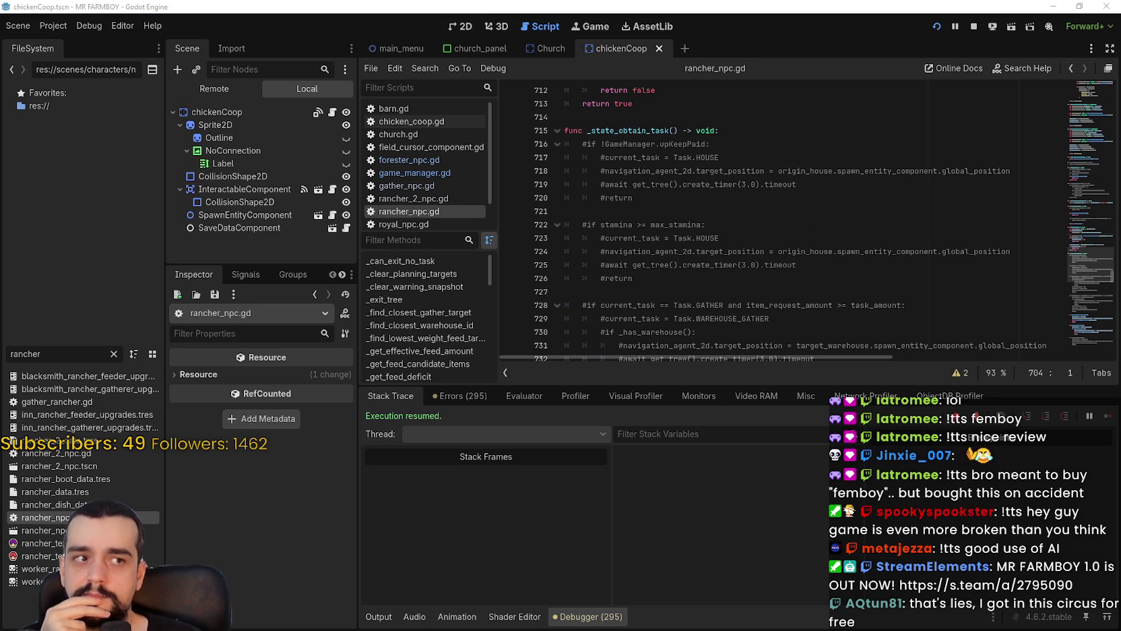
{"action": "scroll", "coordinate": [1075, 297], "scroll_direction": "down", "scroll_amount": 9}
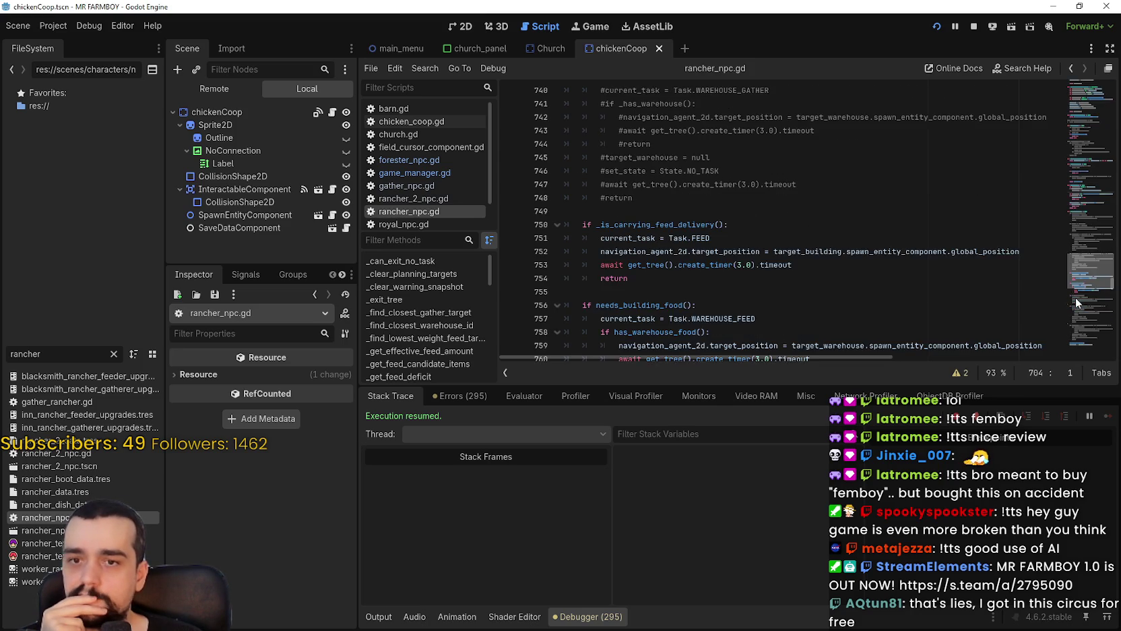
{"action": "scroll", "coordinate": [1076, 278], "scroll_direction": "down", "scroll_amount": 5}
{"action": "scroll", "coordinate": [1078, 279], "scroll_direction": "up", "scroll_amount": 3}
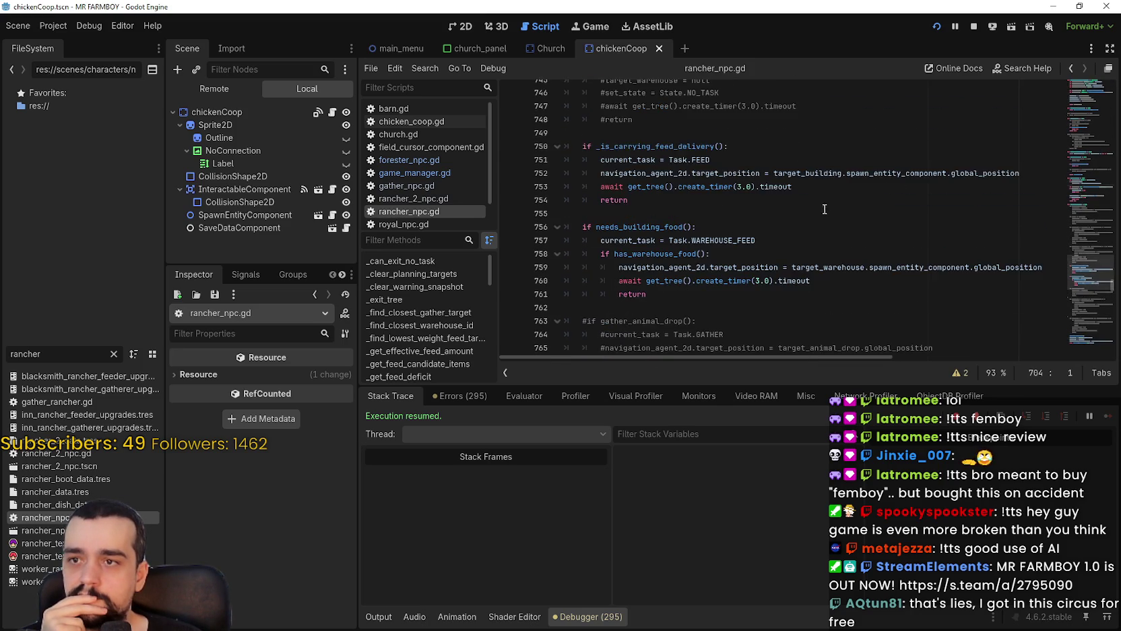
{"action": "scroll", "coordinate": [827, 206], "scroll_direction": "down", "scroll_amount": 1}
{"action": "right_click", "coordinate": [665, 145]}
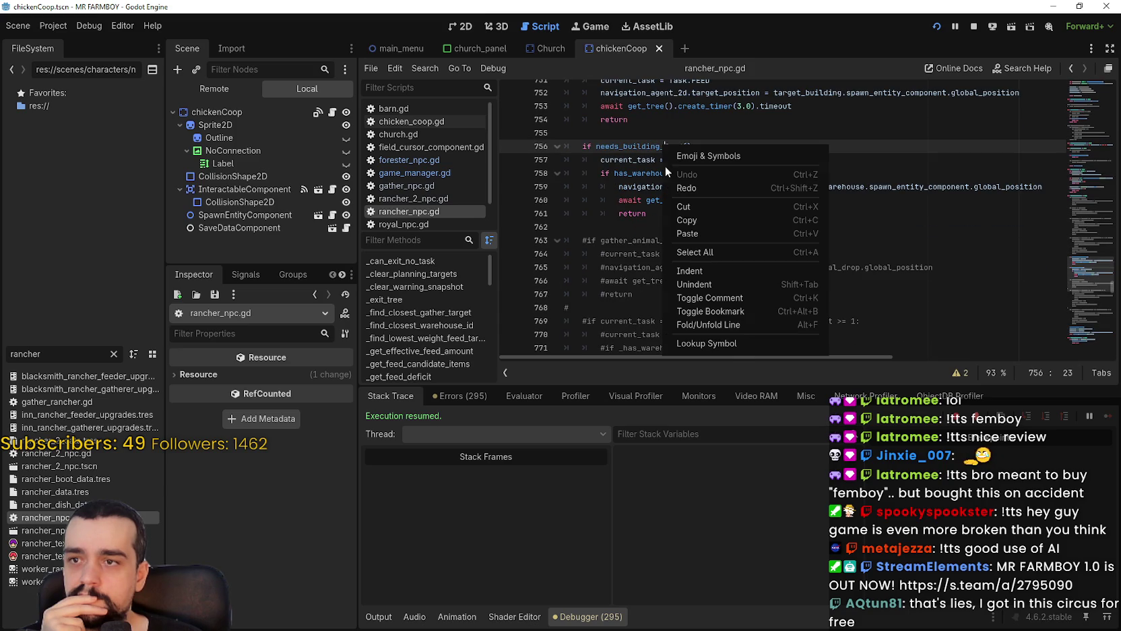
{"action": "left_click", "coordinate": [741, 342]}
Look up _get_feed_candidate_items from its call, reaching its definition at line 475.
{"action": "scroll", "coordinate": [749, 310], "scroll_direction": "down", "scroll_amount": 2}
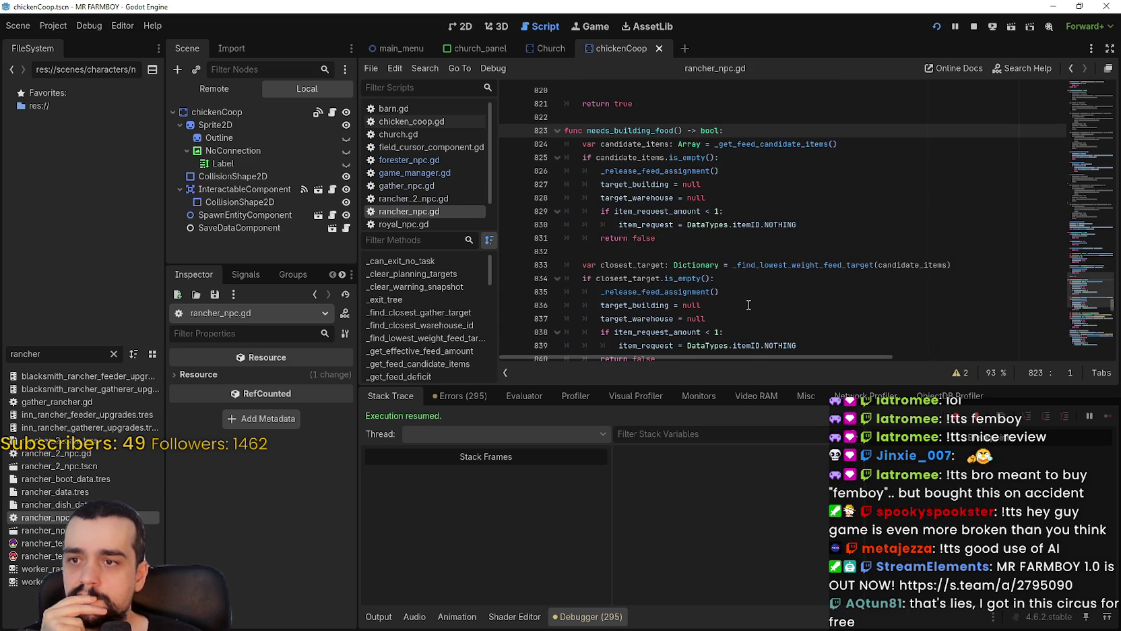
{"action": "left_click", "coordinate": [769, 144]}
{"action": "right_click", "coordinate": [769, 144]}
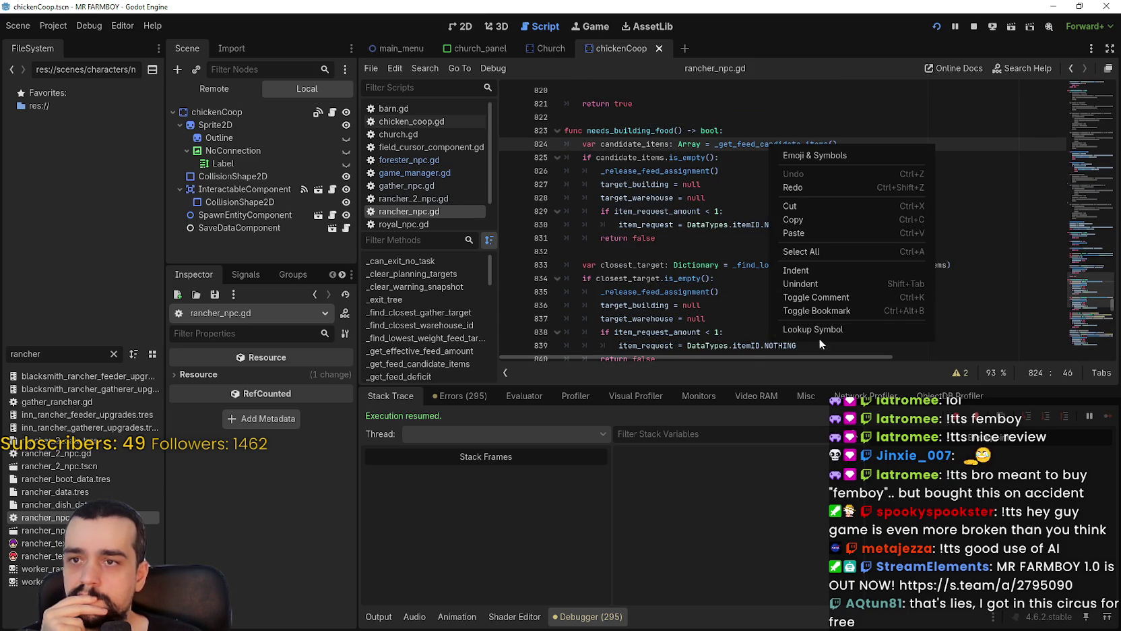
{"action": "left_click", "coordinate": [816, 328]}
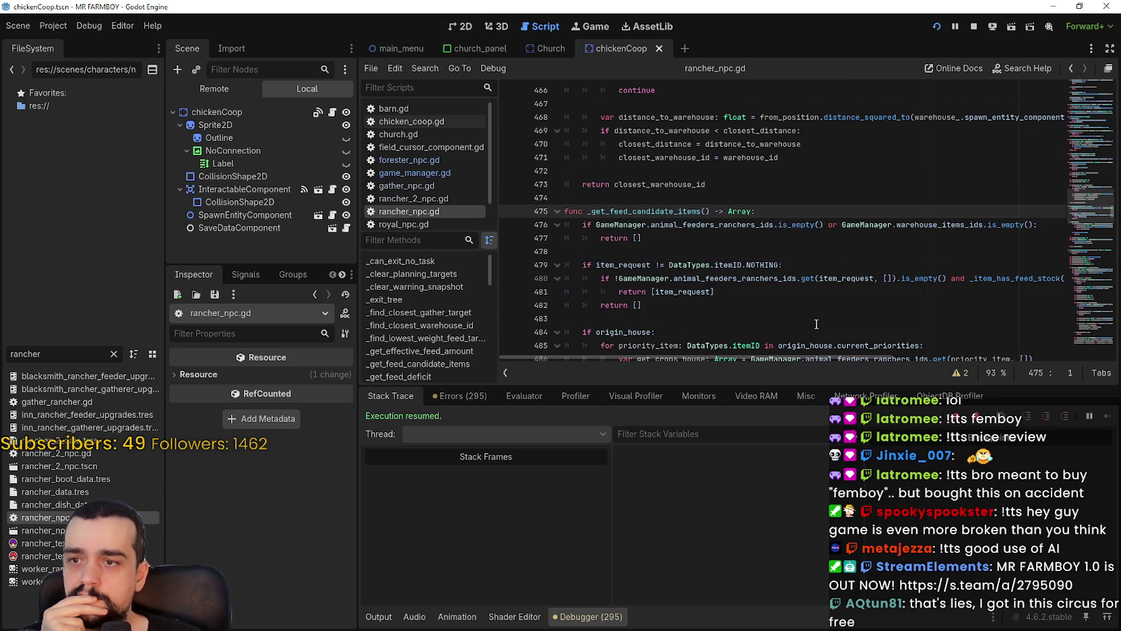
{"action": "scroll", "coordinate": [807, 257], "scroll_direction": "down", "scroll_amount": 2}
{"action": "left_click", "coordinate": [809, 237]}
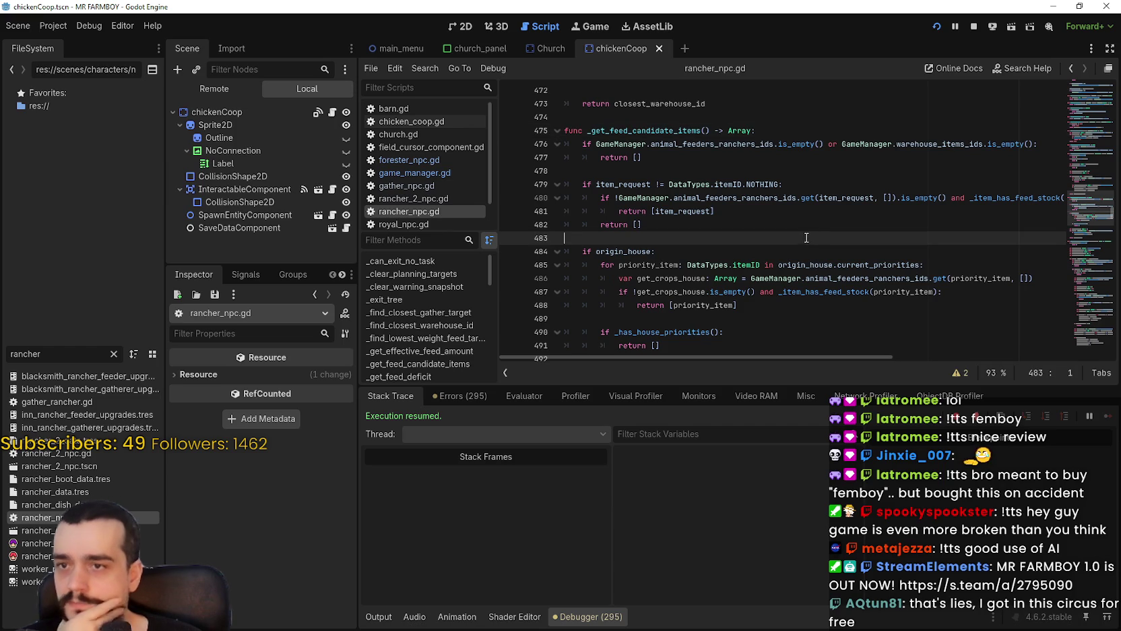
{"action": "left_click_drag", "start_coordinate": [597, 184], "coordinate": [693, 184]}
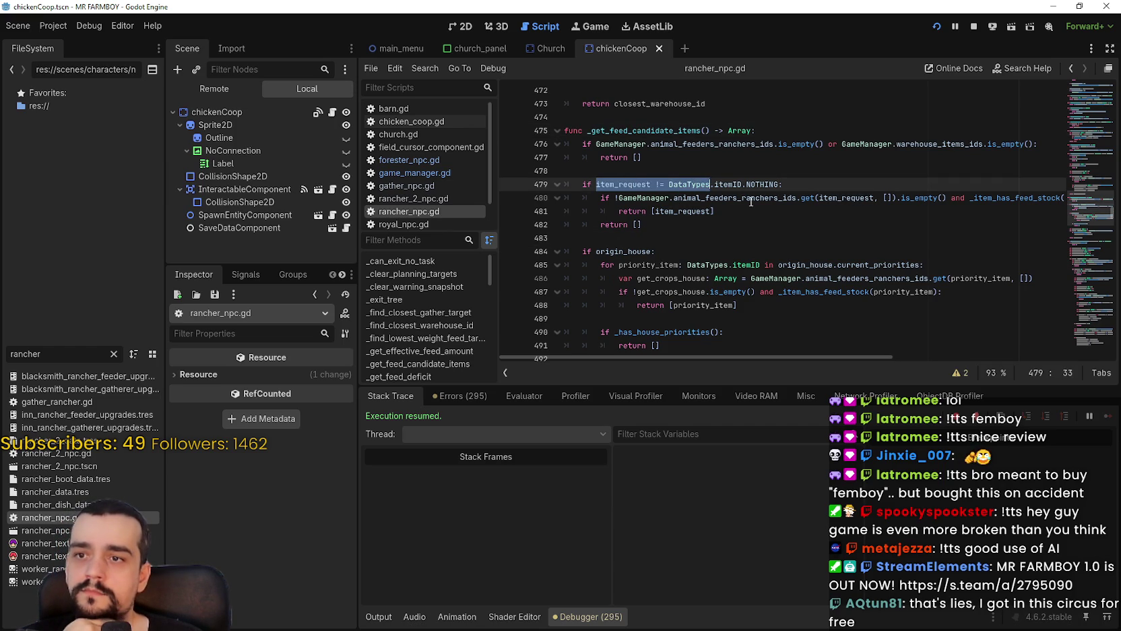
{"action": "double_click", "coordinate": [694, 212]}
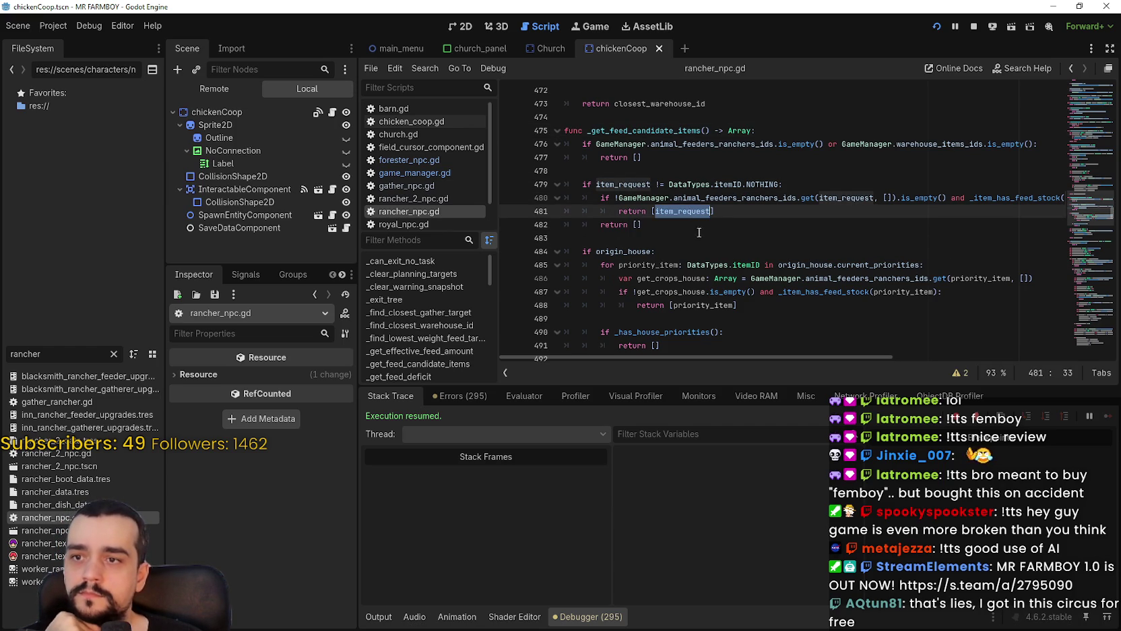
{"action": "scroll", "coordinate": [764, 357], "scroll_direction": "right", "scroll_amount": 2}
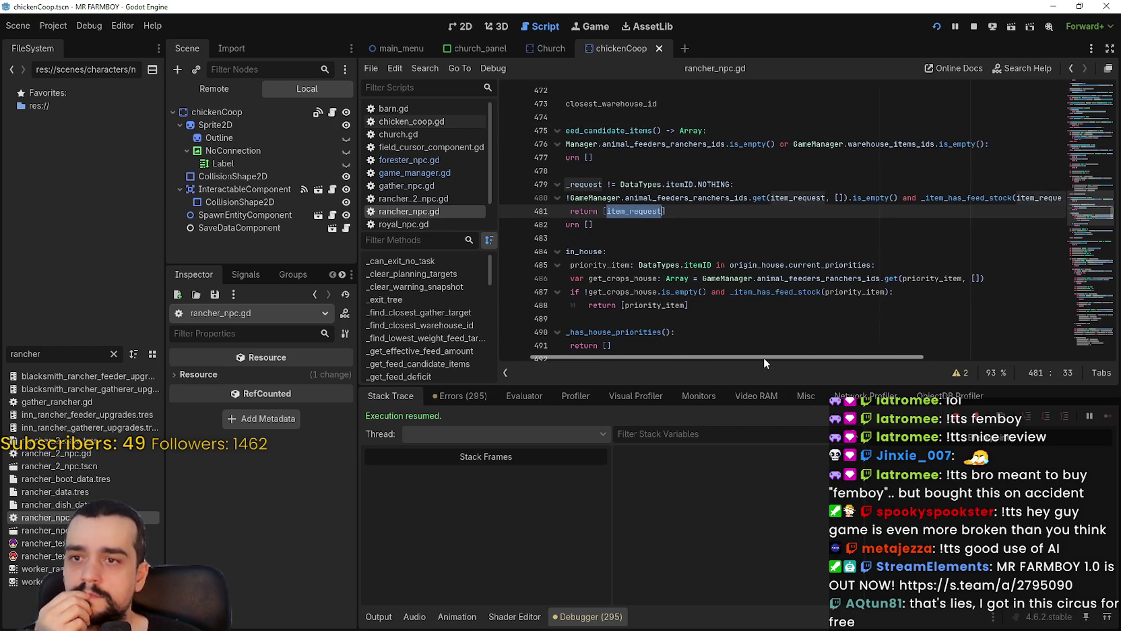
{"action": "scroll", "coordinate": [765, 357], "scroll_direction": "left", "scroll_amount": 2}
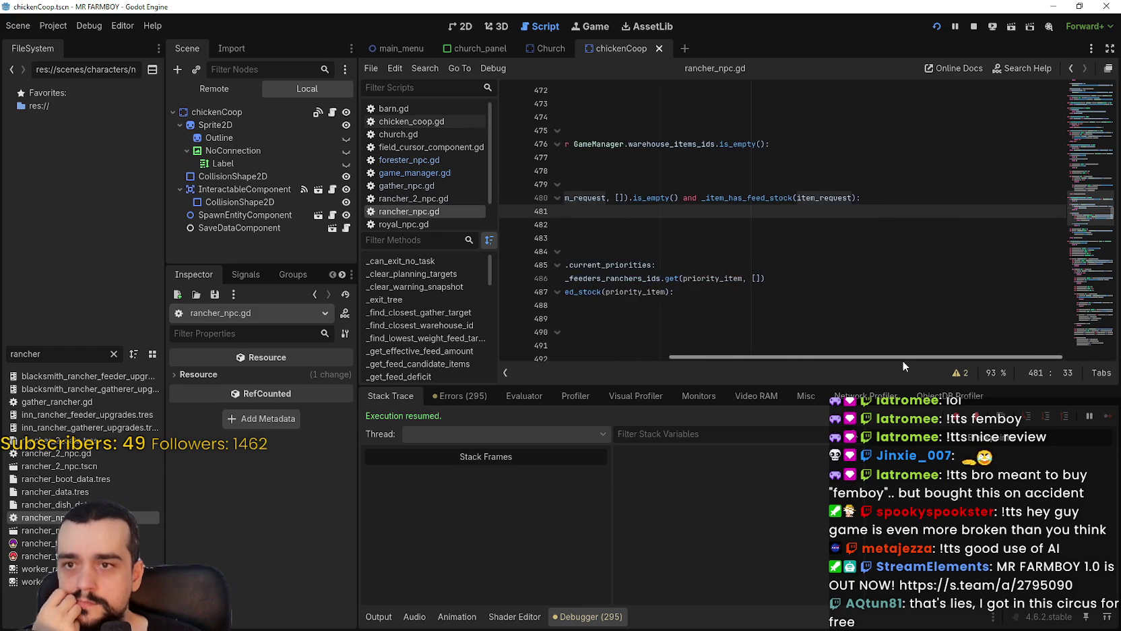
{"action": "left_click_drag", "start_coordinate": [641, 225], "coordinate": [496, 154]}
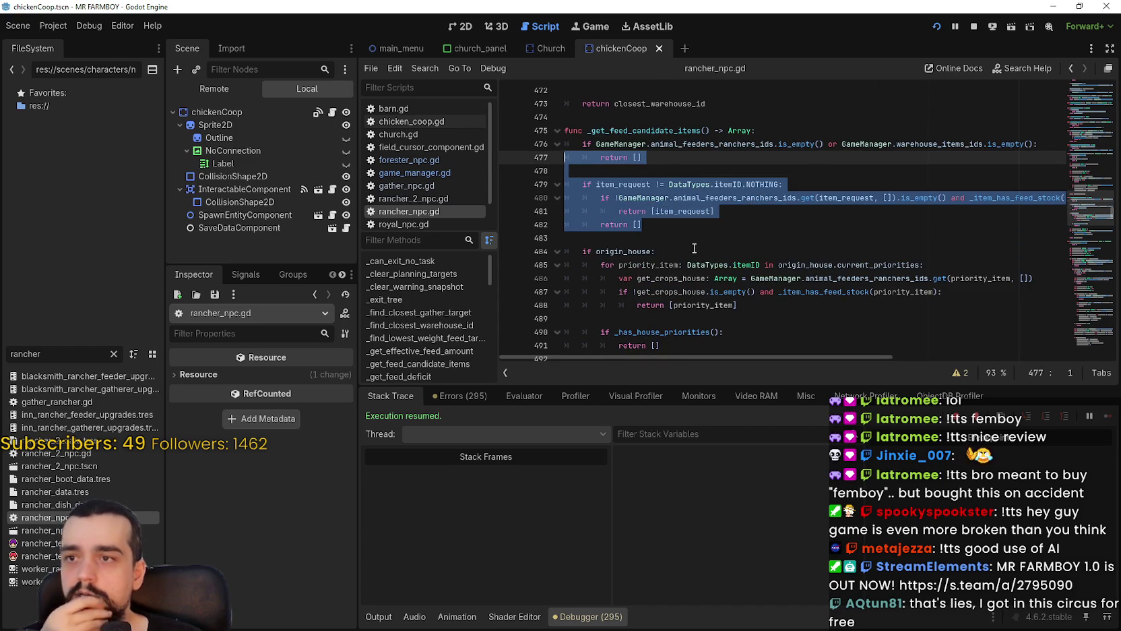
{"action": "scroll", "coordinate": [695, 248], "scroll_direction": "down", "scroll_amount": 2}
{"action": "left_click", "coordinate": [694, 248]}
{"action": "double_click", "coordinate": [678, 252]}
{"action": "scroll", "coordinate": [677, 252], "scroll_direction": "down", "scroll_amount": 2}
{"action": "left_click", "coordinate": [684, 185]}
{"action": "scroll", "coordinate": [673, 291], "scroll_direction": "up", "scroll_amount": 4}
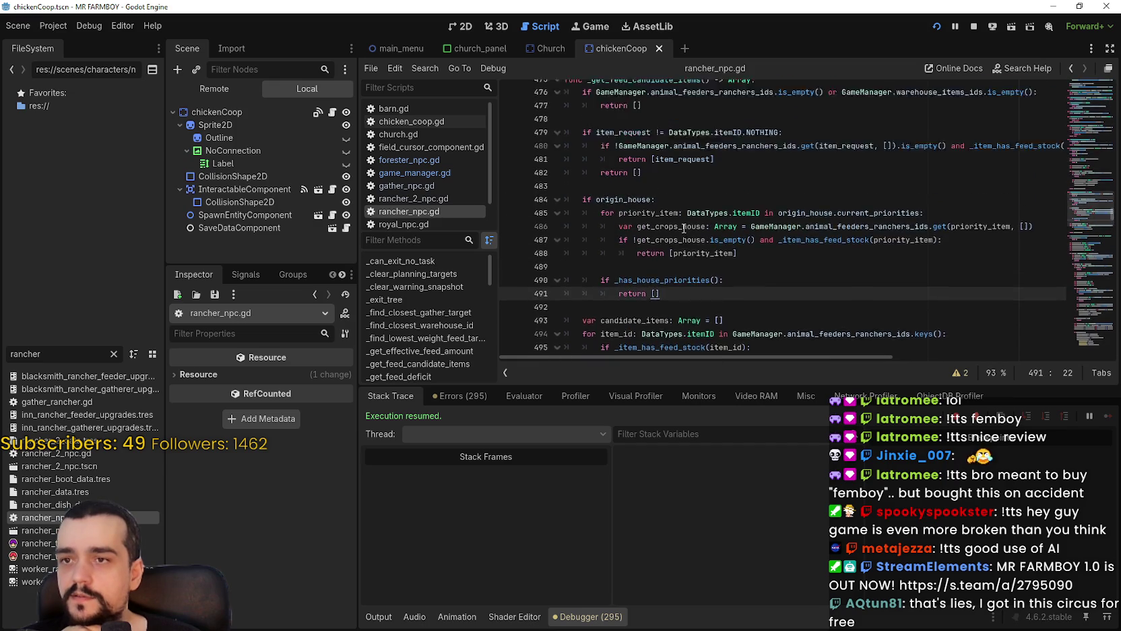
{"action": "double_click", "coordinate": [637, 252]}
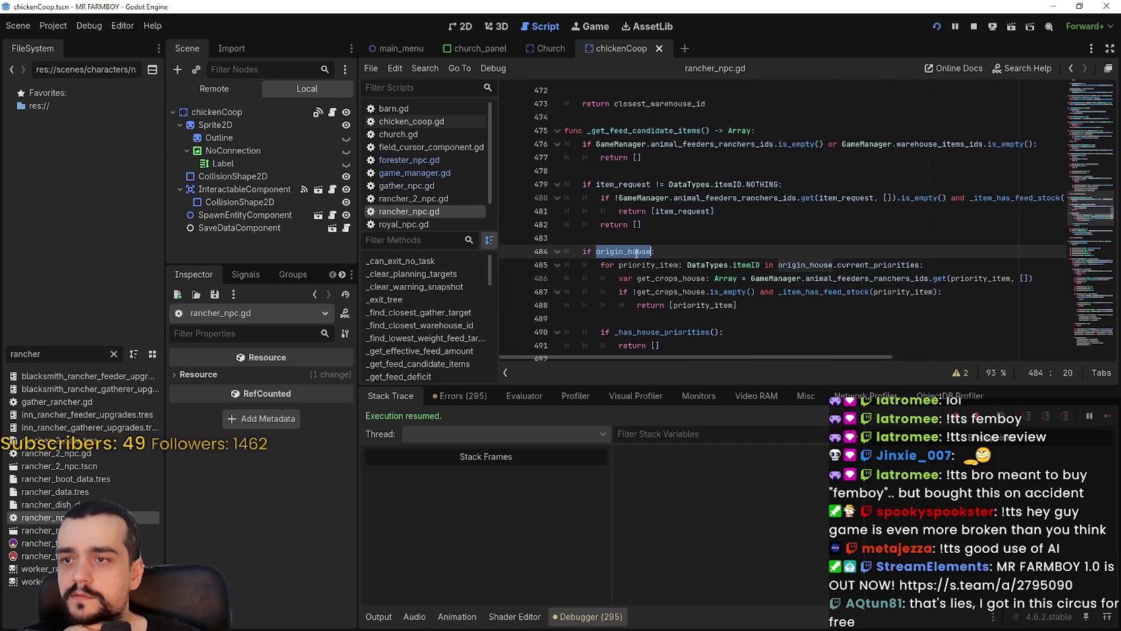
{"action": "left_click_drag", "start_coordinate": [761, 183], "coordinate": [617, 179]}
{"action": "double_click", "coordinate": [617, 182]}
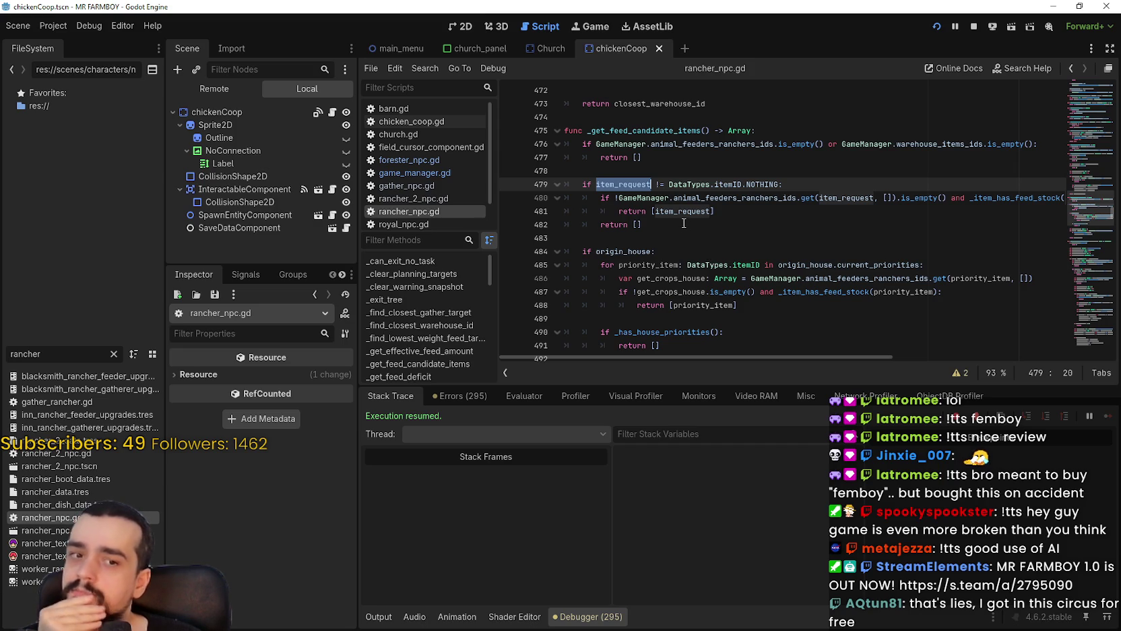
{"action": "double_click", "coordinate": [853, 199]}
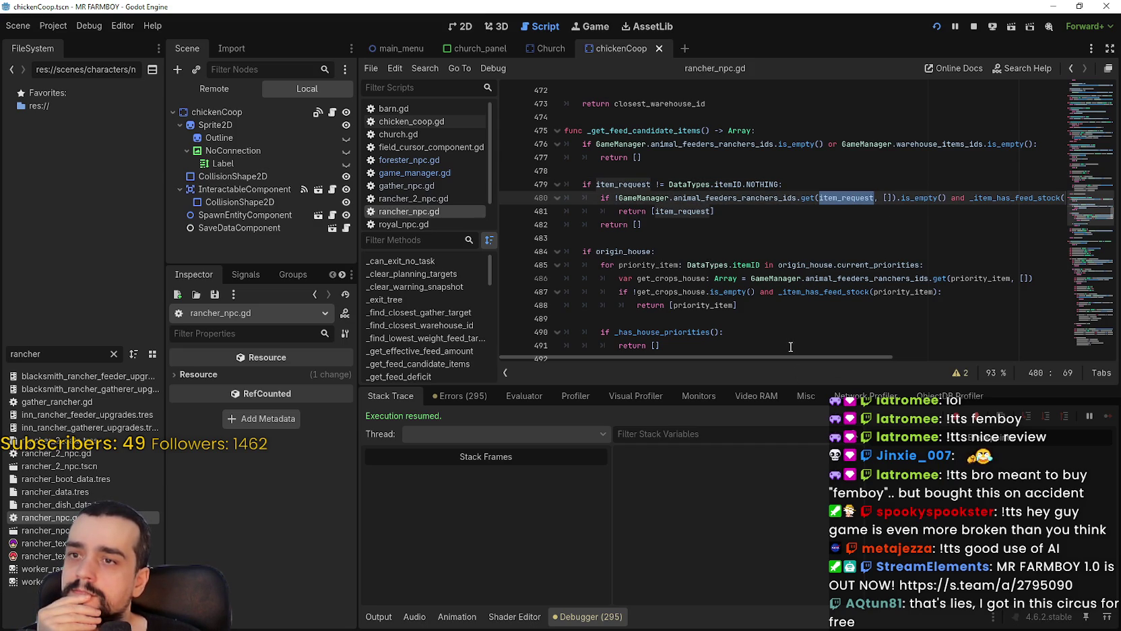
{"action": "mouse_move", "coordinate": [795, 357]}
{"action": "left_mouse_down"}
{"action": "mouse_move", "coordinate": [932, 366]}
{"action": "mouse_move", "coordinate": [738, 357]}
{"action": "left_mouse_up"}
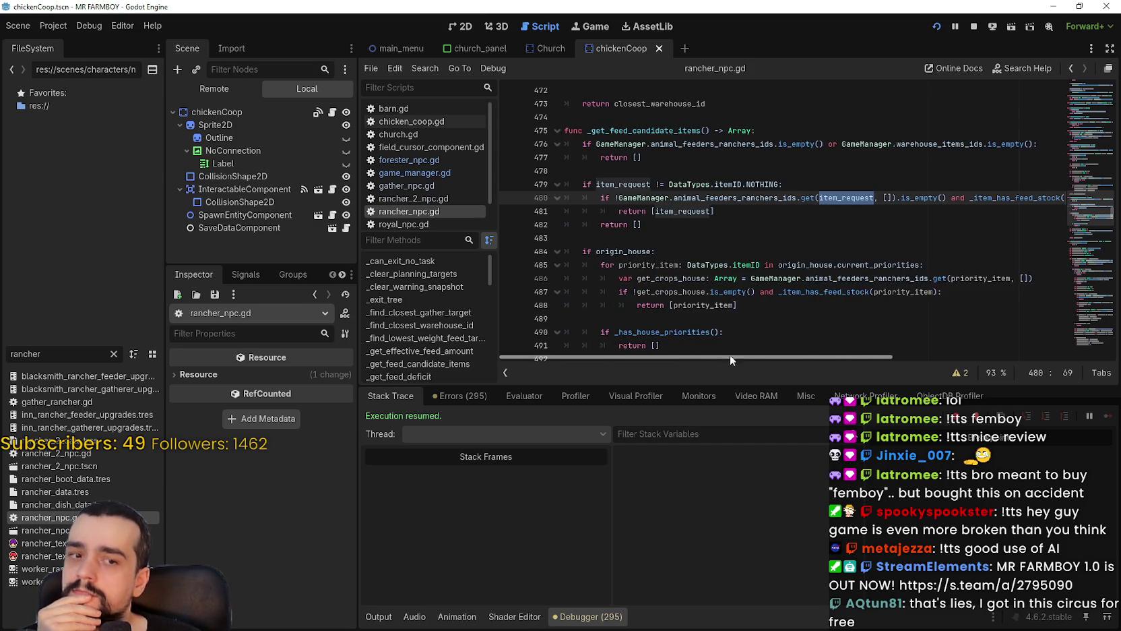
{"action": "scroll", "coordinate": [646, 105], "scroll_direction": "down", "scroll_amount": 1}
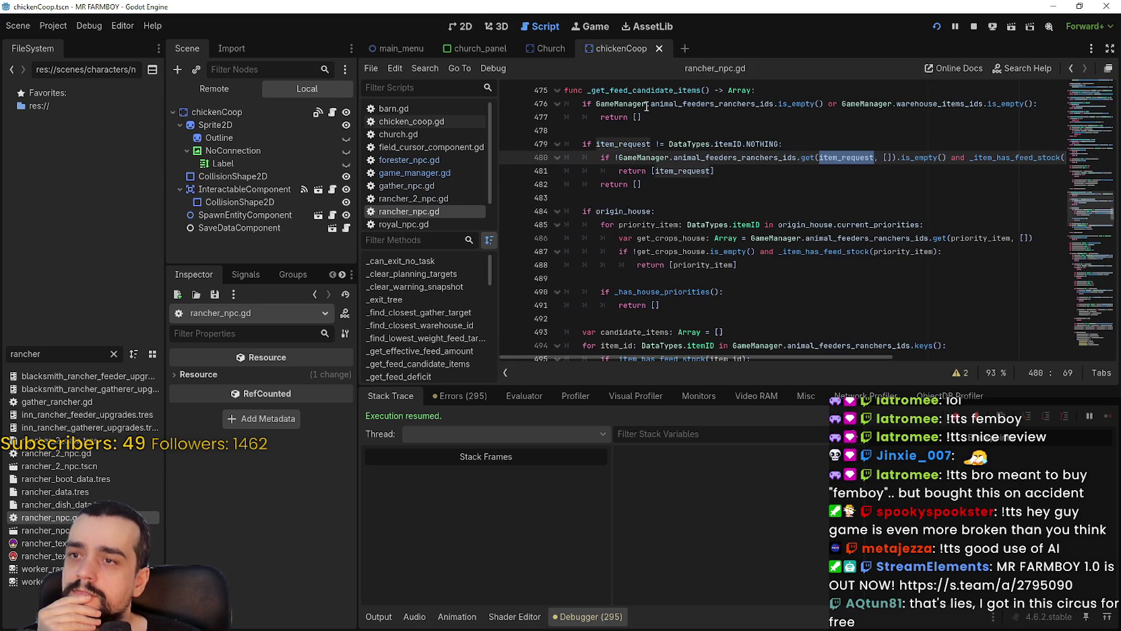
{"action": "left_click", "coordinate": [636, 184]}
Set breakpoints on rancher_npc.gd lines 481, 482, 488 and 491.
{"action": "left_click", "coordinate": [510, 171]}
{"action": "left_click", "coordinate": [510, 184]}
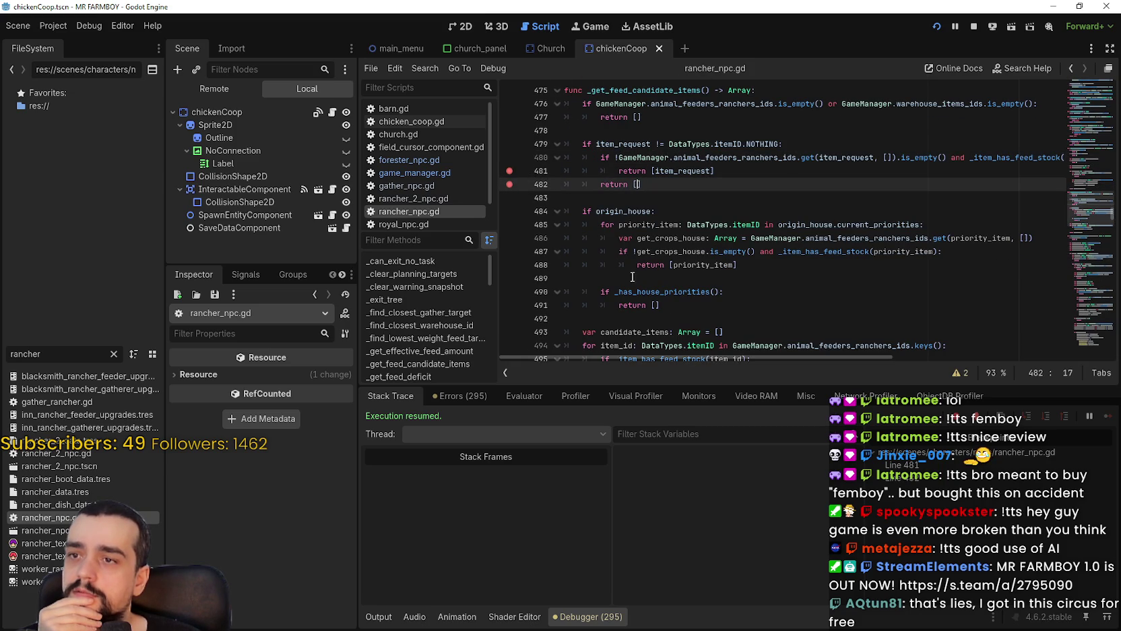
{"action": "left_click", "coordinate": [510, 265]}
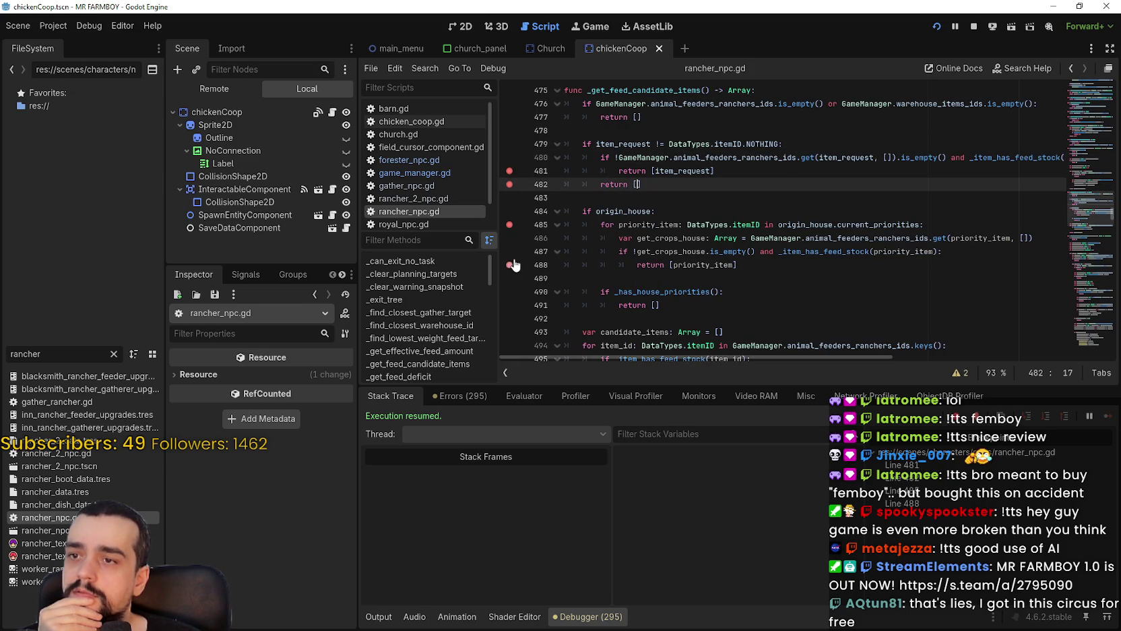
{"action": "left_click", "coordinate": [510, 305]}
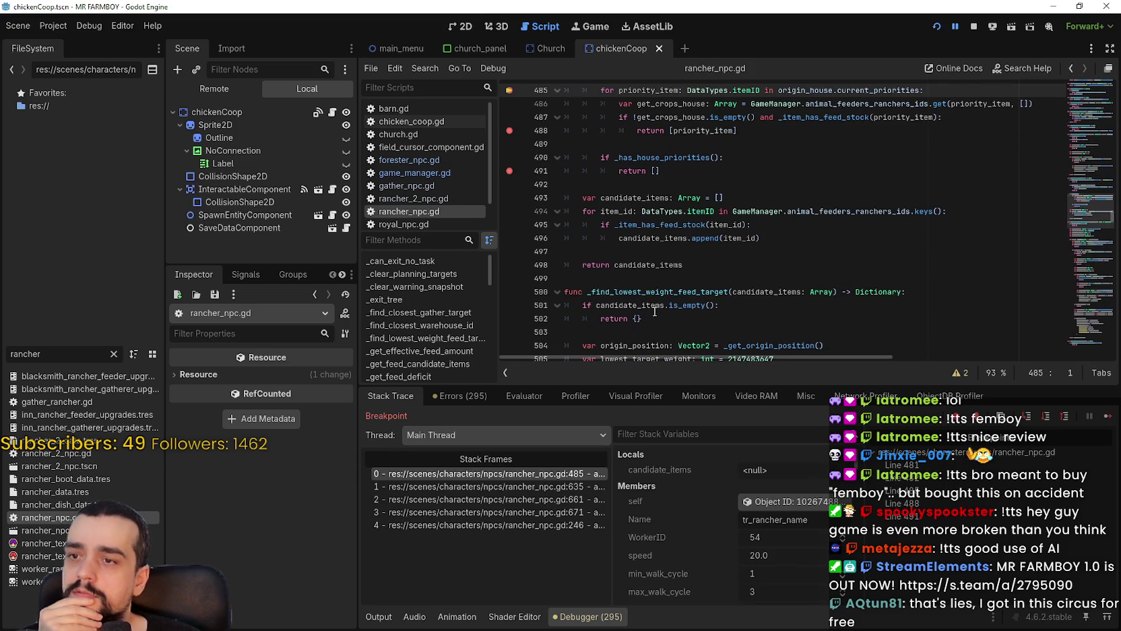
{"action": "scroll", "coordinate": [654, 230], "scroll_direction": "up", "scroll_amount": 1}
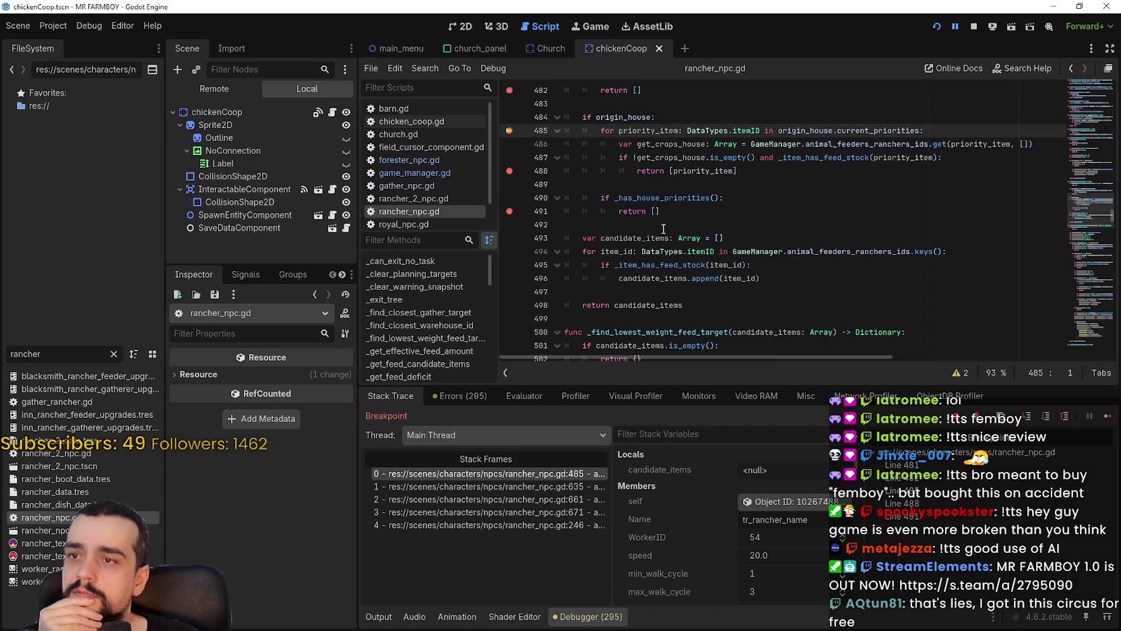
Switch between the game window and the editor, then resume the paused game.
{"action": "key", "text": "F12"}
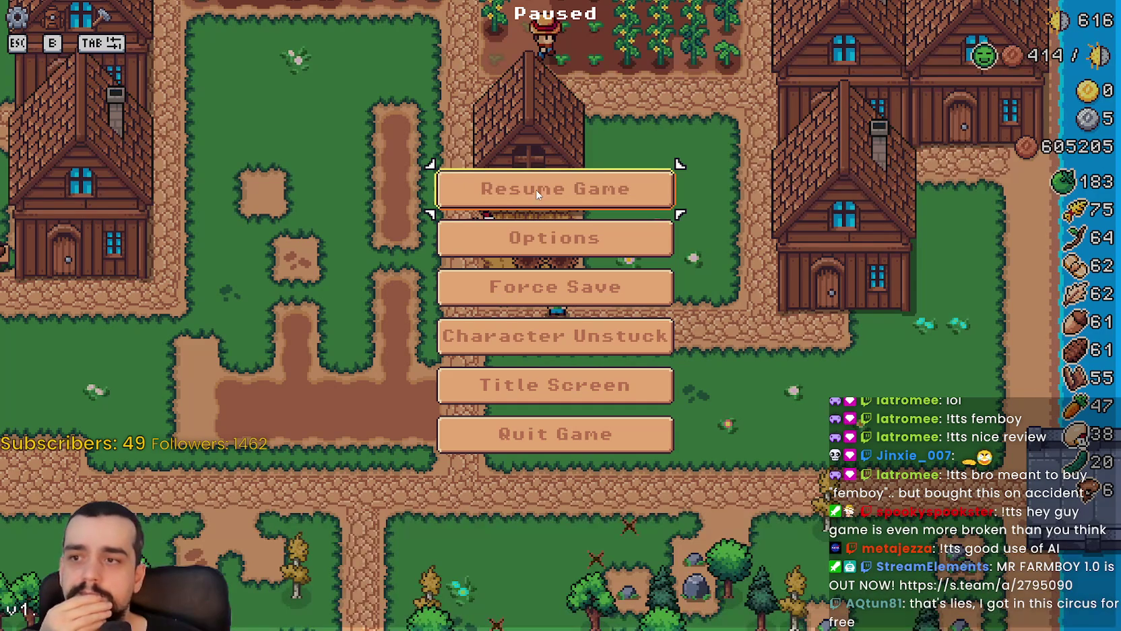
{"action": "left_click", "coordinate": [516, 188]}
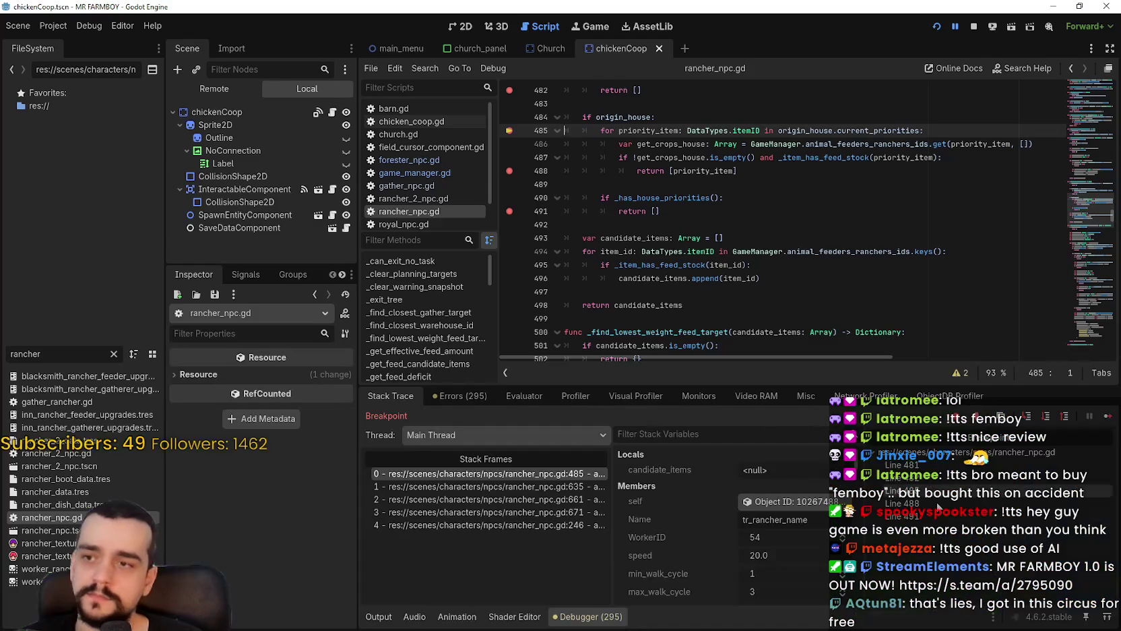
{"action": "key", "text": "F12"}
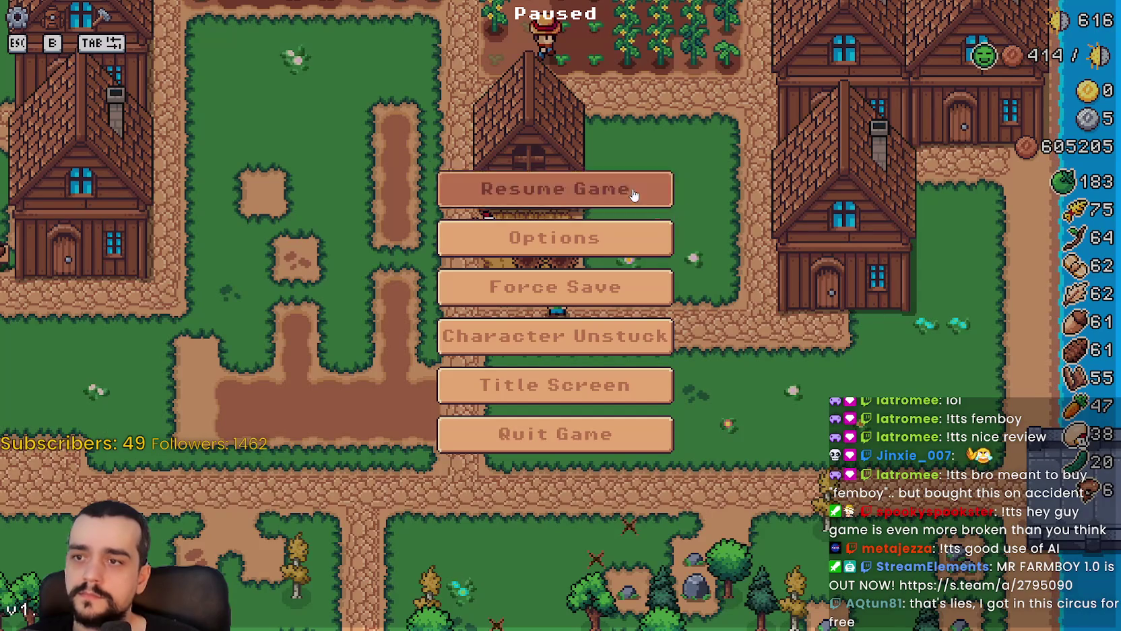
{"action": "left_click", "coordinate": [634, 195]}
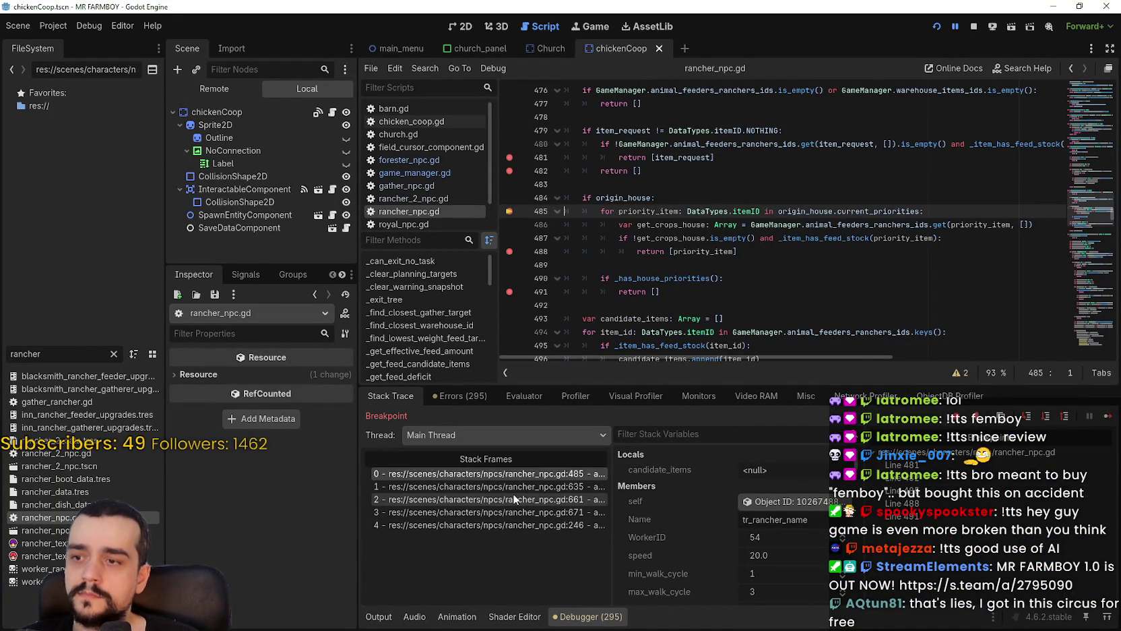
Inspect the stack frames at lines 246, 671 and 635, returning to the line 485 frame.
{"action": "left_click", "coordinate": [514, 526]}
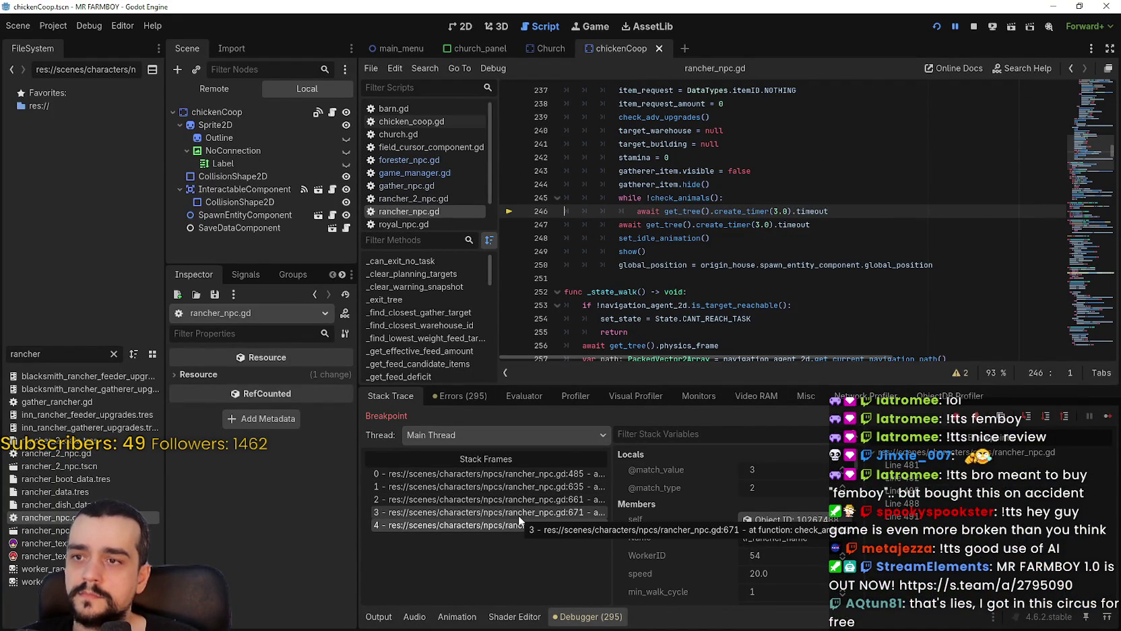
{"action": "left_click", "coordinate": [519, 514]}
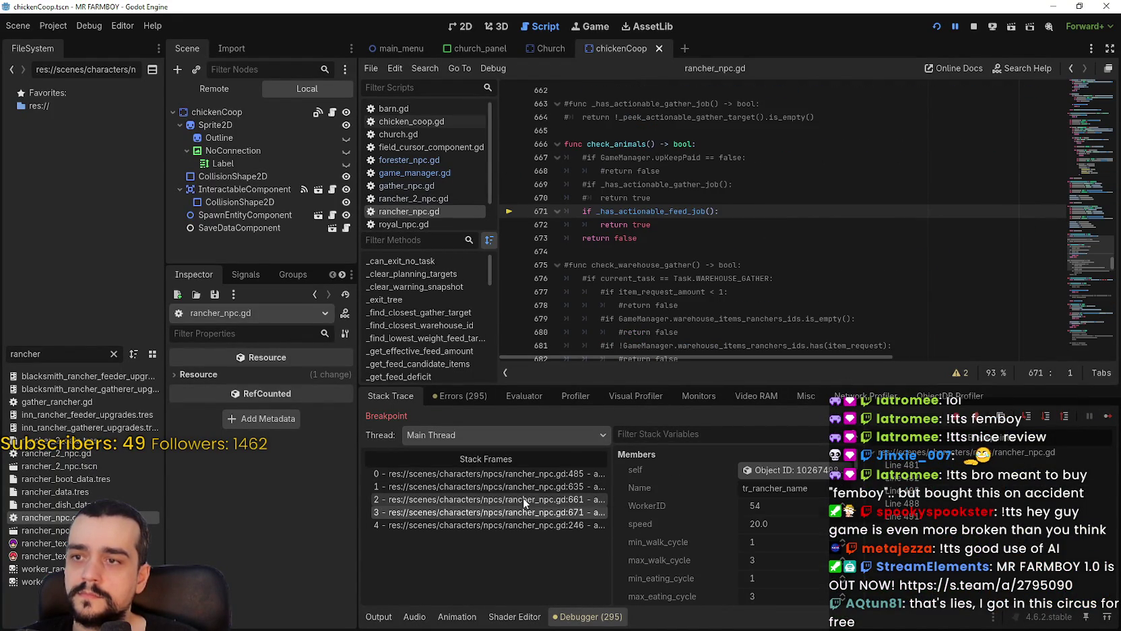
{"action": "left_click", "coordinate": [522, 497]}
{"action": "left_click", "coordinate": [524, 477]}
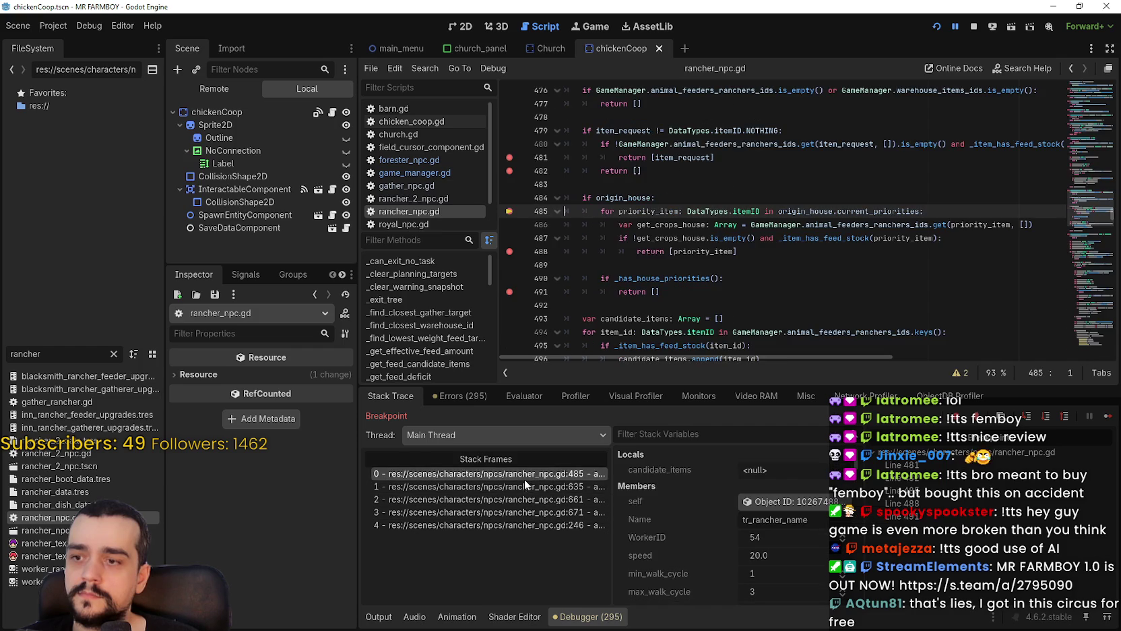
{"action": "left_click", "coordinate": [529, 488]}
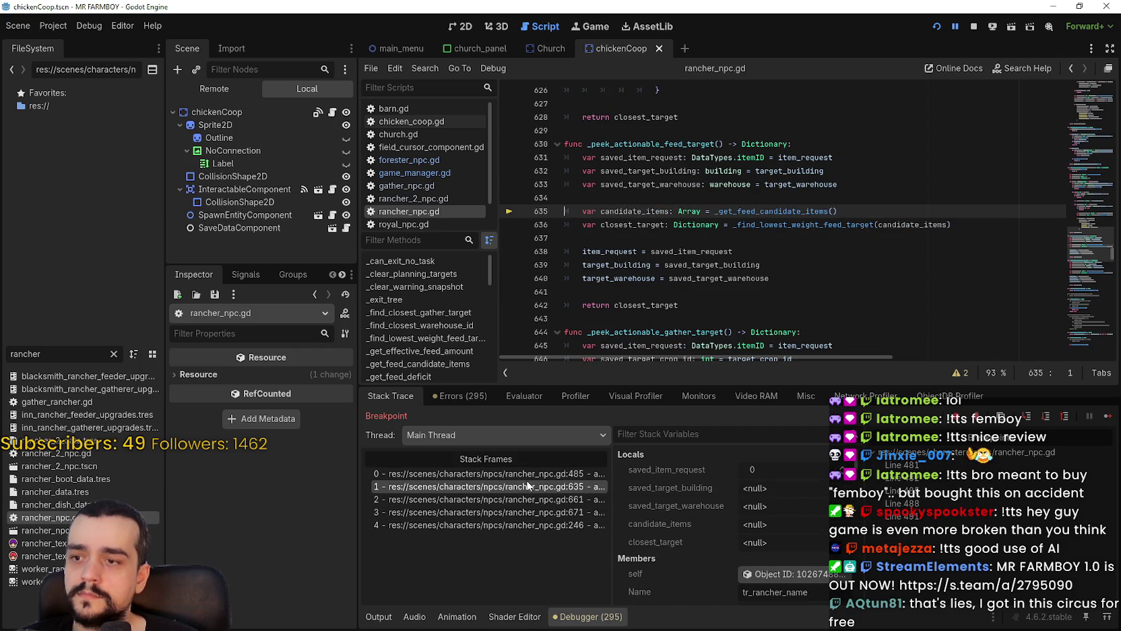
{"action": "left_click", "coordinate": [527, 475]}
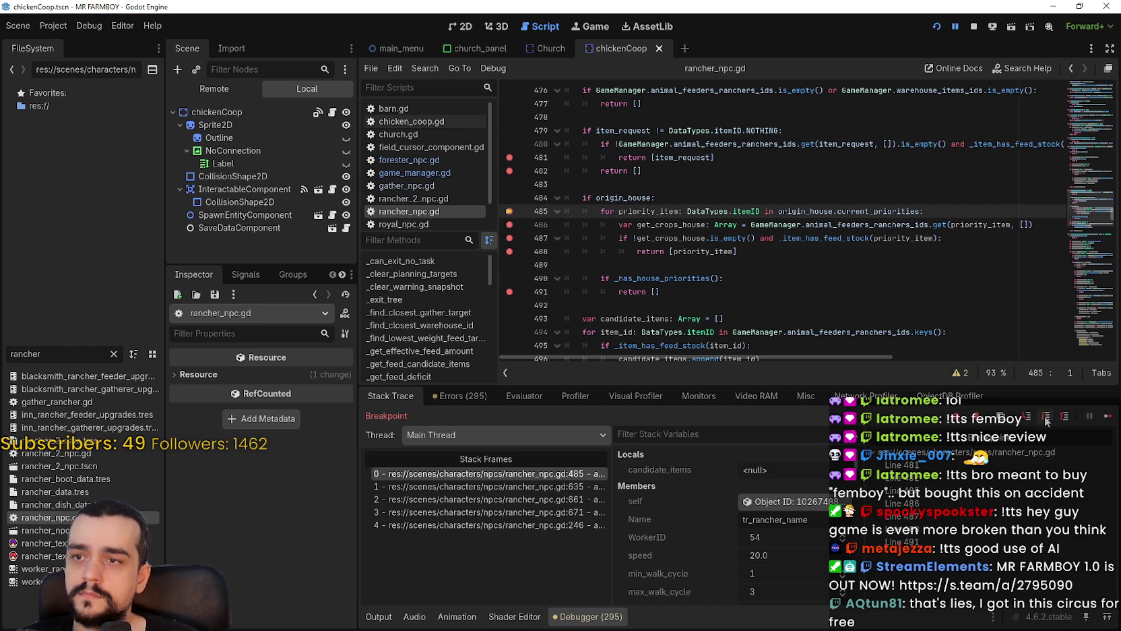
Resume the game, dismiss the in-game House panel, and continue from the line 485 breakpoint.
{"action": "left_click", "coordinate": [1100, 417]}
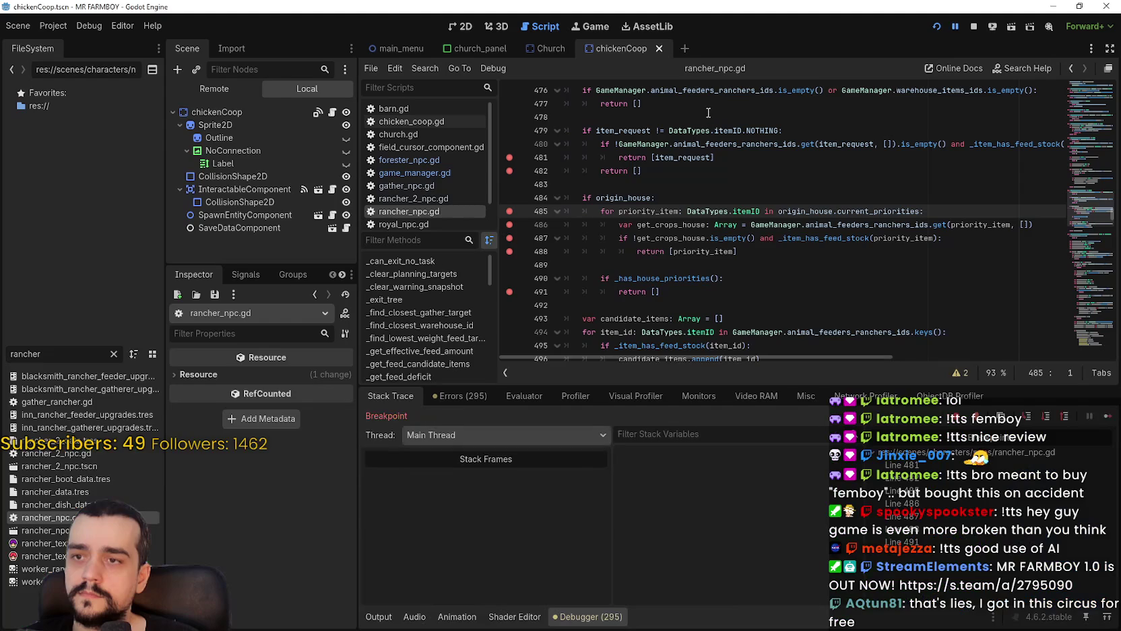
{"action": "left_click", "coordinate": [1104, 418]}
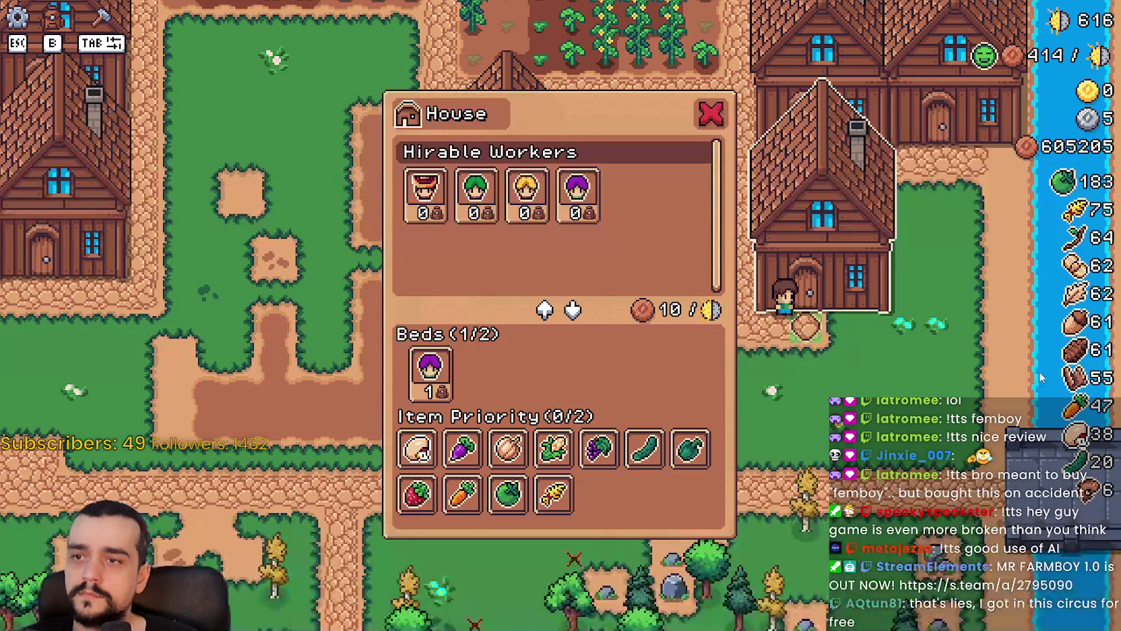
{"action": "key", "text": "Escape"}
{"action": "scroll", "coordinate": [828, 285], "scroll_direction": "down", "scroll_amount": 3}
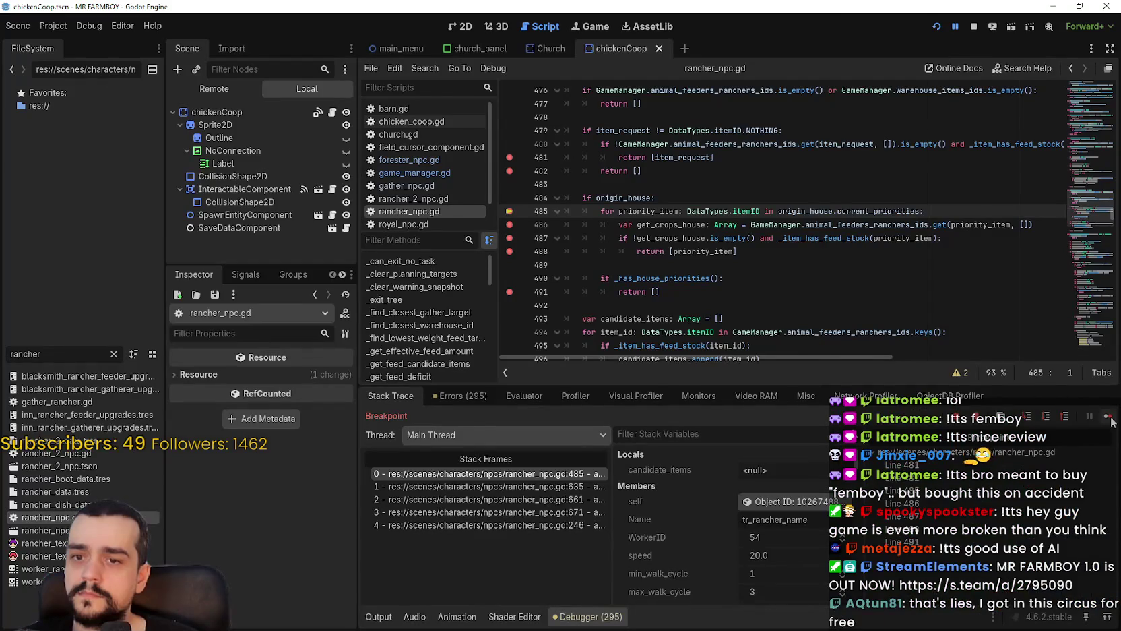
{"action": "left_click", "coordinate": [1107, 416]}
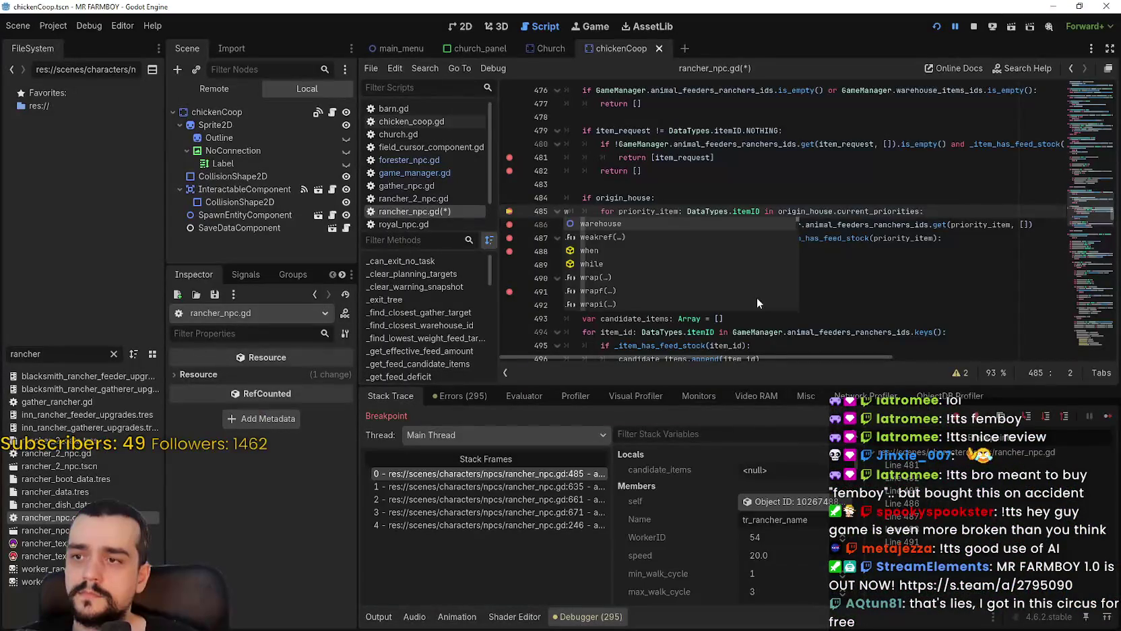
Delete the stray character on line 485, save, resume, and select origin_house lines 484–485.
{"action": "key", "text": "BackSpace"}
{"action": "key", "text": "ctrl+s"}
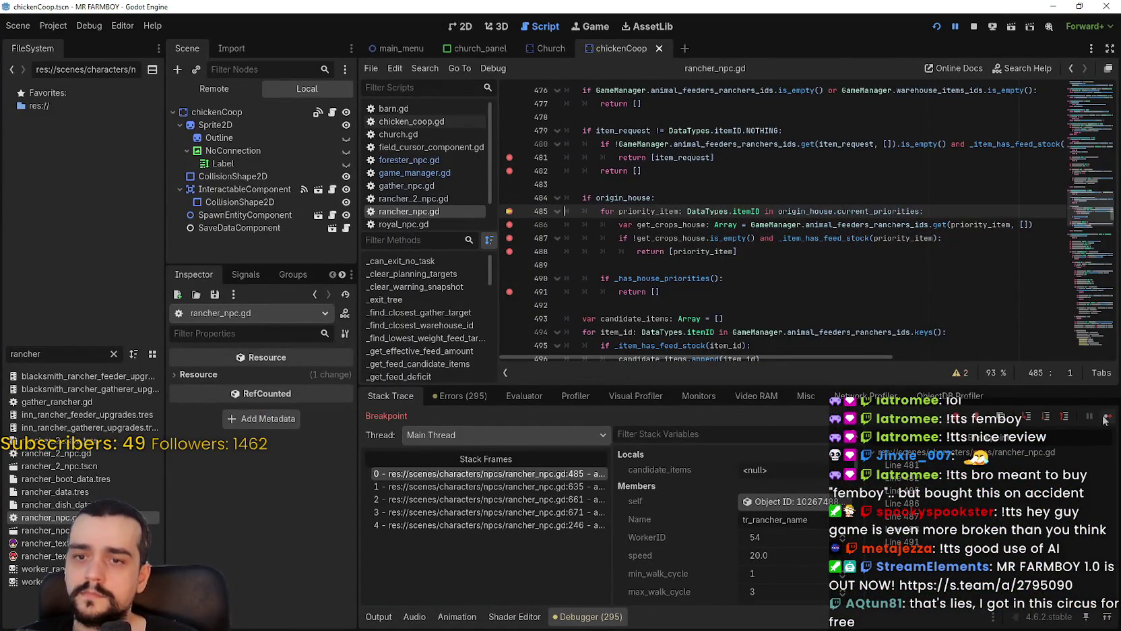
{"action": "left_click", "coordinate": [1102, 419]}
{"action": "left_click", "coordinate": [806, 345]}
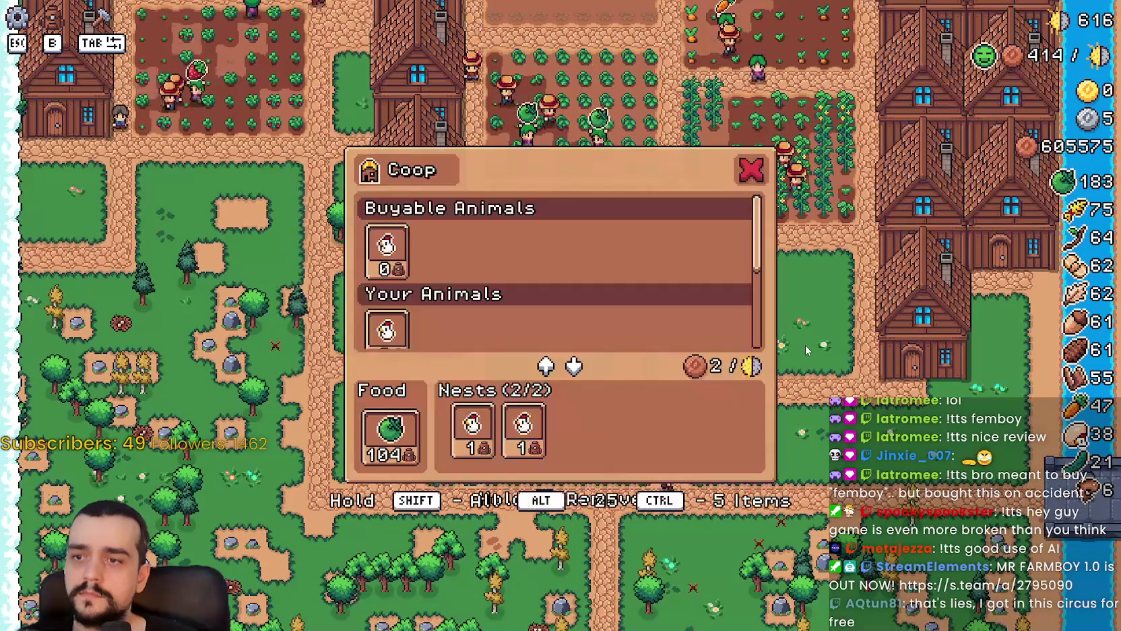
{"action": "key", "text": "Escape"}
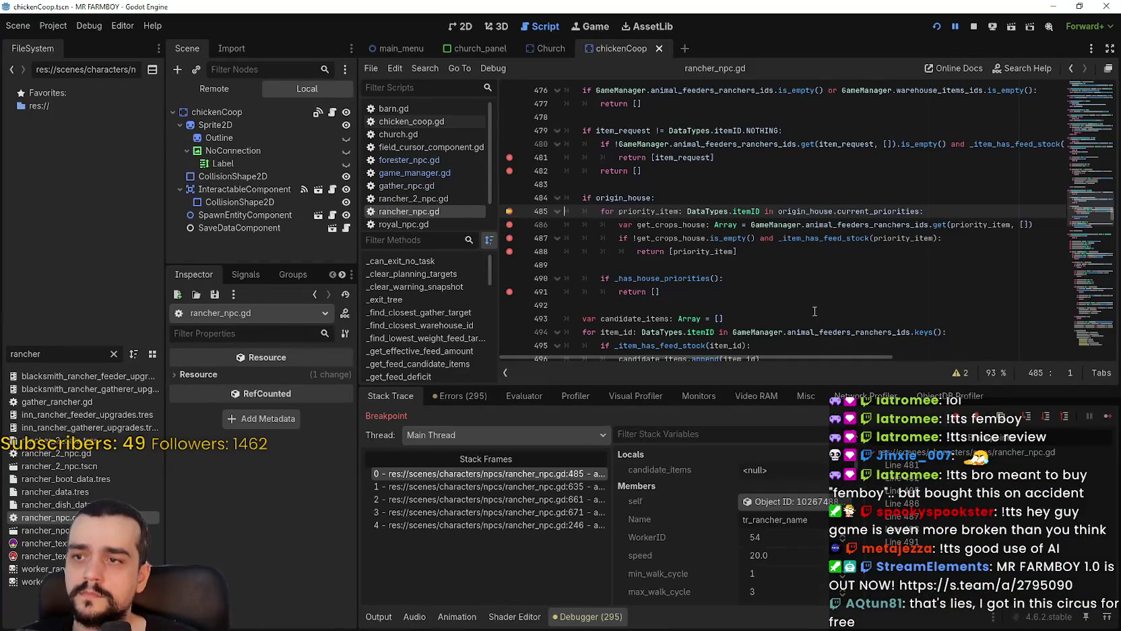
{"action": "left_click_drag", "start_coordinate": [924, 211], "coordinate": [566, 197]}
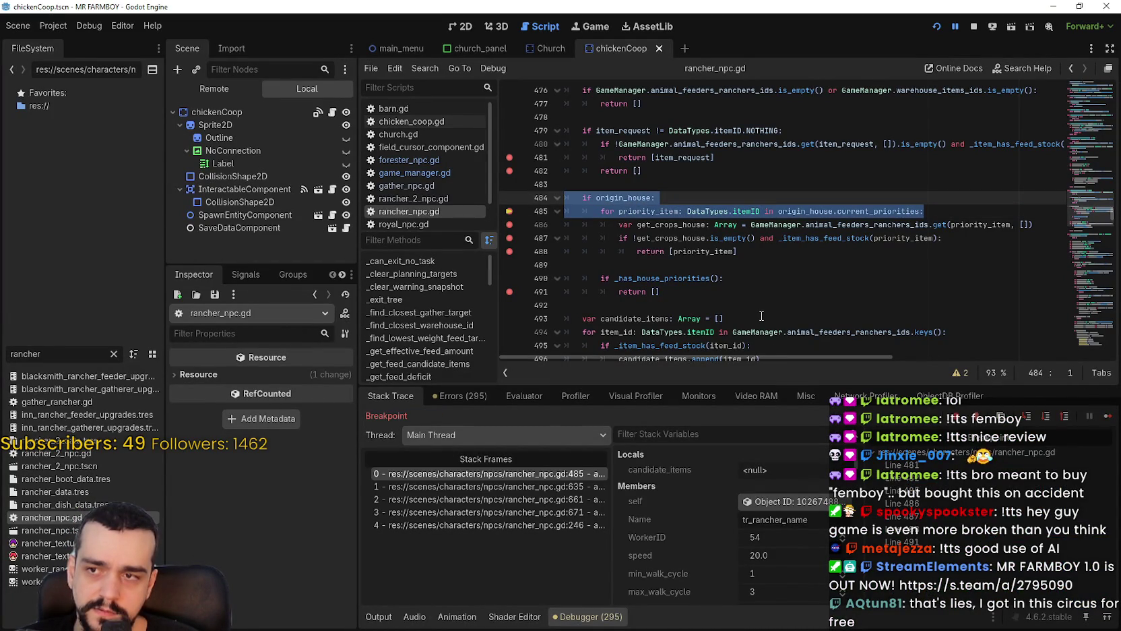
Add breakpoints at lines 476, 477 and 493–496 of _get_feed_candidate_items.
{"action": "left_click_drag", "start_coordinate": [651, 197], "coordinate": [583, 197]}
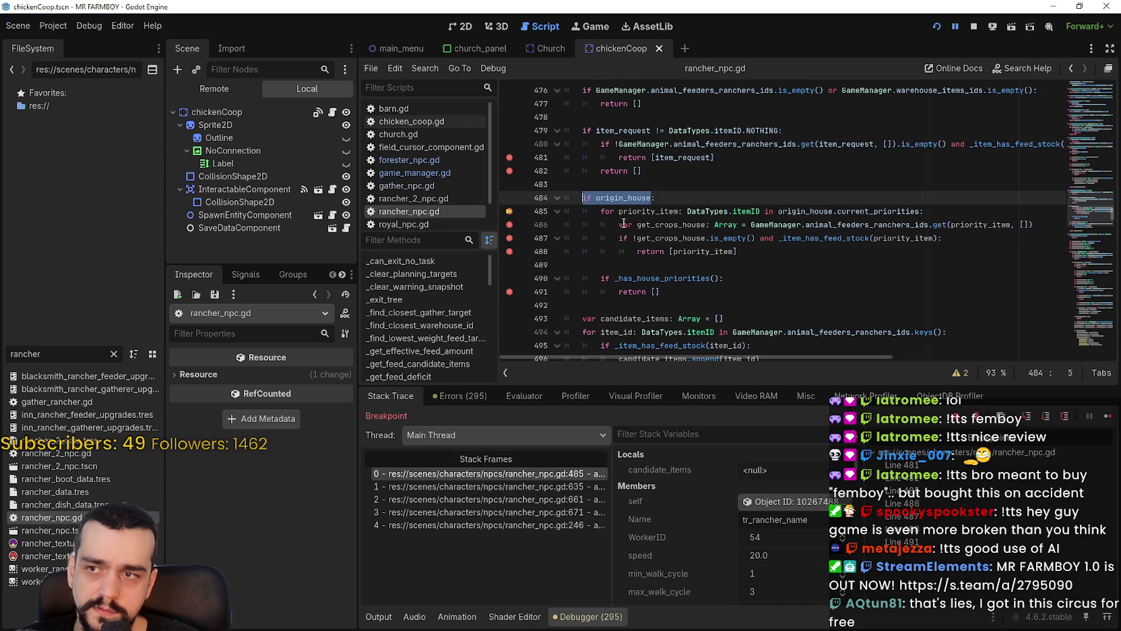
{"action": "scroll", "coordinate": [627, 225], "scroll_direction": "up", "scroll_amount": 1}
{"action": "left_click", "coordinate": [510, 144]}
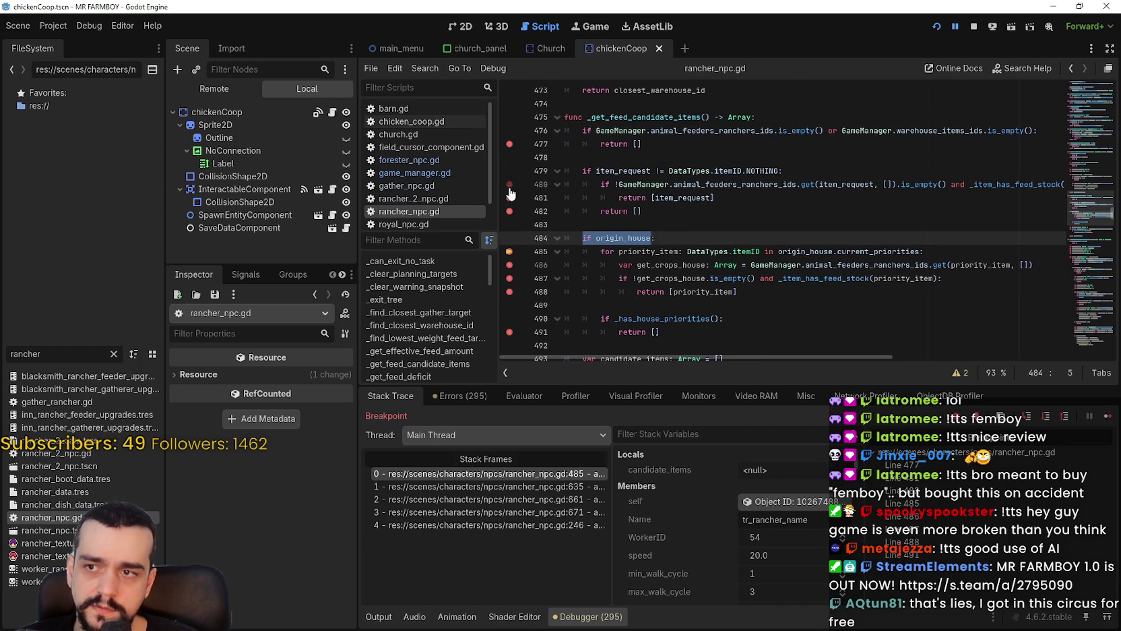
{"action": "left_click", "coordinate": [509, 130]}
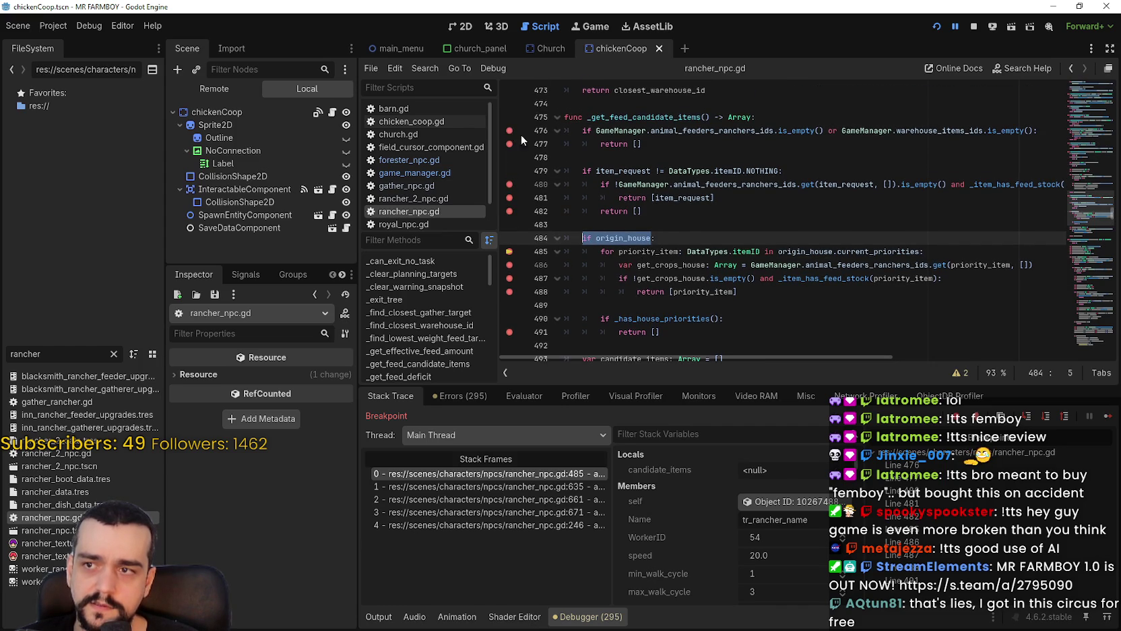
{"action": "scroll", "coordinate": [562, 268], "scroll_direction": "down", "scroll_amount": 1}
{"action": "scroll", "coordinate": [532, 302], "scroll_direction": "down", "scroll_amount": 2}
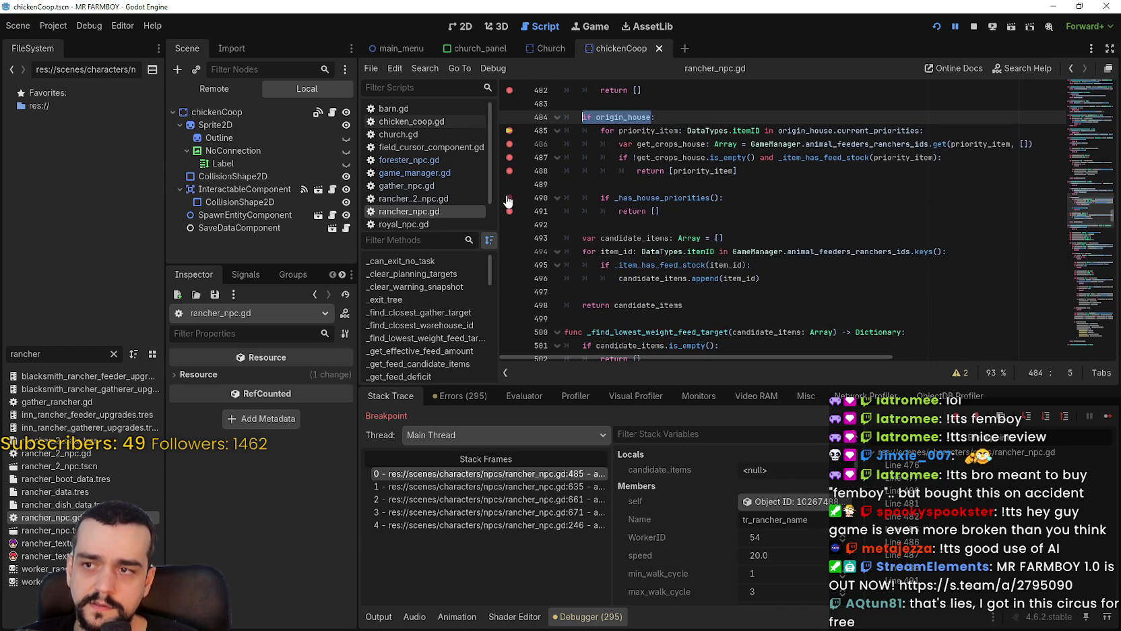
{"action": "scroll", "coordinate": [541, 305], "scroll_direction": "down", "scroll_amount": 1}
{"action": "left_click", "coordinate": [510, 197]}
{"action": "left_click", "coordinate": [511, 211]}
{"action": "left_click", "coordinate": [510, 225]}
{"action": "left_click", "coordinate": [510, 238]}
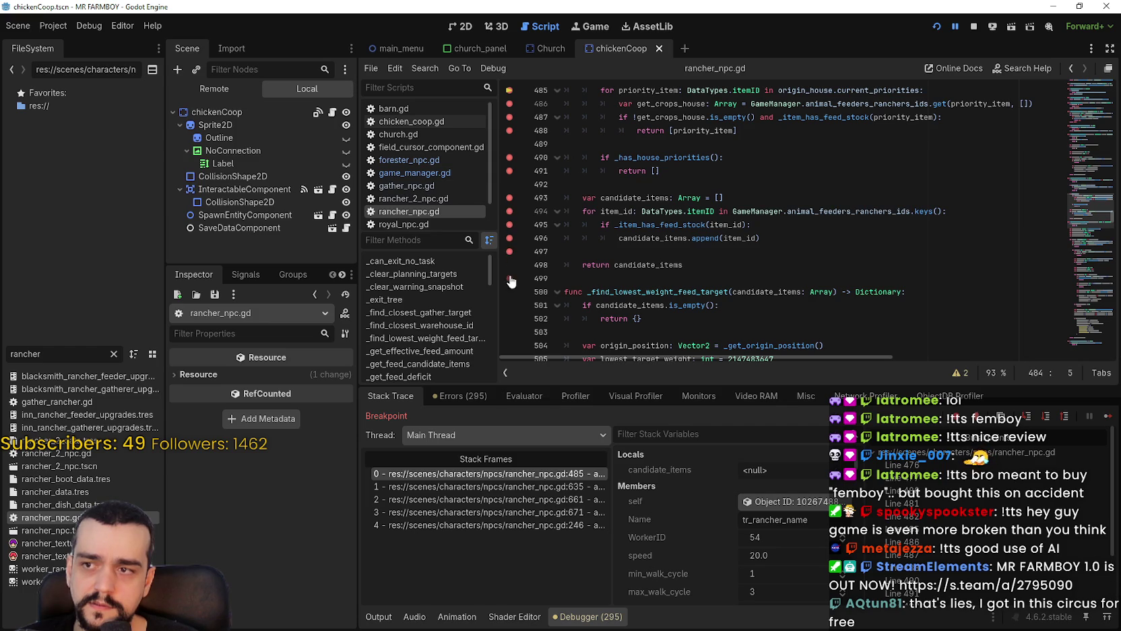
Continue through the breakpoints at lines 490 and 493–496 until the game runs on.
{"action": "scroll", "coordinate": [512, 256], "scroll_direction": "up", "scroll_amount": 3}
{"action": "left_click", "coordinate": [1108, 416]}
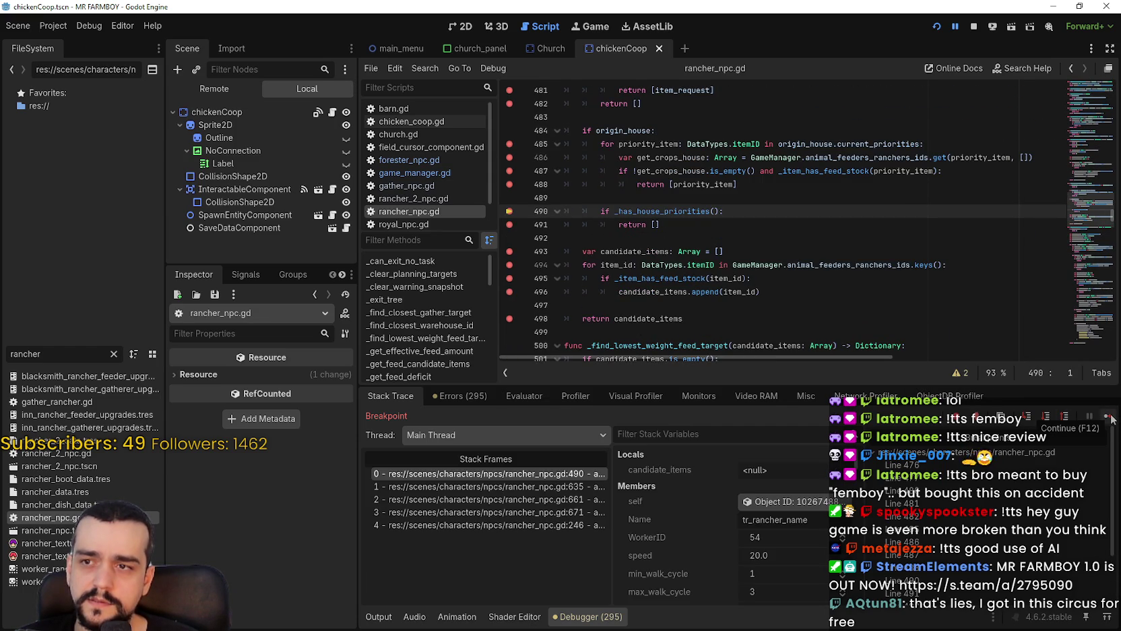
{"action": "left_click", "coordinate": [1108, 417]}
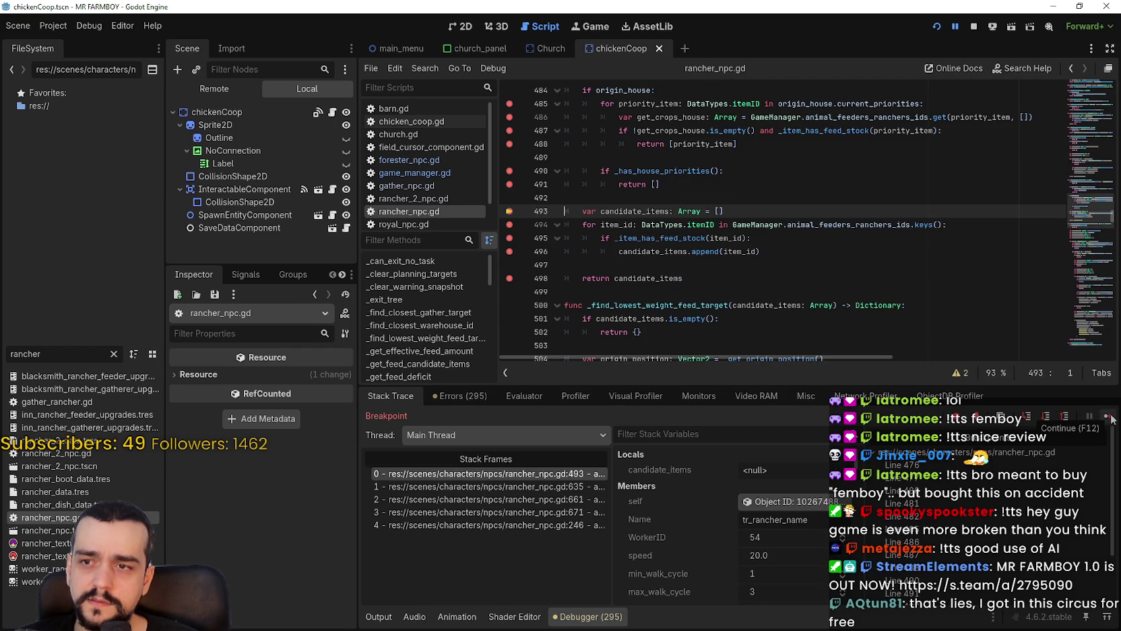
{"action": "left_click", "coordinate": [1108, 417]}
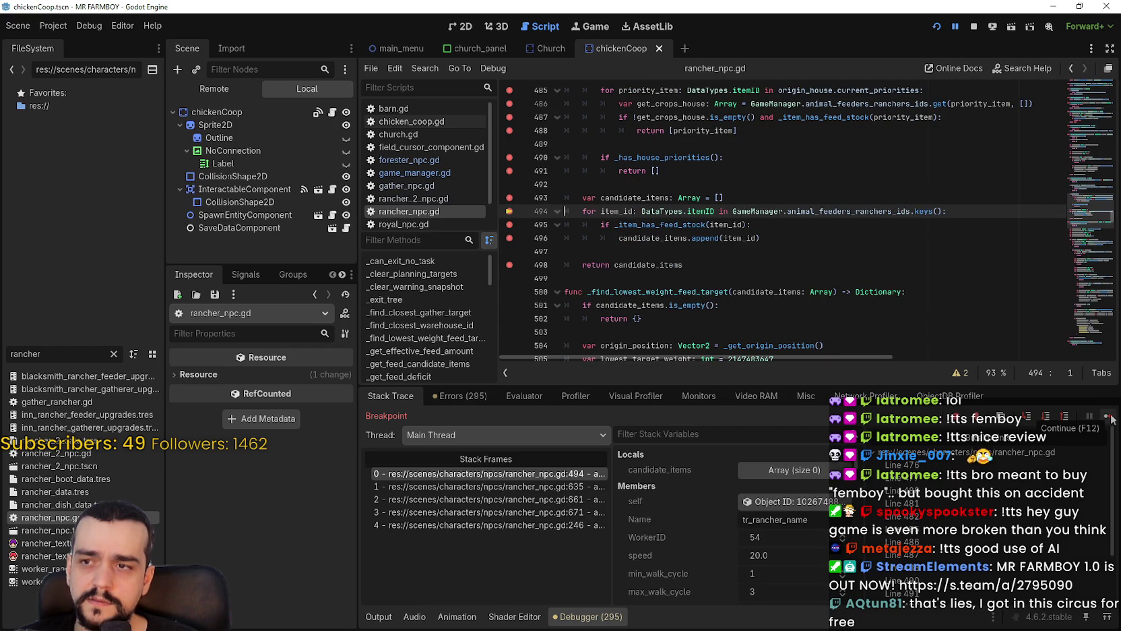
{"action": "left_click", "coordinate": [1109, 416]}
{"action": "left_click", "coordinate": [1109, 417]}
{"action": "left_click", "coordinate": [1109, 417]}
{"action": "left_click", "coordinate": [1110, 417]}
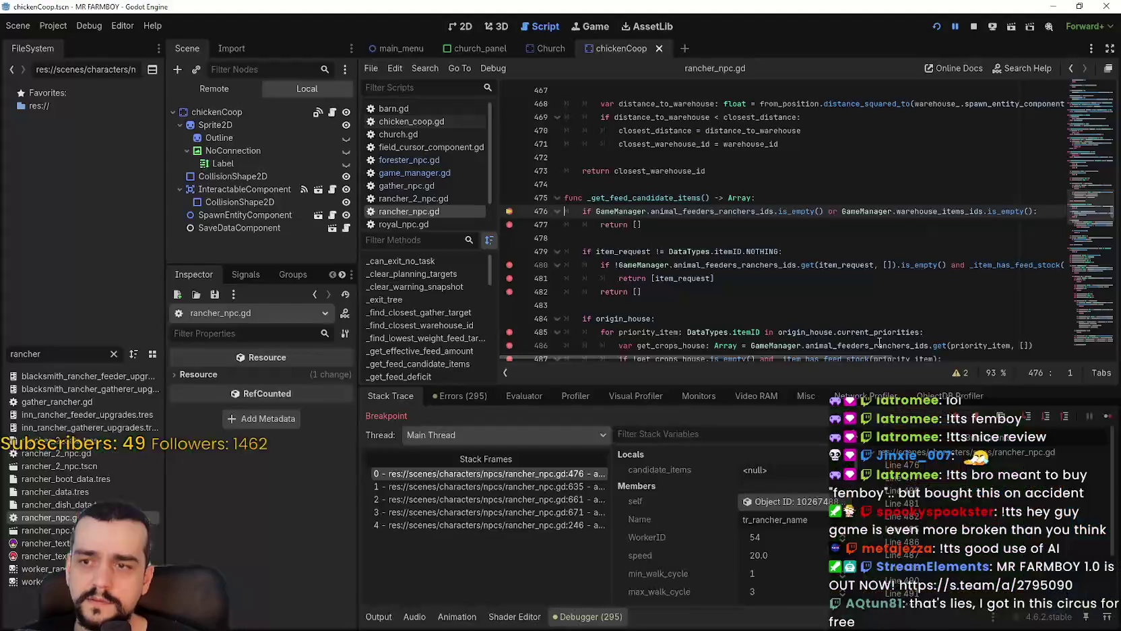
Continue from line 476 through 485 and 490 to 493, inspecting origin_house.current_priorities, then bring Discord forward.
{"action": "left_click", "coordinate": [1109, 418]}
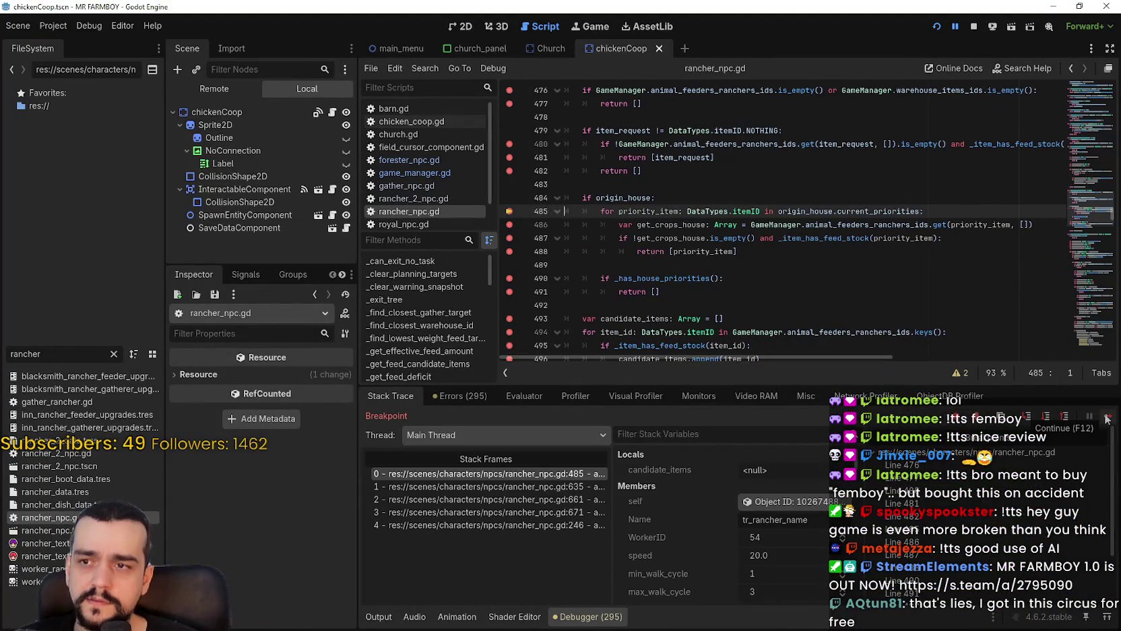
{"action": "left_click", "coordinate": [1107, 418]}
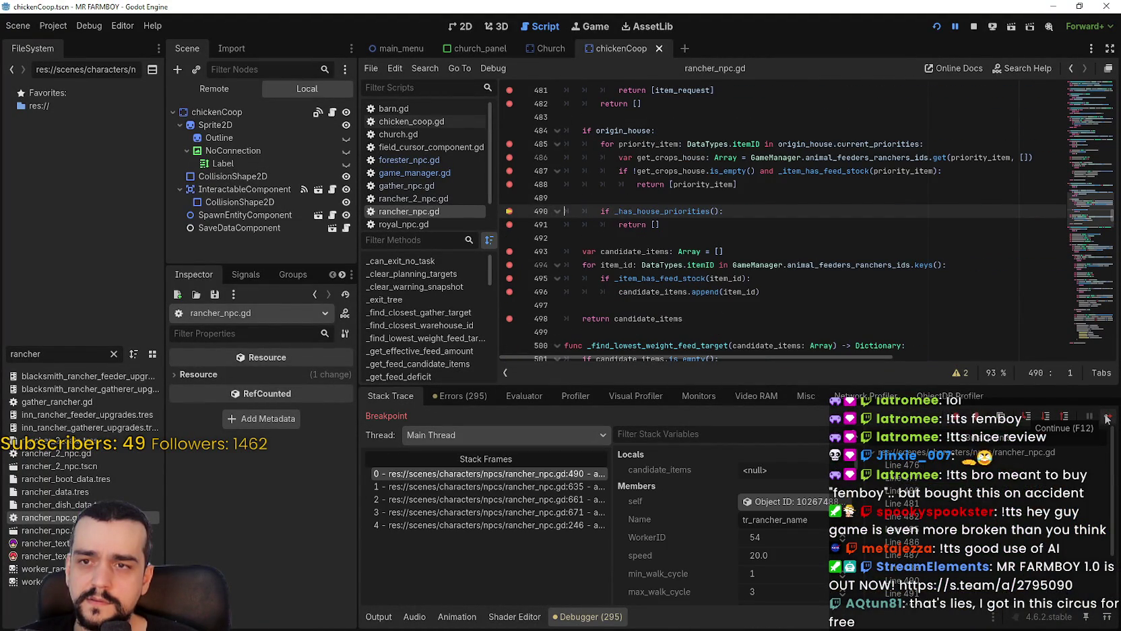
{"action": "left_click_drag", "start_coordinate": [919, 144], "coordinate": [778, 145]}
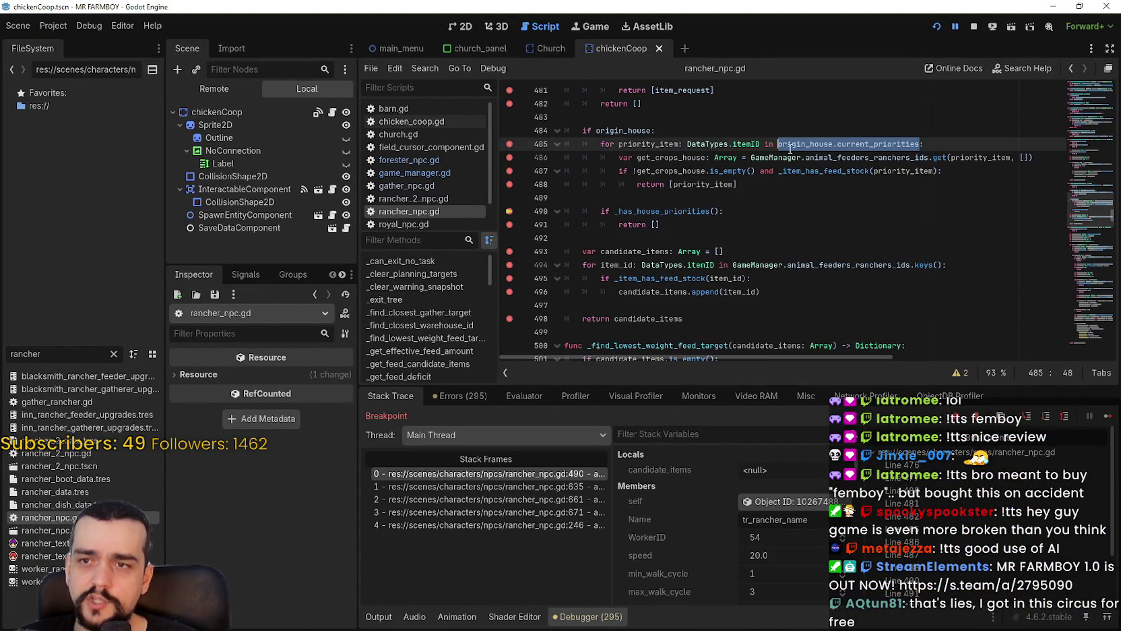
{"action": "left_click", "coordinate": [1105, 419]}
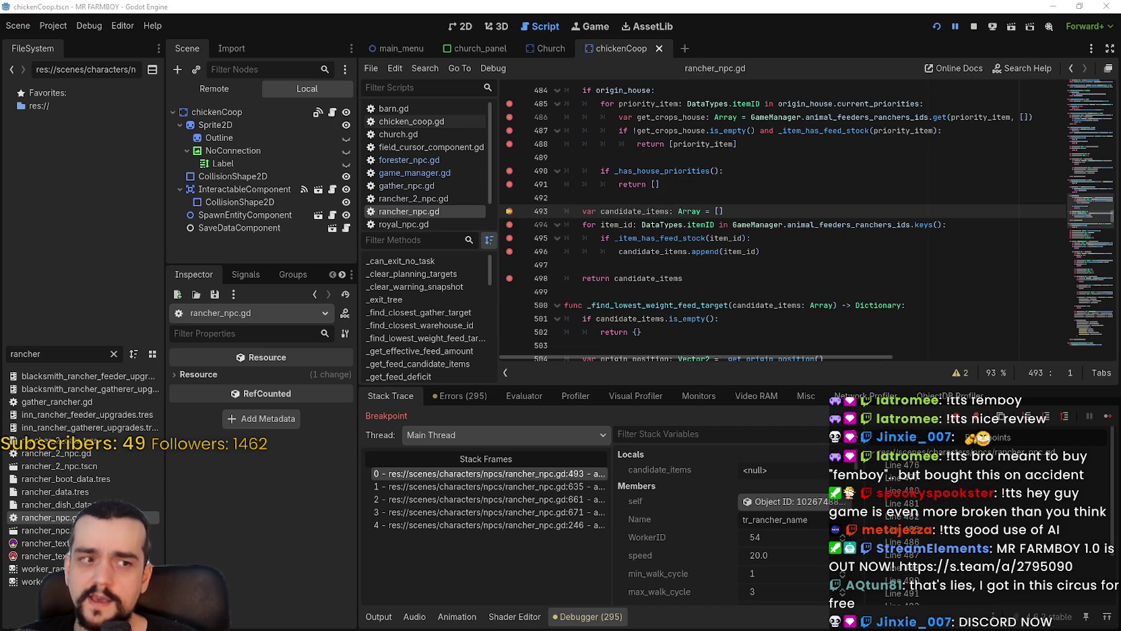
{"action": "mouse_move", "coordinate": [1120, 61]}
{"action": "left_mouse_down"}
{"action": "mouse_move", "coordinate": [511, 45]}
{"action": "mouse_move", "coordinate": [503, 27]}
{"action": "left_mouse_up"}
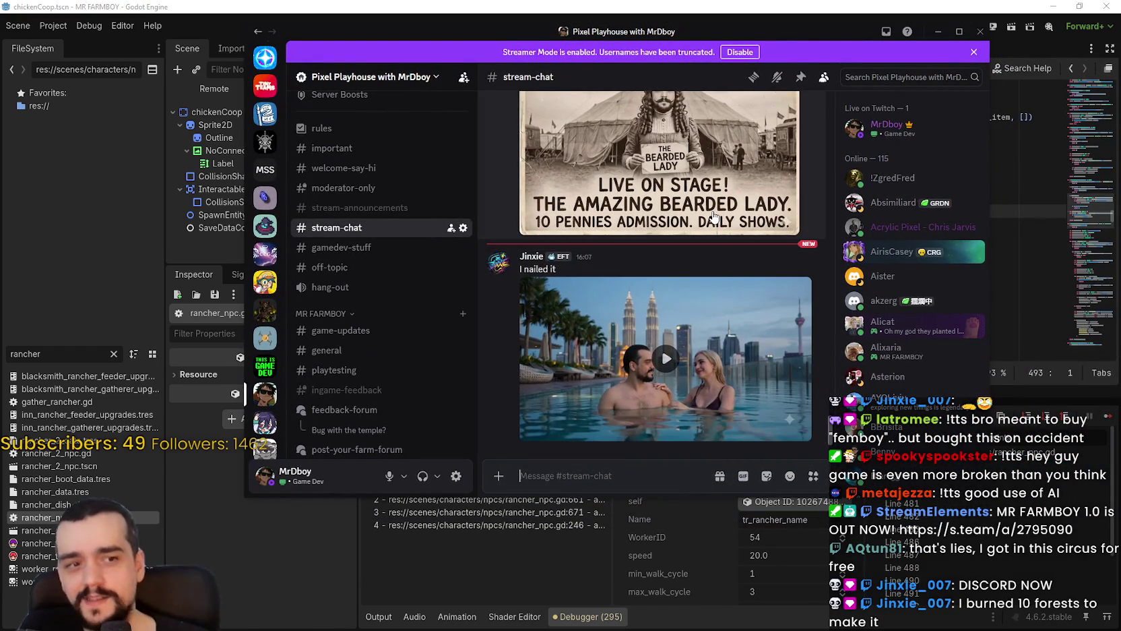
Play the rooftop-pool video clip fullscreen at lower volume to its end, then exit fullscreen.
{"action": "left_click", "coordinate": [667, 359]}
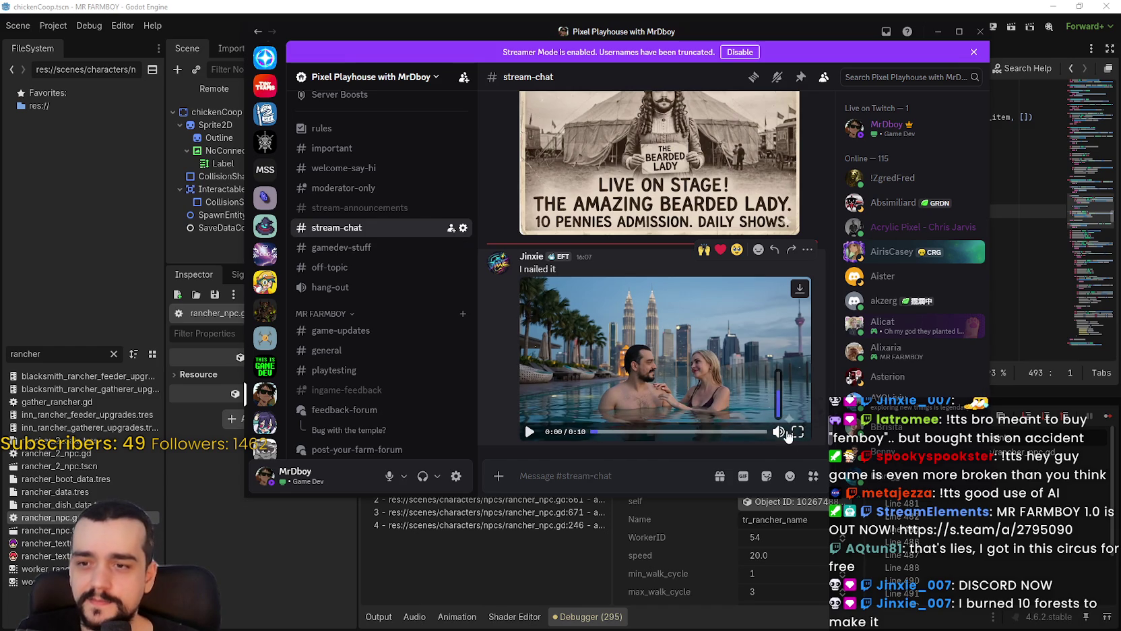
{"action": "left_click", "coordinate": [781, 398]}
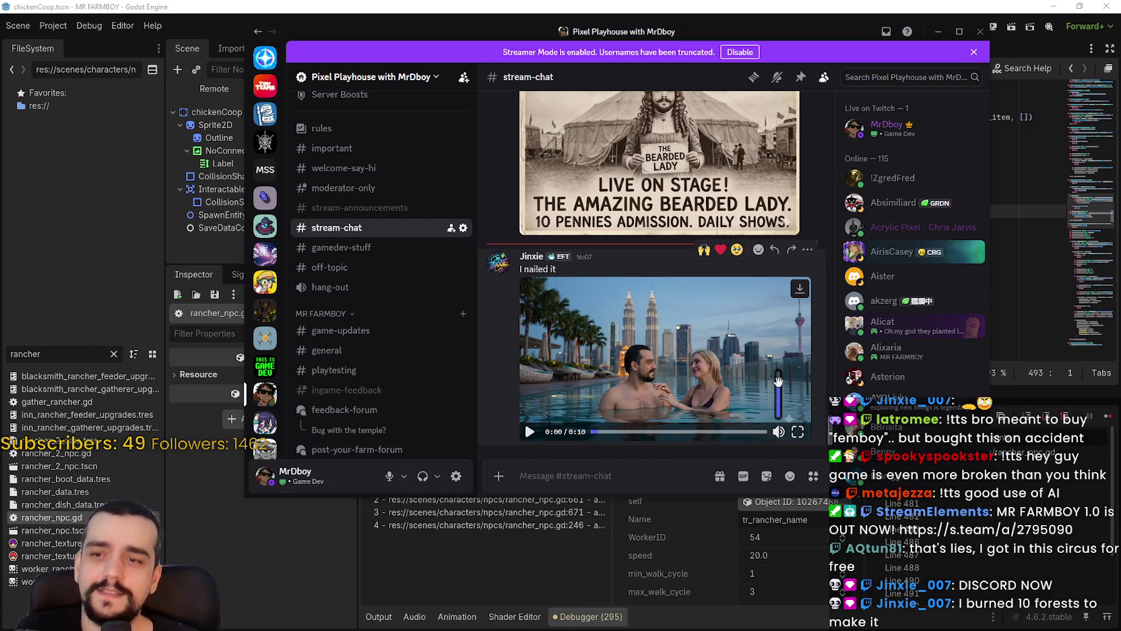
{"action": "left_click", "coordinate": [798, 431]}
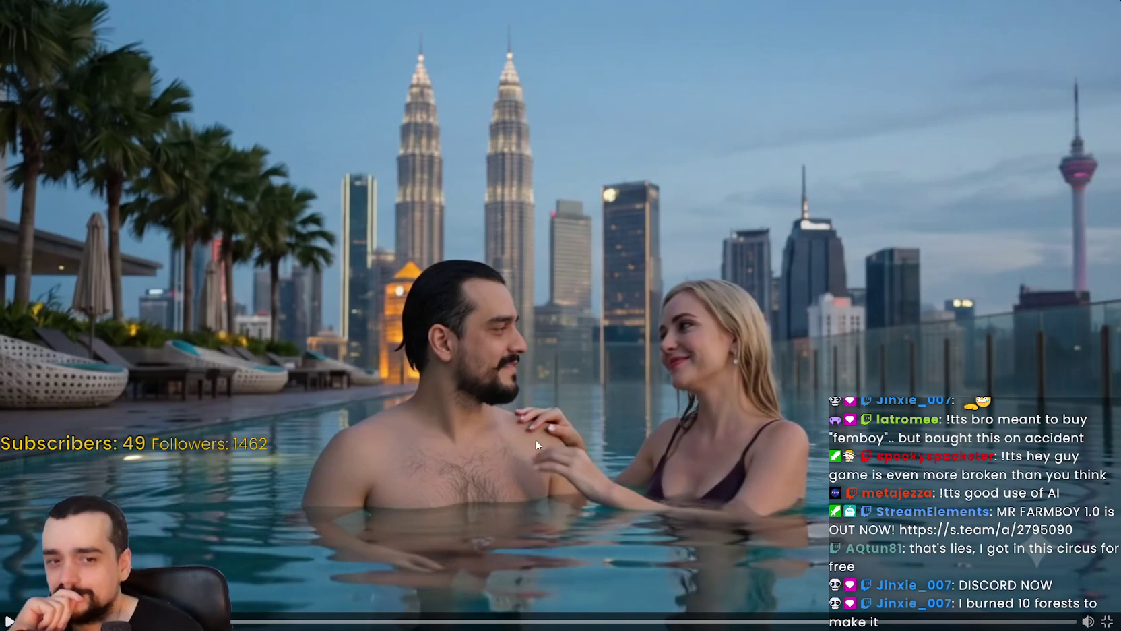
{"action": "left_click", "coordinate": [670, 475]}
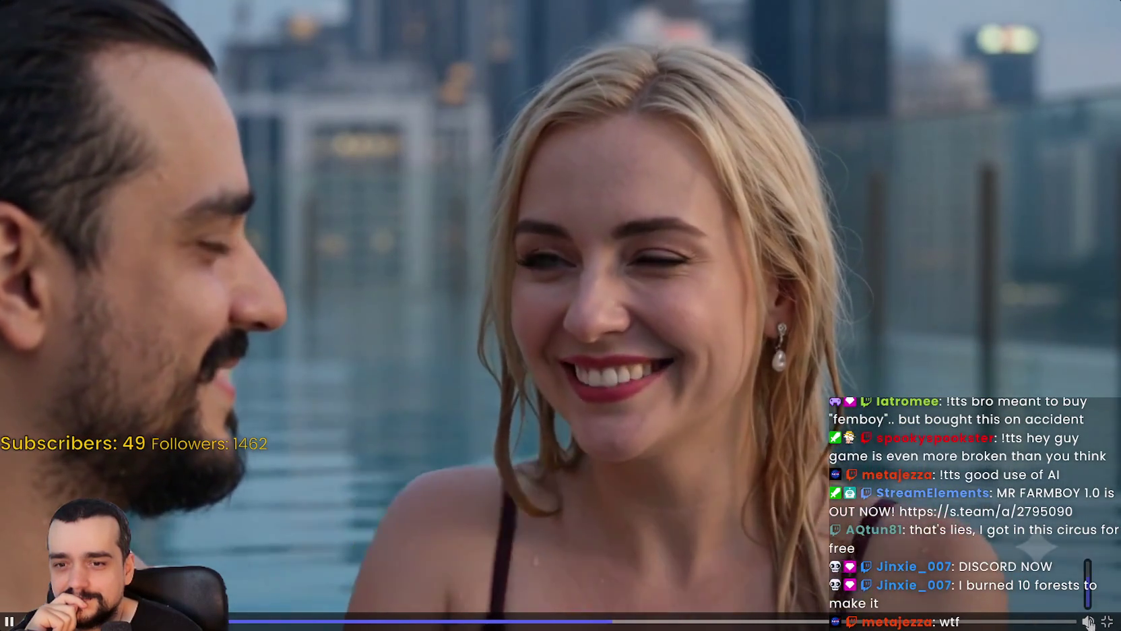
{"action": "mouse_move", "coordinate": [1087, 581]}
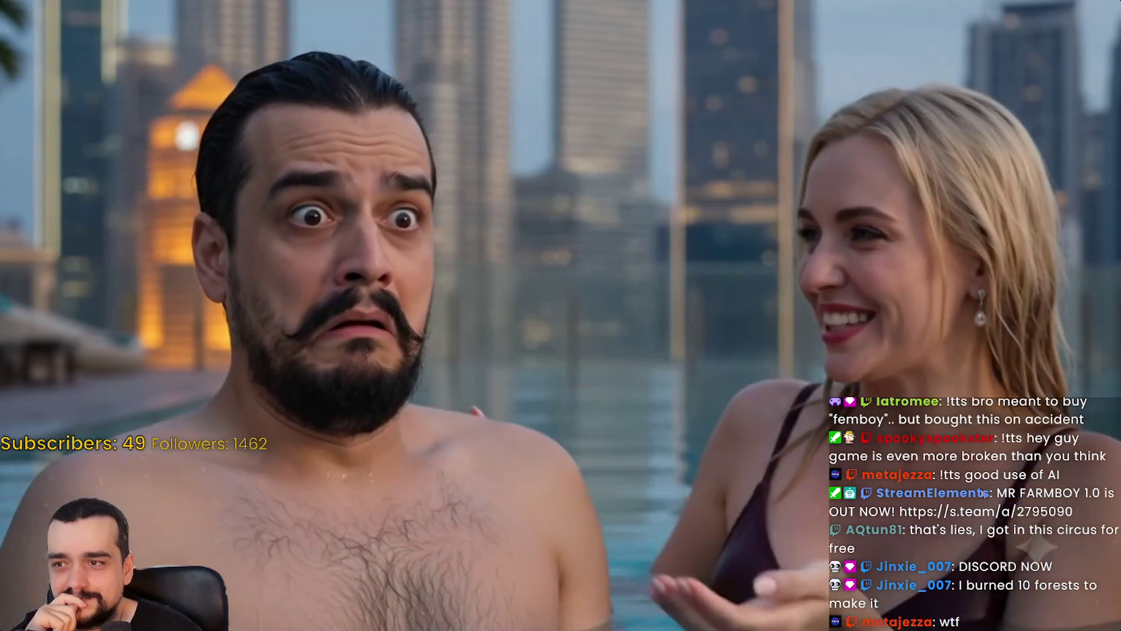
{"action": "key", "text": "space"}
{"action": "mouse_move", "coordinate": [1087, 620]}
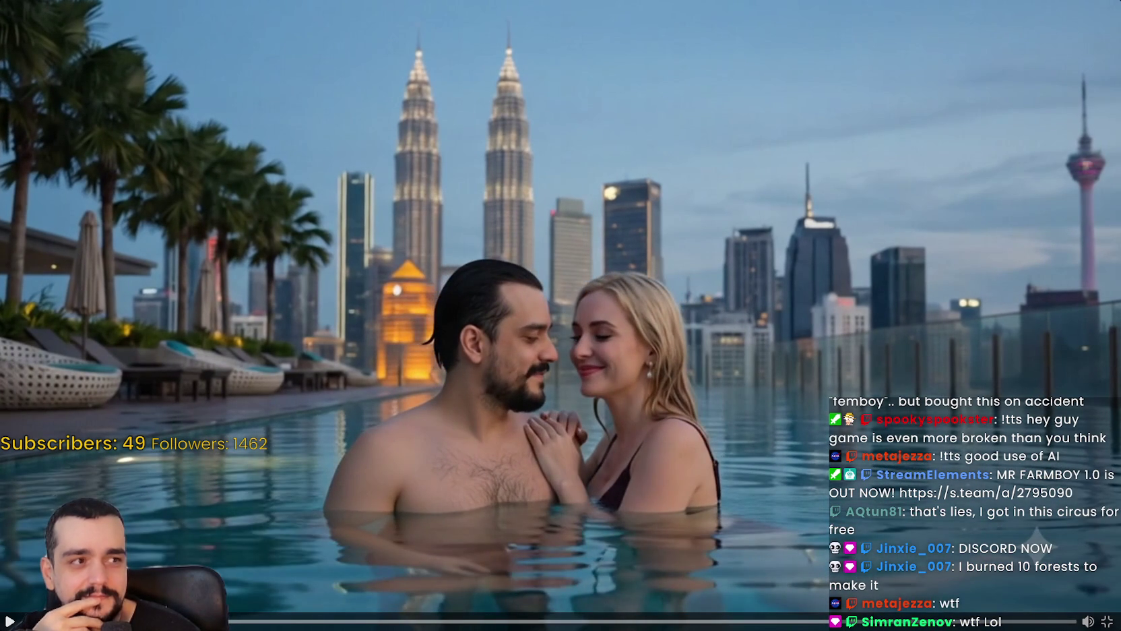
{"action": "left_click", "coordinate": [613, 367]}
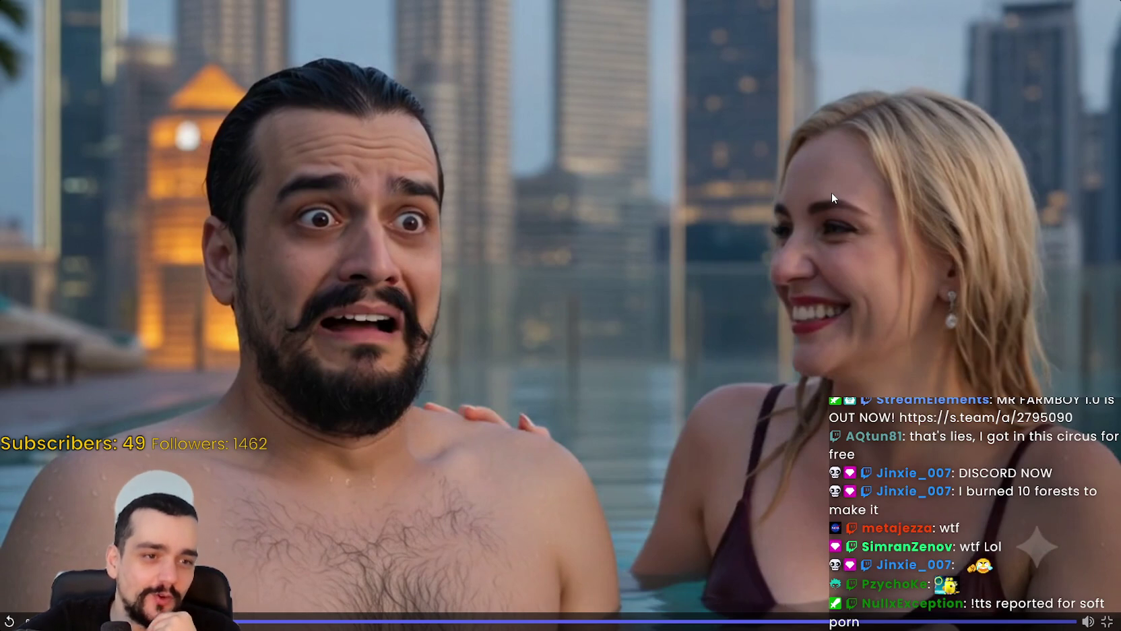
{"action": "key", "text": "Escape"}
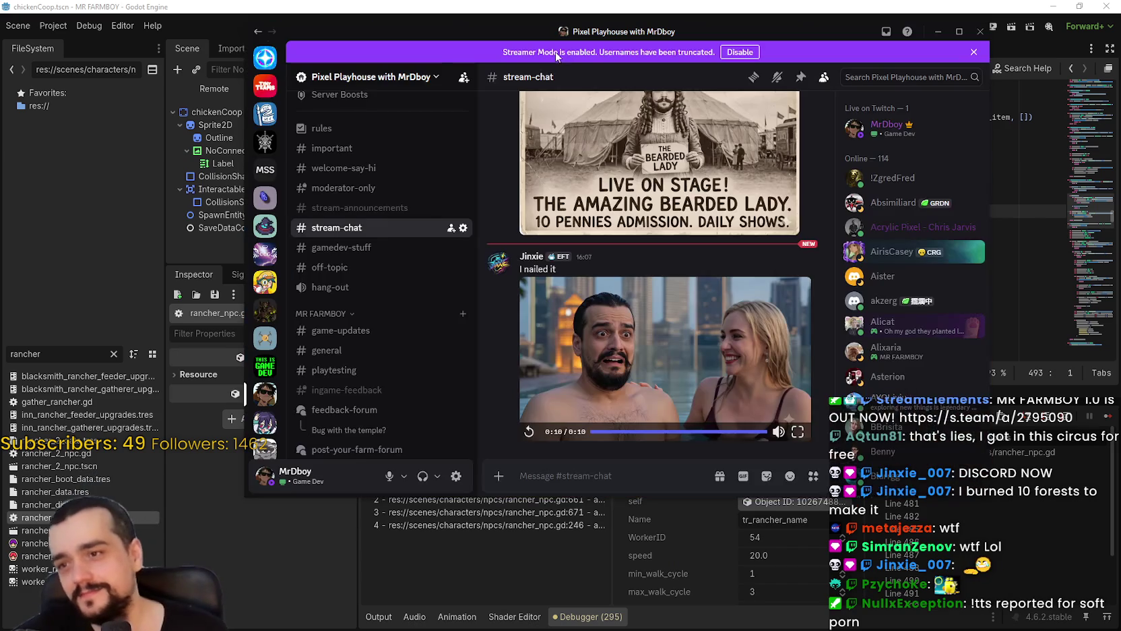
Move Discord off the editor and place the caret at the end of line 493.
{"action": "mouse_move", "coordinate": [491, 32]}
{"action": "left_mouse_down"}
{"action": "mouse_move", "coordinate": [879, 87]}
{"action": "mouse_move", "coordinate": [1120, 87]}
{"action": "left_mouse_up"}
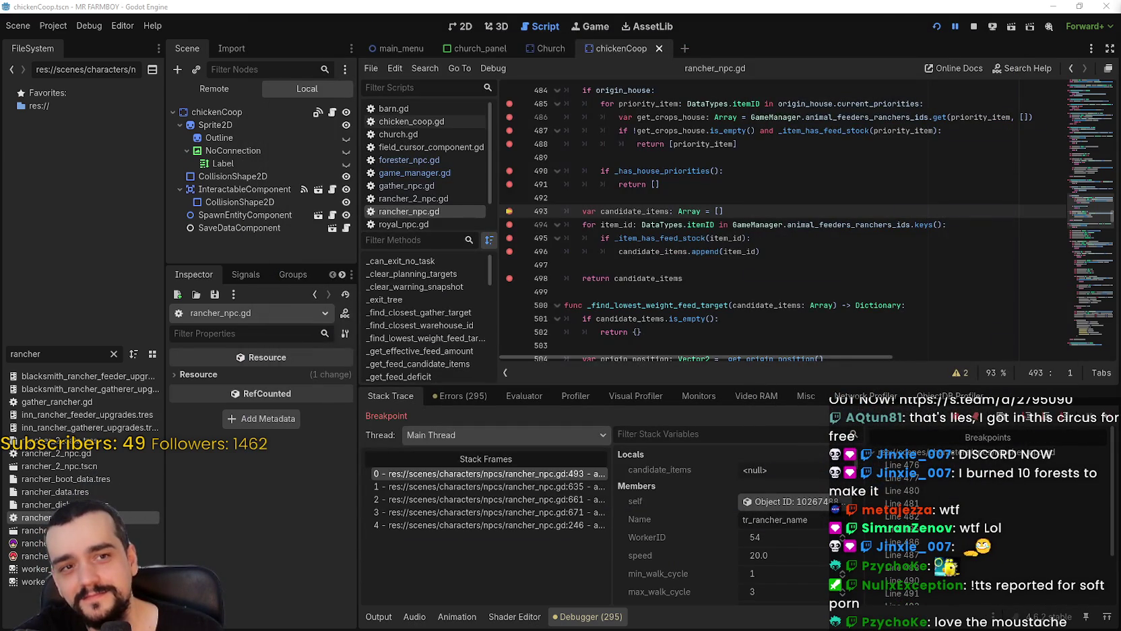
{"action": "left_click", "coordinate": [729, 181]}
{"action": "key", "text": "Down"}
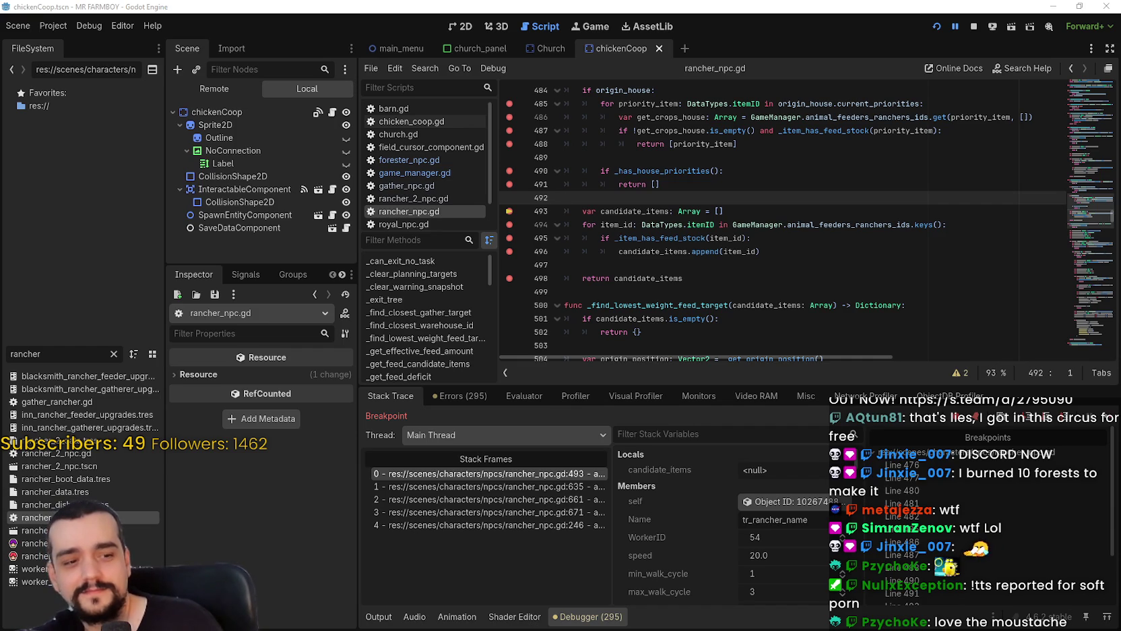
{"action": "left_click", "coordinate": [834, 209]}
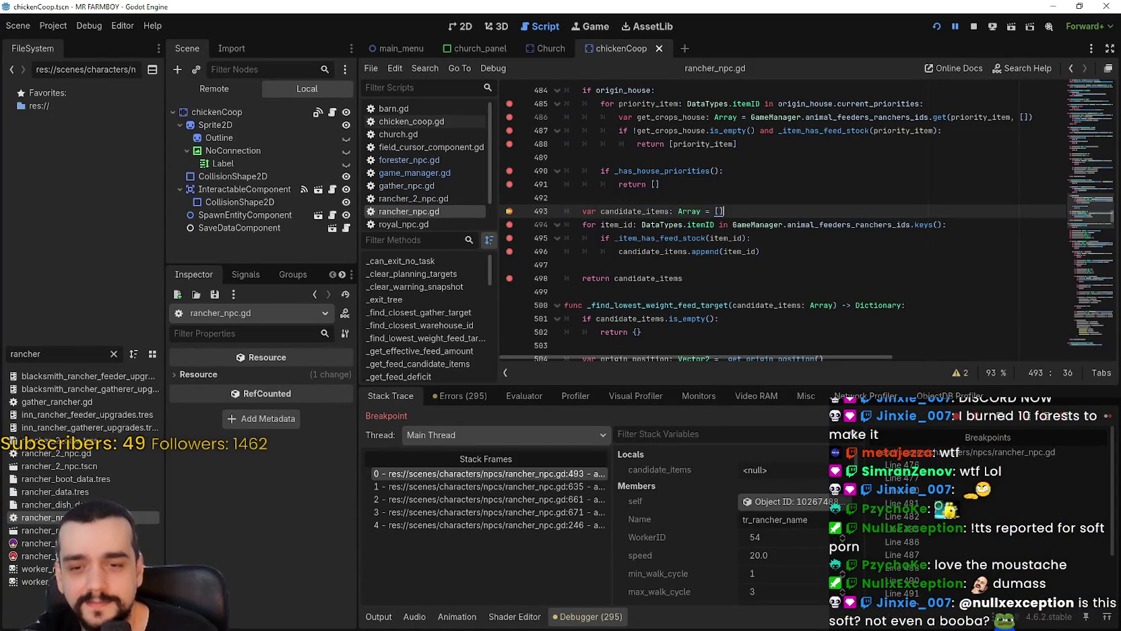
Step over lines 494–496 with candidate_items still empty, then resume the game.
{"action": "left_click", "coordinate": [1107, 417]}
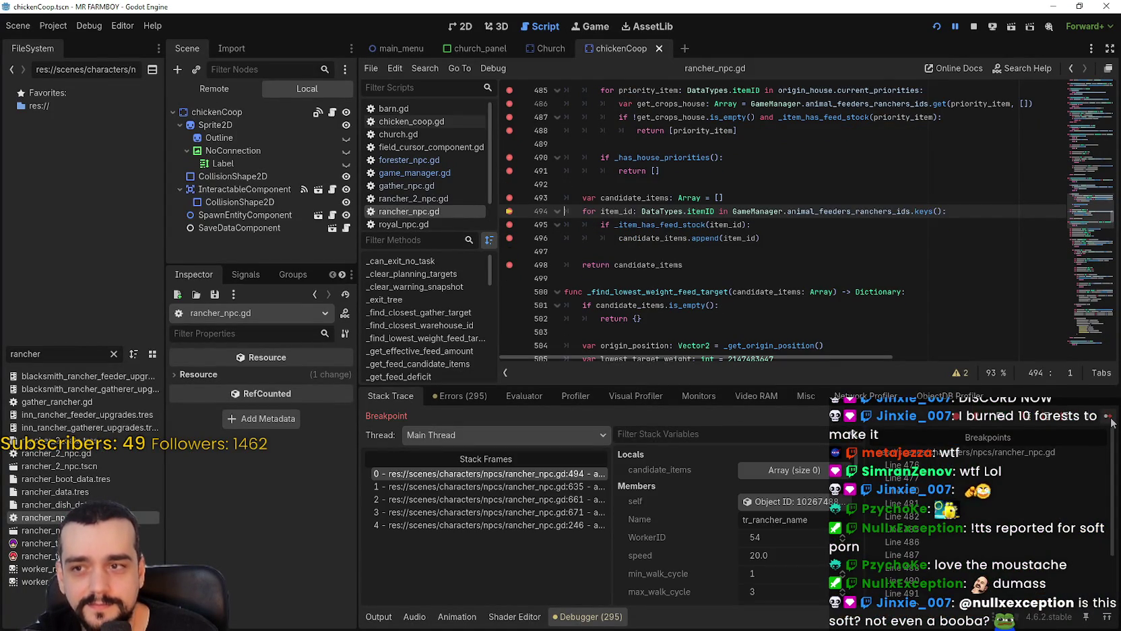
{"action": "left_click", "coordinate": [1108, 417]}
{"action": "left_click", "coordinate": [1108, 417]}
{"action": "left_click", "coordinate": [1110, 418]}
Pan the game map south, step through the feed-candidate breakpoints at lines 490–495, then resume.
{"action": "key", "text": "s"}
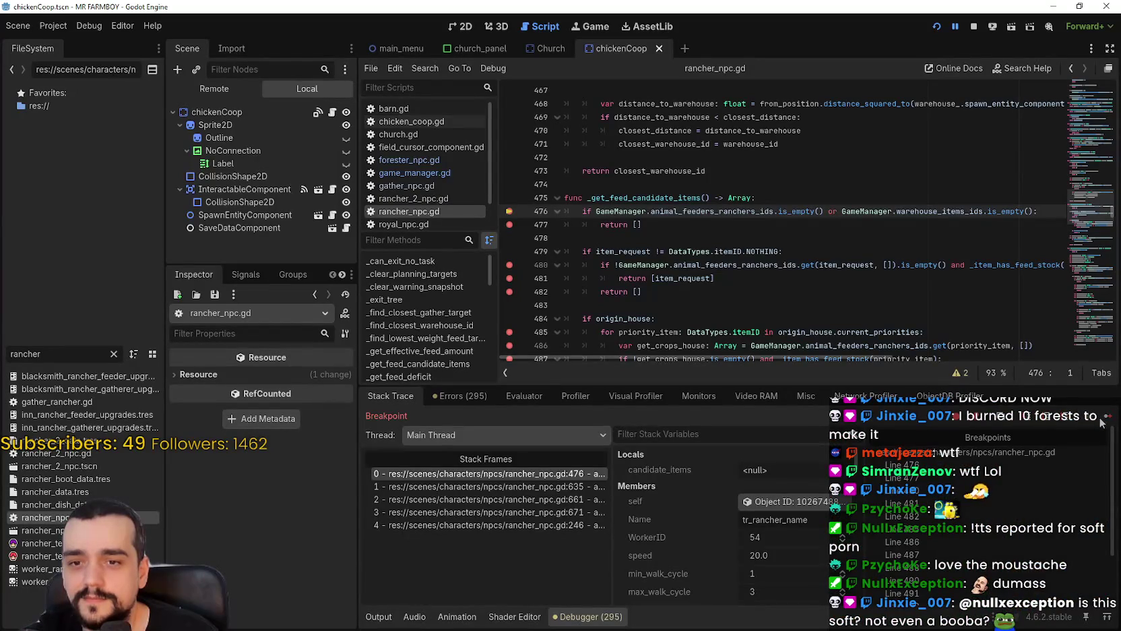
{"action": "left_click", "coordinate": [1102, 419]}
{"action": "left_click", "coordinate": [1104, 420]}
{"action": "left_click", "coordinate": [1104, 419]}
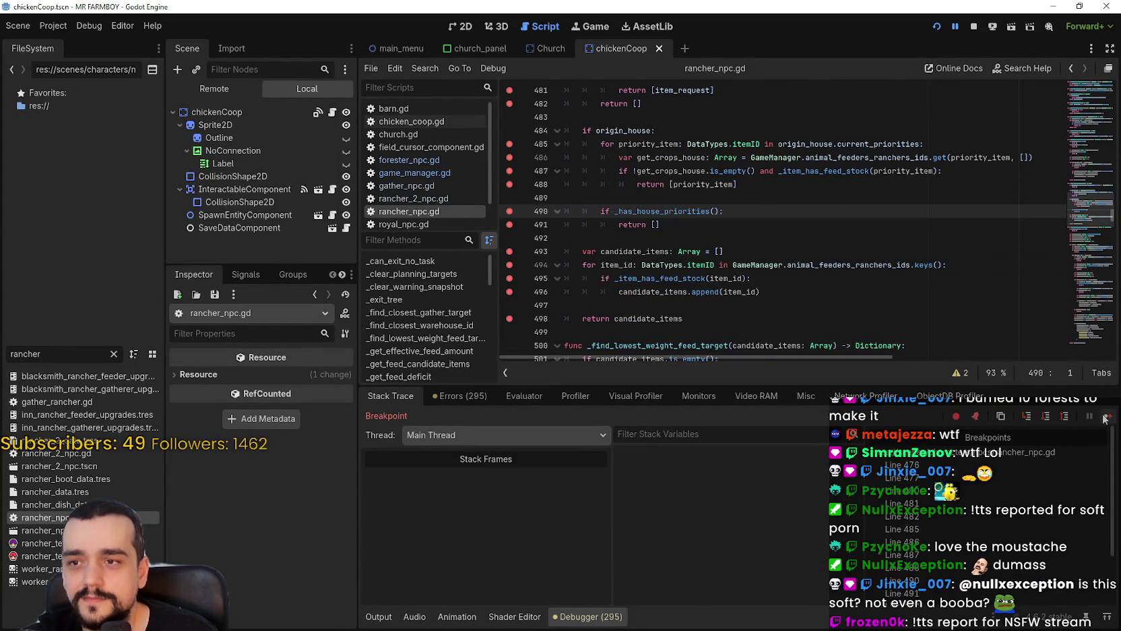
{"action": "left_click", "coordinate": [1105, 419]}
{"action": "left_click", "coordinate": [1105, 419]}
{"action": "left_click", "coordinate": [1104, 418]}
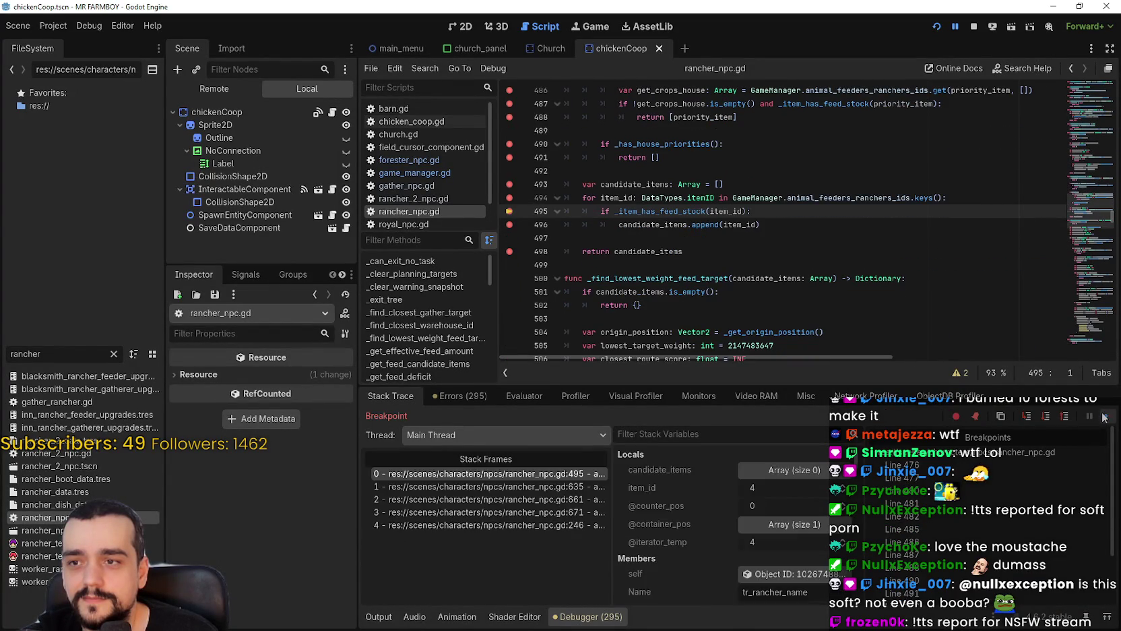
{"action": "left_click", "coordinate": [1105, 419]}
{"action": "left_click", "coordinate": [1105, 418]}
{"action": "left_click", "coordinate": [1105, 418]}
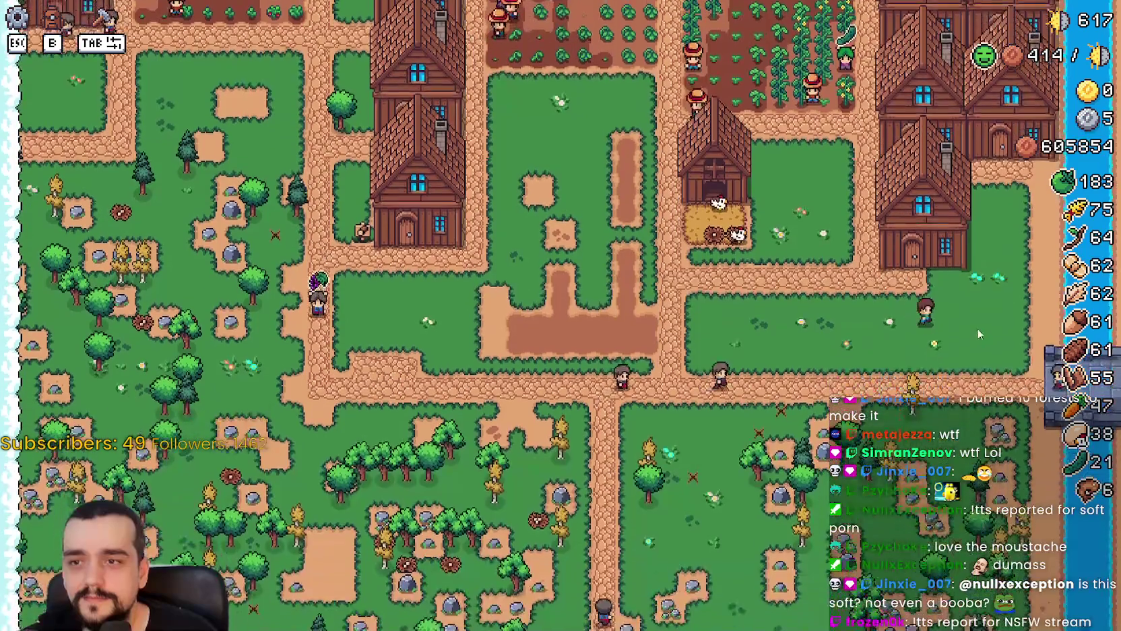
Open the House dialog with E, stepping through the priority checks from line 485 to 495.
{"action": "key", "text": "e"}
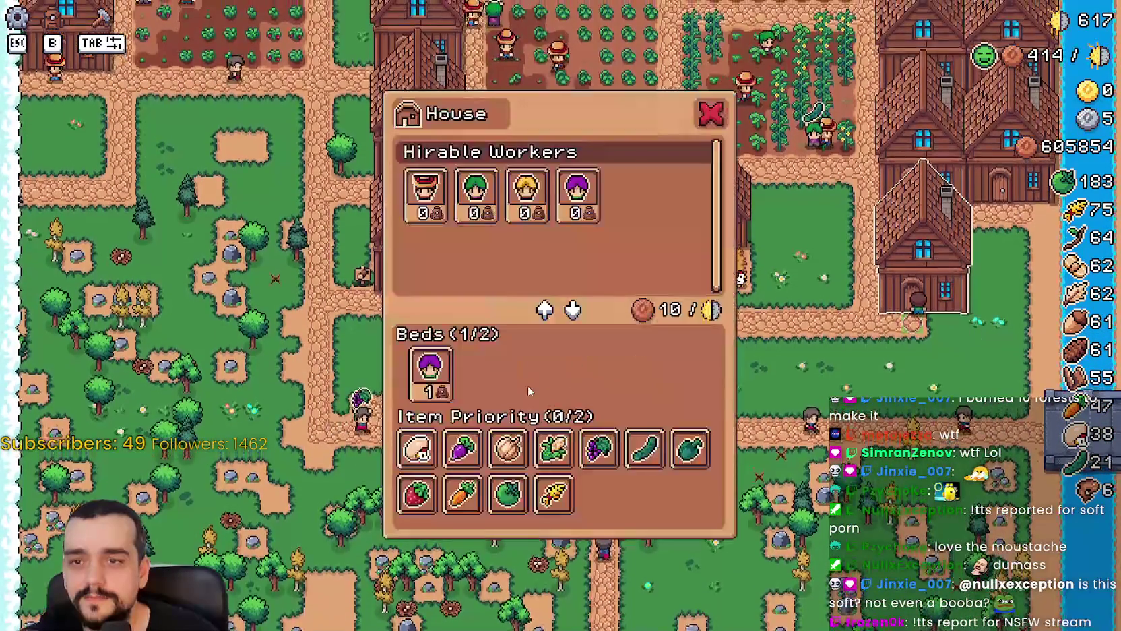
{"action": "left_click", "coordinate": [1105, 419]}
{"action": "left_click", "coordinate": [1104, 419]}
{"action": "left_click", "coordinate": [1105, 419]}
{"action": "left_click", "coordinate": [1105, 419]}
{"action": "left_click", "coordinate": [1104, 419]}
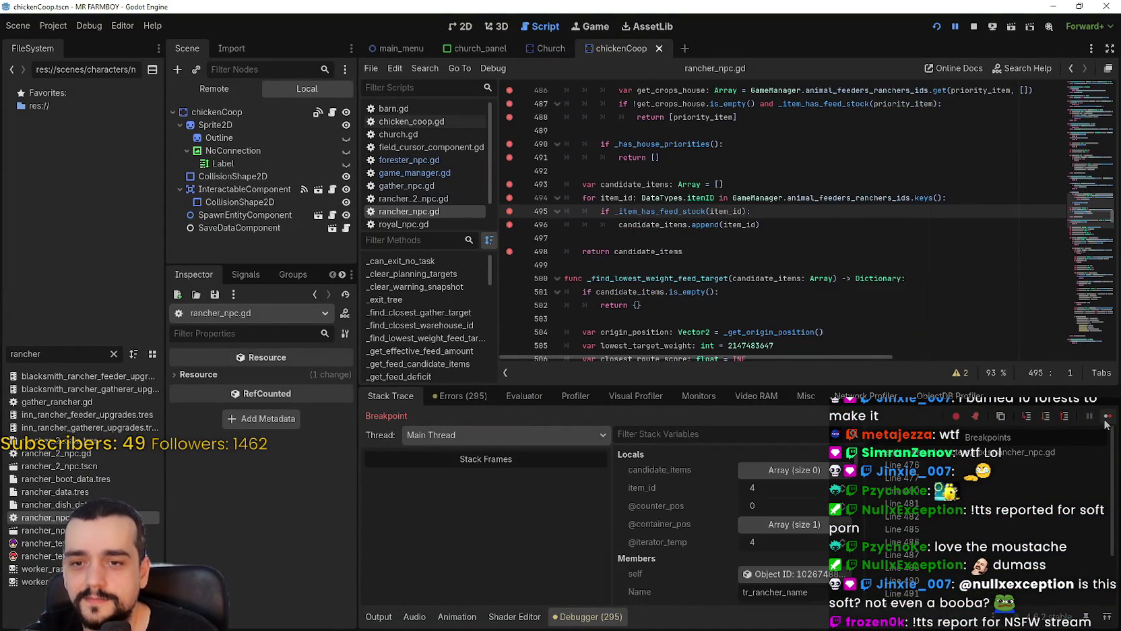
{"action": "left_click", "coordinate": [1105, 419]}
{"action": "left_click", "coordinate": [1105, 419]}
{"action": "left_click", "coordinate": [1105, 419]}
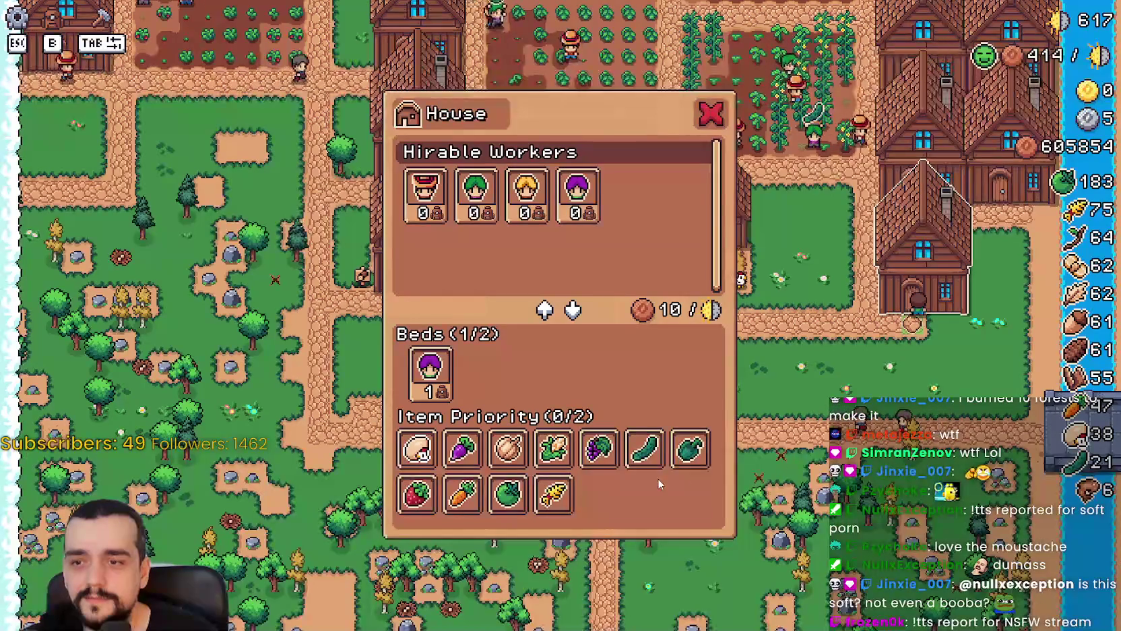
Give the house a mushroom item priority and step from line 487 to the return on line 491.
{"action": "left_click", "coordinate": [418, 448]}
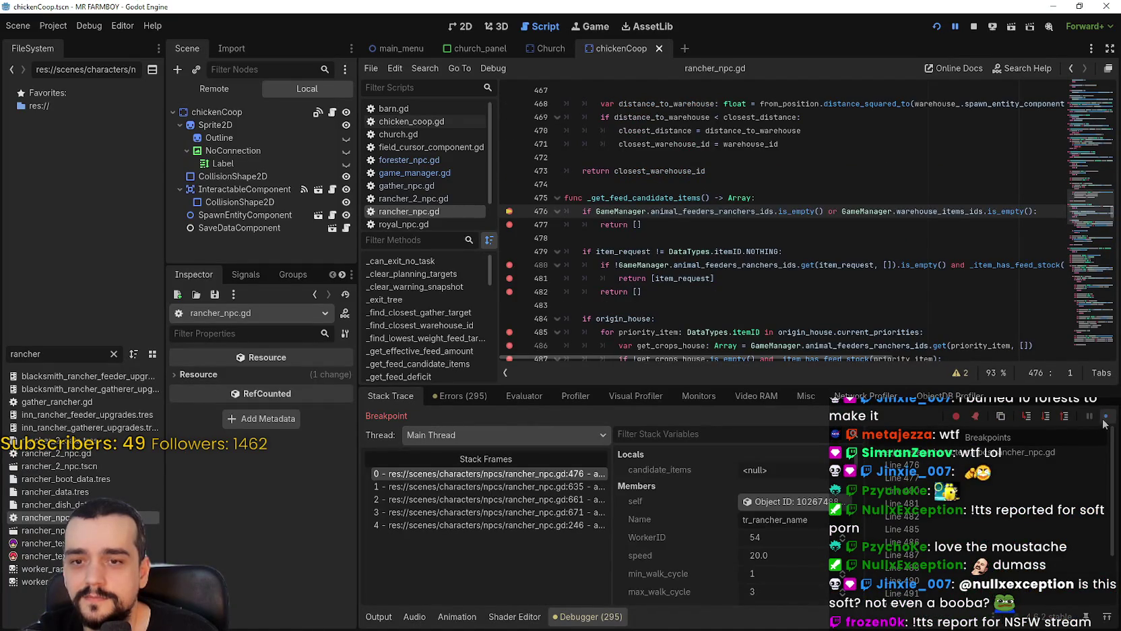
{"action": "left_click", "coordinate": [1105, 418]}
{"action": "left_click", "coordinate": [1105, 418]}
{"action": "left_click", "coordinate": [1105, 417]}
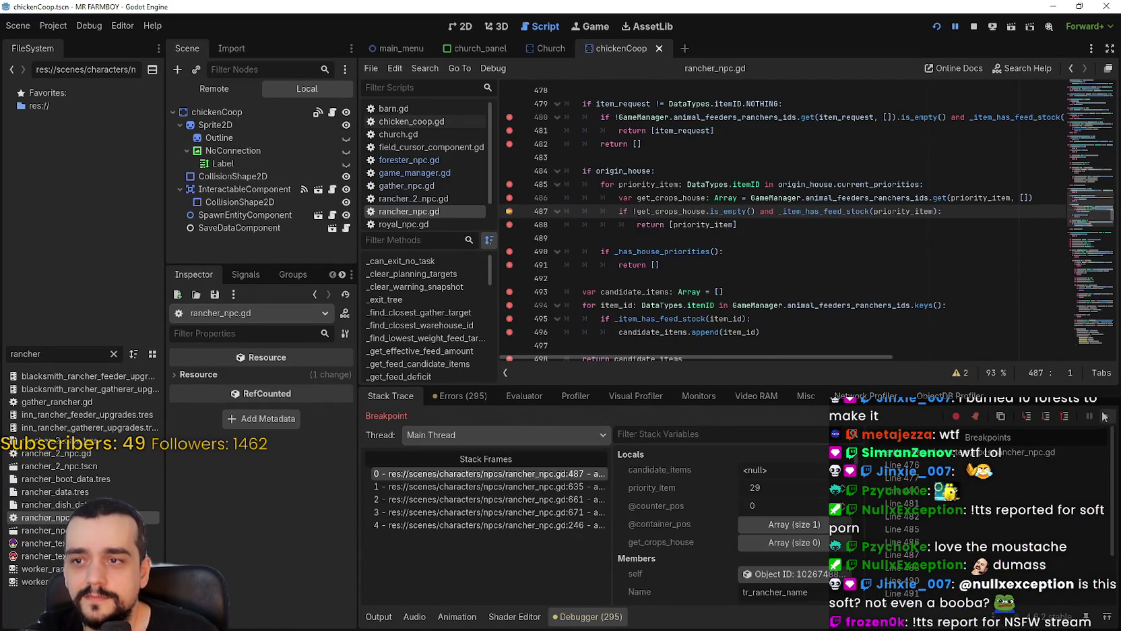
{"action": "left_click", "coordinate": [1105, 416]}
{"action": "left_click", "coordinate": [1104, 416]}
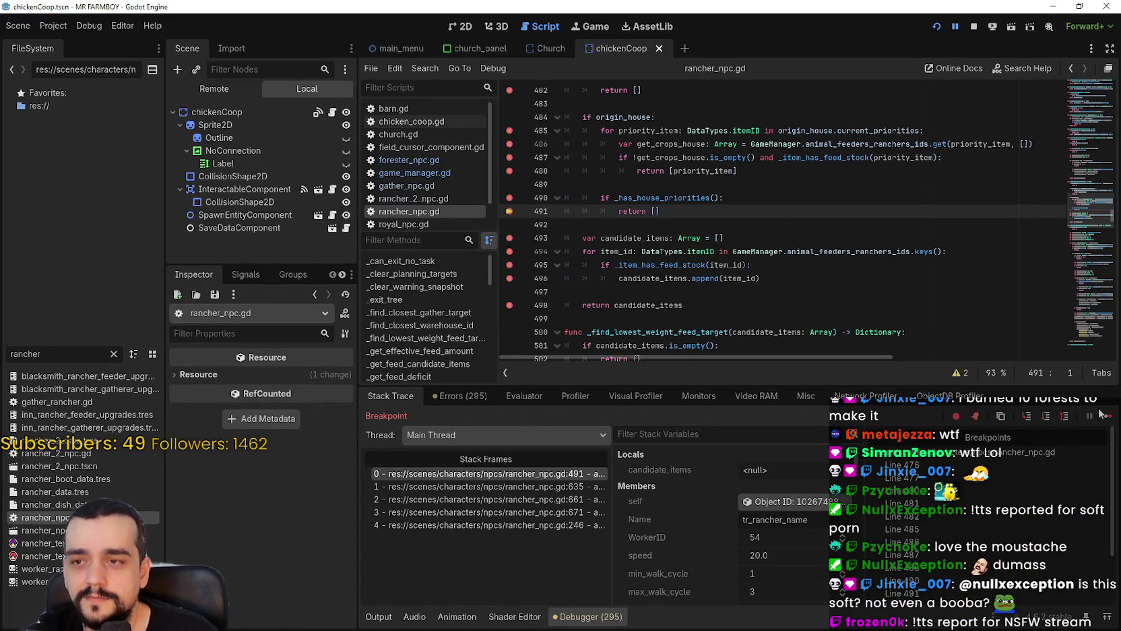
Select the _has_house_priorities call on line 490, then resume execution with F12.
{"action": "double_click", "coordinate": [676, 197]}
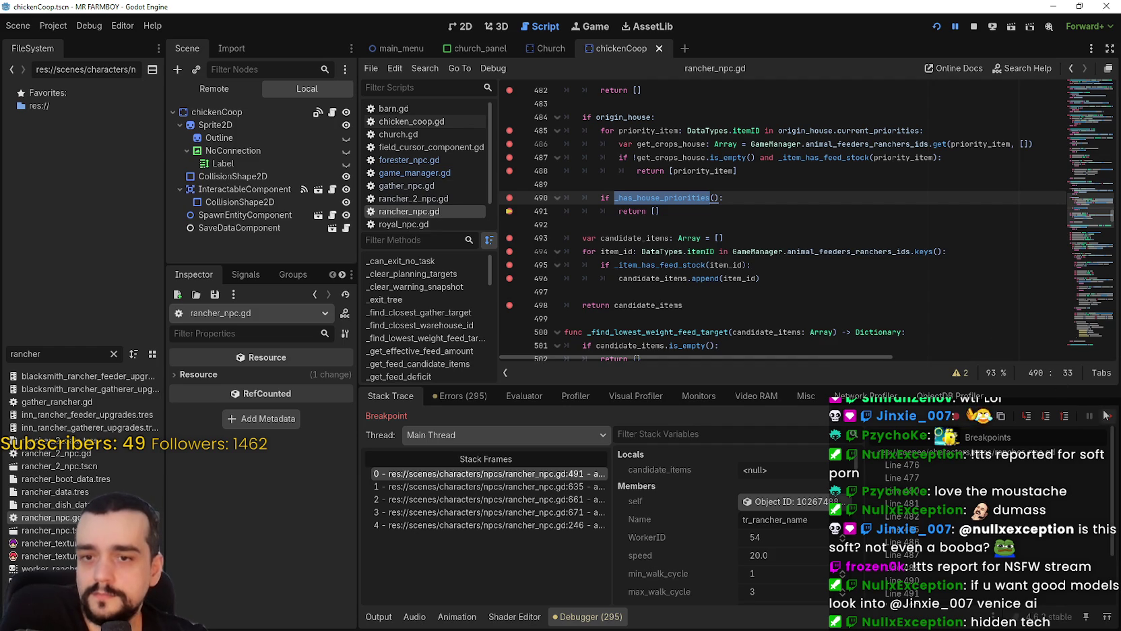
{"action": "left_click", "coordinate": [637, 211]}
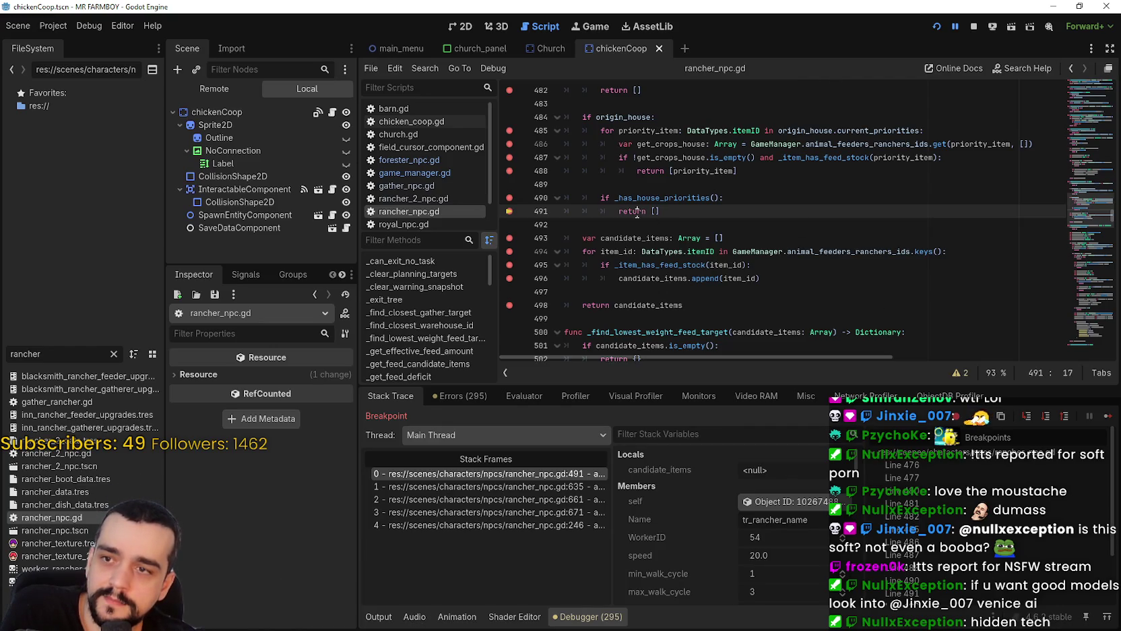
{"action": "left_click_drag", "start_coordinate": [636, 199], "coordinate": [711, 199]}
{"action": "double_click", "coordinate": [694, 200]}
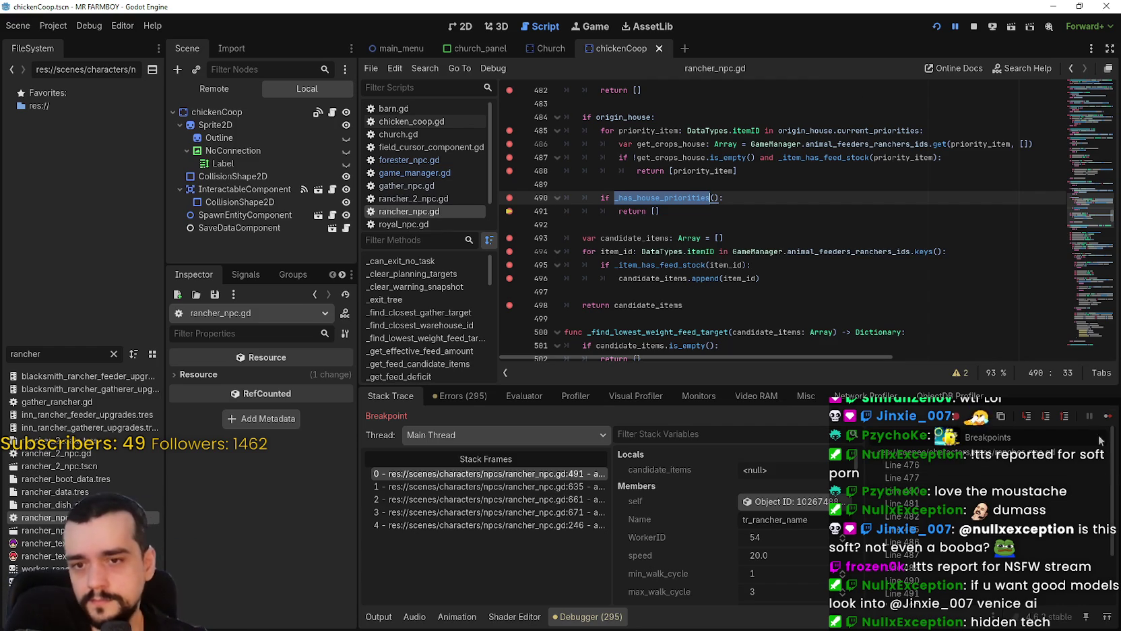
{"action": "key", "text": "F12"}
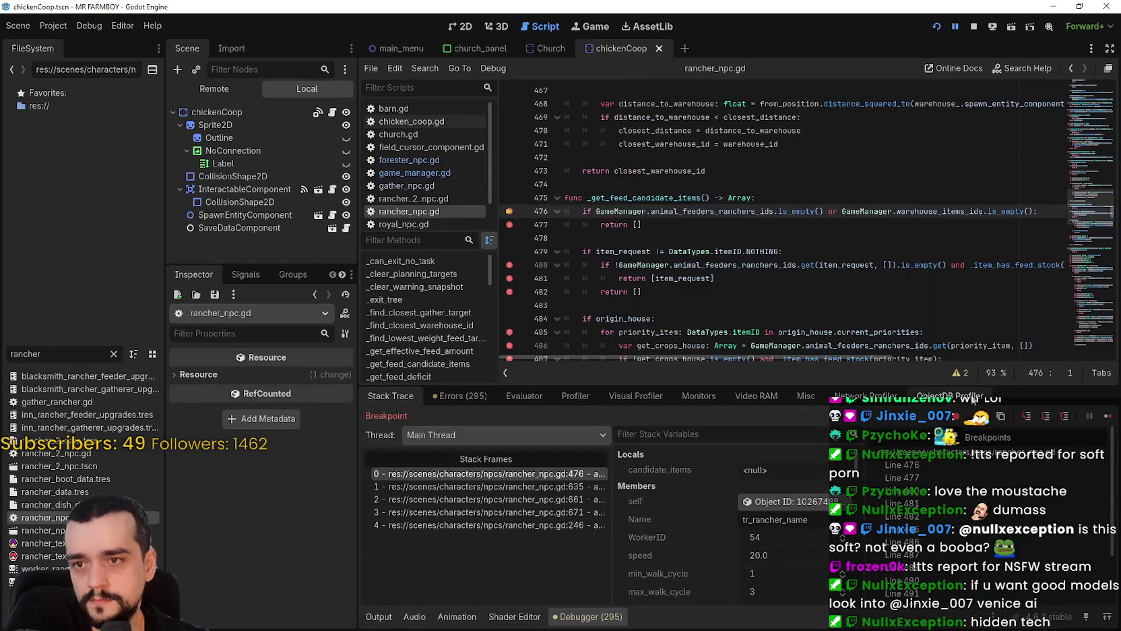
{"action": "left_click", "coordinate": [1105, 416]}
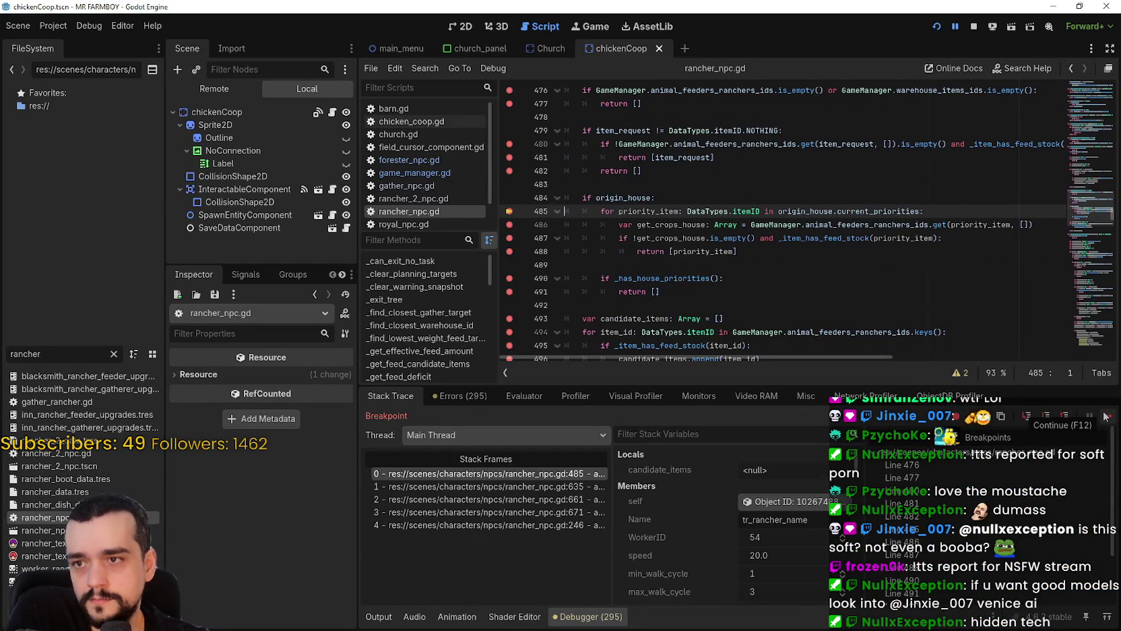
{"action": "left_click", "coordinate": [1105, 417]}
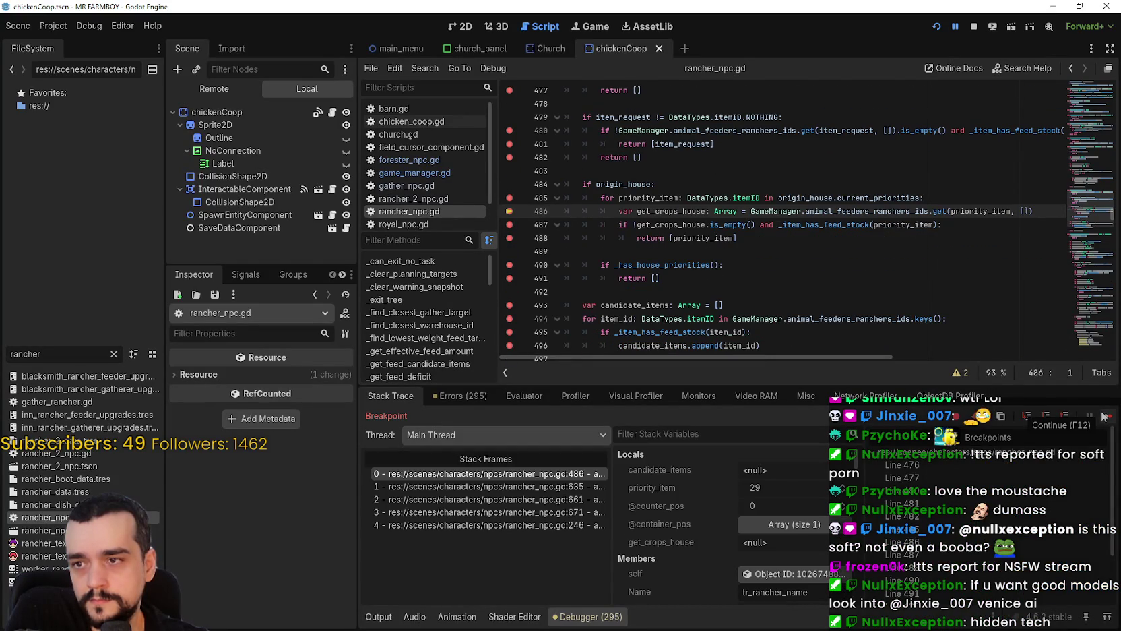
{"action": "left_click", "coordinate": [1103, 417]}
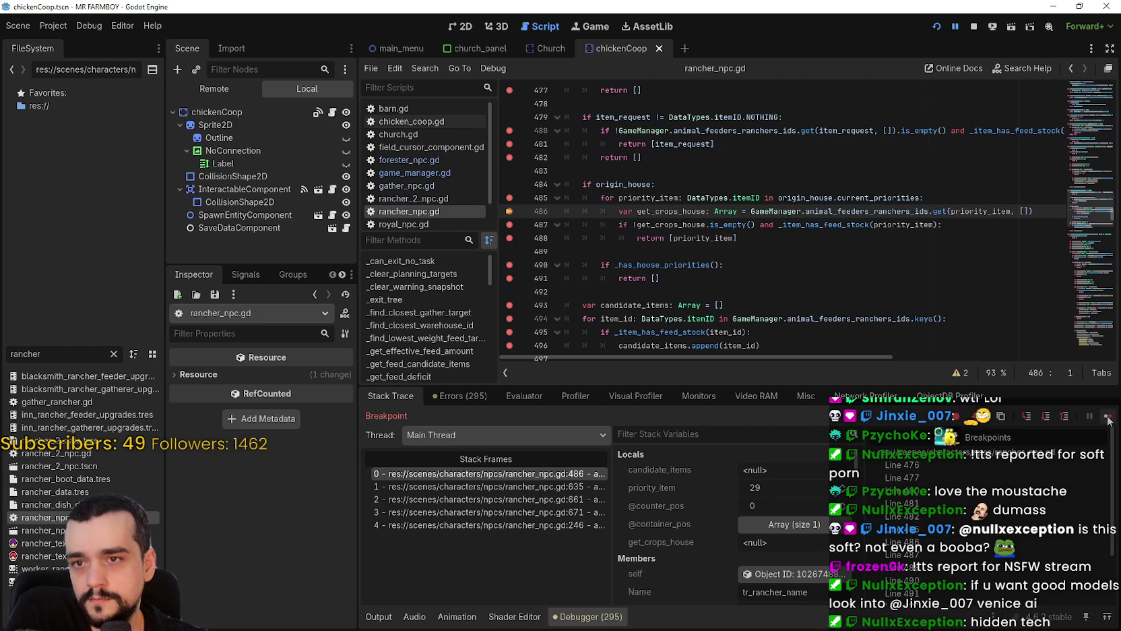
{"action": "left_click", "coordinate": [1109, 419]}
{"action": "left_click", "coordinate": [1108, 419]}
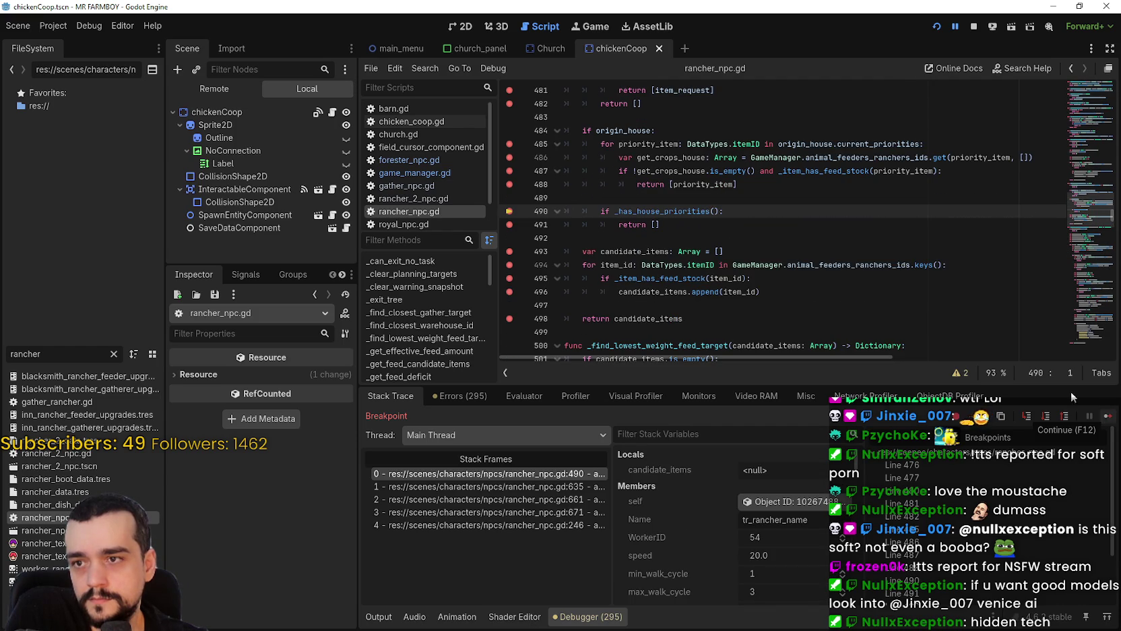
{"action": "double_click", "coordinate": [908, 170]}
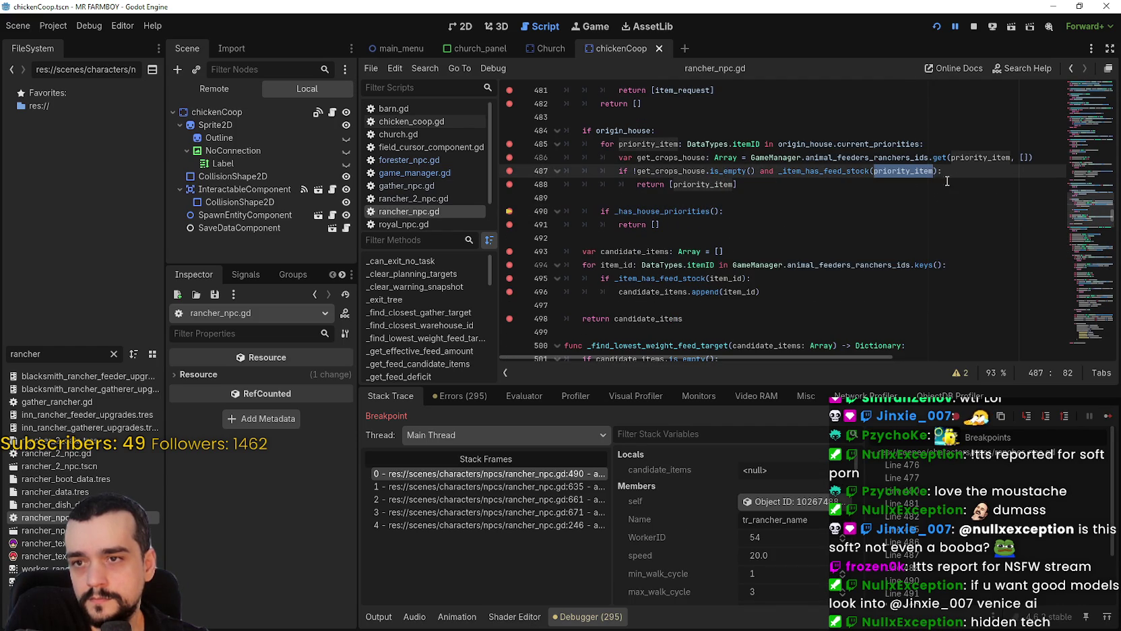
{"action": "double_click", "coordinate": [705, 185]}
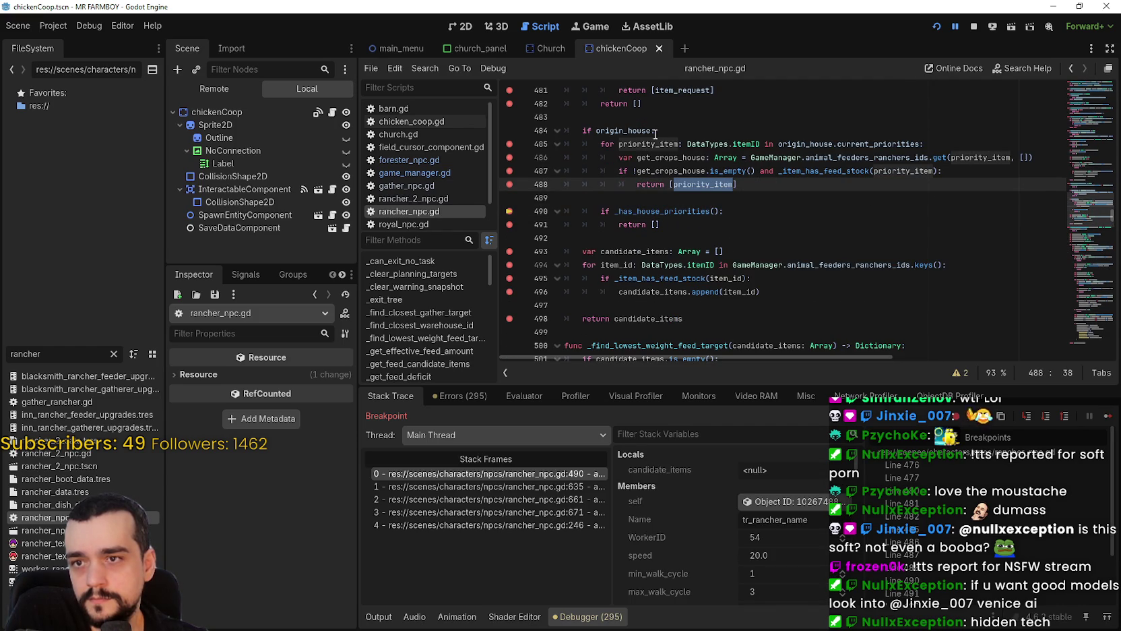
{"action": "double_click", "coordinate": [1005, 161]}
{"action": "double_click", "coordinate": [902, 171]}
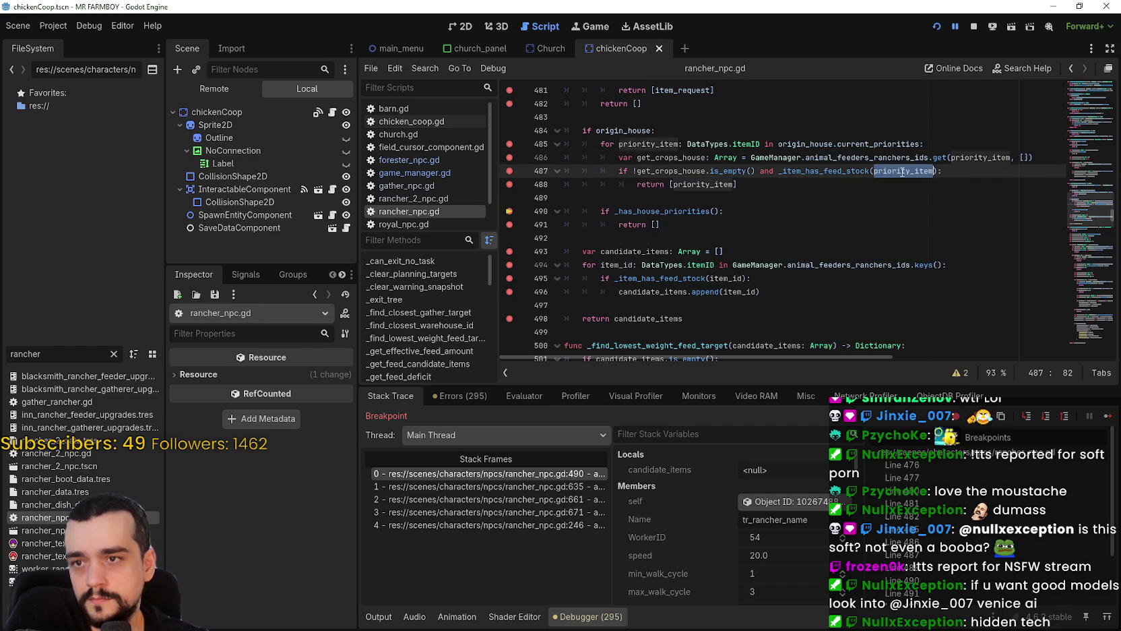
{"action": "double_click", "coordinate": [702, 185]}
{"action": "left_click", "coordinate": [771, 214]}
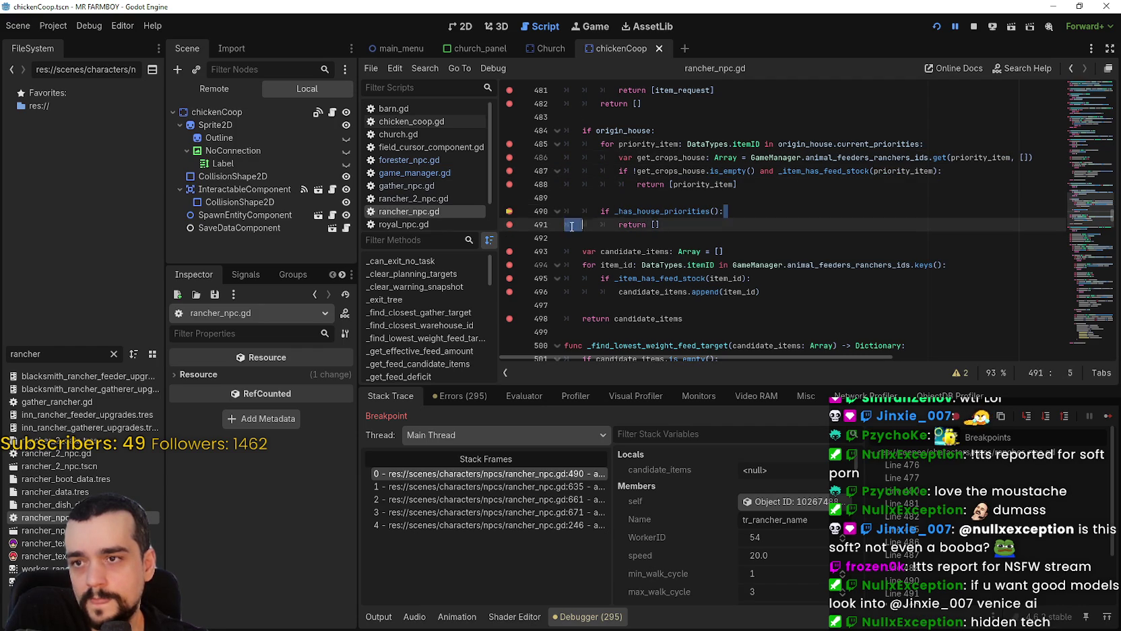
{"action": "key", "text": "shift+Home"}
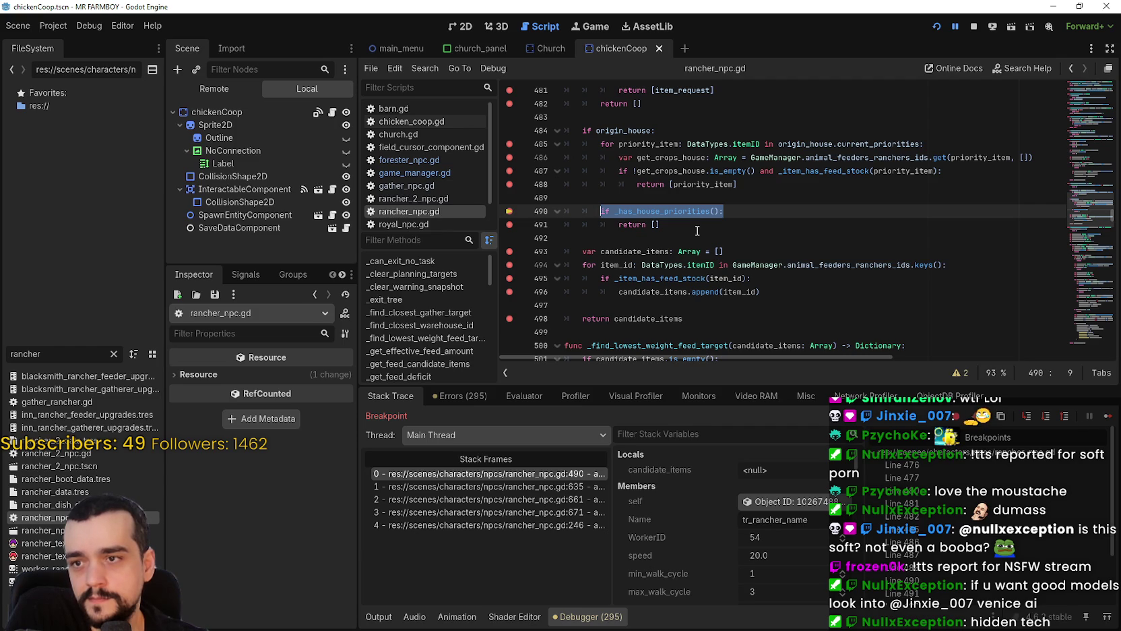
{"action": "scroll", "coordinate": [696, 226], "scroll_direction": "up", "scroll_amount": 2}
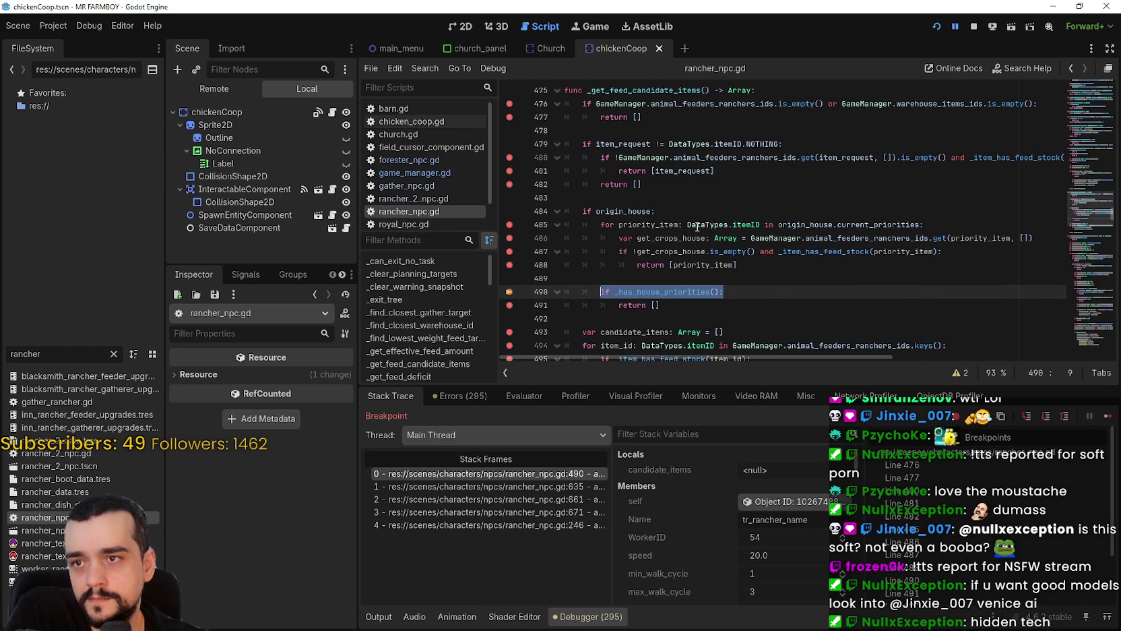
{"action": "scroll", "coordinate": [696, 227], "scroll_direction": "down", "scroll_amount": 1}
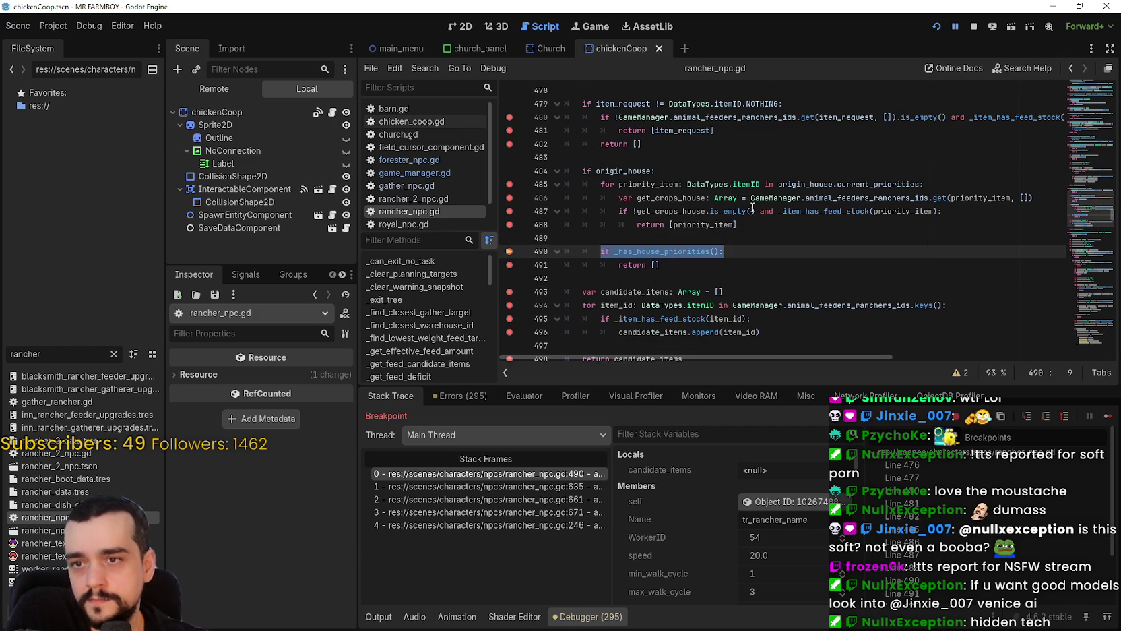
{"action": "left_click", "coordinate": [813, 212]}
{"action": "double_click", "coordinate": [816, 211]}
{"action": "key", "text": "Down"}
{"action": "double_click", "coordinate": [921, 211]}
{"action": "left_click_drag", "start_coordinate": [899, 184], "coordinate": [818, 180]}
{"action": "double_click", "coordinate": [936, 211]}
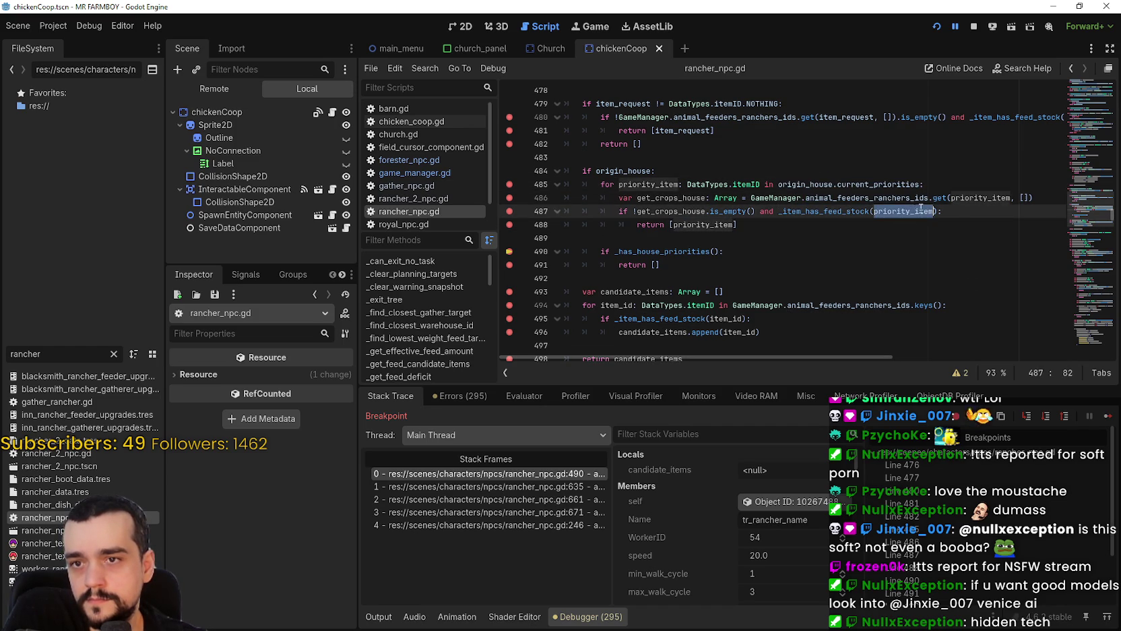
{"action": "double_click", "coordinate": [986, 199]}
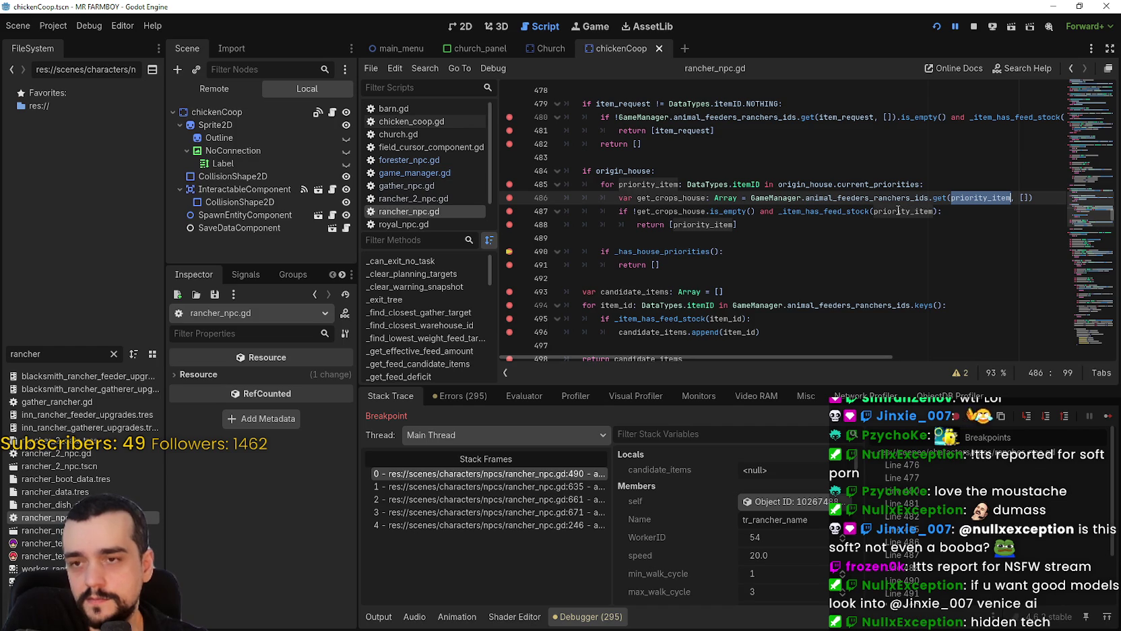
{"action": "left_click_drag", "start_coordinate": [756, 223], "coordinate": [566, 185]}
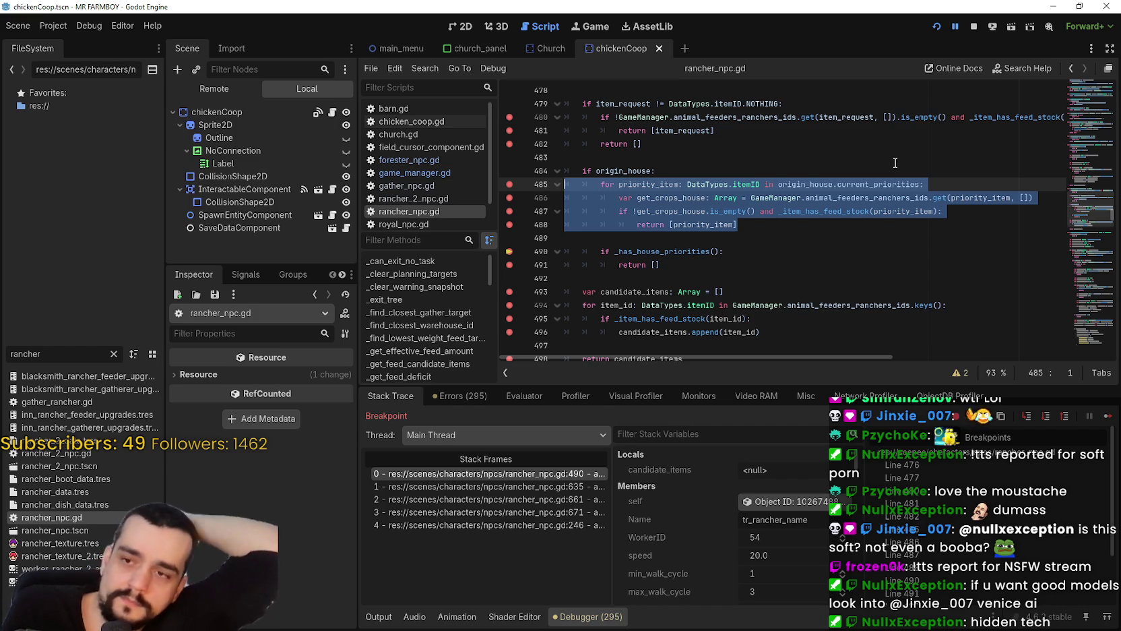
{"action": "left_click", "coordinate": [817, 238]}
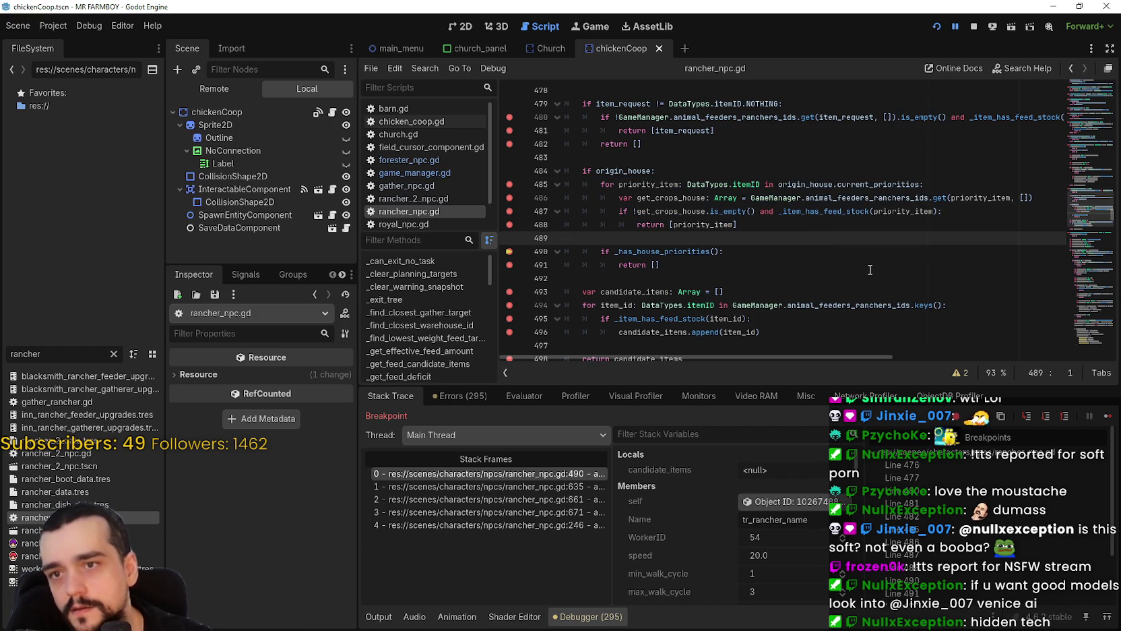
{"action": "double_click", "coordinate": [875, 184]}
{"action": "left_click_drag", "start_coordinate": [875, 184], "coordinate": [775, 184]}
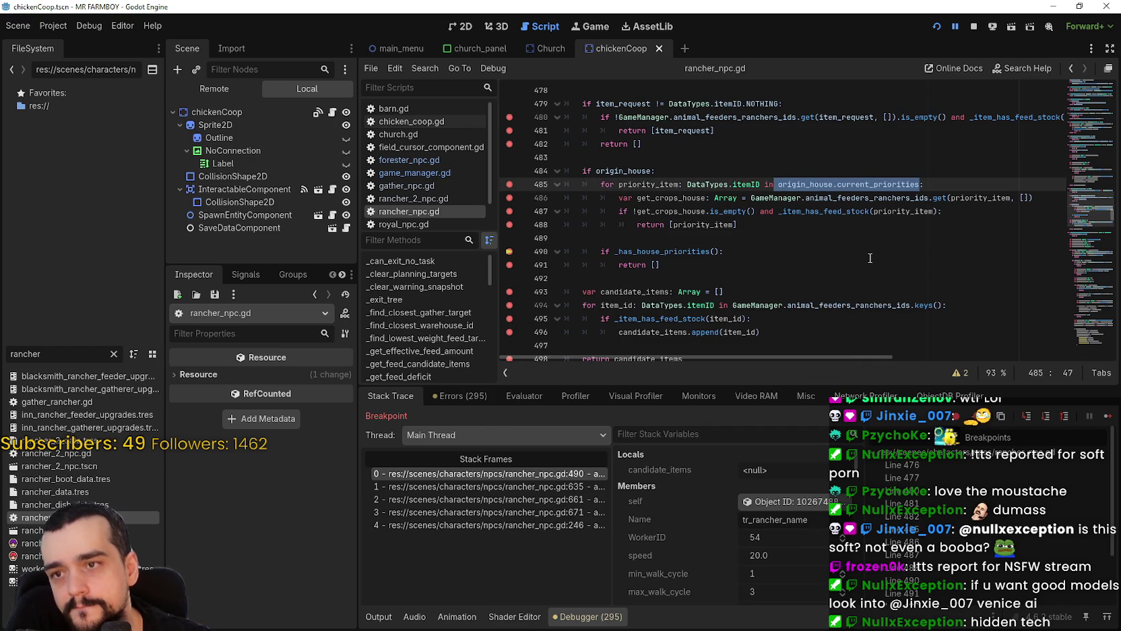
{"action": "left_click", "coordinate": [707, 169]}
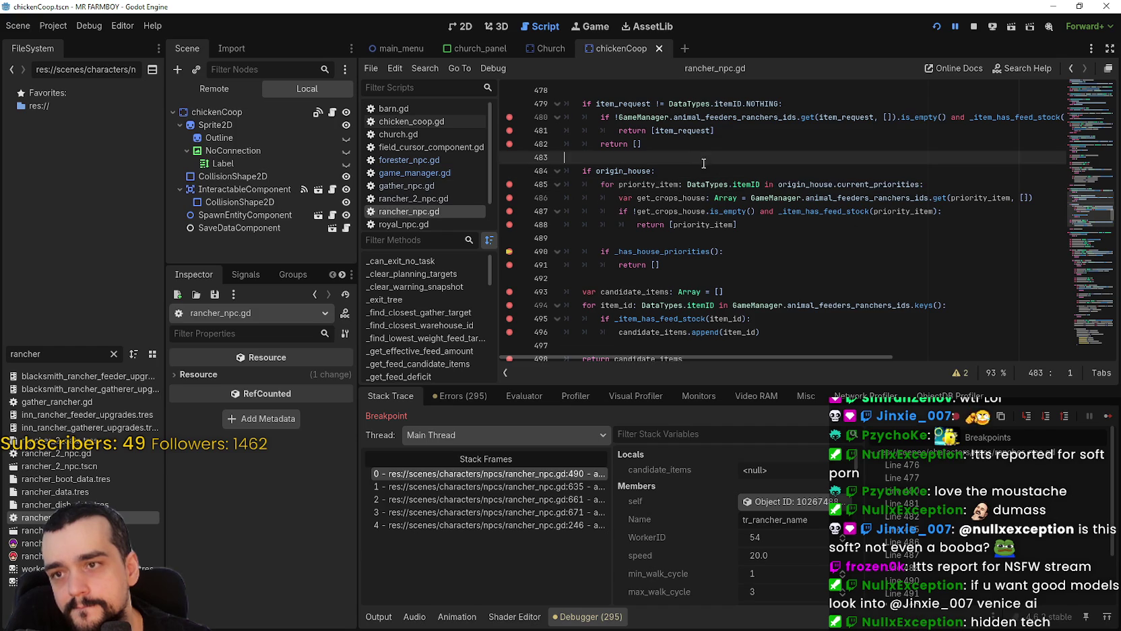
{"action": "scroll", "coordinate": [592, 204], "scroll_direction": "down", "scroll_amount": 1}
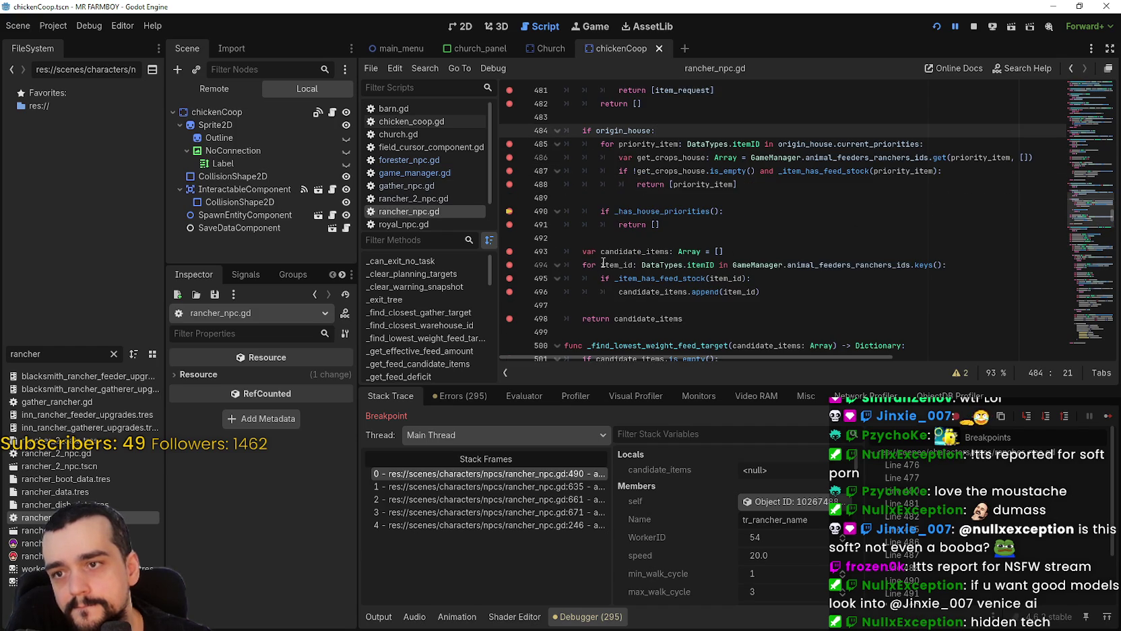
{"action": "scroll", "coordinate": [696, 165], "scroll_direction": "up", "scroll_amount": 1}
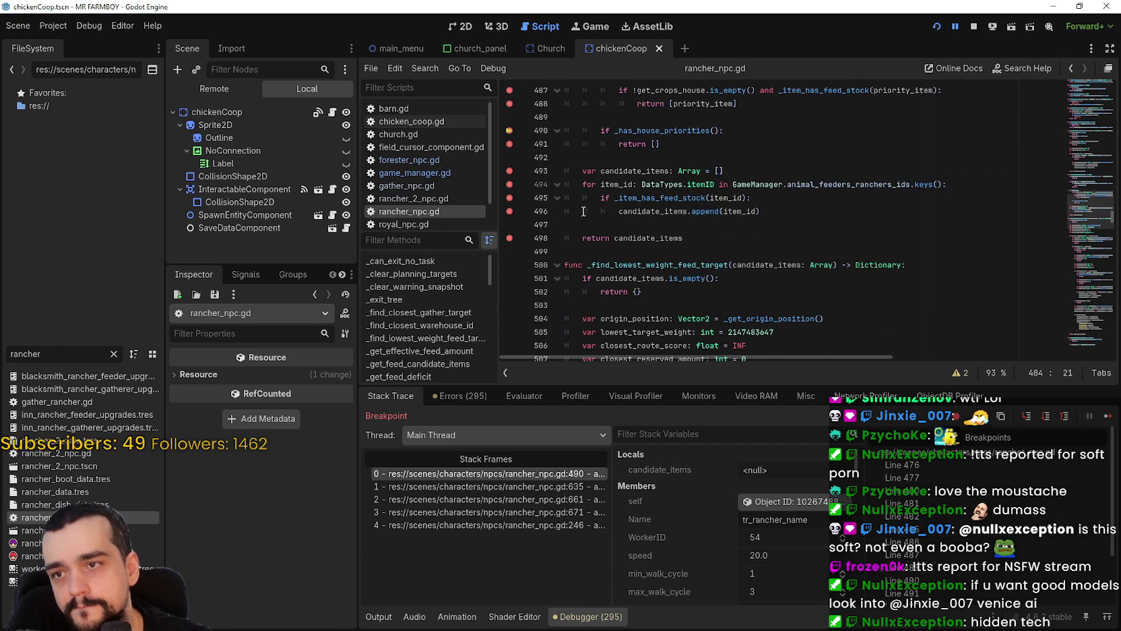
{"action": "left_click", "coordinate": [643, 170]}
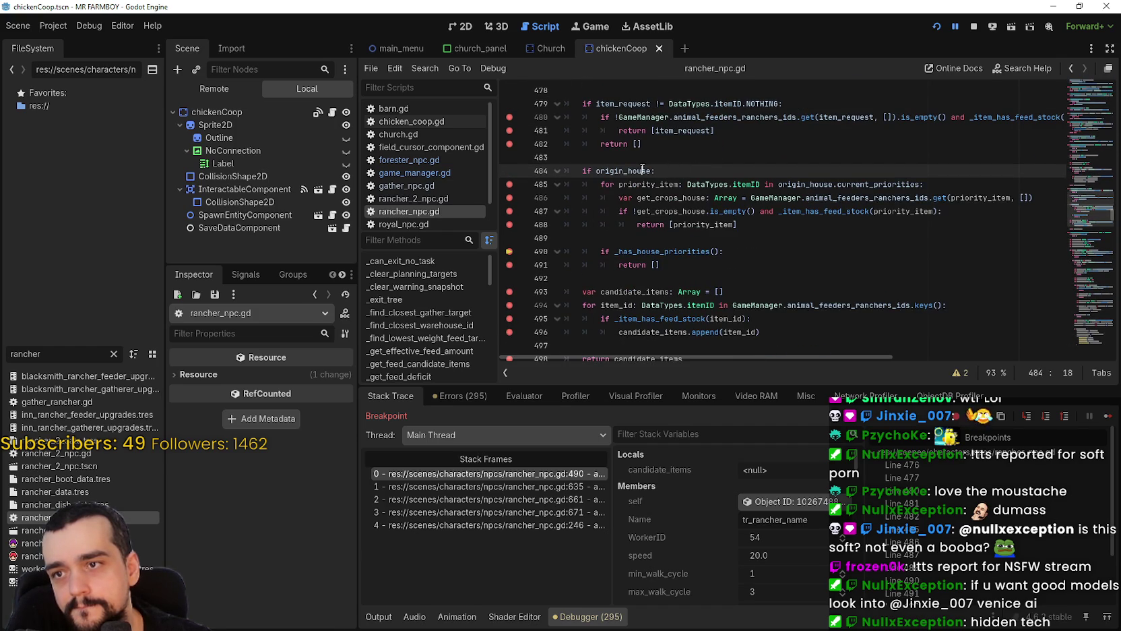
{"action": "double_click", "coordinate": [628, 170]}
{"action": "key", "text": "Right"}
{"action": "mouse_move", "coordinate": [684, 268]}
{"action": "left_mouse_down"}
{"action": "mouse_move", "coordinate": [570, 214]}
{"action": "mouse_move", "coordinate": [531, 175]}
{"action": "mouse_move", "coordinate": [532, 186]}
{"action": "left_mouse_up"}
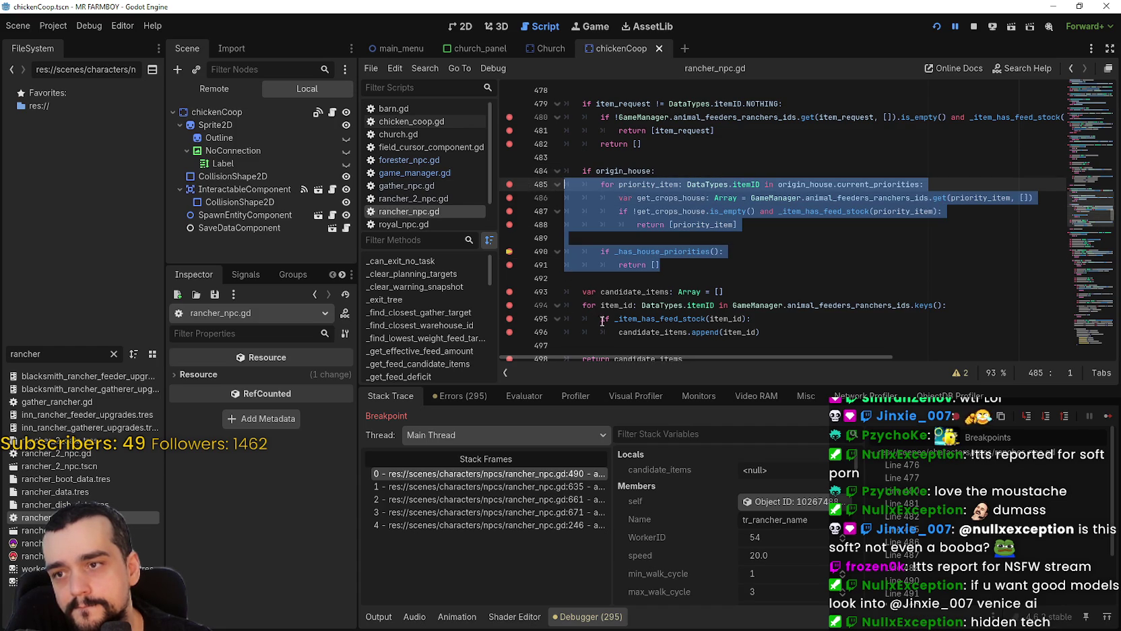
{"action": "left_click", "coordinate": [652, 170]}
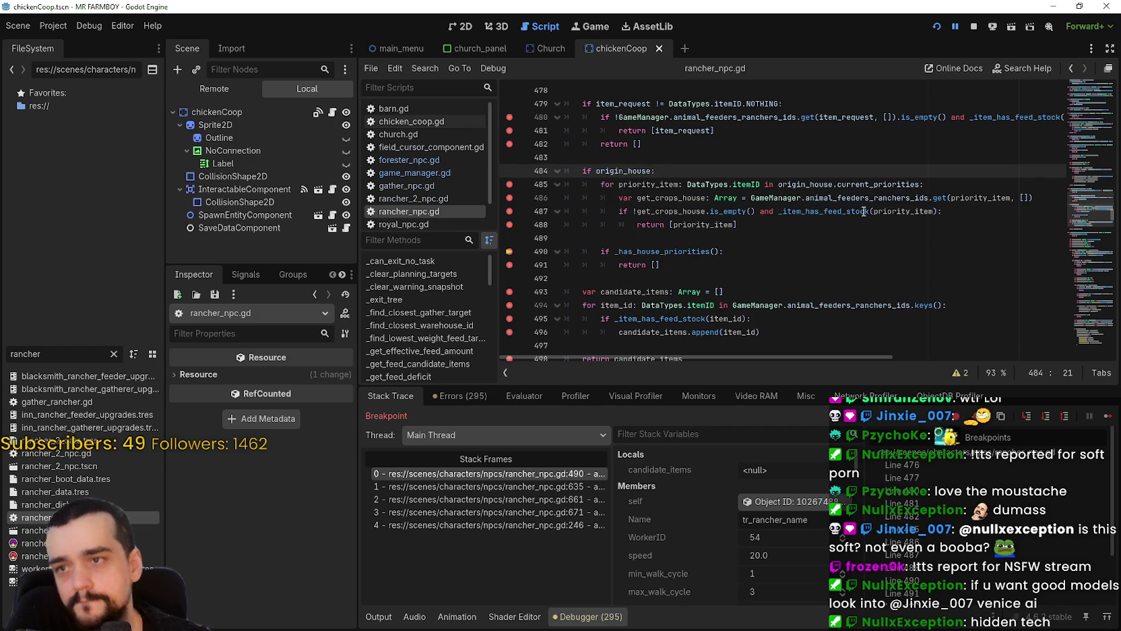
{"action": "type", "text": "i"}
{"action": "key", "text": "Return"}
{"action": "type", "text": "if"}
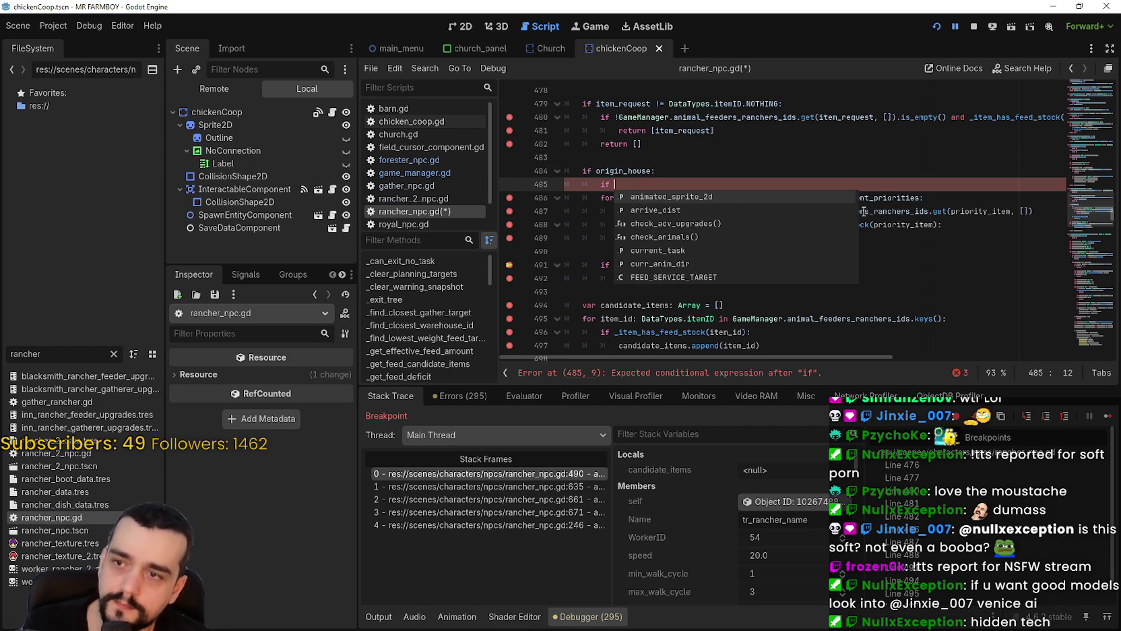
Dismiss code completion and delete the unfinished 'if' line added under line 484.
{"action": "key", "text": "Escape"}
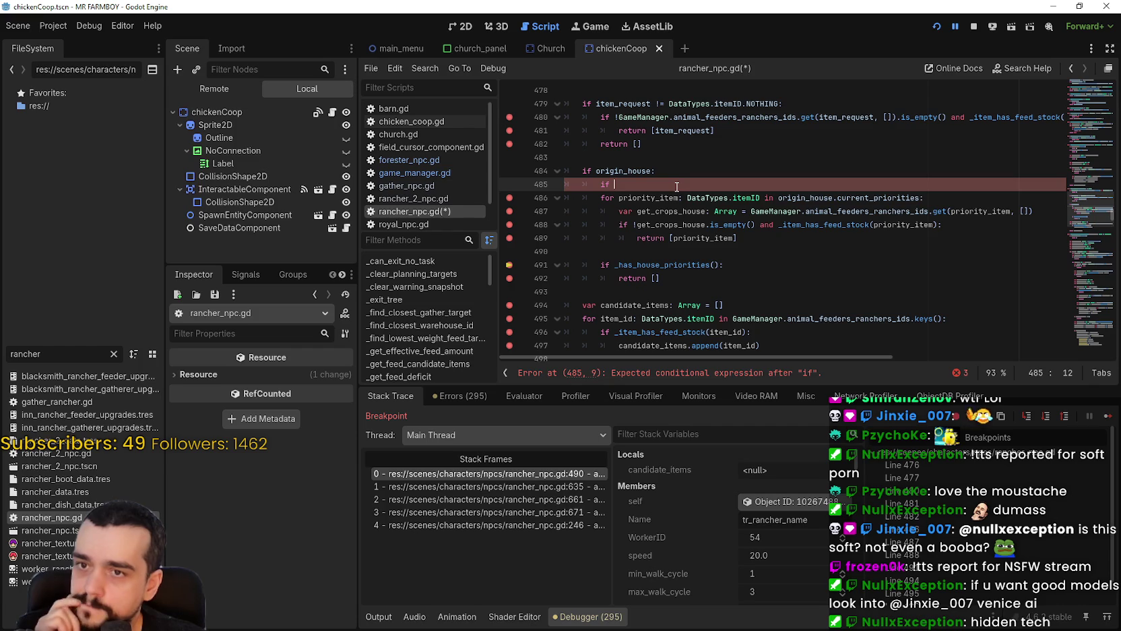
{"action": "double_click", "coordinate": [976, 211]}
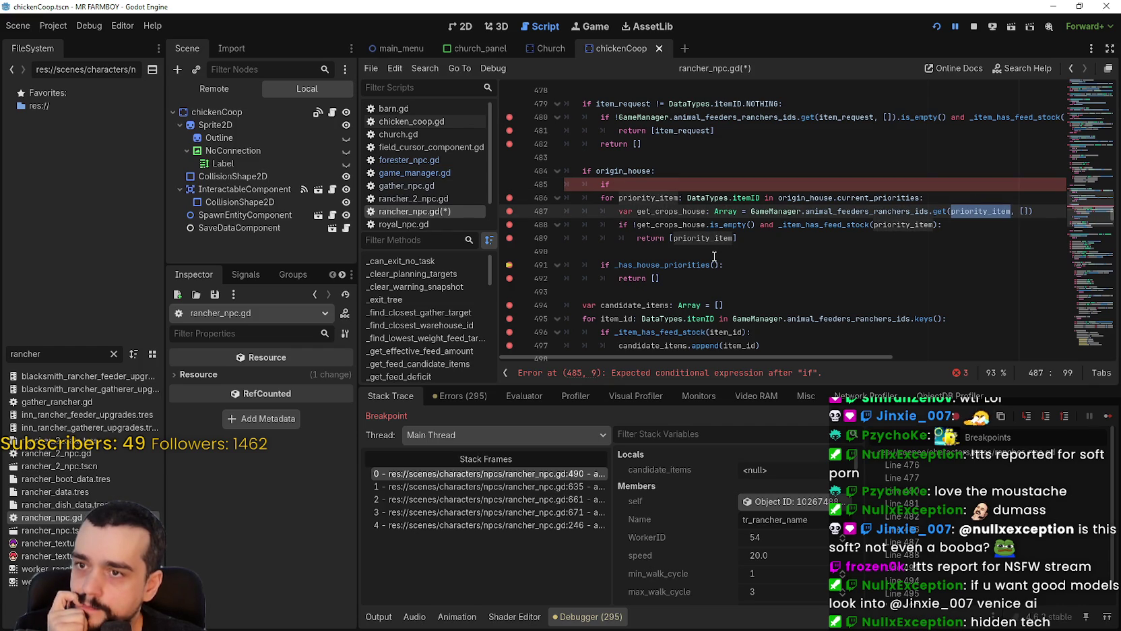
{"action": "double_click", "coordinate": [665, 197]}
{"action": "left_click_drag", "start_coordinate": [665, 197], "coordinate": [866, 198]}
{"action": "left_click", "coordinate": [615, 184]}
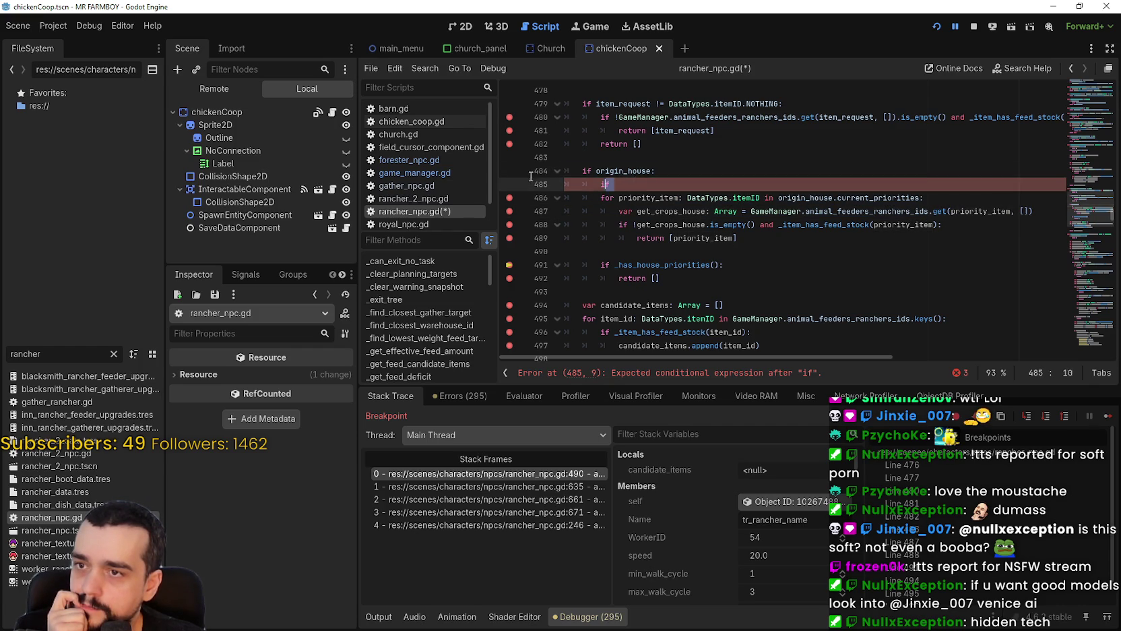
{"action": "type", "text": "[]"}
{"action": "left_click_drag", "start_coordinate": [615, 183], "coordinate": [560, 182]}
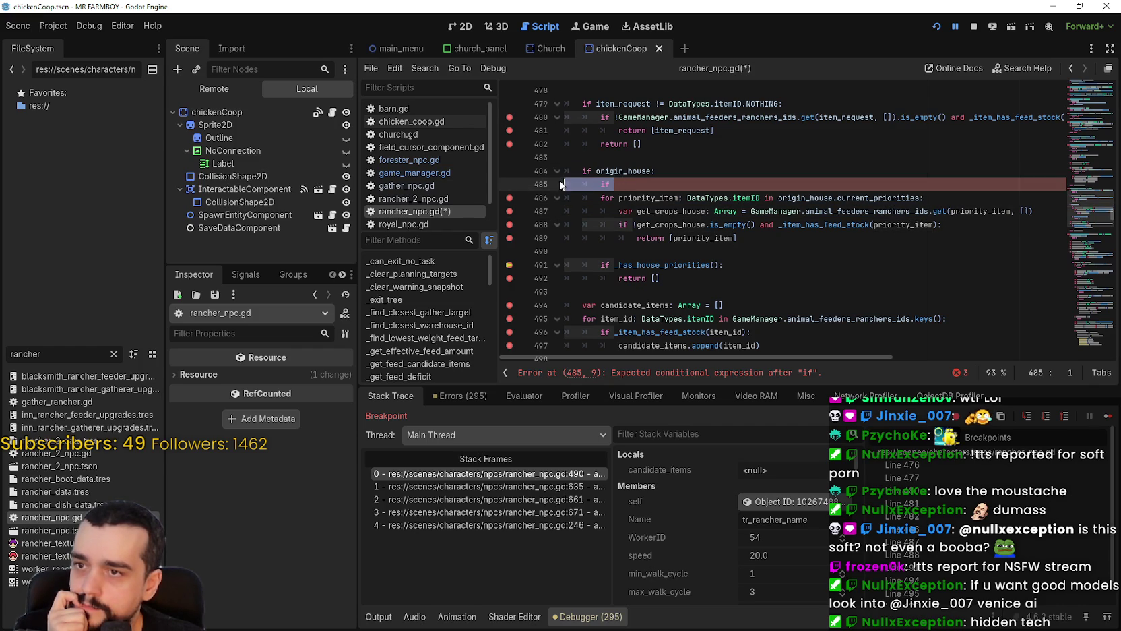
{"action": "key", "text": "BackSpace"}
{"action": "key", "text": "BackSpace"}
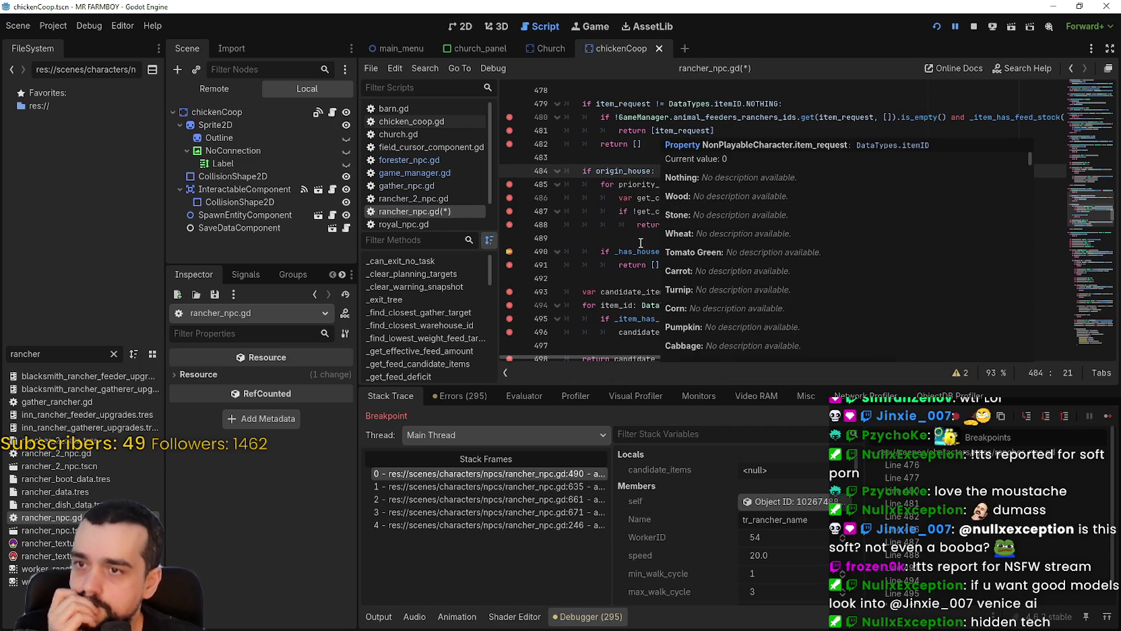
Look up the _has_house_priorities symbol from line 490 to show its definition at line 429.
{"action": "left_click", "coordinate": [641, 239]}
{"action": "double_click", "coordinate": [641, 252]}
{"action": "right_click", "coordinate": [687, 255]}
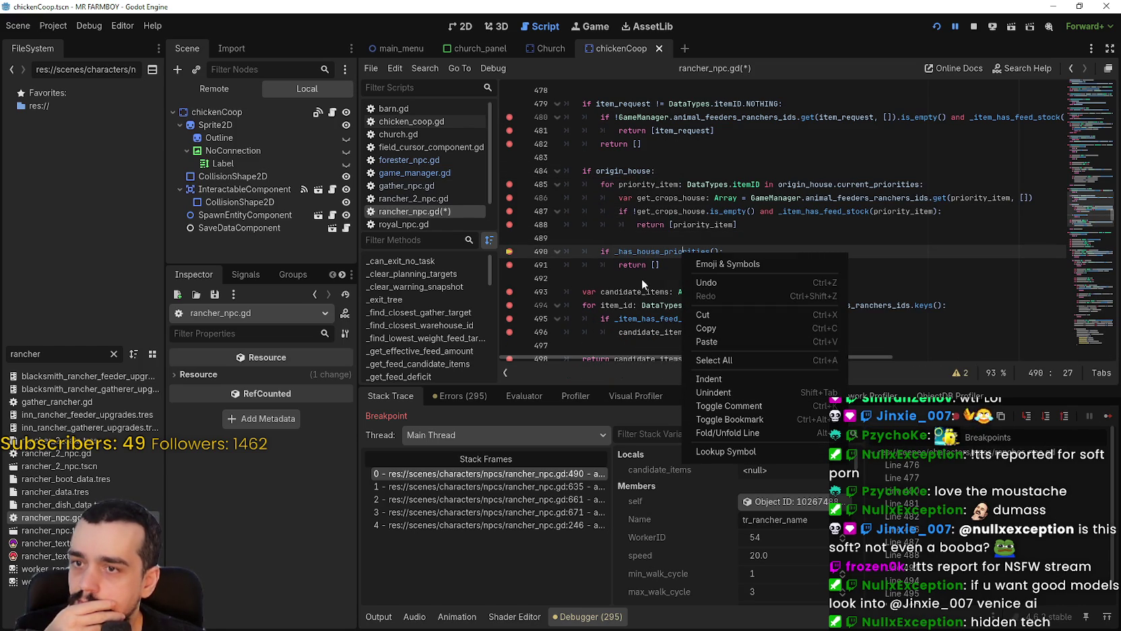
{"action": "key", "text": "Escape"}
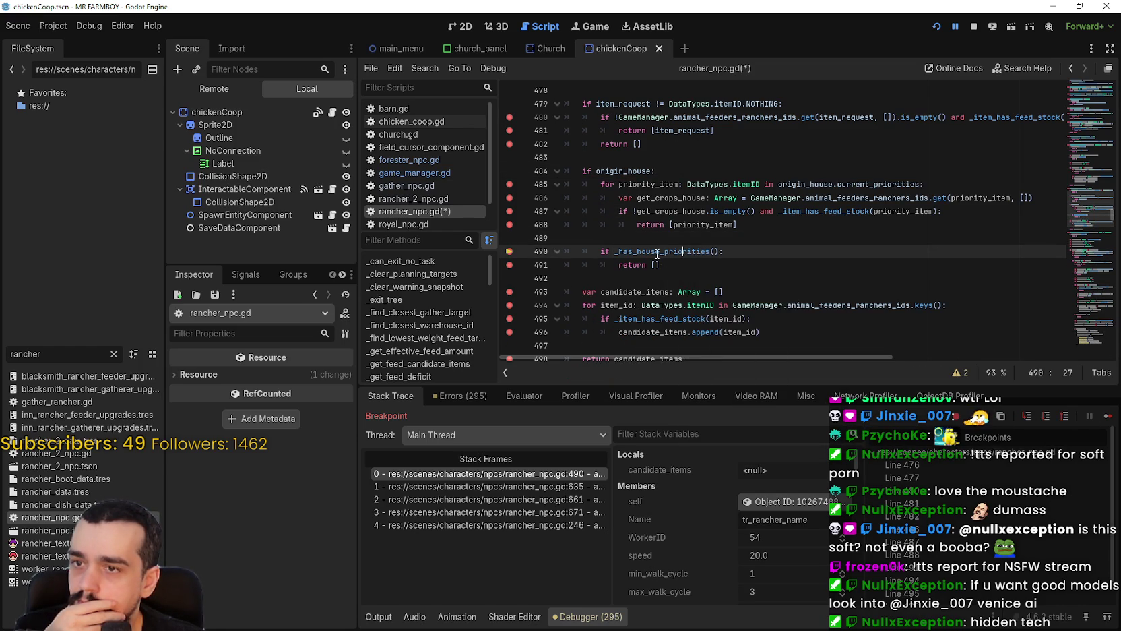
{"action": "right_click", "coordinate": [659, 252]}
{"action": "left_click", "coordinate": [708, 451]}
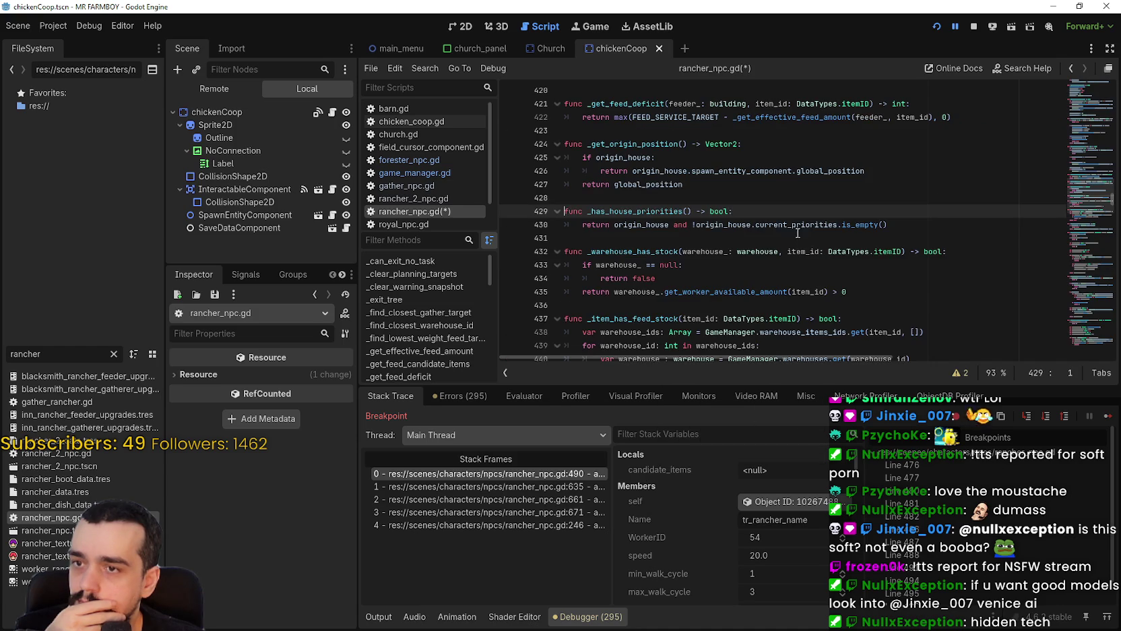
Inspect the origin_house and !origin_house.current_priorities.is_empty() return on line 430, then go back to line 490.
{"action": "left_click", "coordinate": [721, 240]}
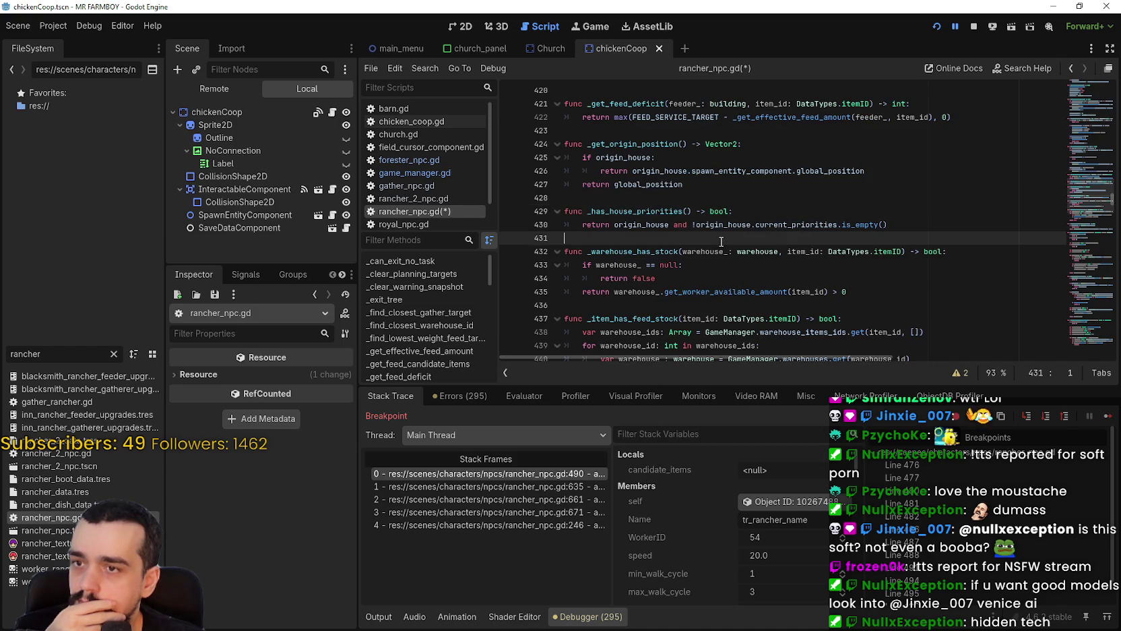
{"action": "left_click", "coordinate": [894, 229]}
{"action": "double_click", "coordinate": [641, 224]}
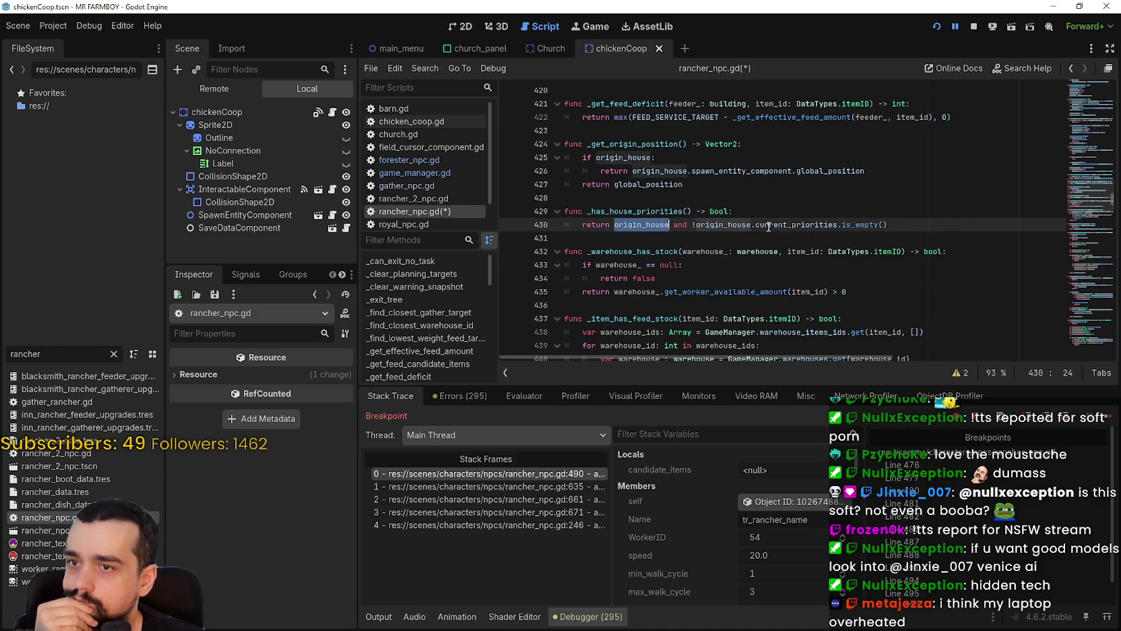
{"action": "left_click_drag", "start_coordinate": [692, 224], "coordinate": [919, 226]}
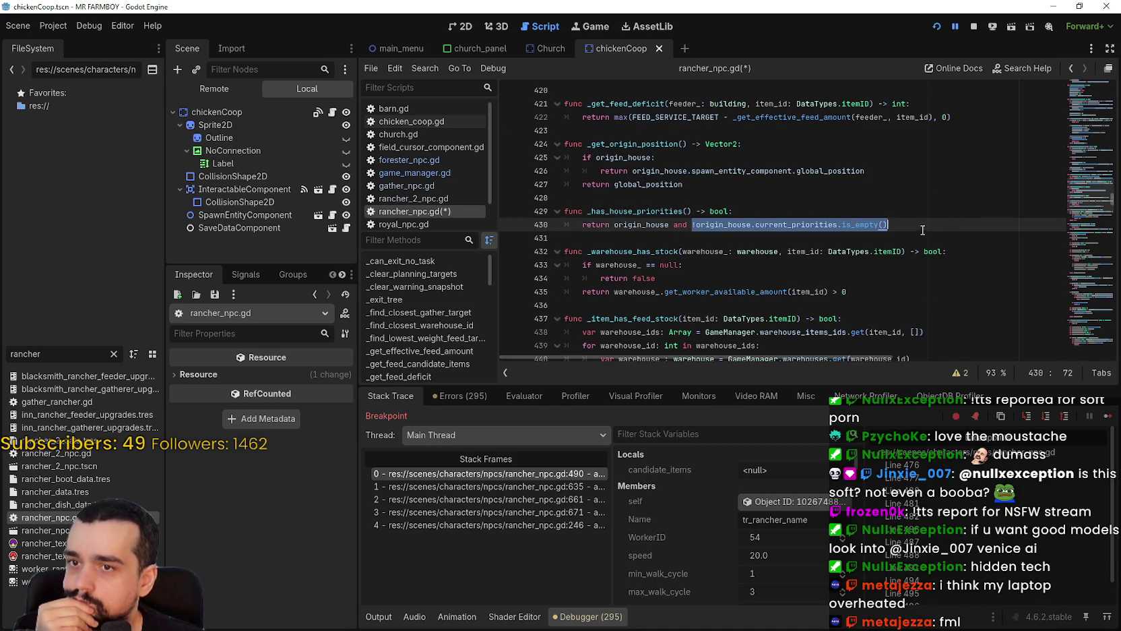
{"action": "type", "text": "!"}
{"action": "left_click", "coordinate": [919, 225]}
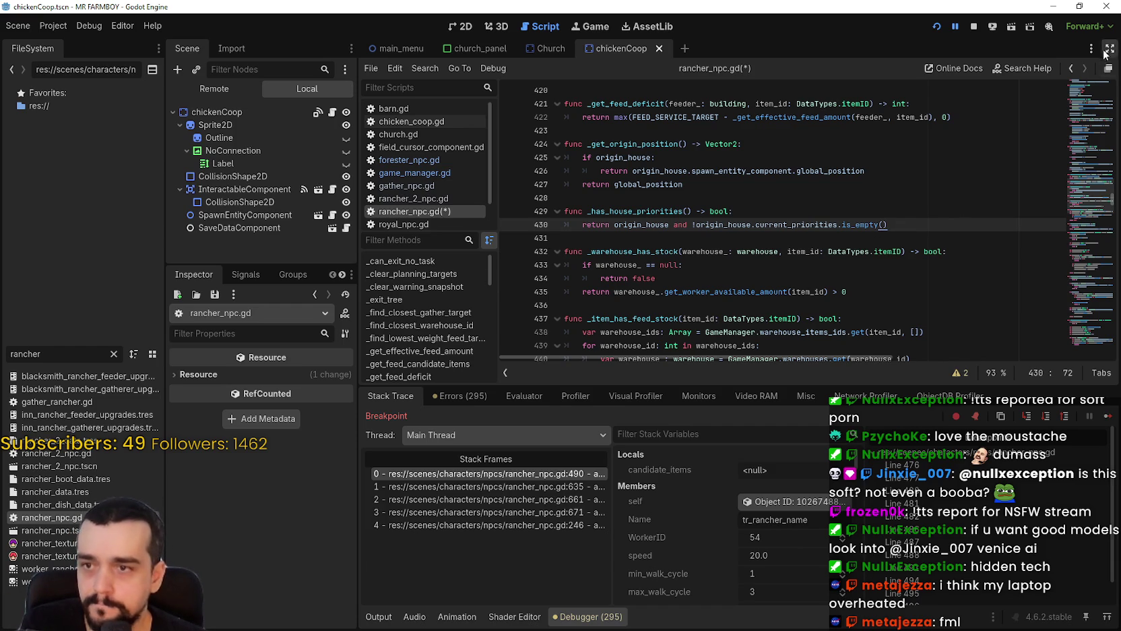
{"action": "left_click", "coordinate": [1073, 68]}
{"action": "left_click", "coordinate": [745, 213]}
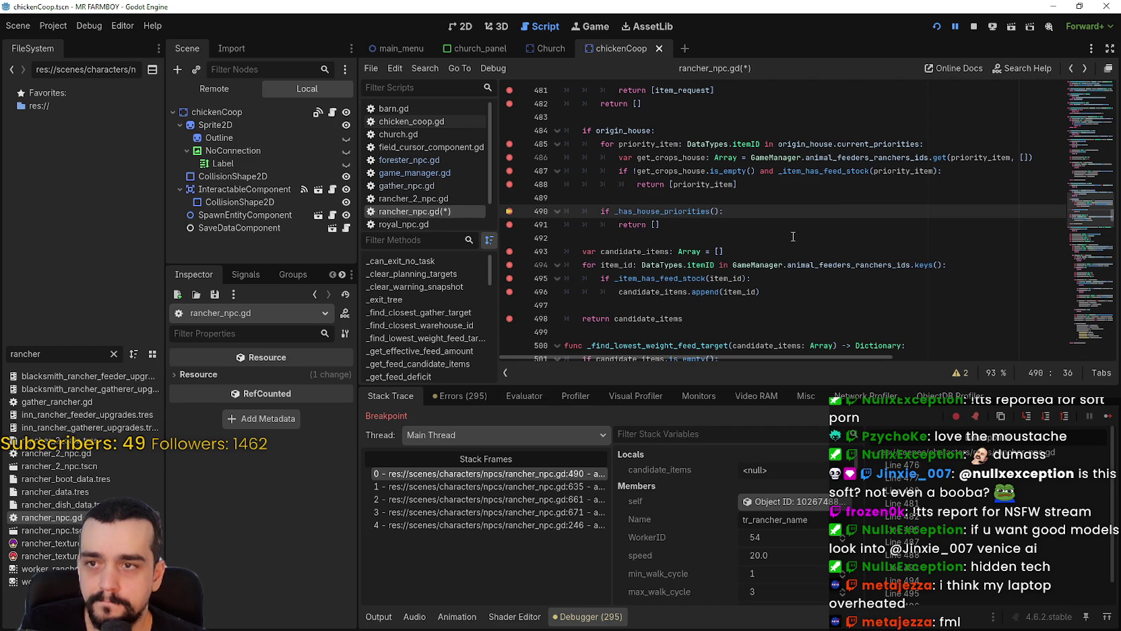
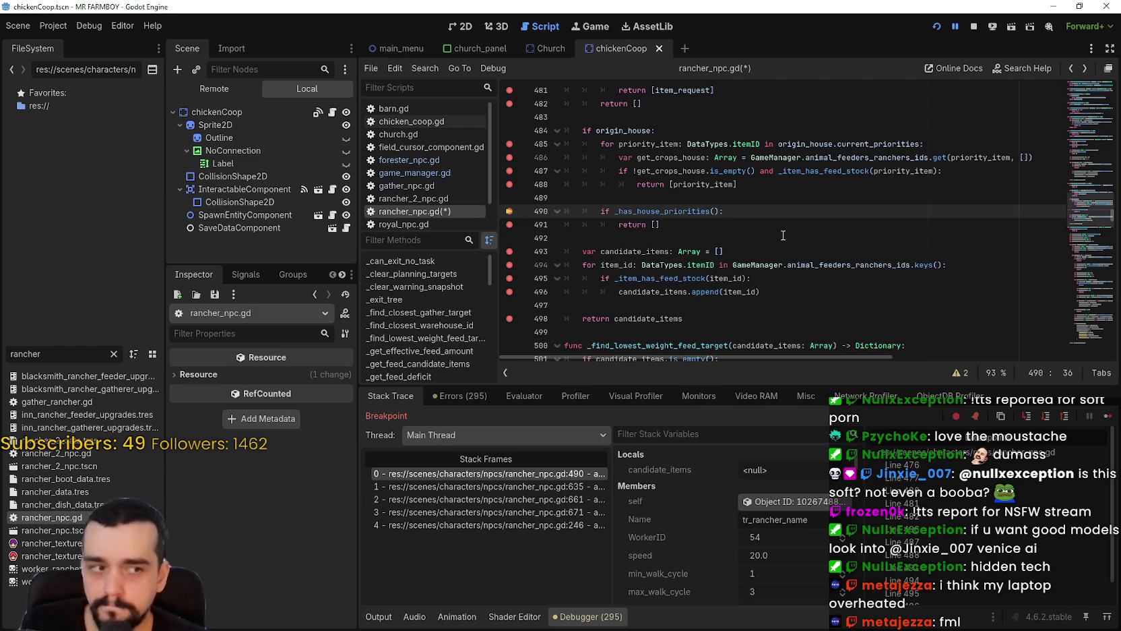
Review the origin_house priority block and candidate_items loop in _get_feed_candidate_items.
{"action": "left_click", "coordinate": [760, 237]}
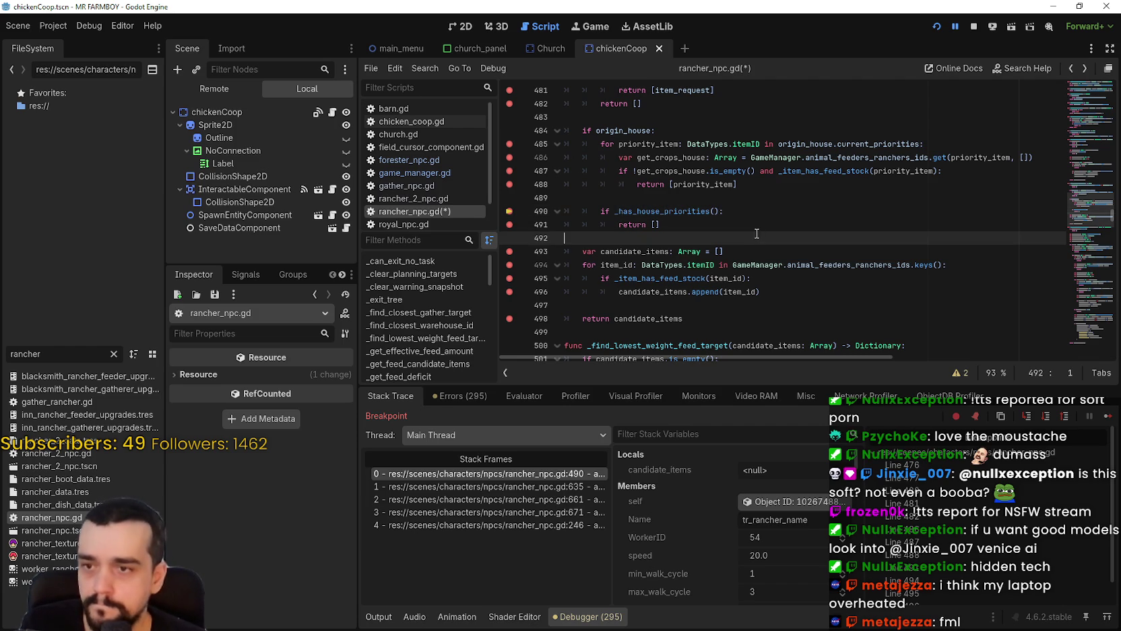
{"action": "left_click_drag", "start_coordinate": [566, 237], "coordinate": [554, 144]}
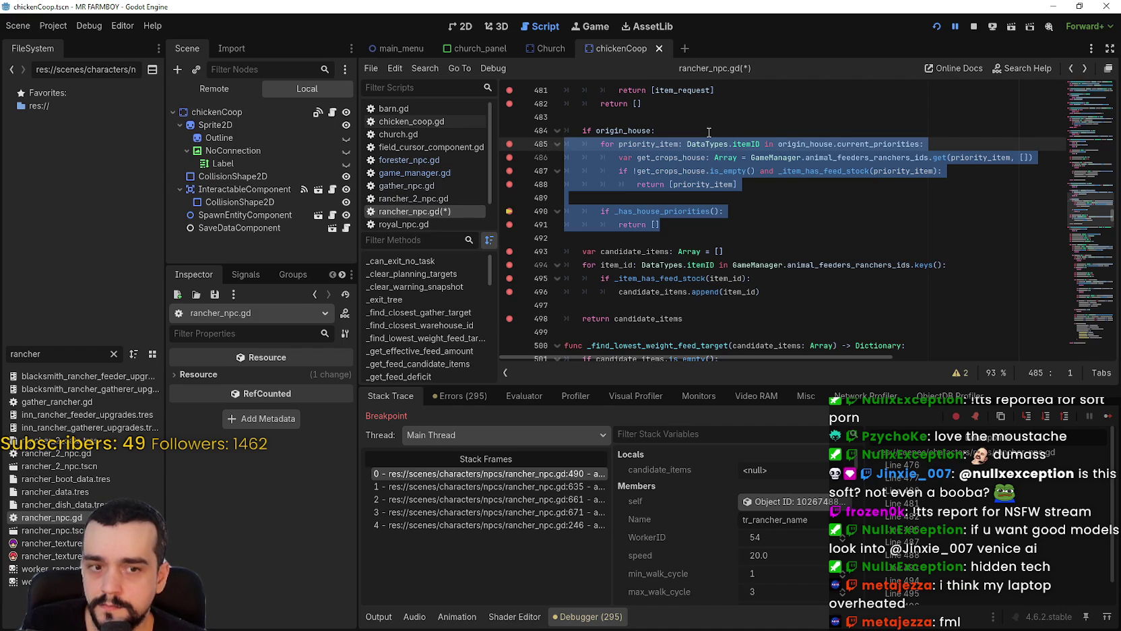
{"action": "left_click", "coordinate": [933, 157]}
{"action": "mouse_move", "coordinate": [701, 225]}
{"action": "left_mouse_down"}
{"action": "mouse_move", "coordinate": [674, 223]}
{"action": "mouse_move", "coordinate": [543, 142]}
{"action": "left_mouse_up"}
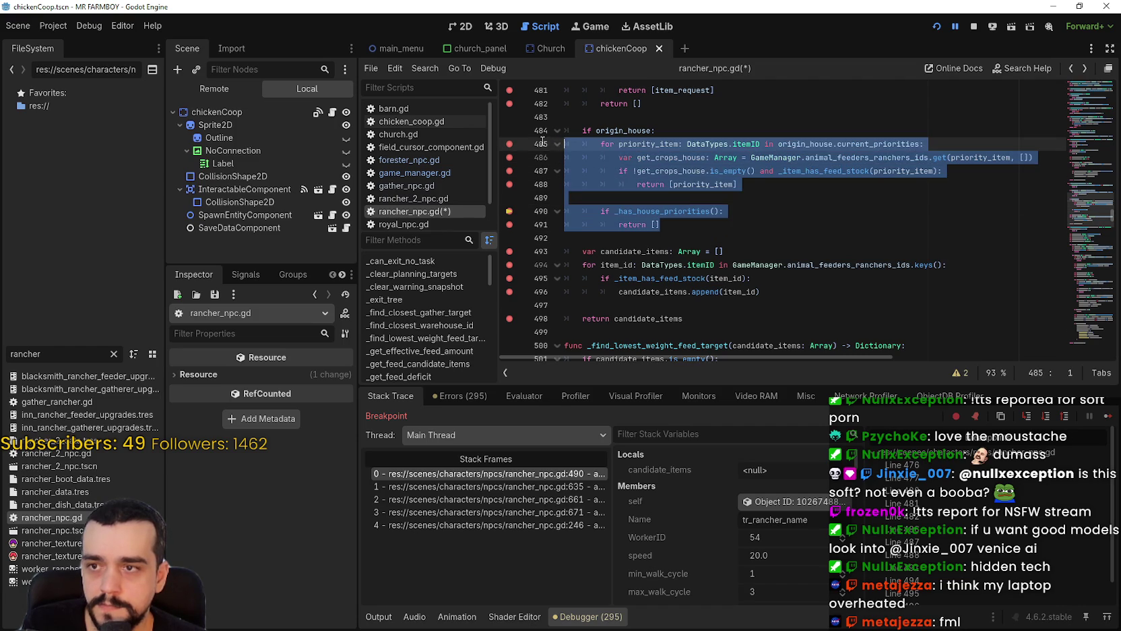
{"action": "mouse_move", "coordinate": [728, 162]}
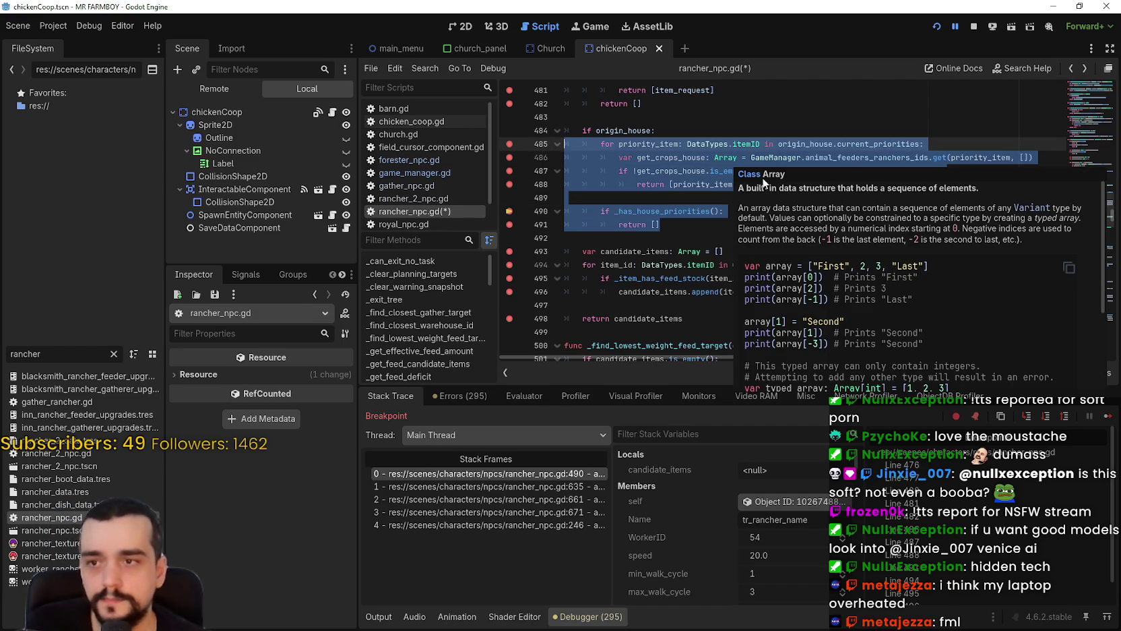
{"action": "mouse_move", "coordinate": [764, 292]}
{"action": "left_mouse_down"}
{"action": "mouse_move", "coordinate": [673, 290]}
{"action": "mouse_move", "coordinate": [565, 257]}
{"action": "left_mouse_up"}
{"action": "mouse_move", "coordinate": [724, 211]}
{"action": "left_mouse_down"}
{"action": "mouse_move", "coordinate": [640, 197]}
{"action": "mouse_move", "coordinate": [549, 149]}
{"action": "left_mouse_up"}
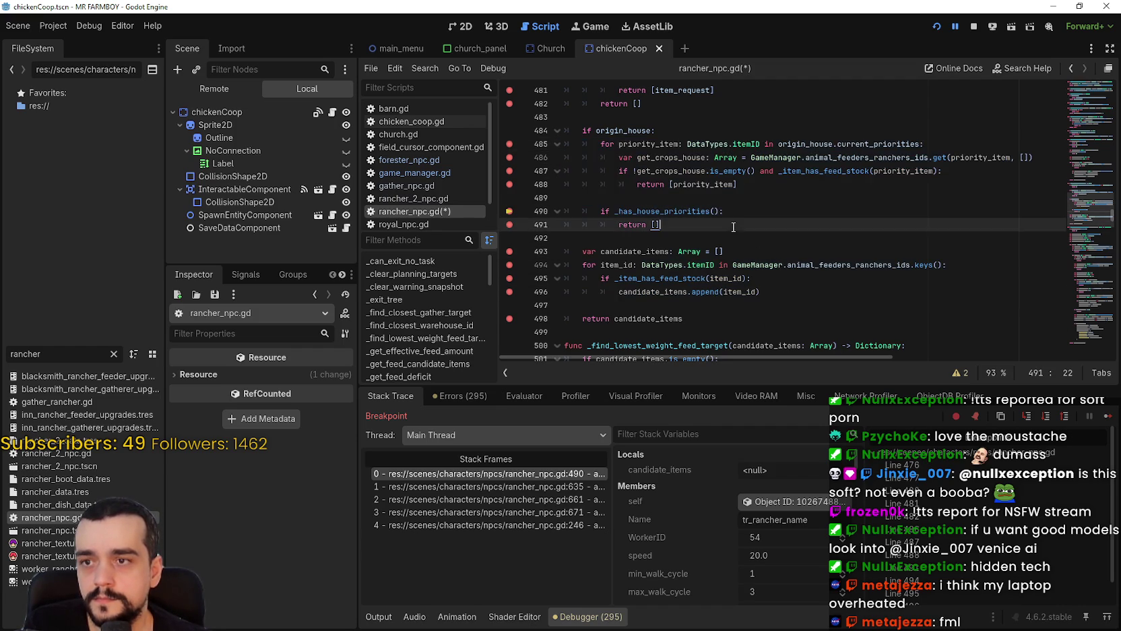
{"action": "left_click", "coordinate": [734, 228]}
{"action": "scroll", "coordinate": [734, 229], "scroll_direction": "up", "scroll_amount": 1}
{"action": "left_click_drag", "start_coordinate": [1092, 214], "coordinate": [1093, 205]}
Add 'func has_correct_priority() -> bool:' with body 'return true' above _get_feed_candidate_items.
{"action": "left_click", "coordinate": [651, 215]}
{"action": "key", "text": "Return"}
{"action": "type", "text": "func h"}
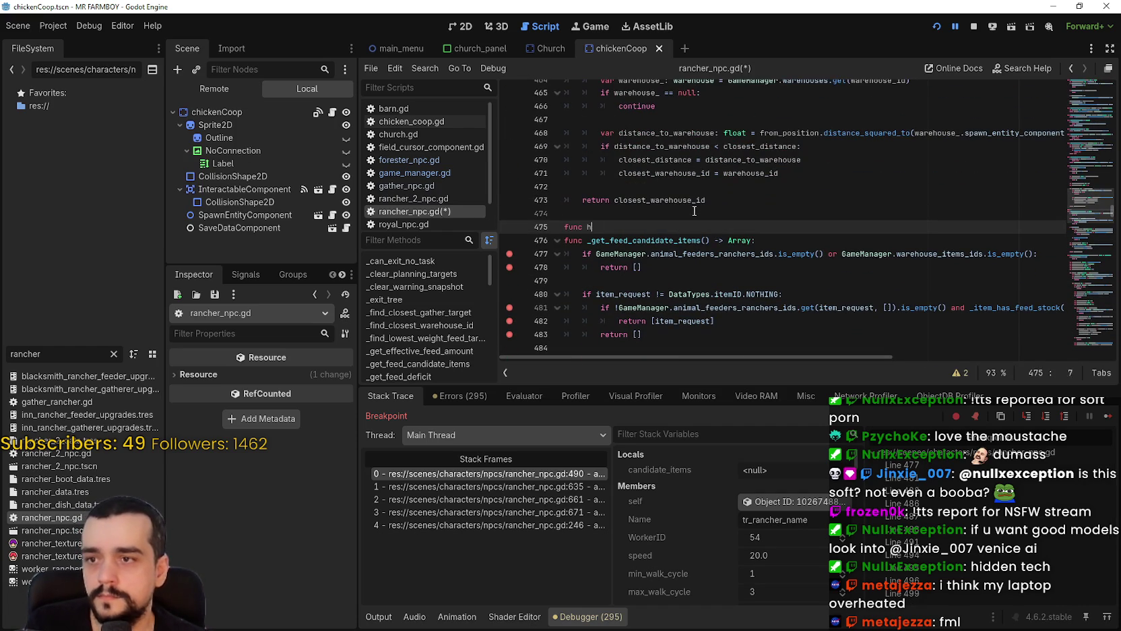
{"action": "type", "text": "as_c"}
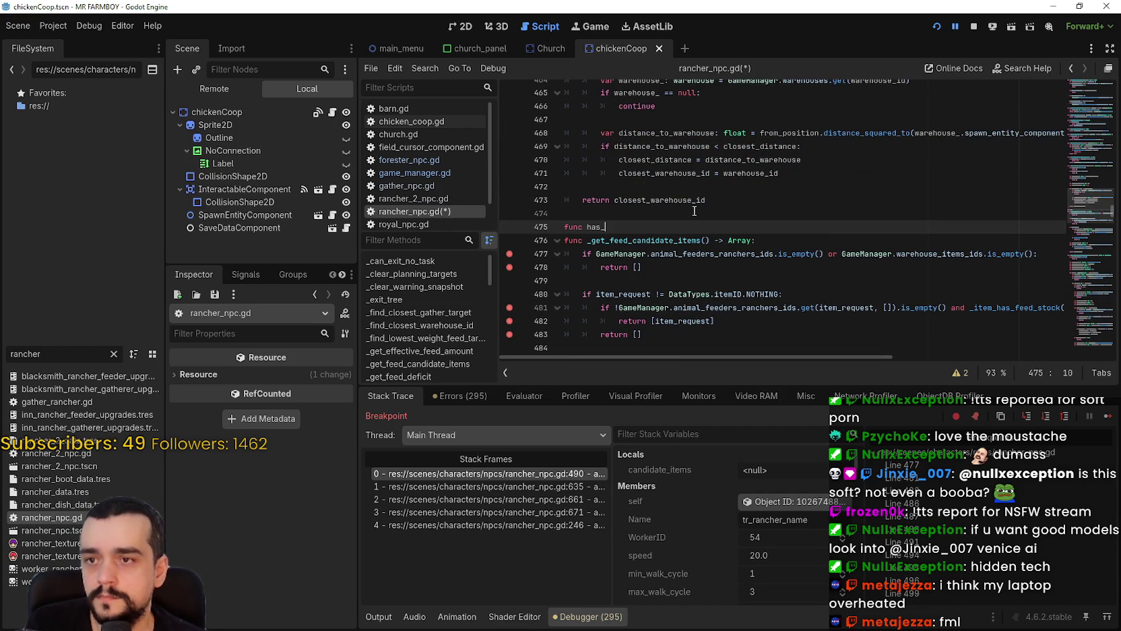
{"action": "type", "text": "orrect_"}
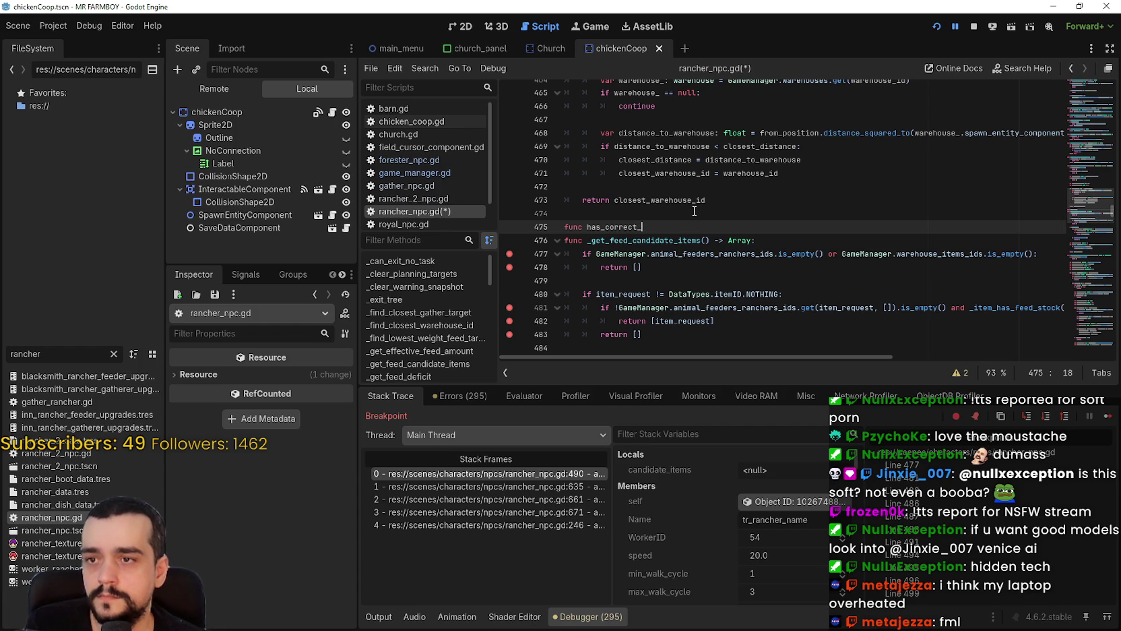
{"action": "type", "text": "priority()"}
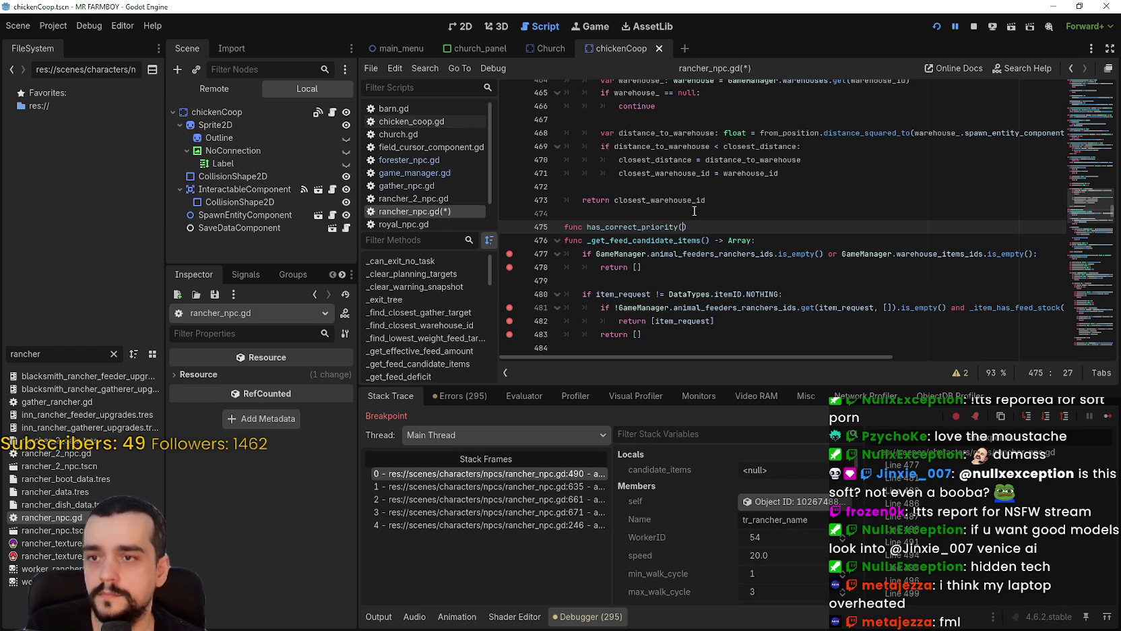
{"action": "type", "text": " -> b"}
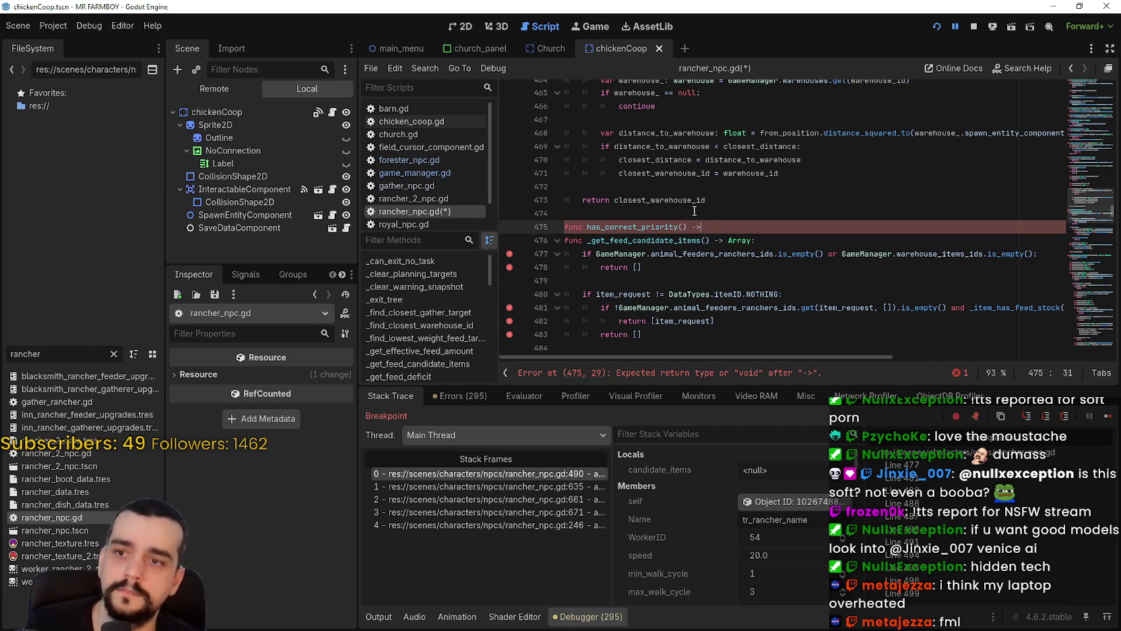
{"action": "type", "text": "oo"}
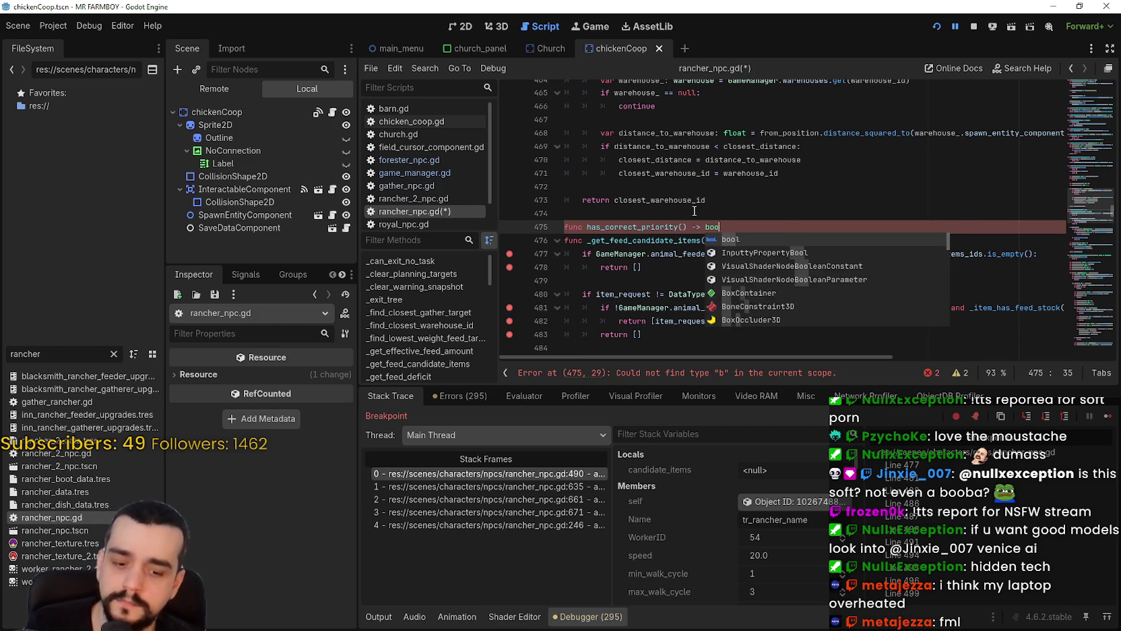
{"action": "type", "text": "l:"}
{"action": "key", "text": "Return"}
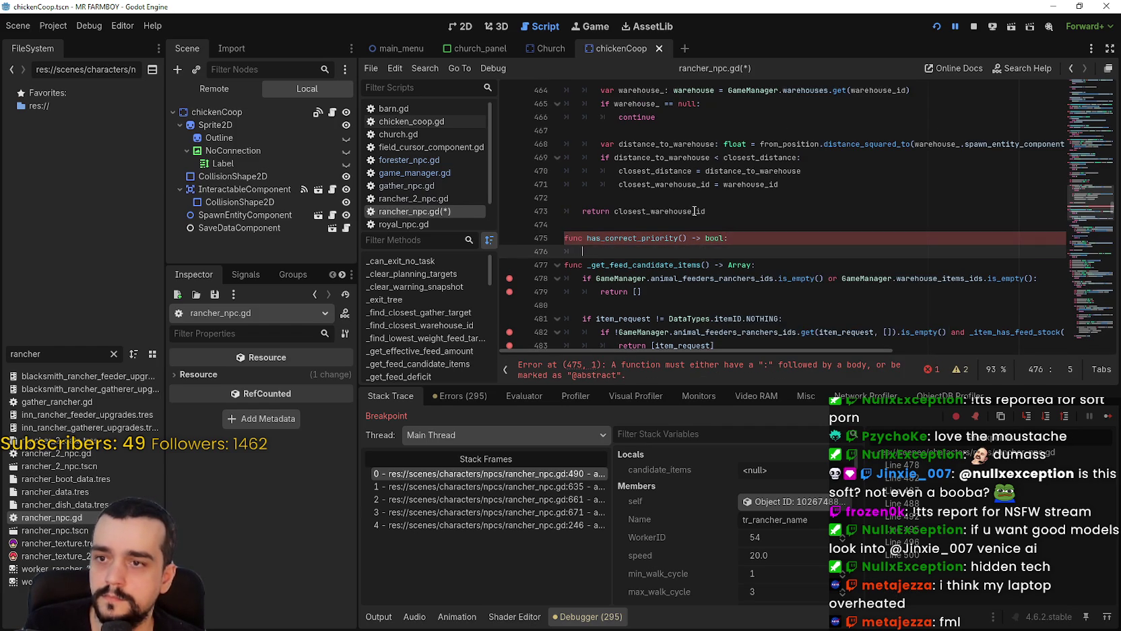
{"action": "type", "text": "return true"}
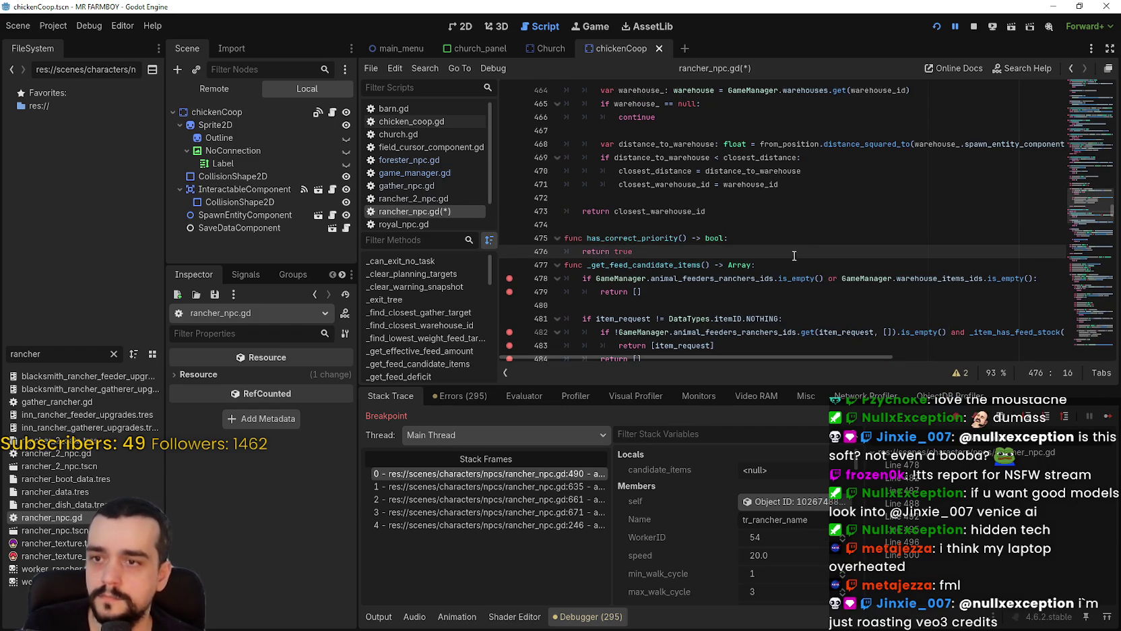
{"action": "left_click", "coordinate": [768, 241]}
{"action": "key", "text": "Return"}
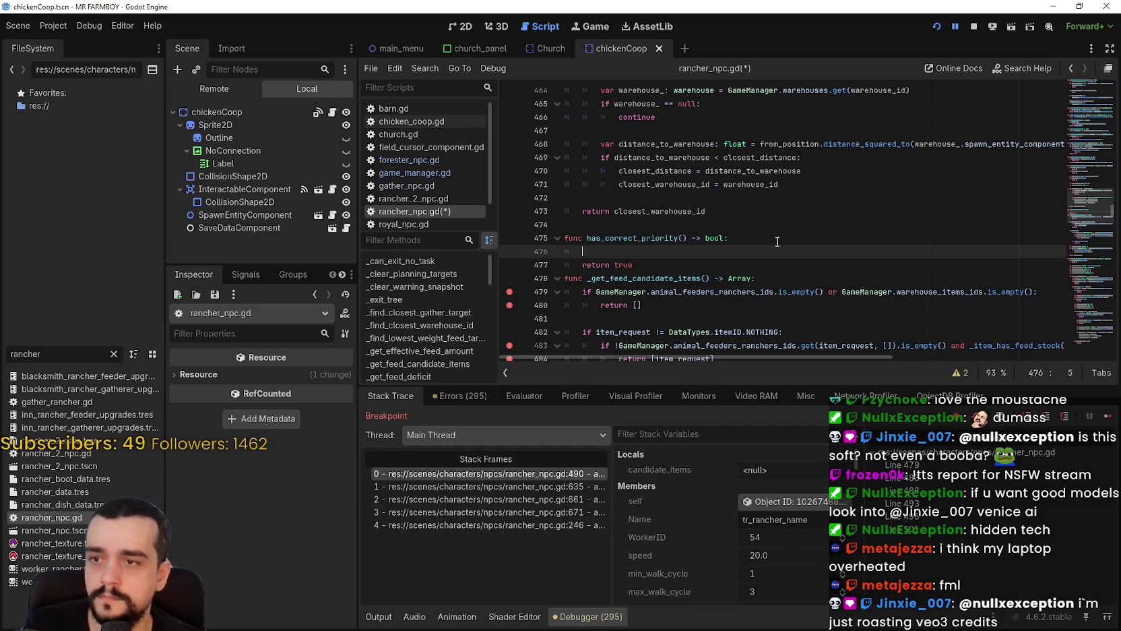
Locate and inspect the 'for priority_item' loop header on line 488.
{"action": "scroll", "coordinate": [741, 236], "scroll_direction": "down", "scroll_amount": 1}
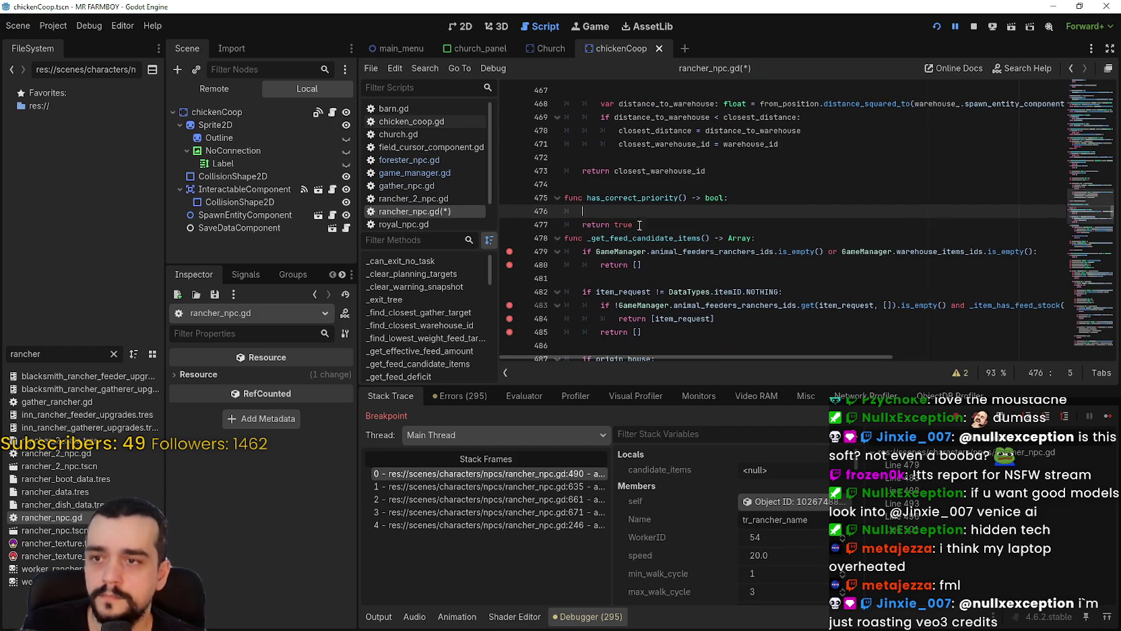
{"action": "scroll", "coordinate": [651, 211], "scroll_direction": "down", "scroll_amount": 2}
{"action": "scroll", "coordinate": [650, 210], "scroll_direction": "down", "scroll_amount": 2}
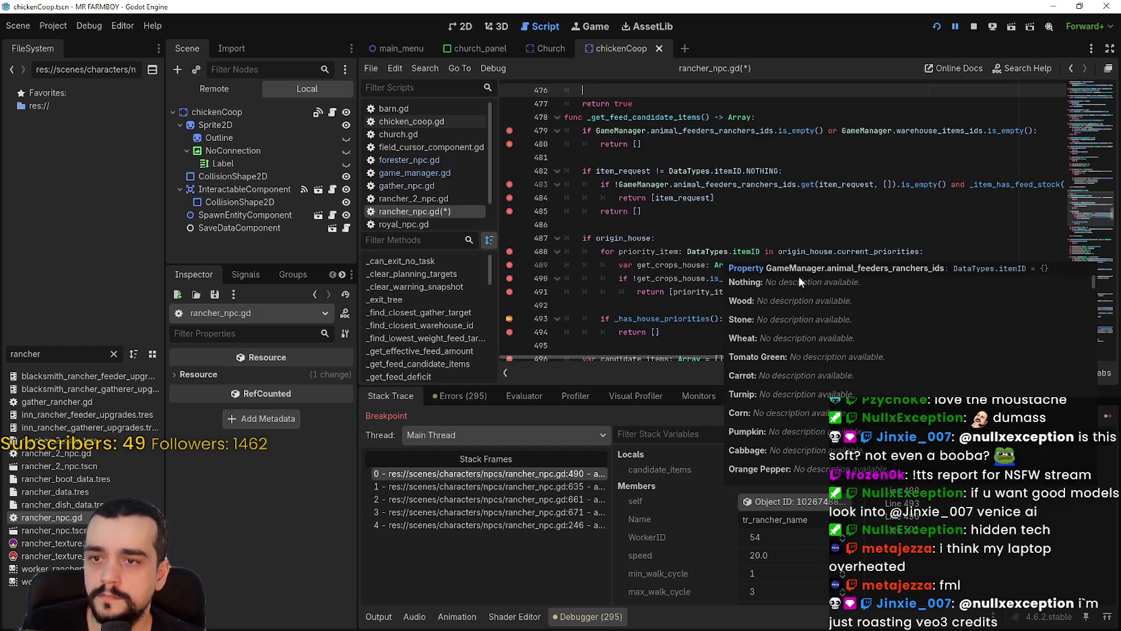
{"action": "mouse_move", "coordinate": [618, 239]}
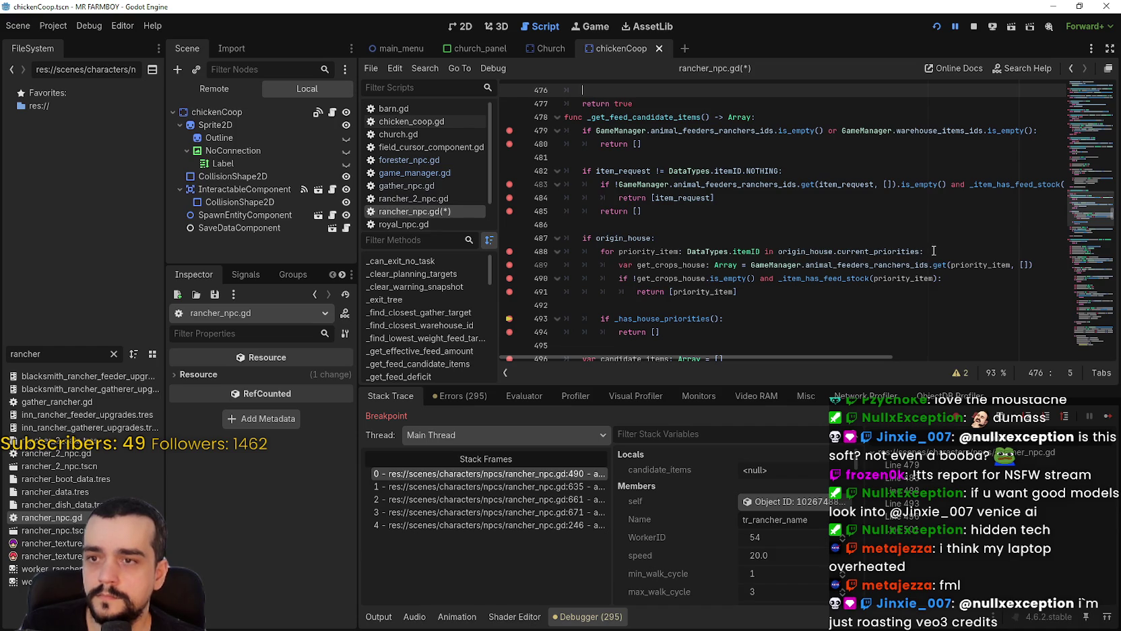
{"action": "left_click_drag", "start_coordinate": [925, 251], "coordinate": [597, 249]}
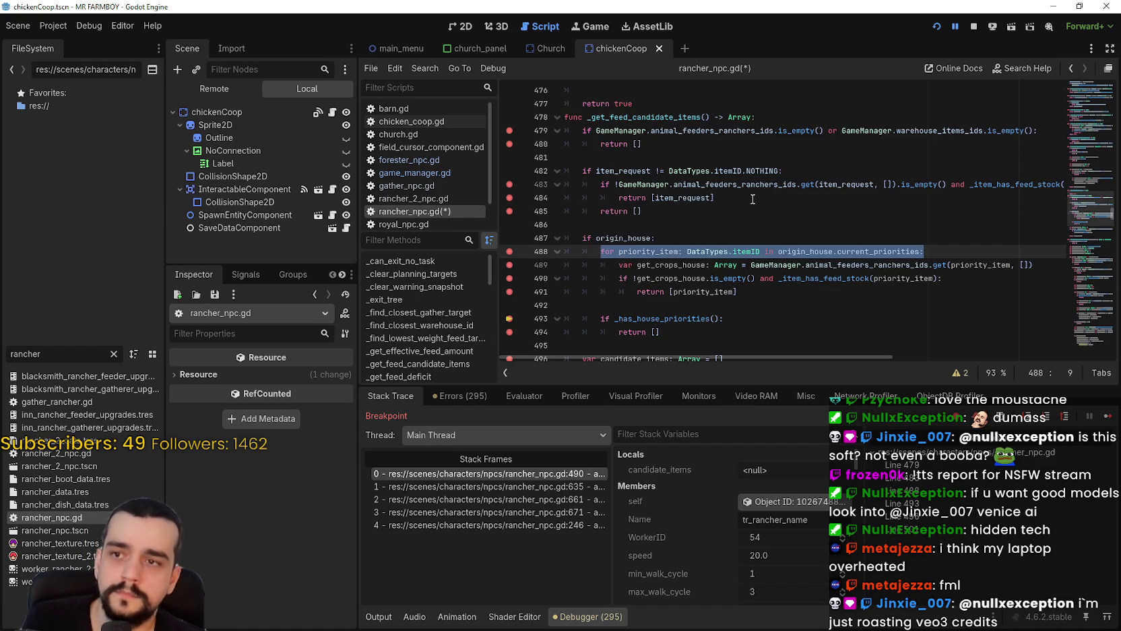
{"action": "left_click", "coordinate": [628, 158]}
{"action": "scroll", "coordinate": [628, 202], "scroll_direction": "up", "scroll_amount": 1}
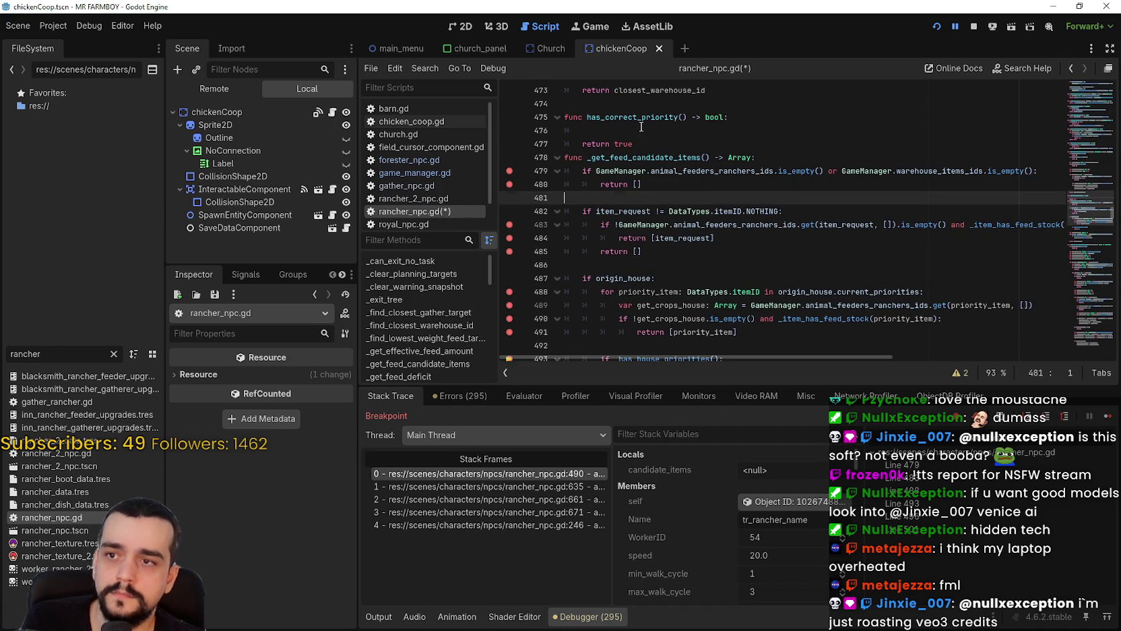
Copy the 'for priority_item' loop header from line 488 into has_correct_priority's first body line.
{"action": "left_click", "coordinate": [583, 133]}
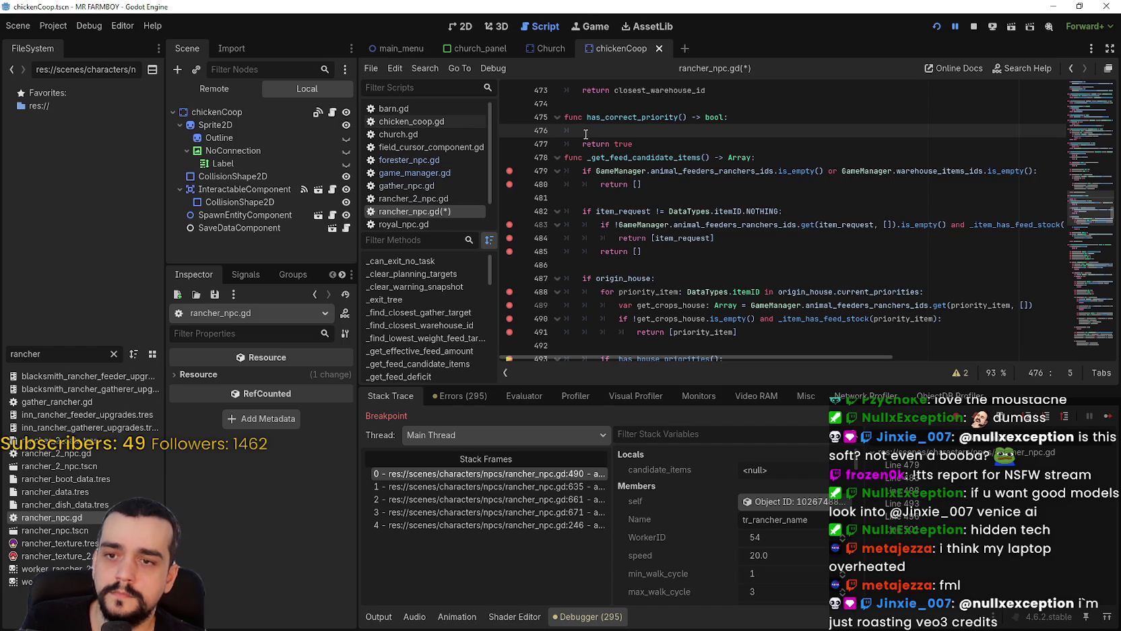
{"action": "mouse_move", "coordinate": [927, 291]}
{"action": "left_mouse_down"}
{"action": "mouse_move", "coordinate": [741, 304]}
{"action": "mouse_move", "coordinate": [601, 291]}
{"action": "left_mouse_up"}
{"action": "key", "text": "ctrl+c"}
{"action": "left_click", "coordinate": [590, 132]}
{"action": "key", "text": "ctrl+v"}
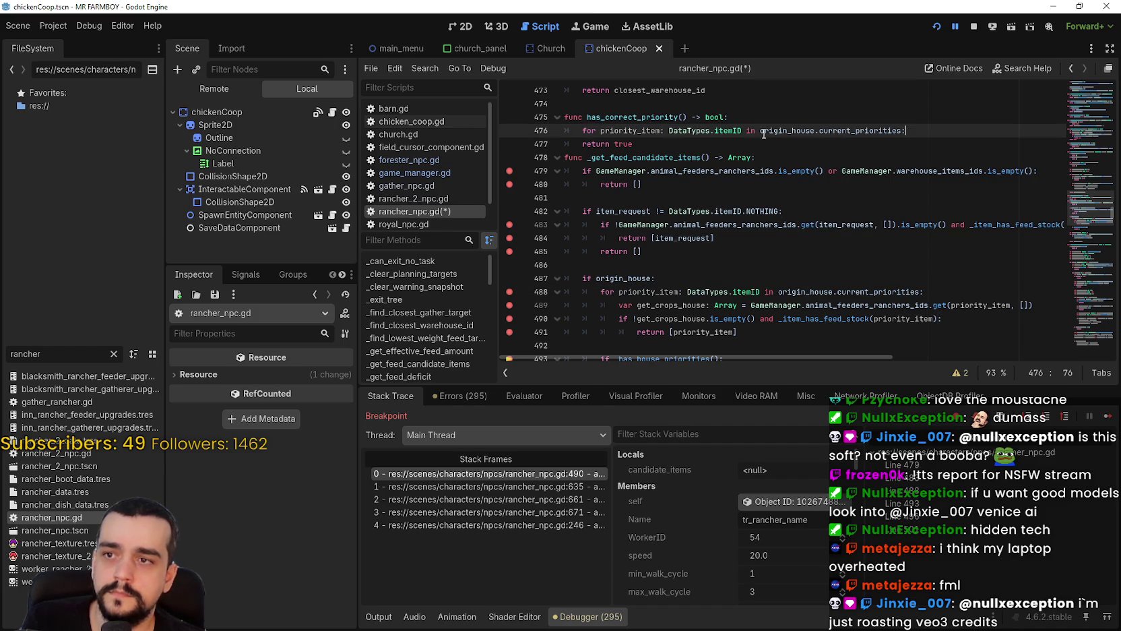
{"action": "key", "text": "Return"}
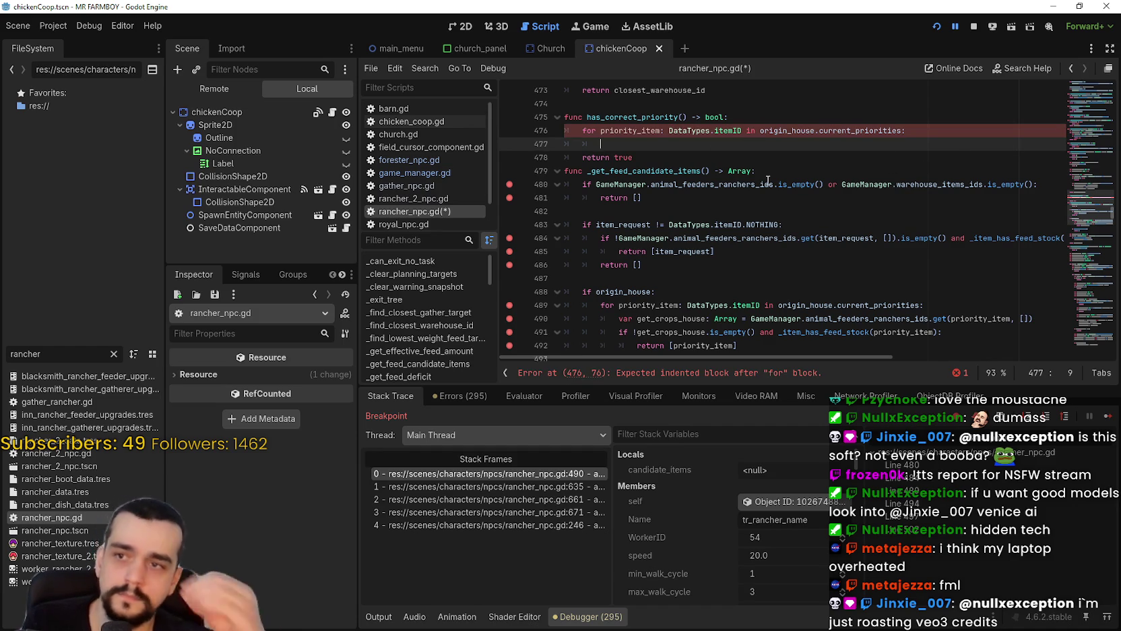
Begin a 'var corre…' declaration on a new line above has_correct_priority.
{"action": "mouse_move", "coordinate": [767, 180]}
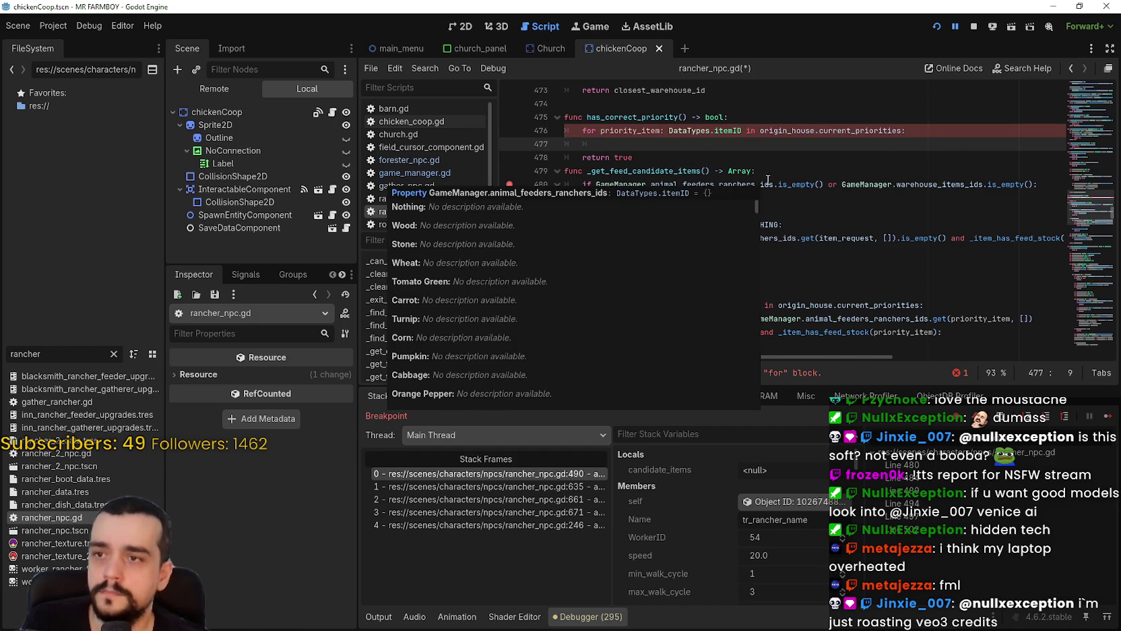
{"action": "scroll", "coordinate": [662, 144], "scroll_direction": "up", "scroll_amount": 1}
{"action": "left_click", "coordinate": [662, 144]}
{"action": "key", "text": "Return"}
{"action": "type", "text": "va"}
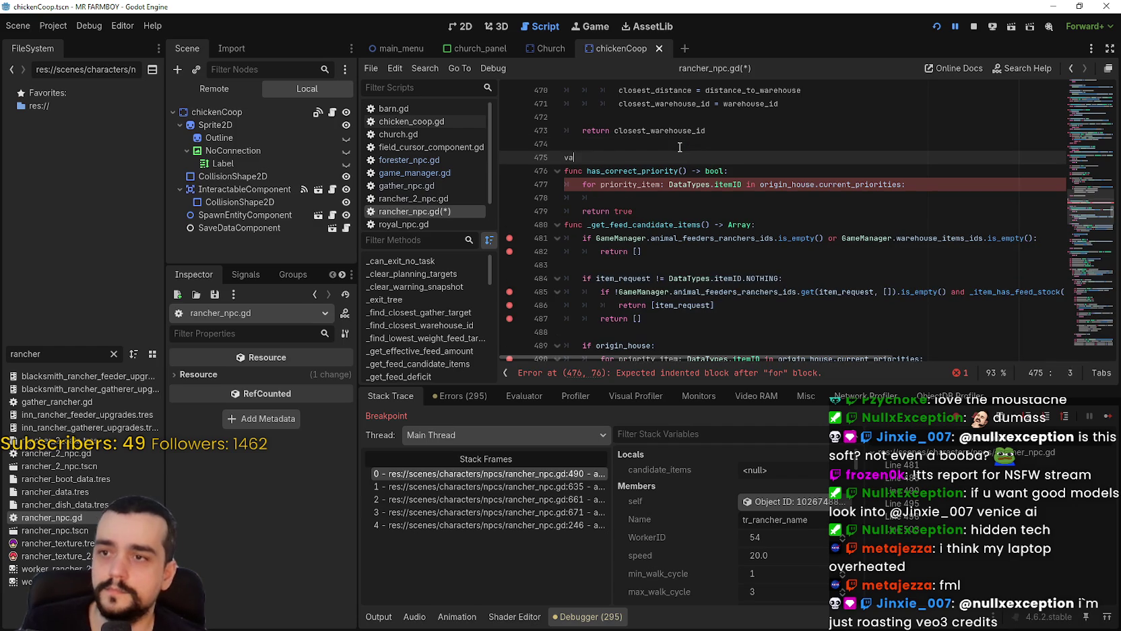
{"action": "type", "text": "r correct_prop"}
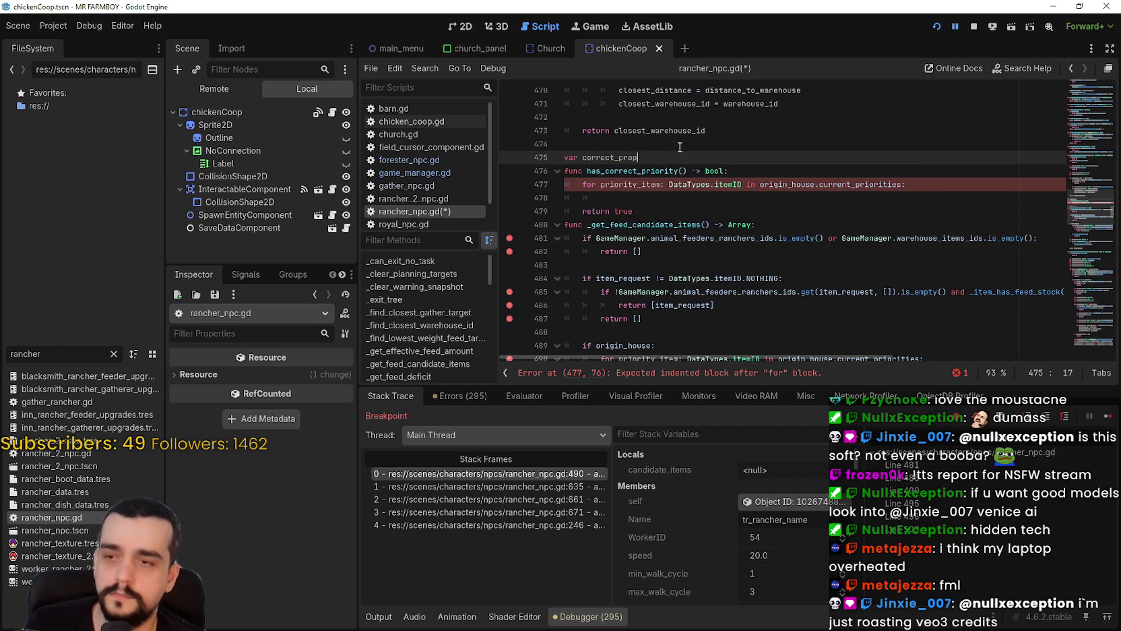
Finish the declaration as 'var correct_priorities: Array[DataTypes.itemID]' on line 475.
{"action": "key", "text": "BackSpace"}
{"action": "key", "text": "BackSpace"}
{"action": "key", "text": "BackSpace"}
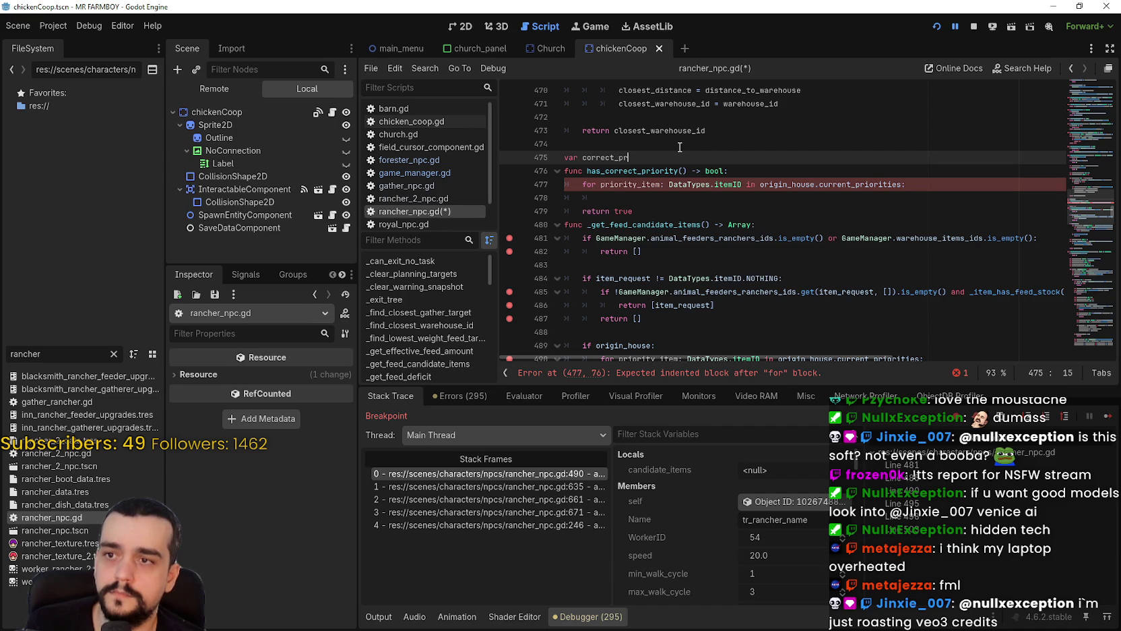
{"action": "type", "text": "iorities"}
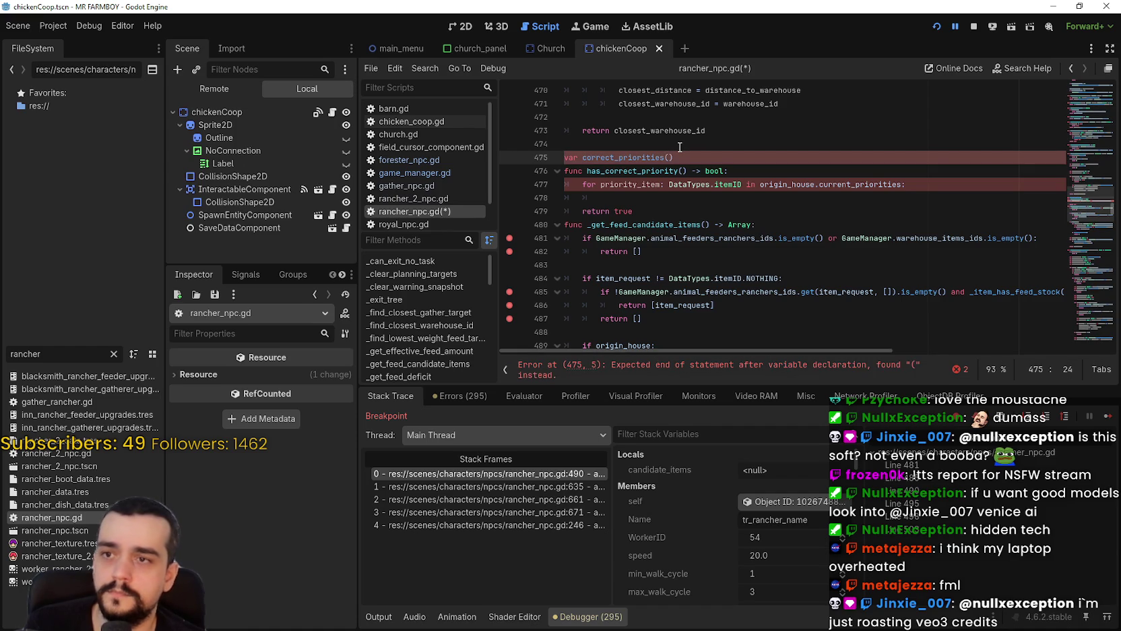
{"action": "type", "text": ": A"}
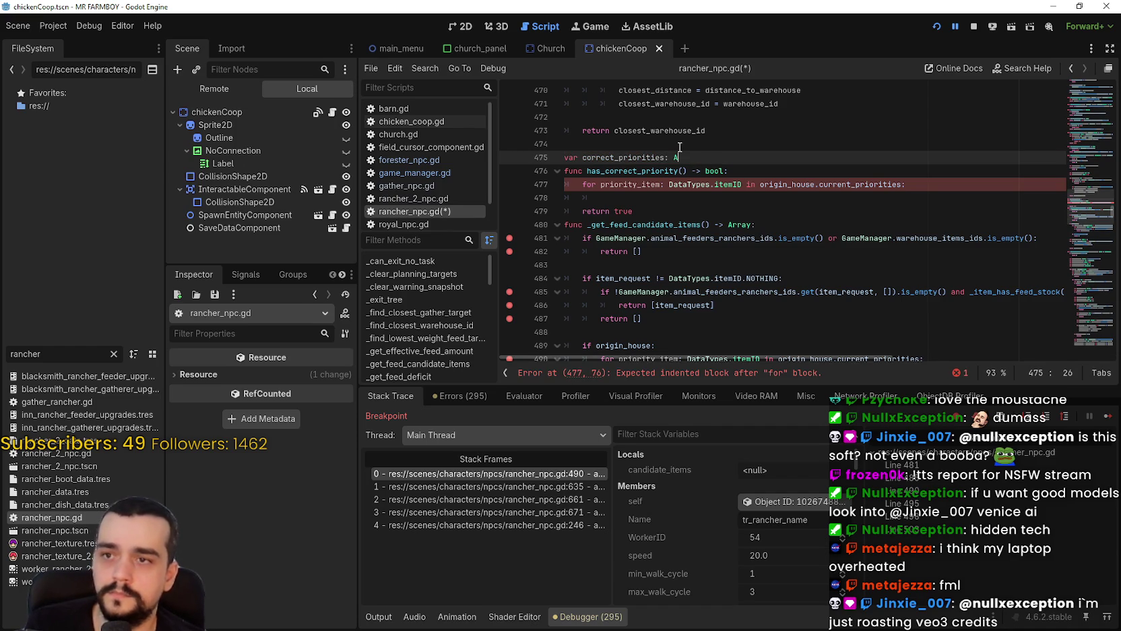
{"action": "type", "text": "rray["}
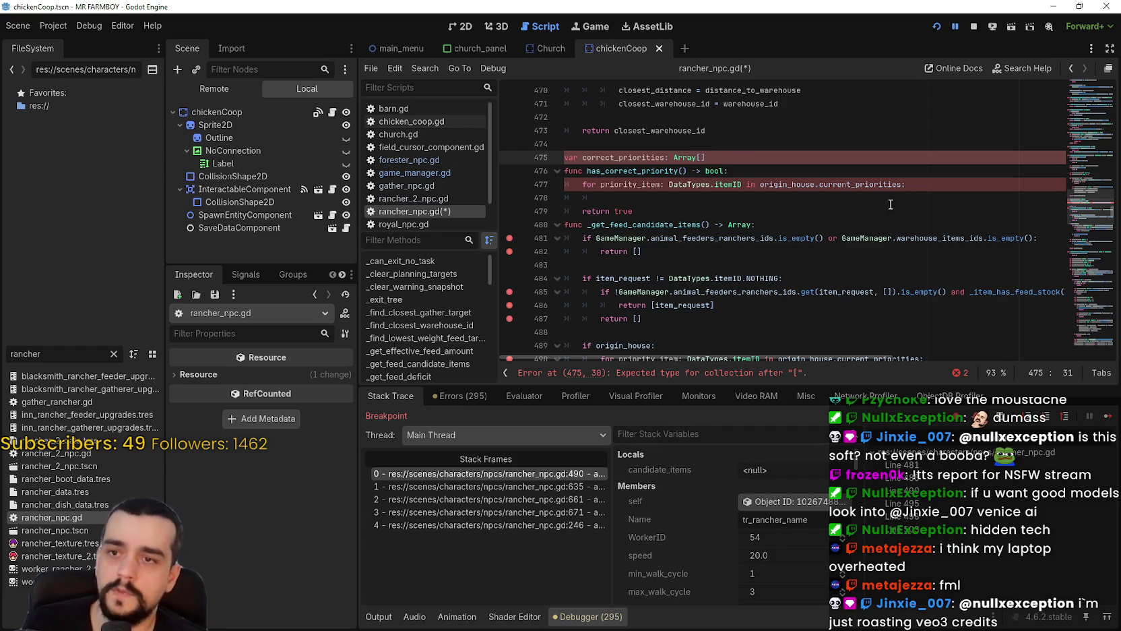
{"action": "mouse_move", "coordinate": [857, 187]}
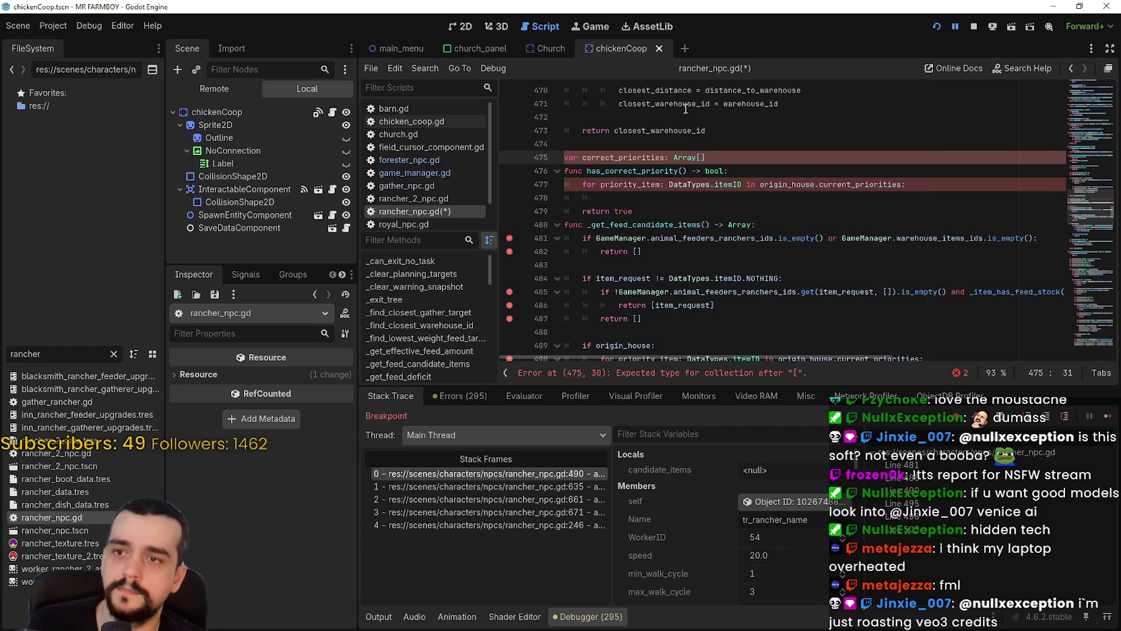
{"action": "type", "text": "DataTypes.it"}
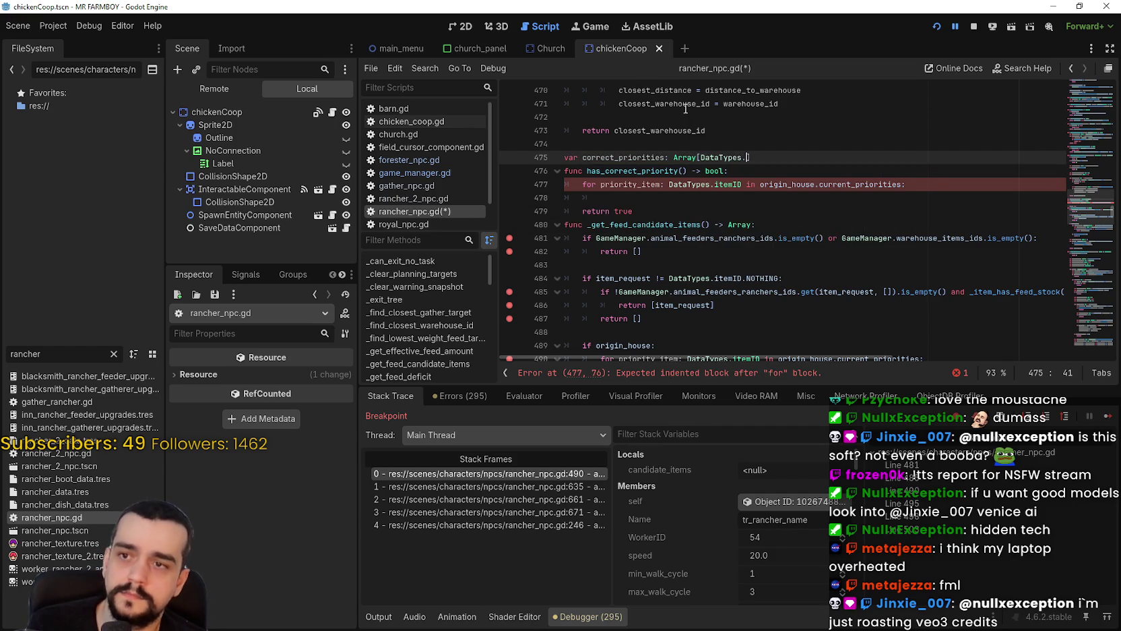
{"action": "type", "text": "emID."}
{"action": "mouse_move", "coordinate": [686, 108]}
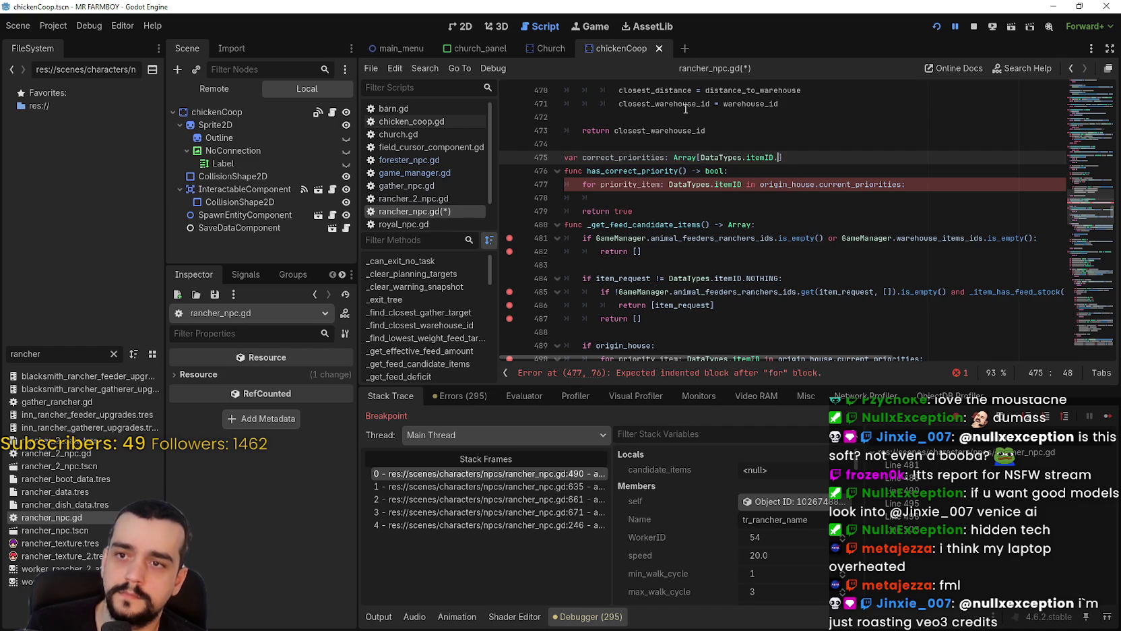
{"action": "key", "text": "BackSpace"}
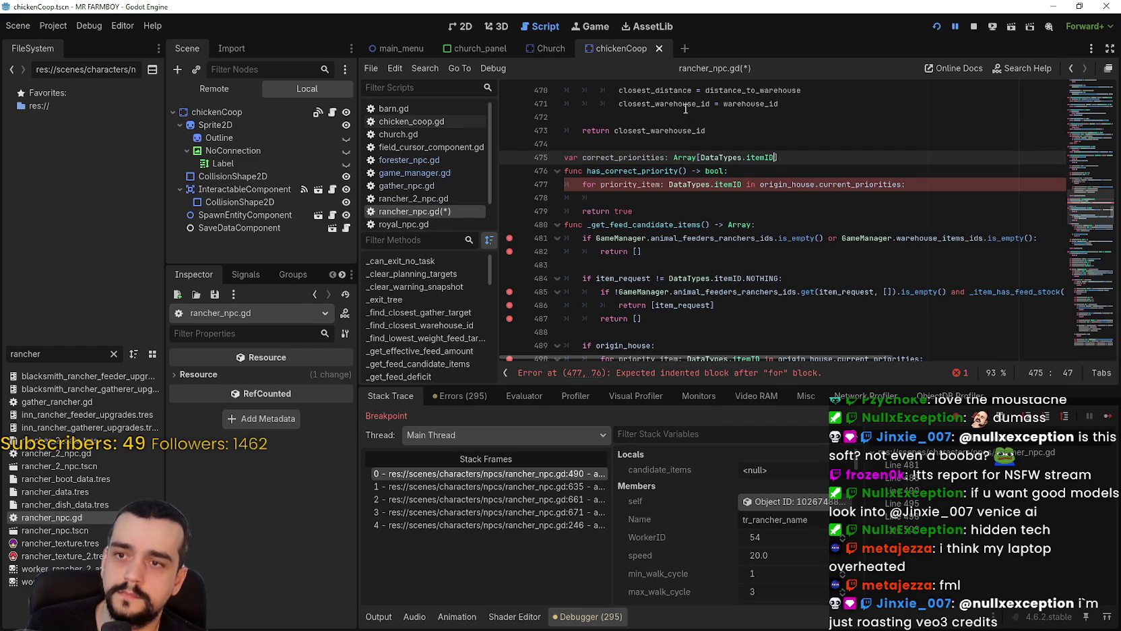
{"action": "left_click", "coordinate": [809, 162]}
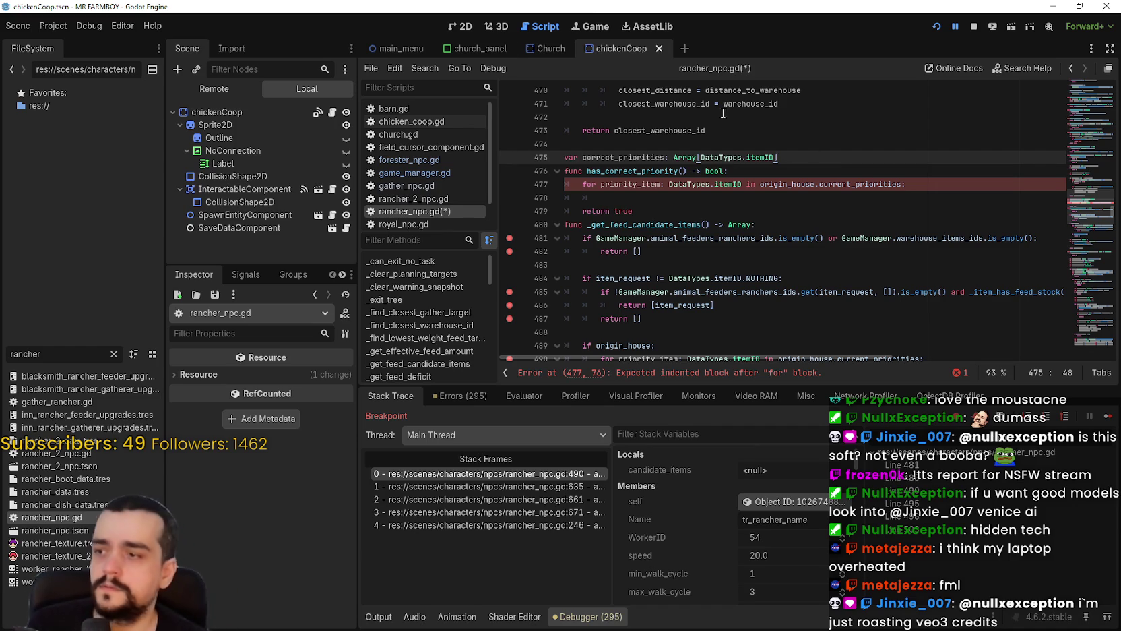
Filter the FileSystem dock for 'inventor' and select inventory_manager.gd.
{"action": "left_click_drag", "start_coordinate": [70, 357], "coordinate": [2, 348]}
{"action": "key", "text": "BackSpace"}
{"action": "type", "text": "inventor"}
{"action": "key", "text": "Down"}
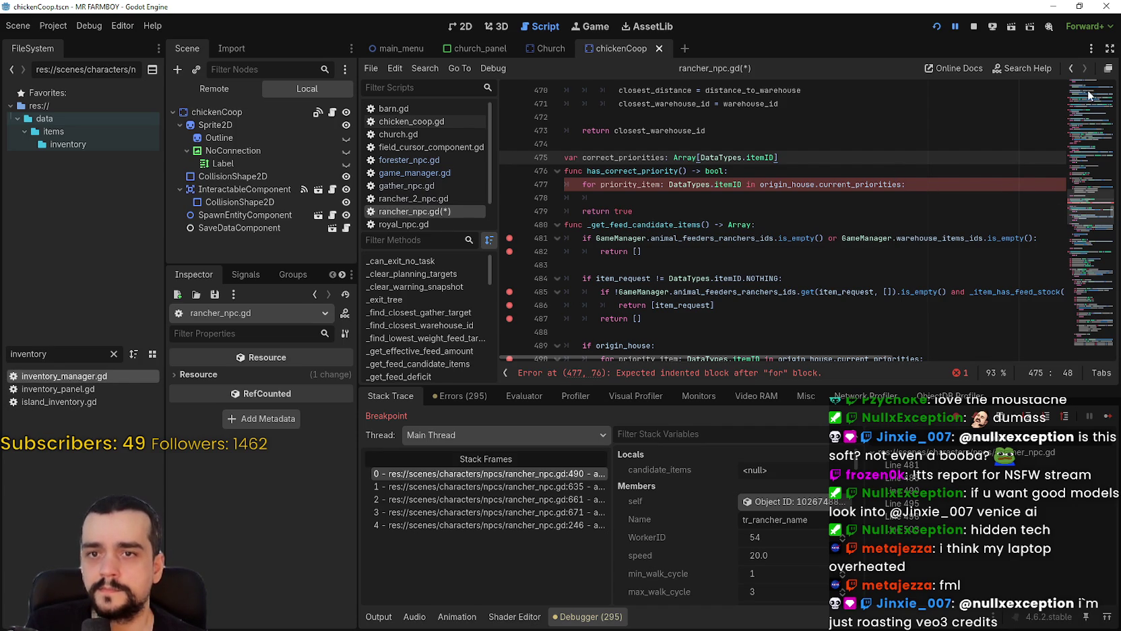
Open inventory_manager.gd and browse to the get_coop_food grab_items list.
{"action": "key", "text": "Return"}
{"action": "left_click", "coordinate": [1094, 116]}
{"action": "left_click", "coordinate": [1095, 116]}
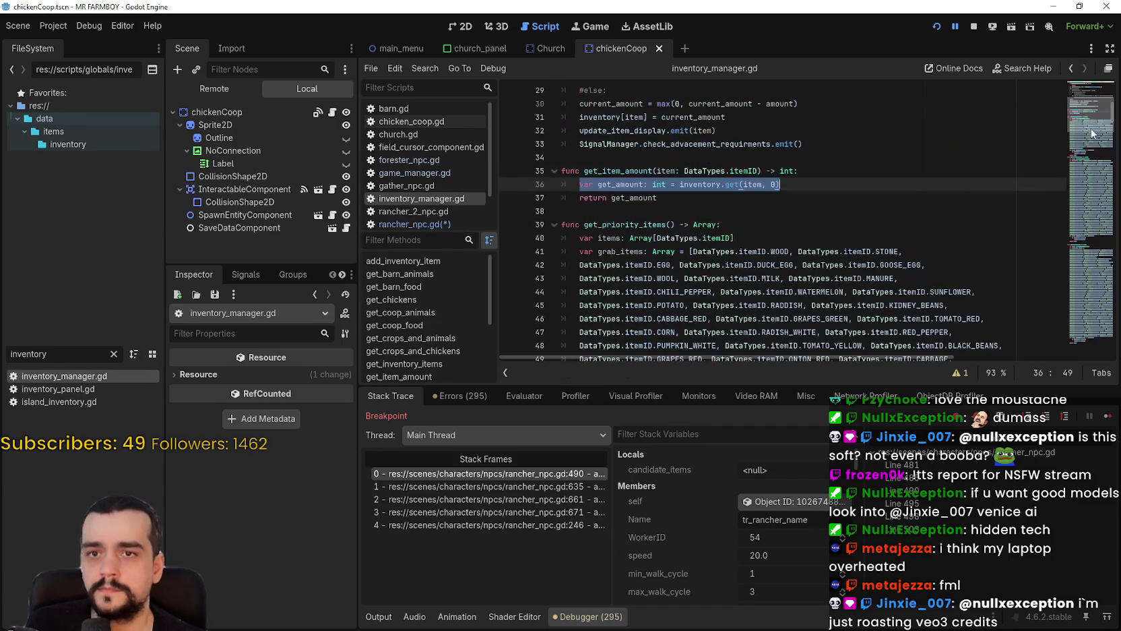
{"action": "left_click", "coordinate": [1088, 150]}
{"action": "mouse_move", "coordinate": [1088, 150]}
{"action": "left_mouse_down"}
{"action": "mouse_move", "coordinate": [1092, 133]}
{"action": "mouse_move", "coordinate": [1103, 276]}
{"action": "left_mouse_up"}
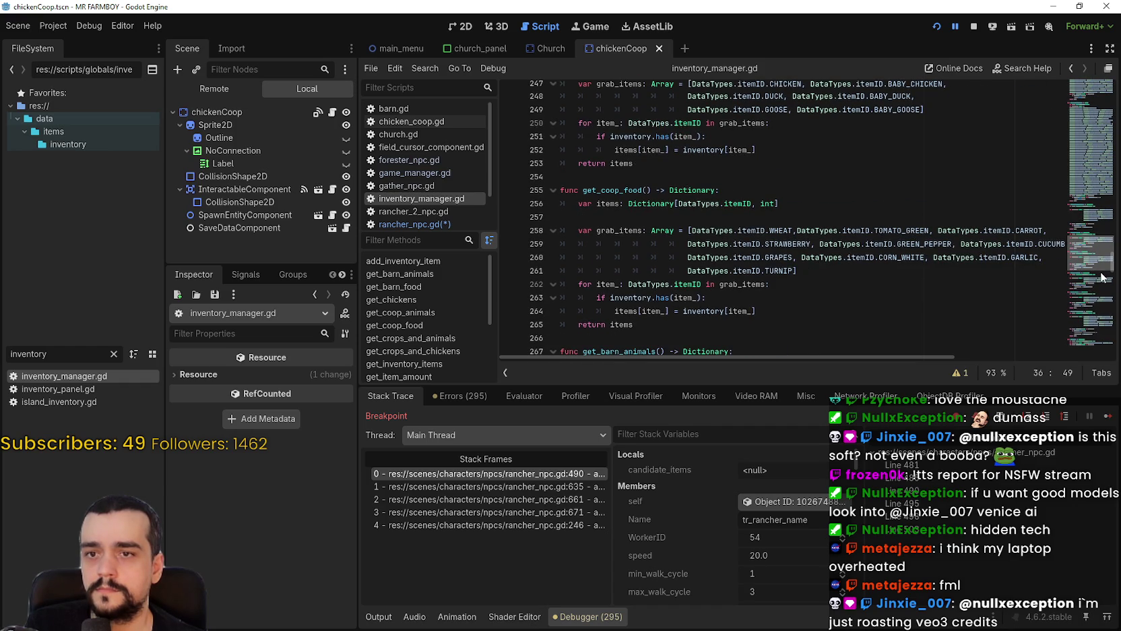
{"action": "scroll", "coordinate": [1097, 262], "scroll_direction": "down", "scroll_amount": 2}
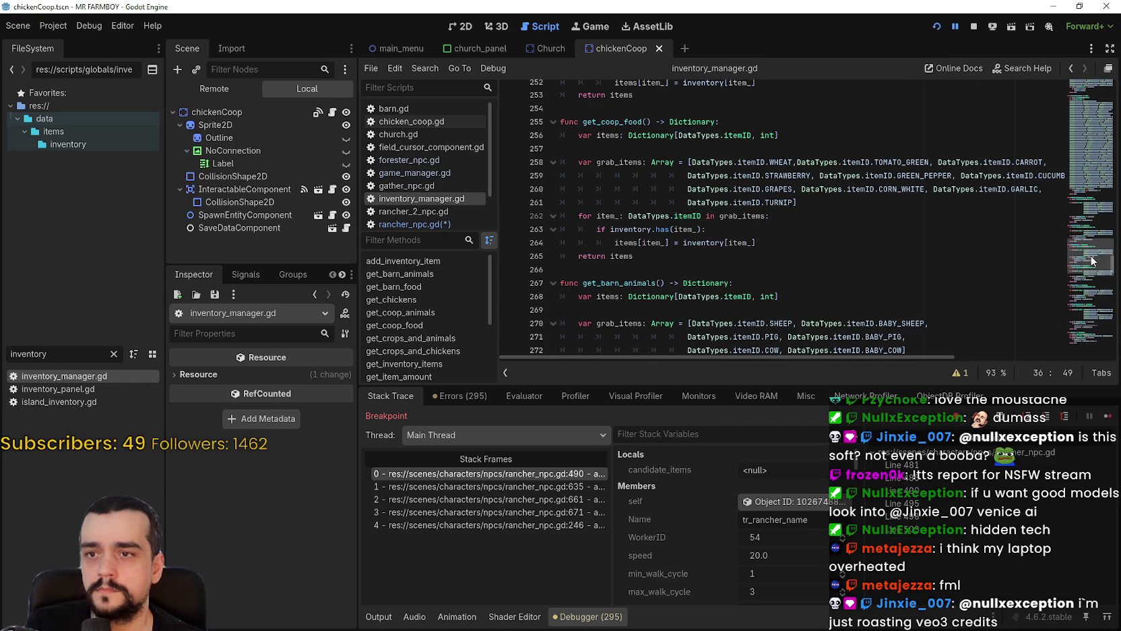
{"action": "left_click_drag", "start_coordinate": [654, 165], "coordinate": [832, 203]}
{"action": "left_click", "coordinate": [833, 202]}
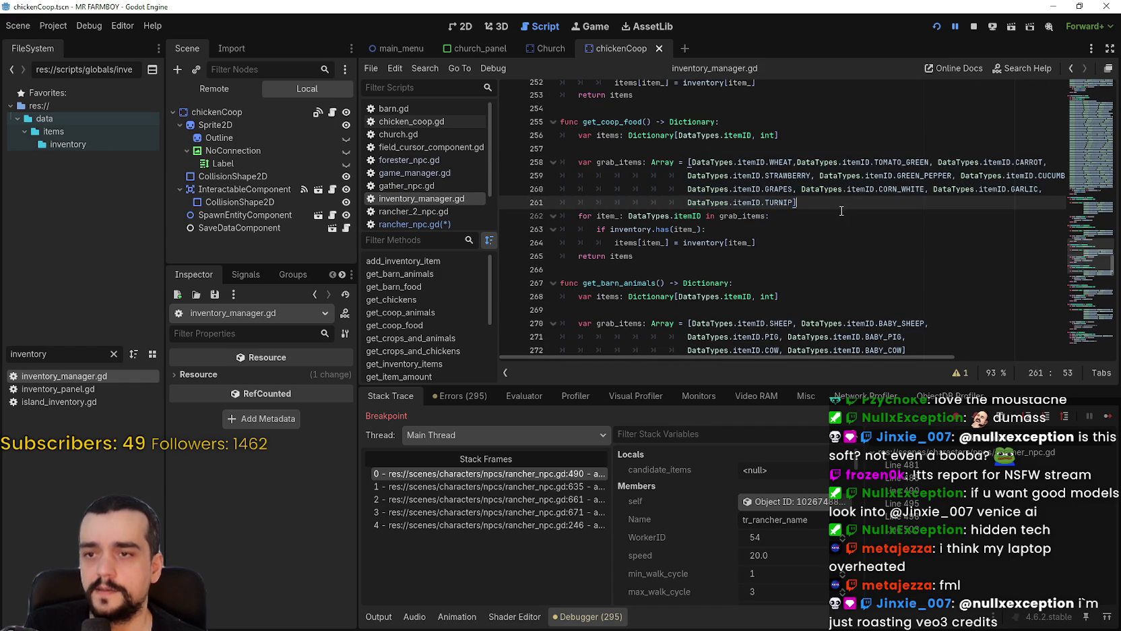
{"action": "scroll", "coordinate": [832, 201], "scroll_direction": "down", "scroll_amount": 1}
{"action": "scroll", "coordinate": [900, 266], "scroll_direction": "down", "scroll_amount": 2}
{"action": "scroll", "coordinate": [891, 262], "scroll_direction": "down", "scroll_amount": 4}
{"action": "left_click_drag", "start_coordinate": [869, 165], "coordinate": [869, 236]}
{"action": "scroll", "coordinate": [852, 236], "scroll_direction": "up", "scroll_amount": 4}
{"action": "scroll", "coordinate": [851, 236], "scroll_direction": "up", "scroll_amount": 5}
Paste the coop food grab_items list on a new line below correct_priorities in rancher_npc.gd.
{"action": "left_click", "coordinate": [772, 260]}
{"action": "left_click_drag", "start_coordinate": [803, 259], "coordinate": [549, 223]}
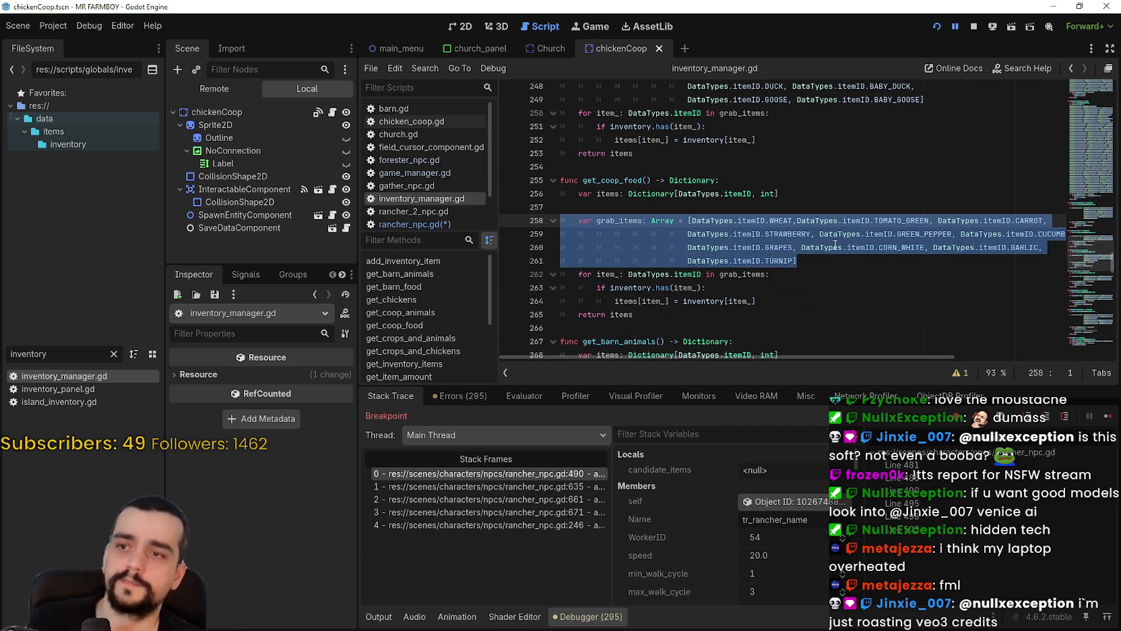
{"action": "left_click", "coordinate": [404, 224]}
{"action": "left_click", "coordinate": [802, 145]}
{"action": "triple_click", "coordinate": [805, 157]}
{"action": "key", "text": "End"}
{"action": "key", "text": "Return"}
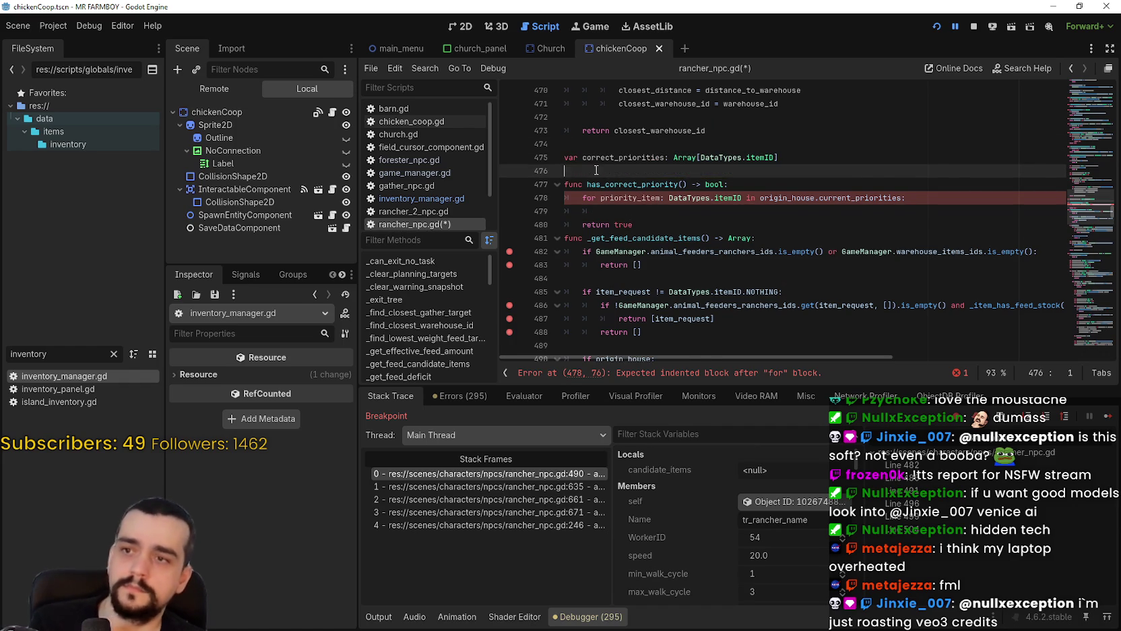
{"action": "key", "text": "ctrl+v"}
Select the get_crops_and_animals grab_items list in inventory_manager.gd, then return to rancher_npc.gd.
{"action": "left_click", "coordinate": [431, 202]}
{"action": "scroll", "coordinate": [775, 237], "scroll_direction": "down", "scroll_amount": 4}
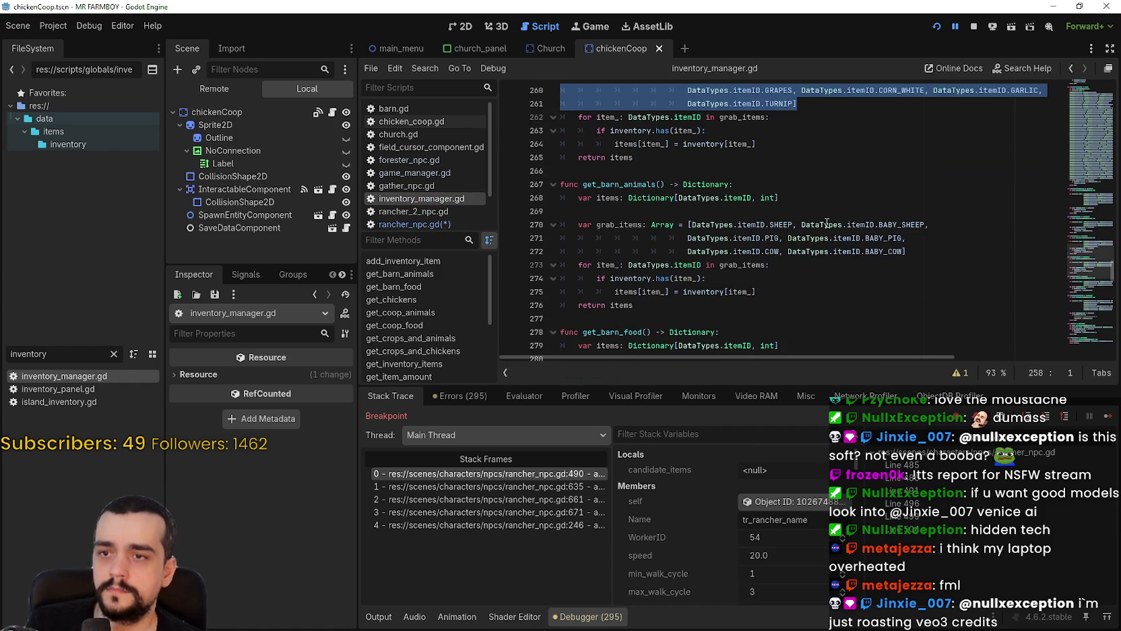
{"action": "scroll", "coordinate": [907, 241], "scroll_direction": "down", "scroll_amount": 8}
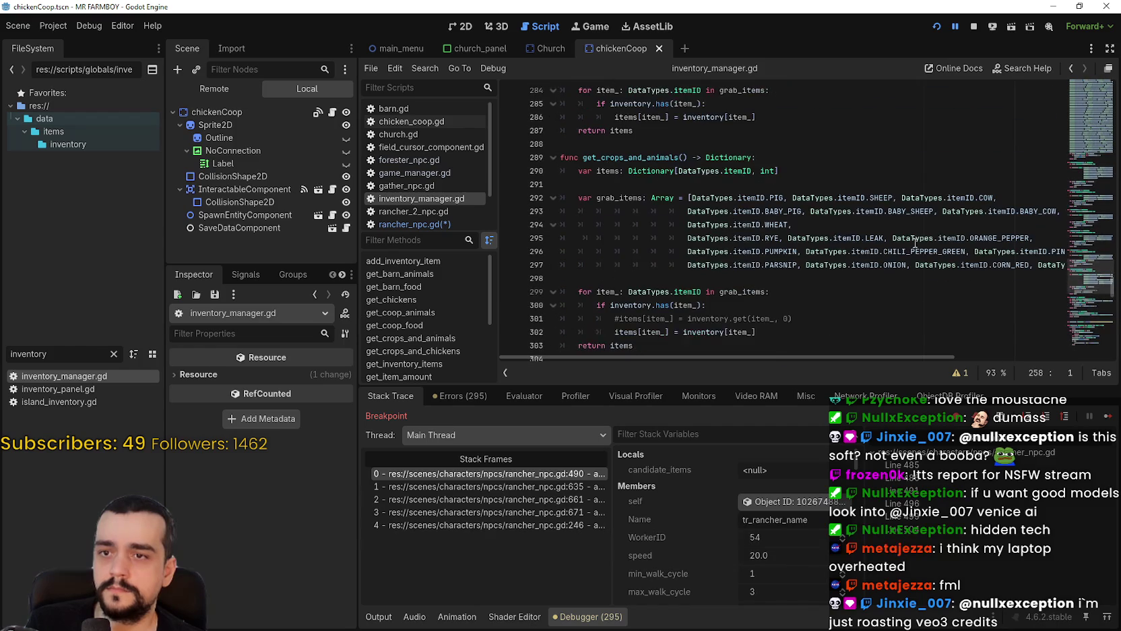
{"action": "mouse_move", "coordinate": [743, 276]}
{"action": "left_mouse_down"}
{"action": "mouse_move", "coordinate": [640, 212]}
{"action": "mouse_move", "coordinate": [543, 200]}
{"action": "left_mouse_up"}
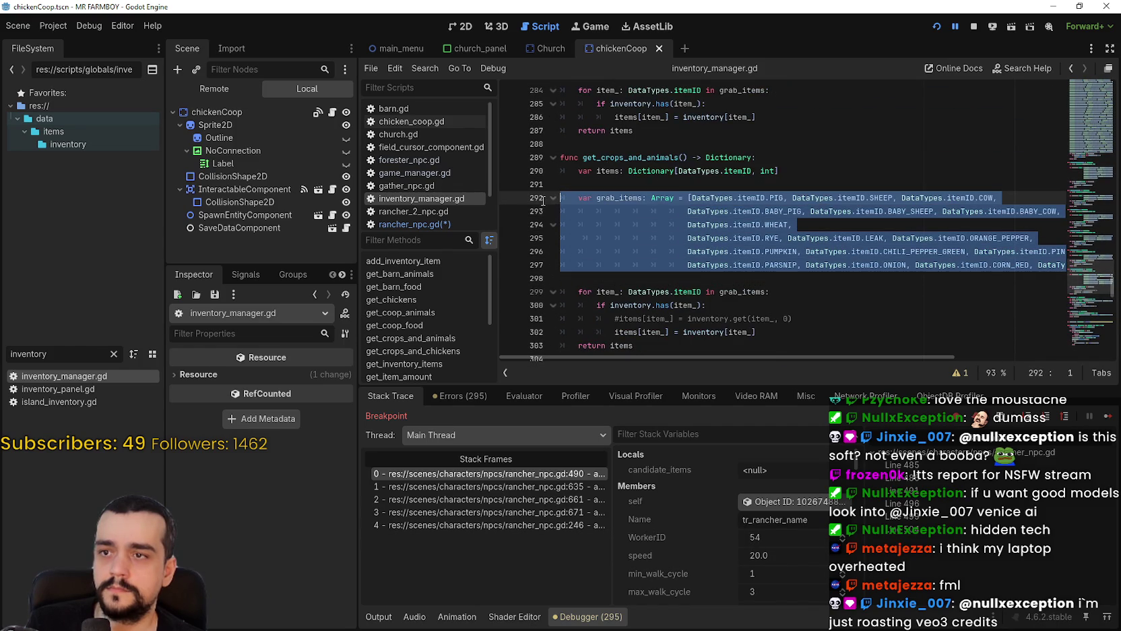
{"action": "left_click", "coordinate": [745, 185]}
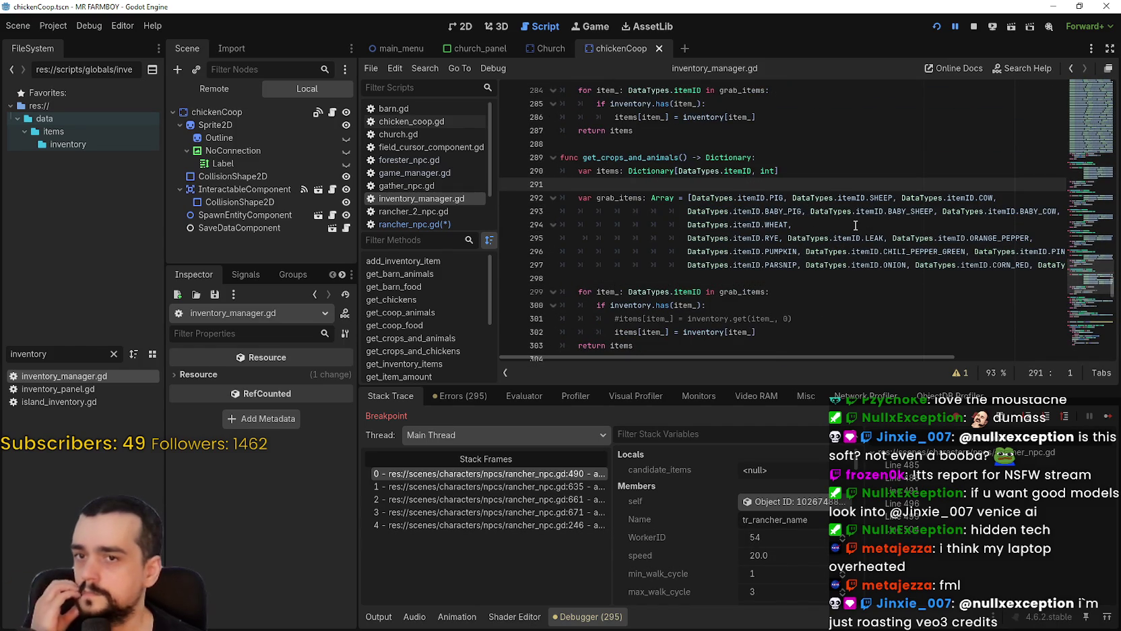
{"action": "mouse_move", "coordinate": [740, 273]}
{"action": "left_mouse_down"}
{"action": "mouse_move", "coordinate": [647, 226]}
{"action": "mouse_move", "coordinate": [559, 206]}
{"action": "left_mouse_up"}
{"action": "left_click", "coordinate": [767, 281]}
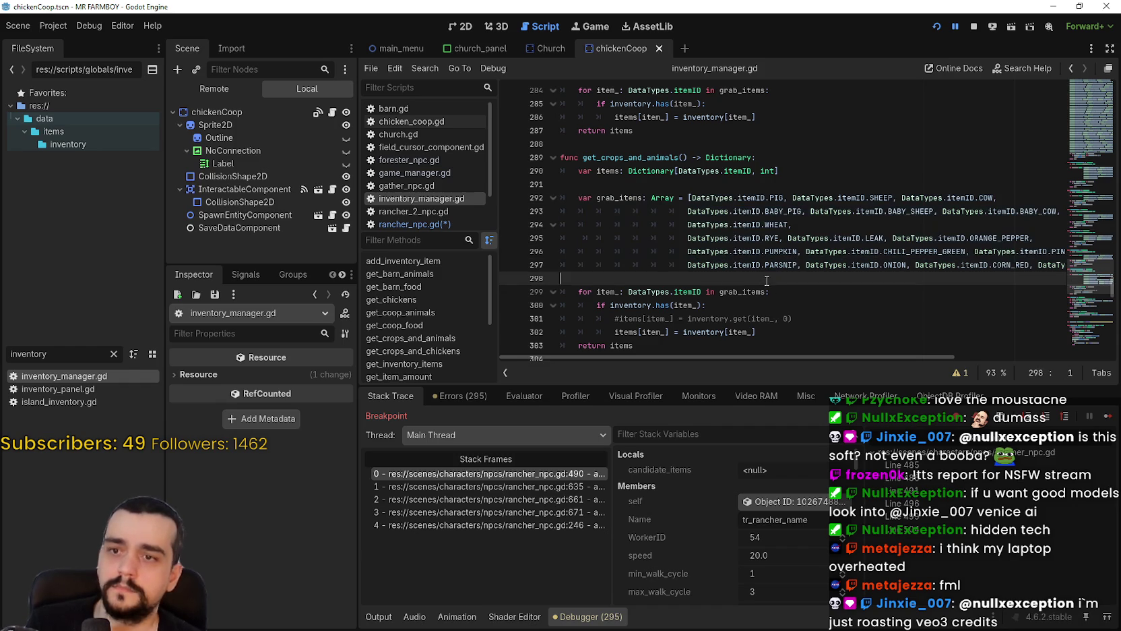
{"action": "left_click", "coordinate": [414, 223]}
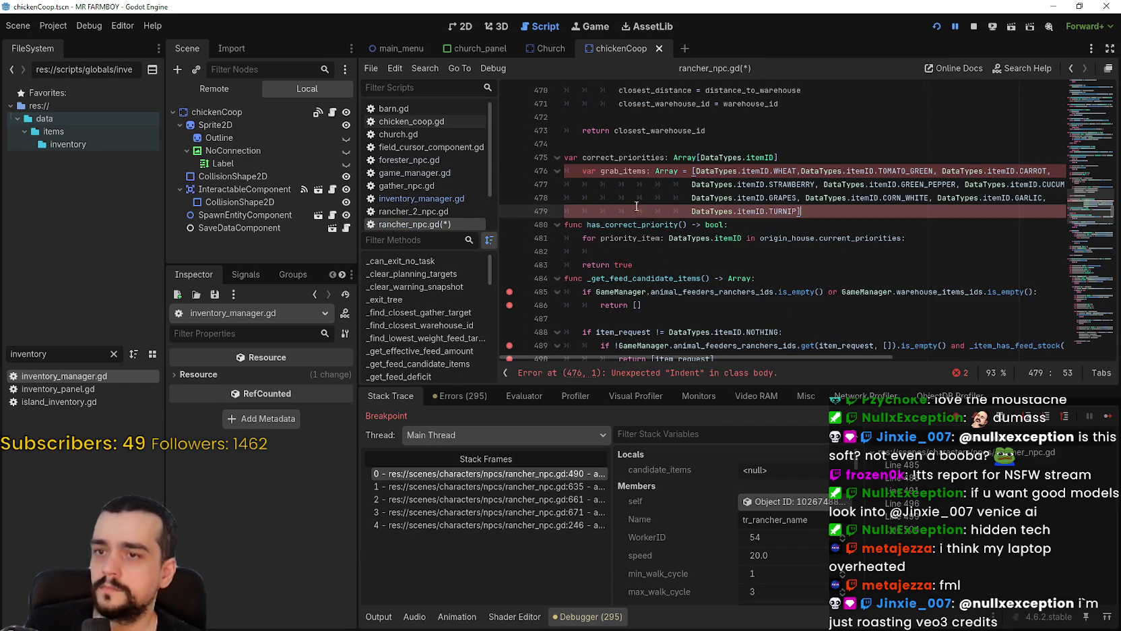
Paste the crops-and-animals grab_items list after the TURNIP line and select WHEAT through TURNIP.
{"action": "key", "text": "Return"}
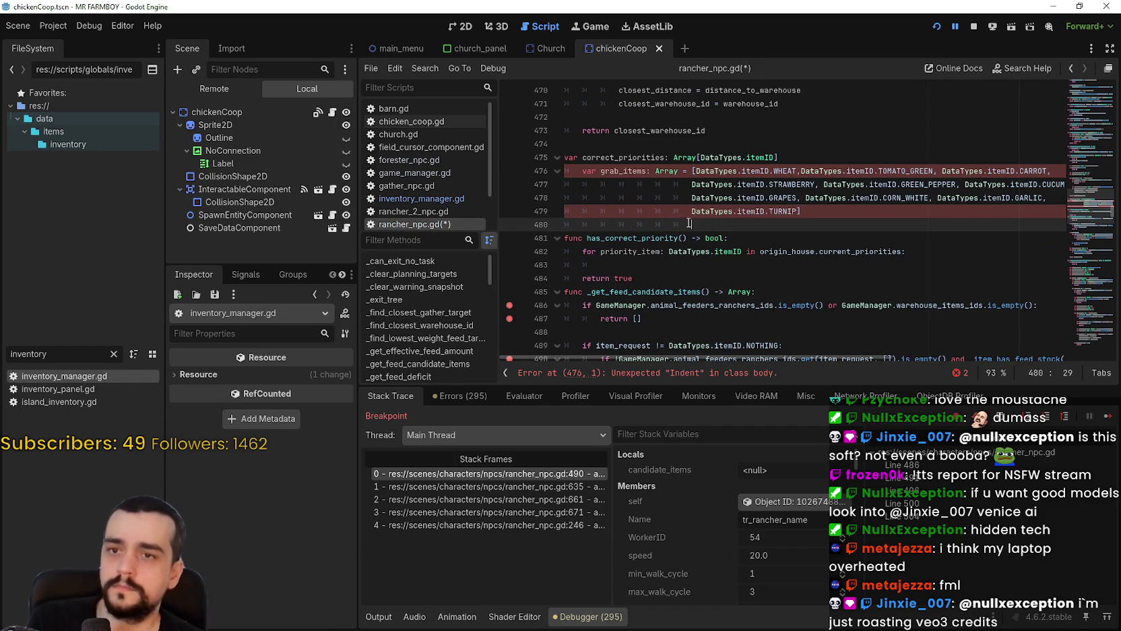
{"action": "left_click_drag", "start_coordinate": [716, 230], "coordinate": [539, 229]}
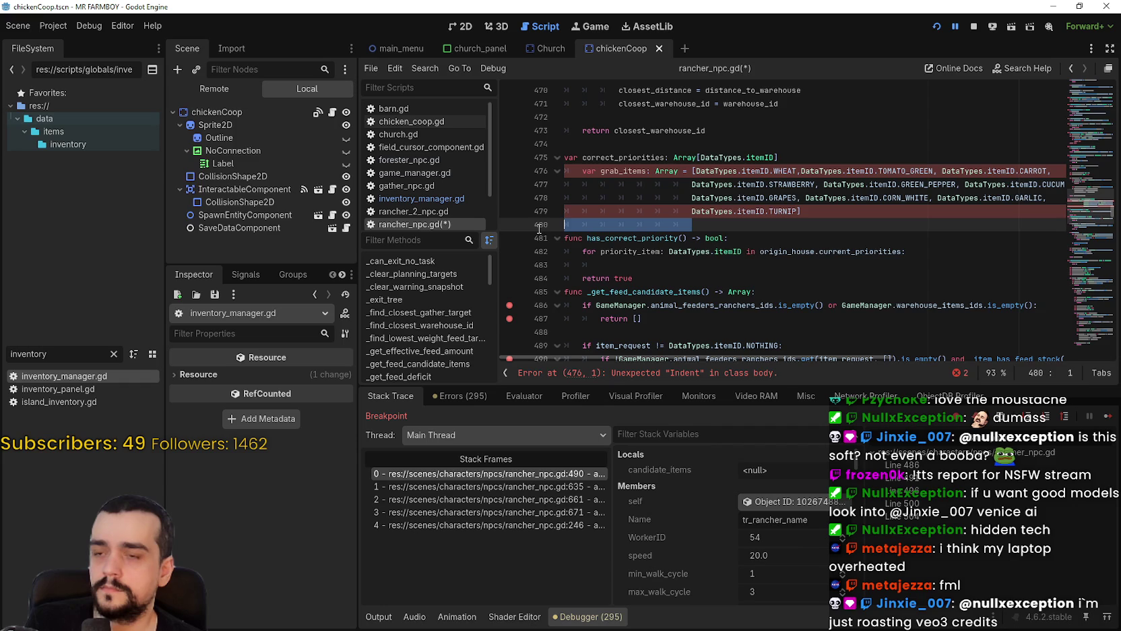
{"action": "key", "text": "ctrl+v"}
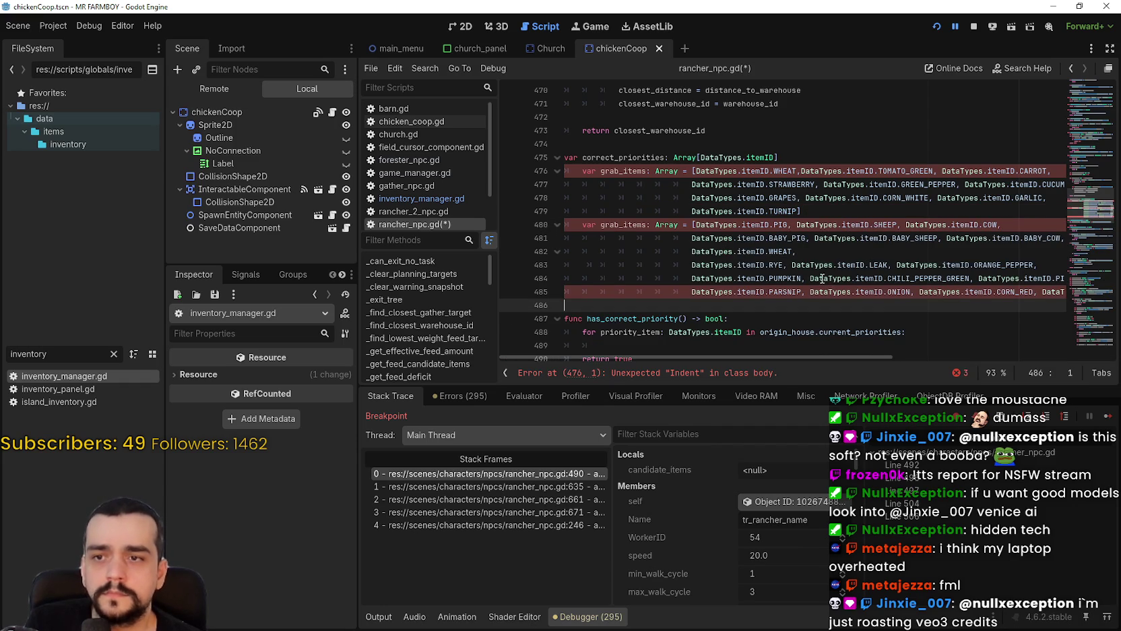
{"action": "double_click", "coordinate": [776, 265]}
{"action": "left_click", "coordinate": [828, 253]}
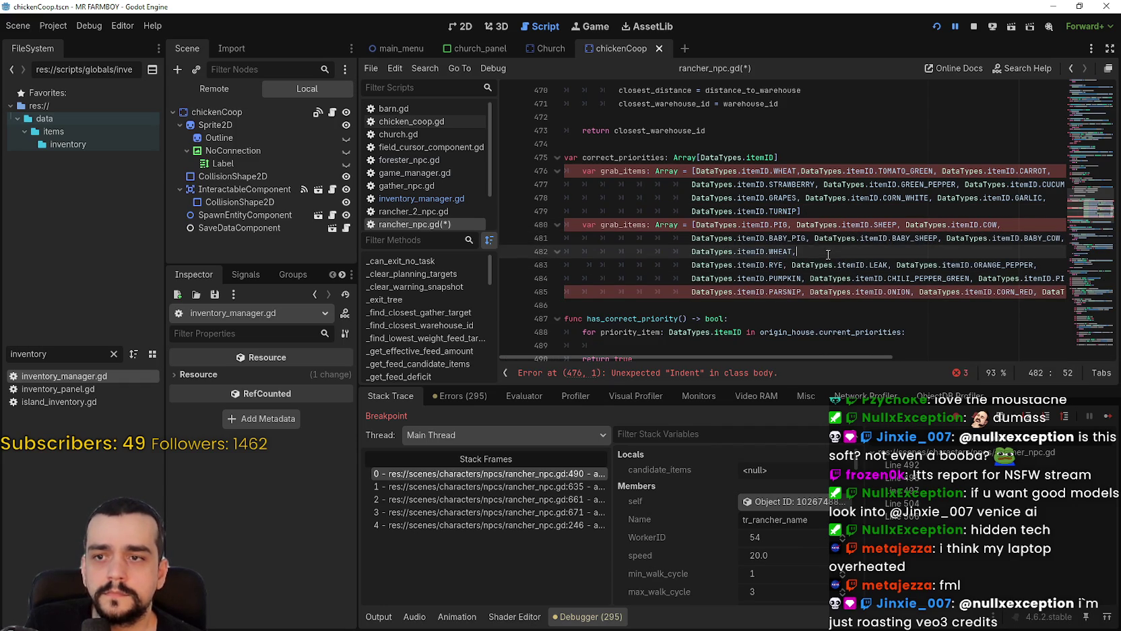
{"action": "mouse_move", "coordinate": [801, 211]}
{"action": "left_mouse_down"}
{"action": "mouse_move", "coordinate": [771, 200]}
{"action": "mouse_move", "coordinate": [775, 173]}
{"action": "mouse_move", "coordinate": [712, 176]}
{"action": "left_mouse_up"}
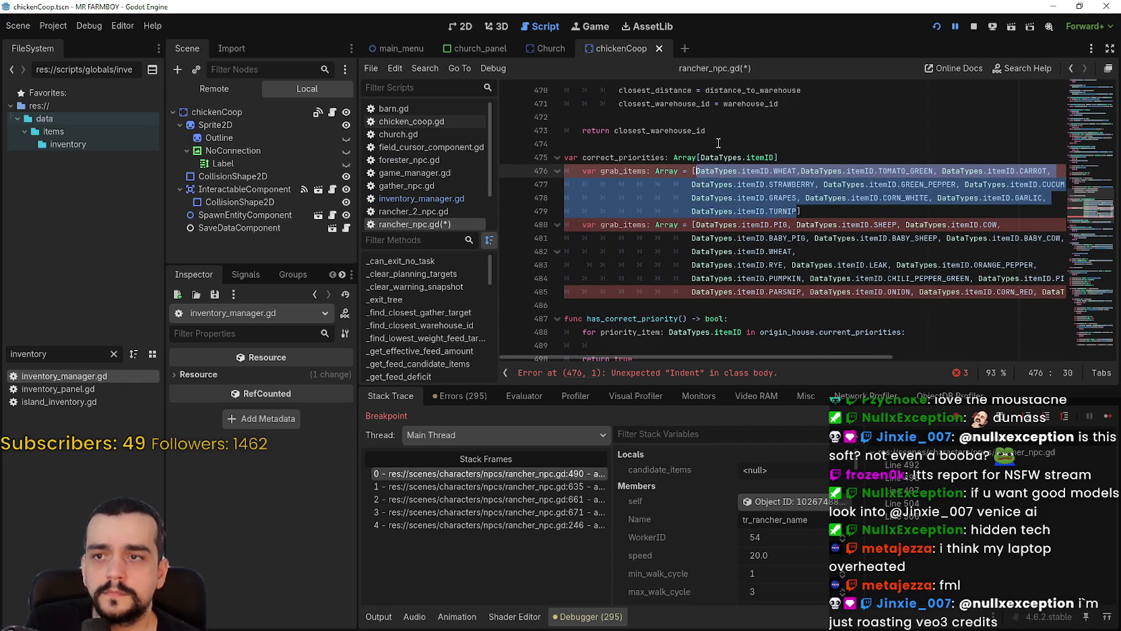
Assign correct_priorities an indented array of WHEAT through TURNIP, ending with a trailing comma.
{"action": "left_click", "coordinate": [878, 151]}
{"action": "type", "text": "= ["}
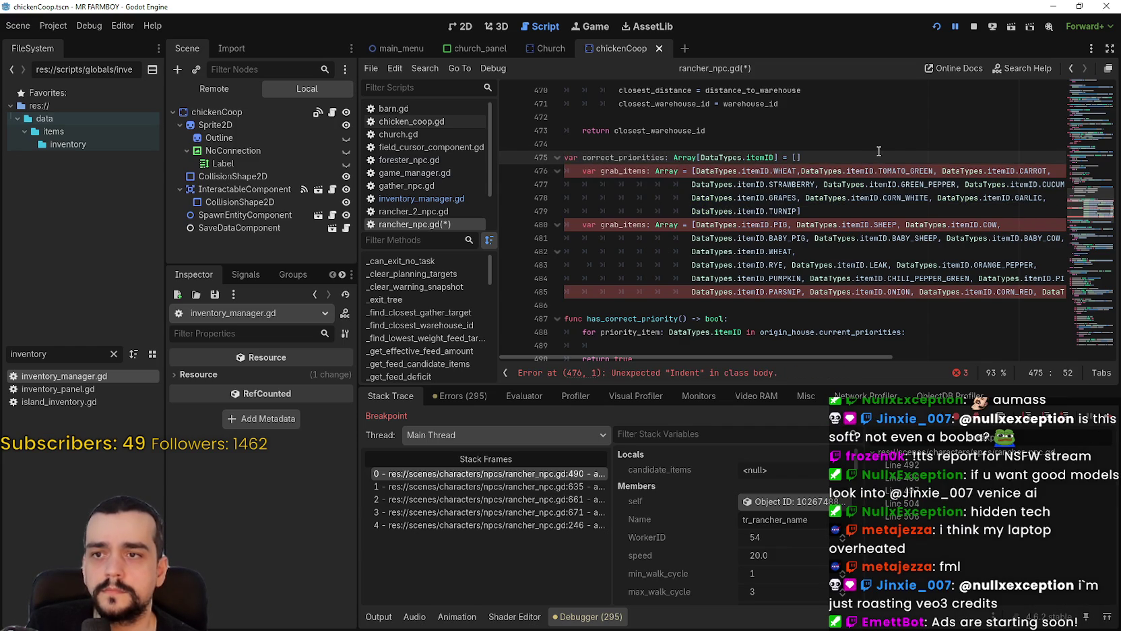
{"action": "key", "text": "Return"}
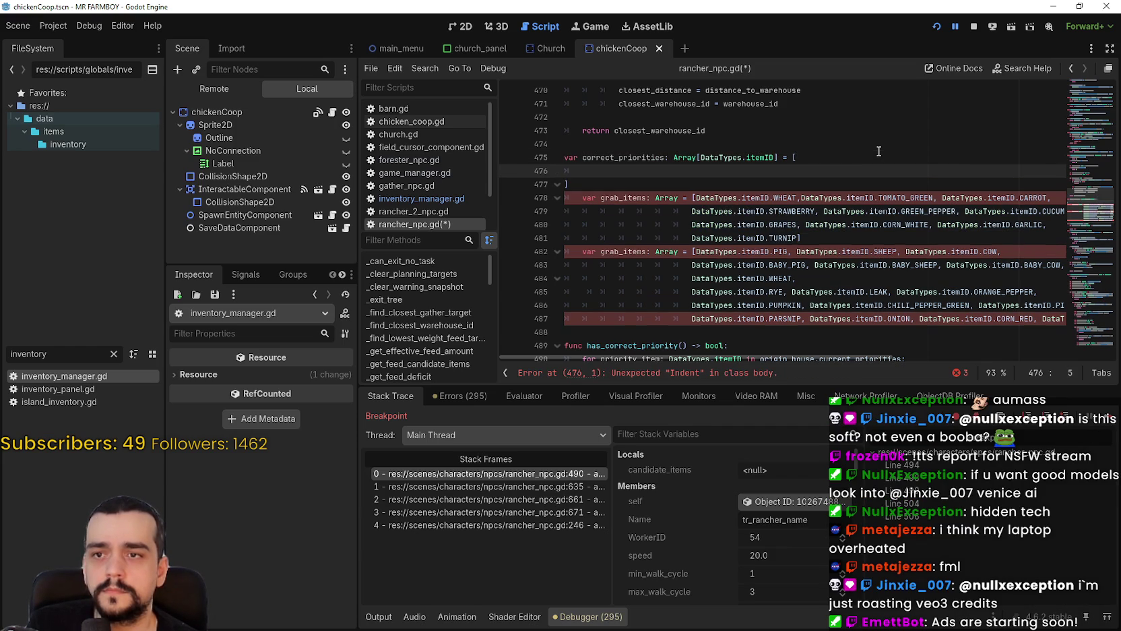
{"action": "key", "text": "ctrl+v"}
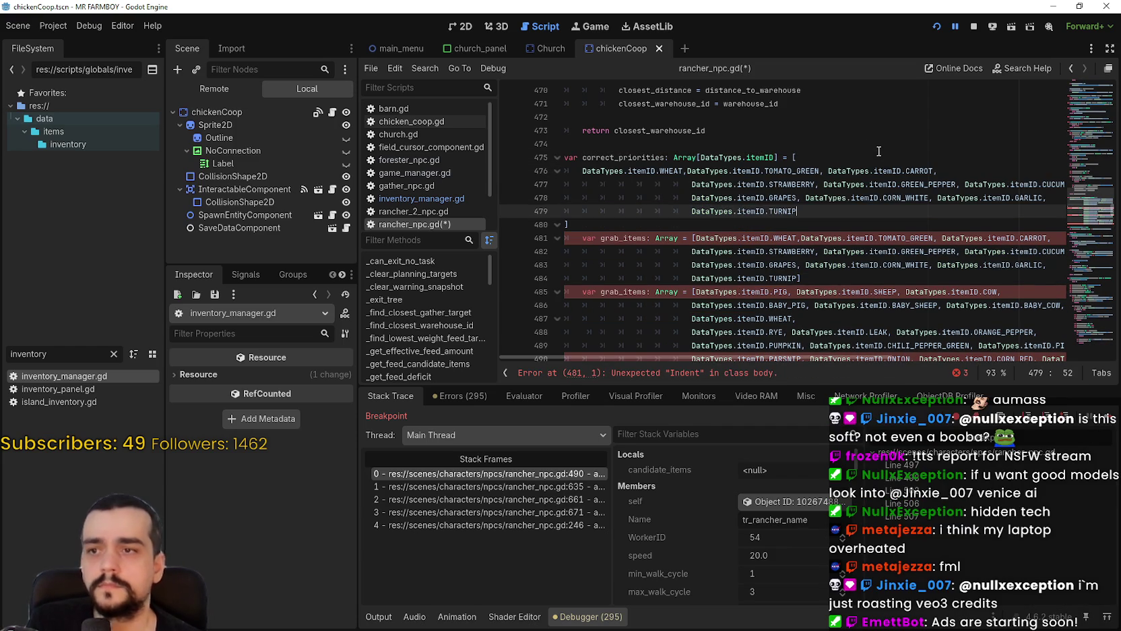
{"action": "left_click", "coordinate": [584, 171]}
{"action": "key", "text": "Tab"}
{"action": "key", "text": "Tab"}
{"action": "key", "text": "Tab"}
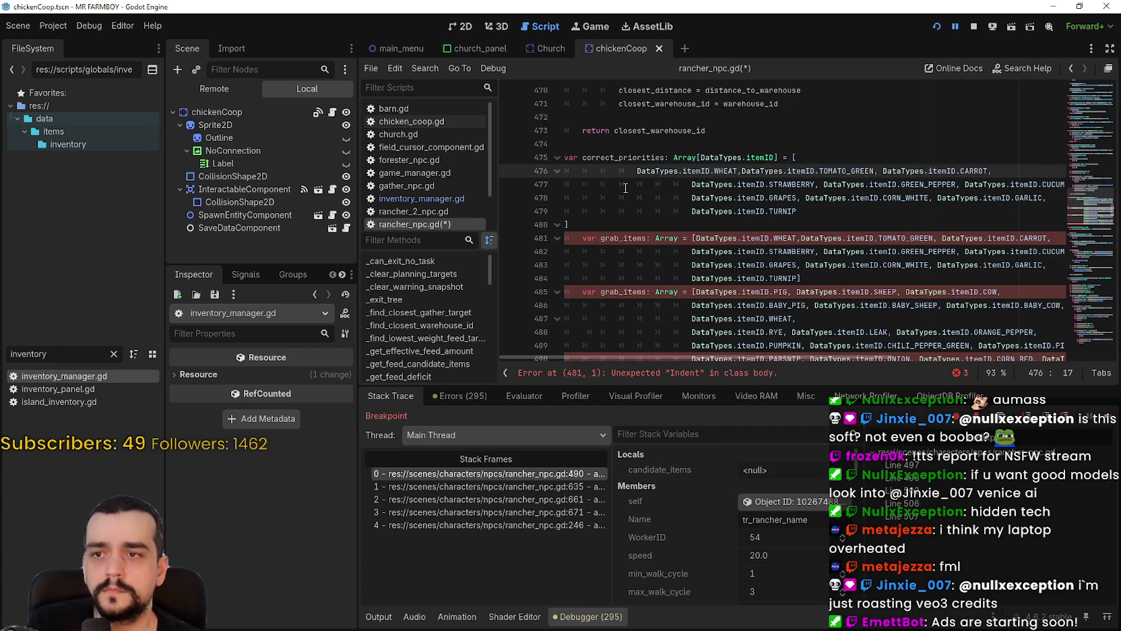
{"action": "left_click", "coordinate": [863, 210]}
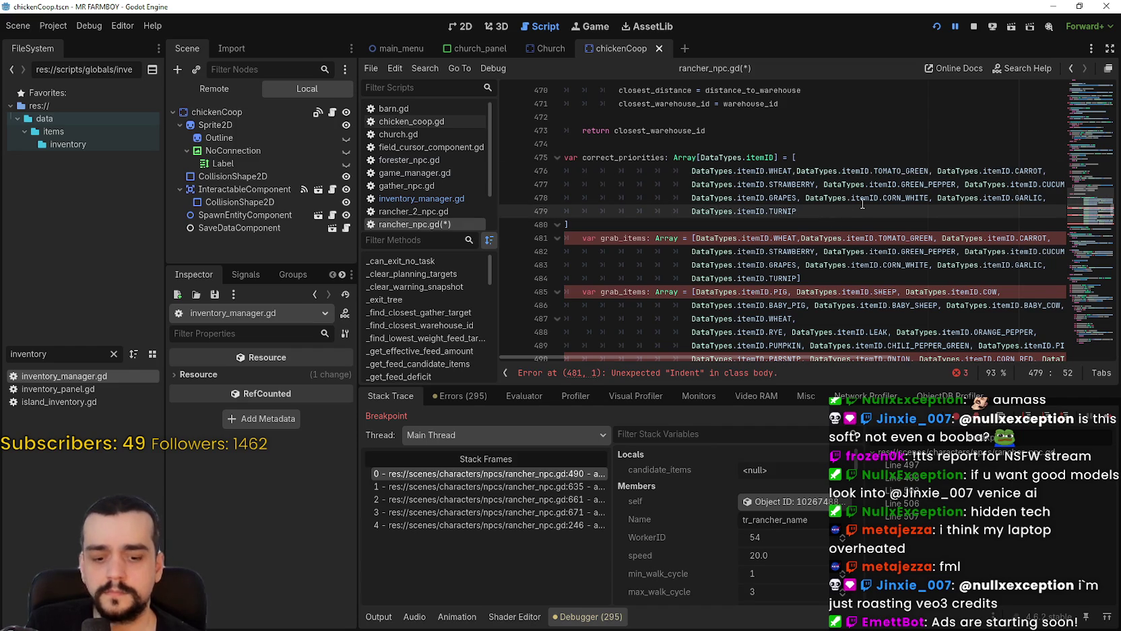
{"action": "type", "text": ","}
{"action": "key", "text": "Return"}
{"action": "scroll", "coordinate": [863, 204], "scroll_direction": "down", "scroll_amount": 2}
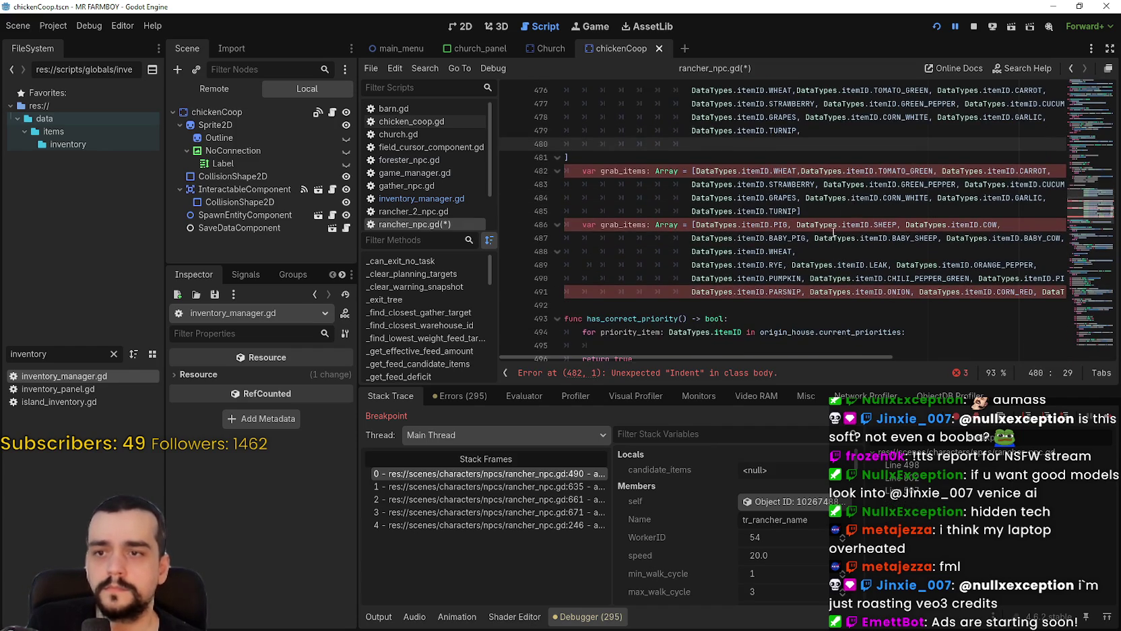
Review the pasted grab_items lines from RYE through PARSNIP in rancher_npc.gd.
{"action": "mouse_move", "coordinate": [864, 292]}
{"action": "left_mouse_down"}
{"action": "mouse_move", "coordinate": [1090, 286]}
{"action": "mouse_move", "coordinate": [570, 286]}
{"action": "mouse_move", "coordinate": [697, 278]}
{"action": "mouse_move", "coordinate": [694, 265]}
{"action": "mouse_move", "coordinate": [564, 264]}
{"action": "left_mouse_up"}
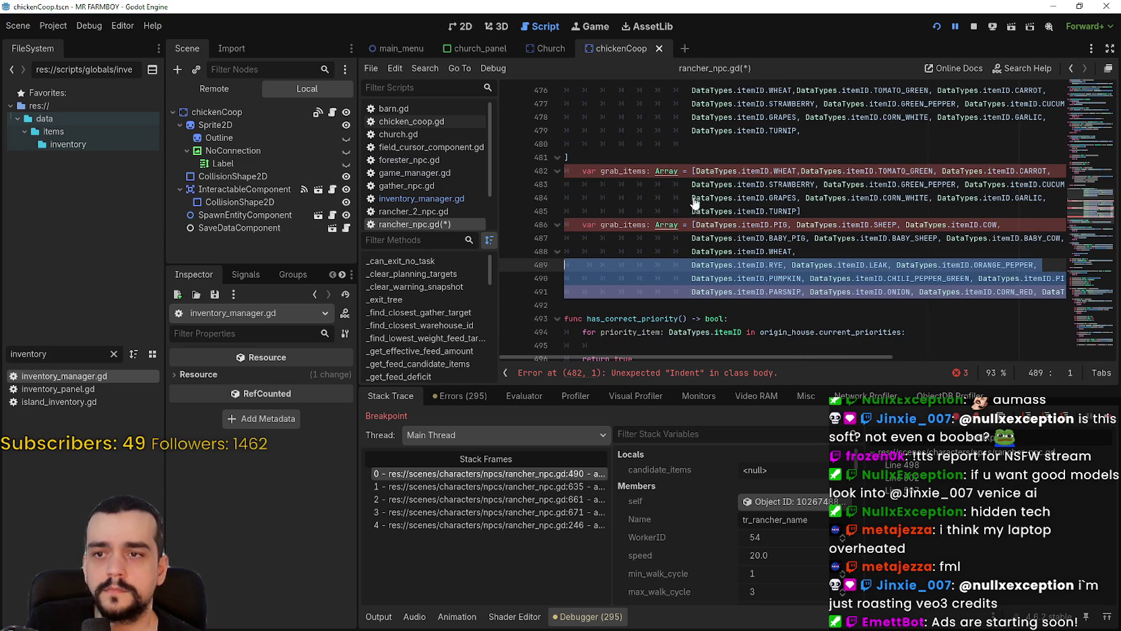
{"action": "left_click", "coordinate": [817, 253]}
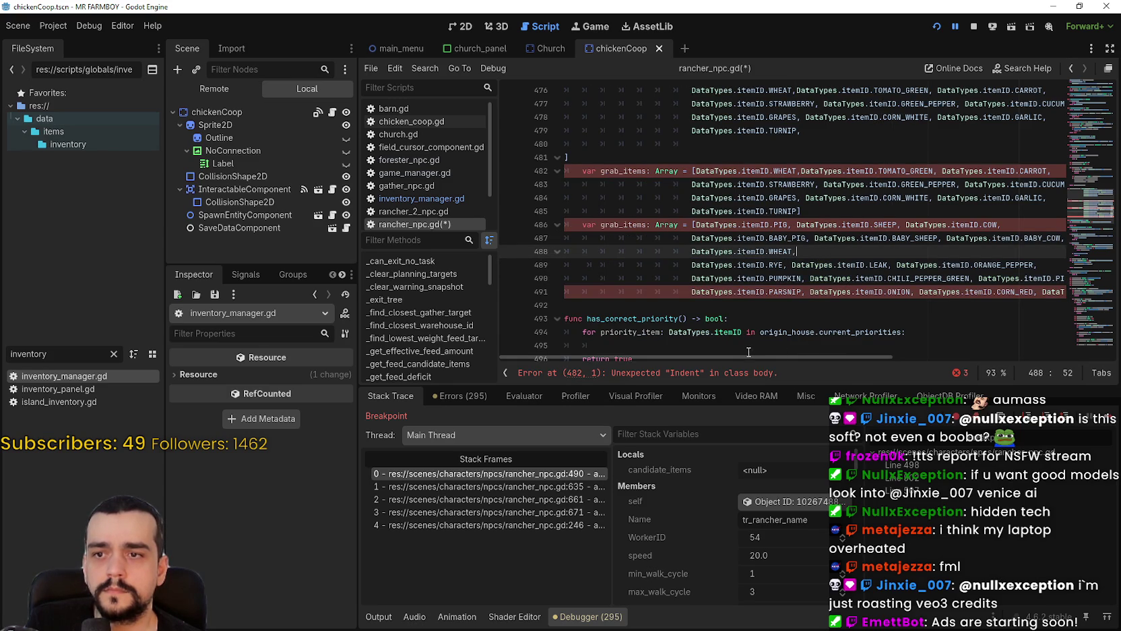
{"action": "mouse_move", "coordinate": [751, 357]}
{"action": "left_mouse_down"}
{"action": "mouse_move", "coordinate": [837, 356]}
{"action": "mouse_move", "coordinate": [728, 339]}
{"action": "mouse_move", "coordinate": [864, 339]}
{"action": "left_mouse_up"}
{"action": "mouse_move", "coordinate": [1051, 292]}
{"action": "left_mouse_down"}
{"action": "mouse_move", "coordinate": [560, 253]}
{"action": "mouse_move", "coordinate": [534, 265]}
{"action": "mouse_move", "coordinate": [809, 291]}
{"action": "mouse_move", "coordinate": [806, 279]}
{"action": "mouse_move", "coordinate": [775, 273]}
{"action": "mouse_move", "coordinate": [771, 251]}
{"action": "mouse_move", "coordinate": [691, 251]}
{"action": "left_mouse_up"}
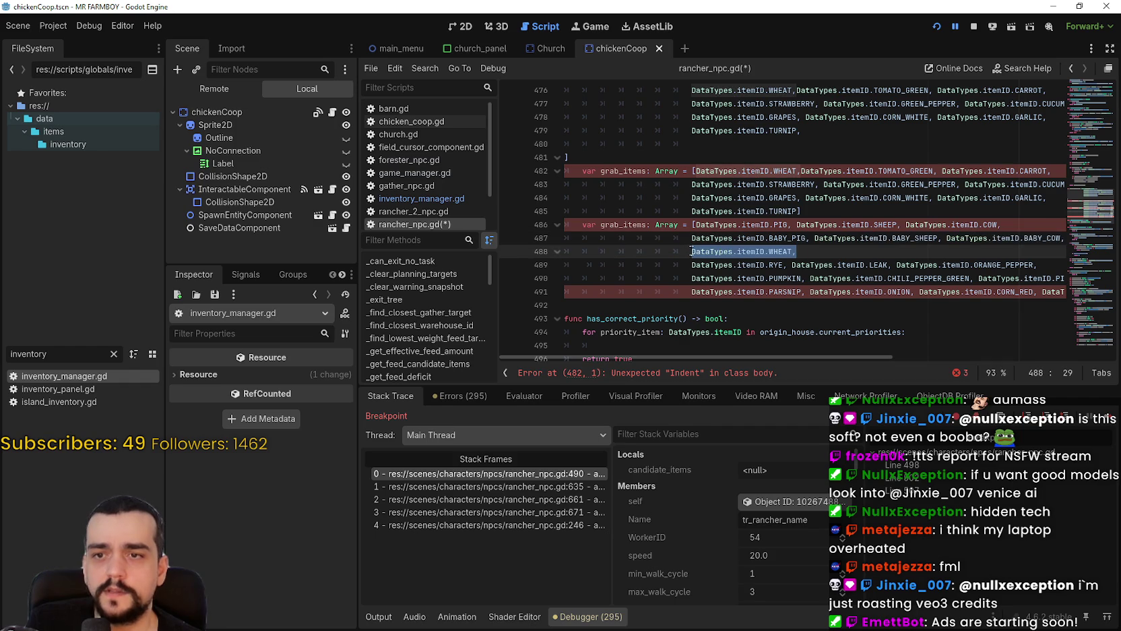
{"action": "scroll", "coordinate": [847, 354], "scroll_direction": "right", "scroll_amount": 1}
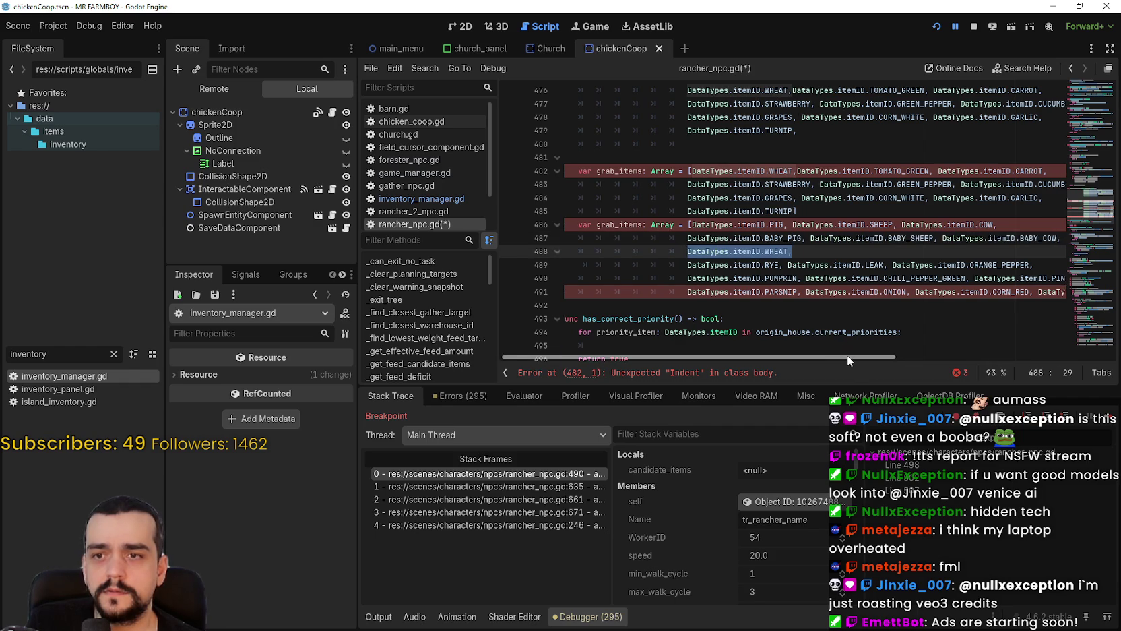
{"action": "scroll", "coordinate": [866, 299], "scroll_direction": "down", "scroll_amount": 1}
{"action": "scroll", "coordinate": [866, 300], "scroll_direction": "down", "scroll_amount": 2}
{"action": "scroll", "coordinate": [853, 357], "scroll_direction": "right", "scroll_amount": 2}
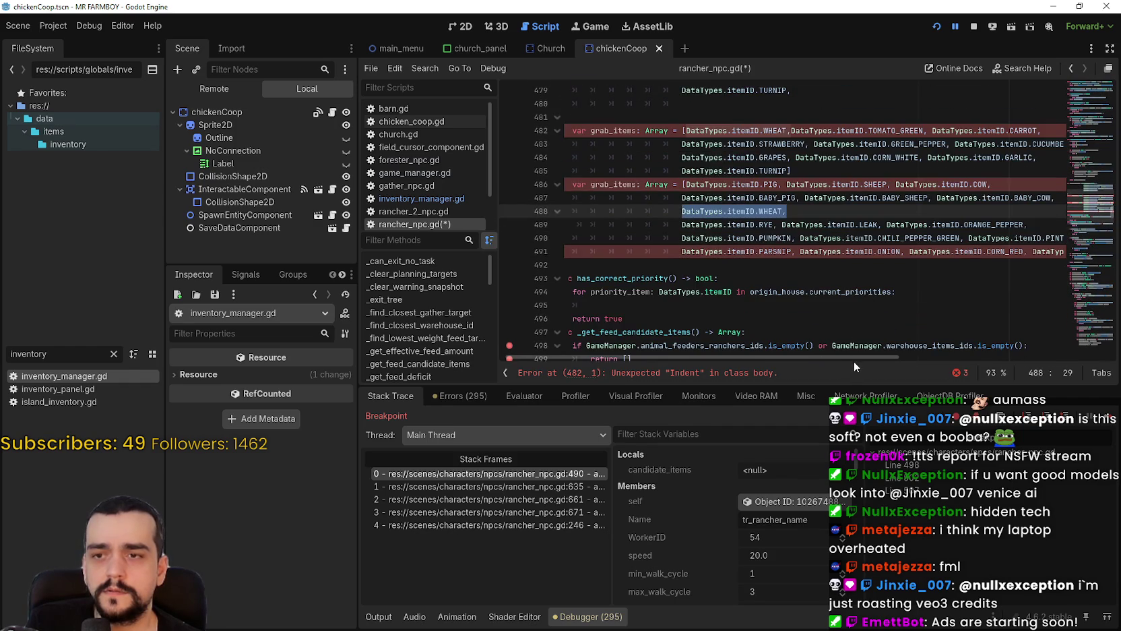
{"action": "scroll", "coordinate": [919, 366], "scroll_direction": "right", "scroll_amount": 2}
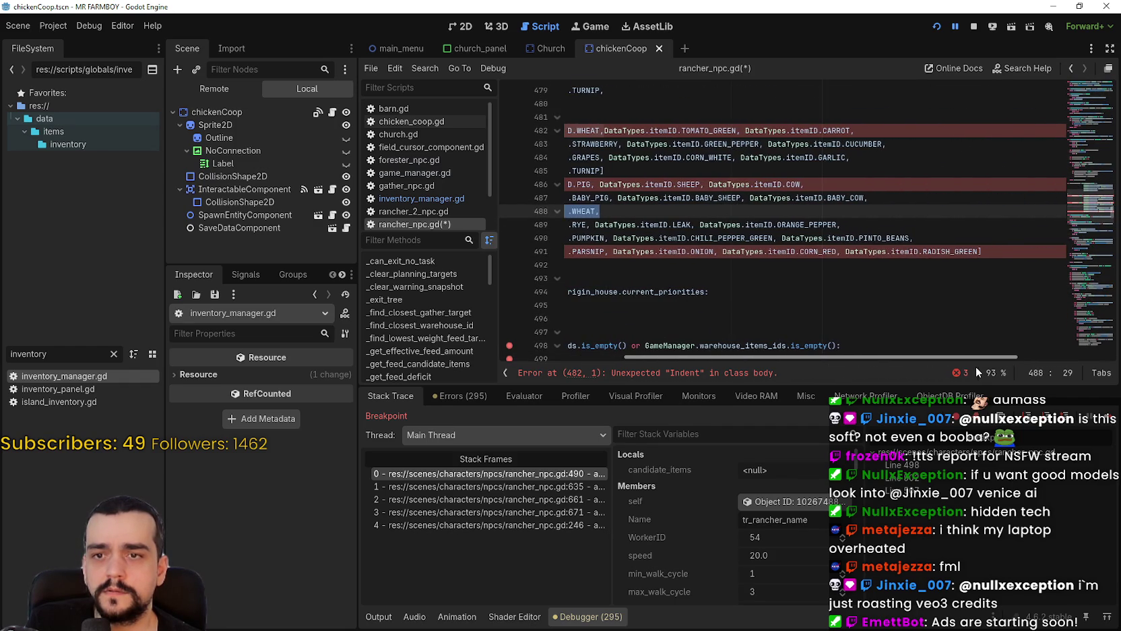
{"action": "mouse_move", "coordinate": [1032, 262]}
{"action": "left_mouse_down"}
{"action": "mouse_move", "coordinate": [674, 237]}
{"action": "mouse_move", "coordinate": [709, 232]}
{"action": "mouse_move", "coordinate": [690, 224]}
{"action": "left_mouse_up"}
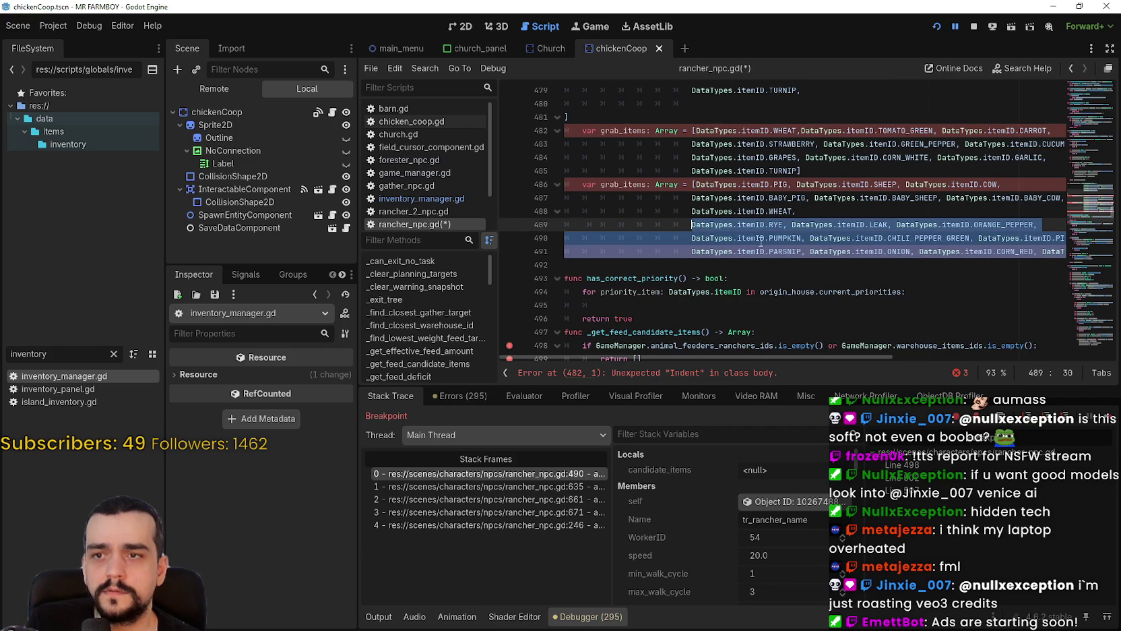
{"action": "scroll", "coordinate": [775, 238], "scroll_direction": "up", "scroll_amount": 3}
Check correct_priorities entries (STRAWBERRY, GRAPES, GARLIC, TURNIP), then open inventory_manager.gd.
{"action": "left_click", "coordinate": [778, 171]}
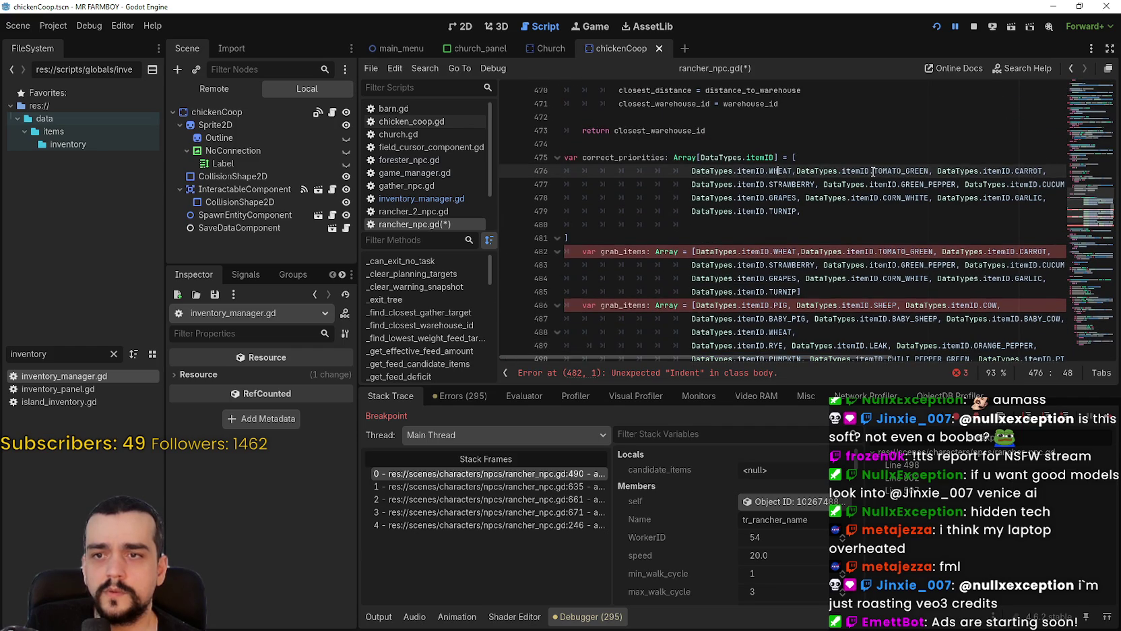
{"action": "left_click", "coordinate": [768, 184]}
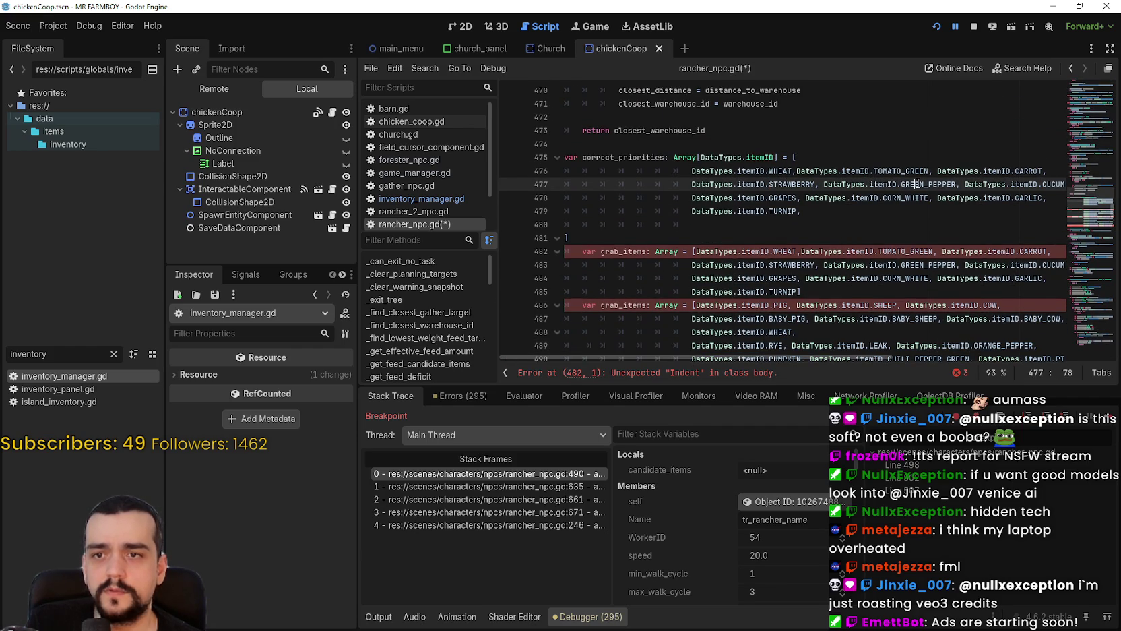
{"action": "left_click", "coordinate": [776, 197]}
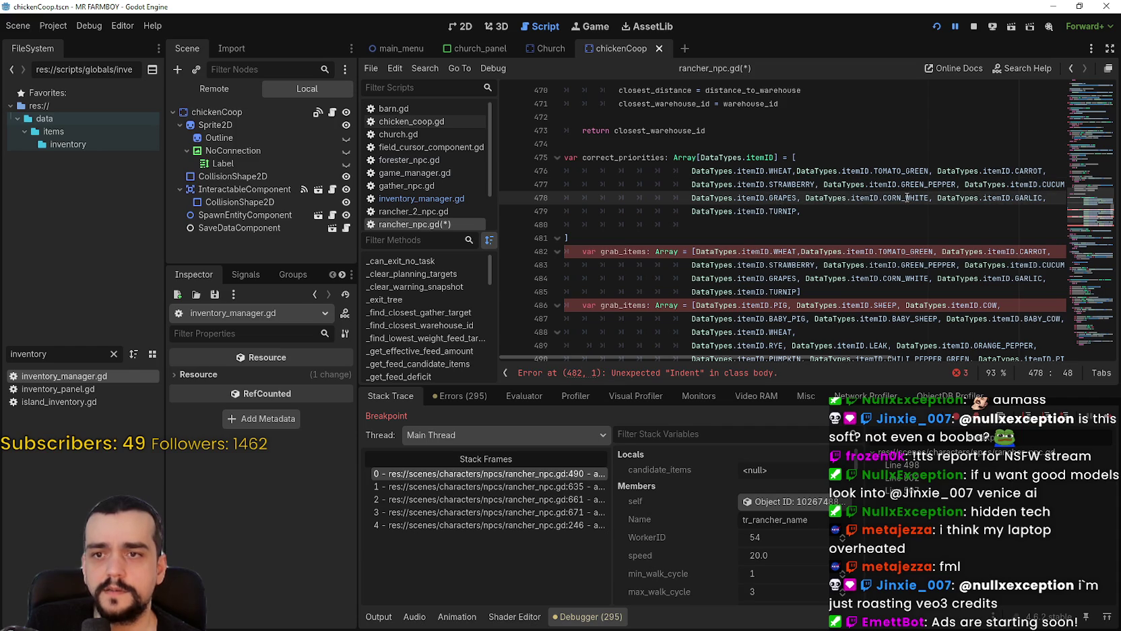
{"action": "mouse_move", "coordinate": [905, 198]}
{"action": "left_click", "coordinate": [1016, 197]}
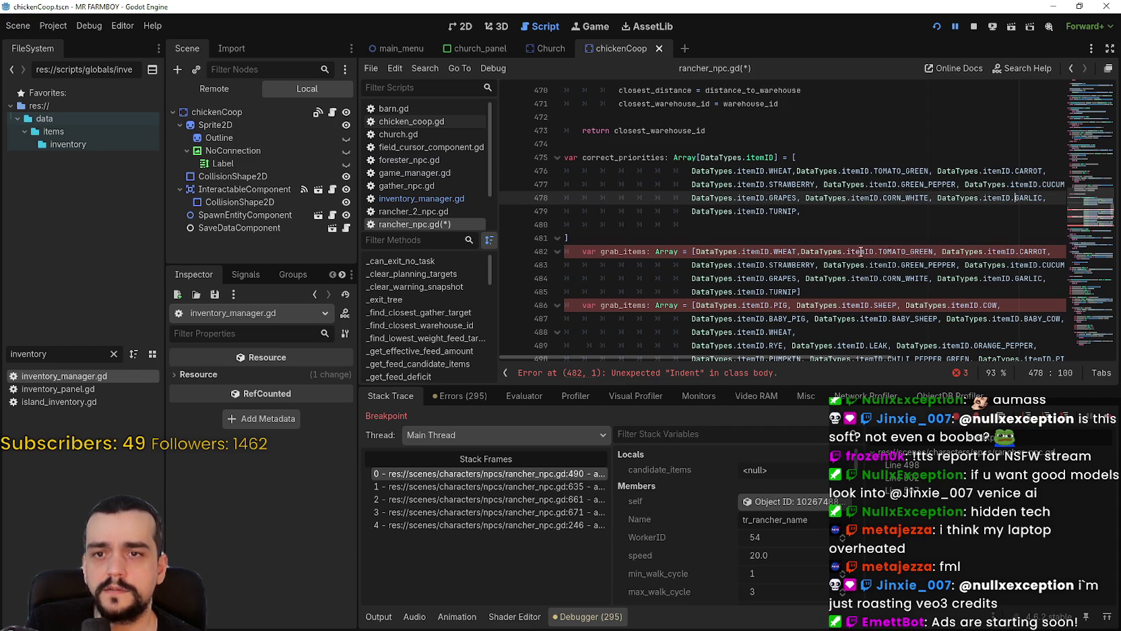
{"action": "left_click", "coordinate": [769, 210]}
{"action": "scroll", "coordinate": [821, 336], "scroll_direction": "down", "scroll_amount": 2}
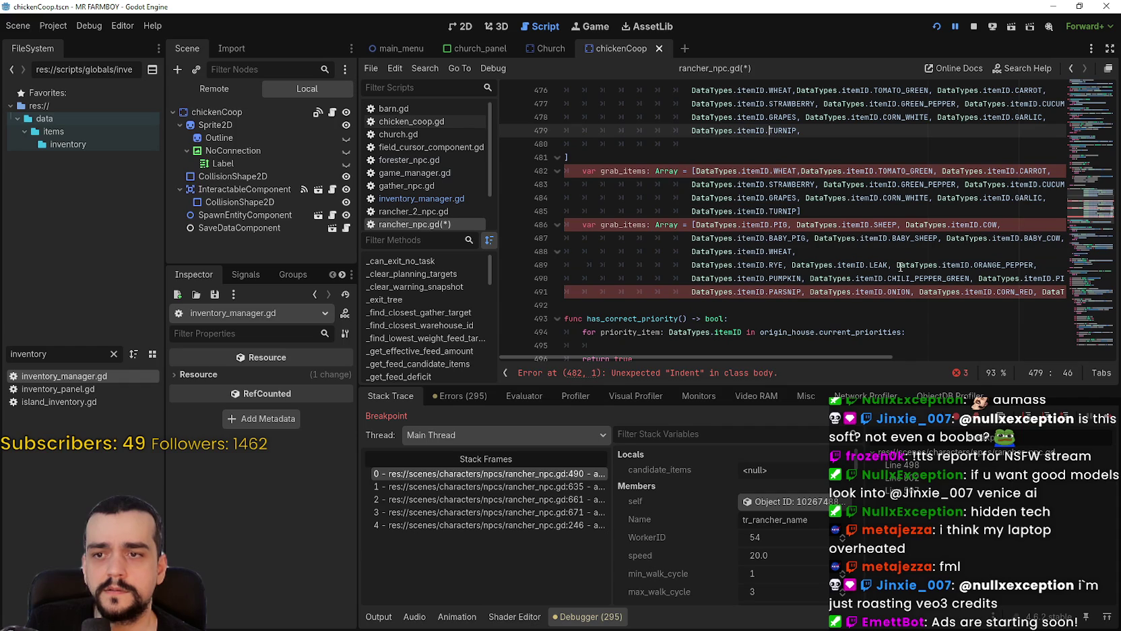
{"action": "left_click", "coordinate": [887, 314]}
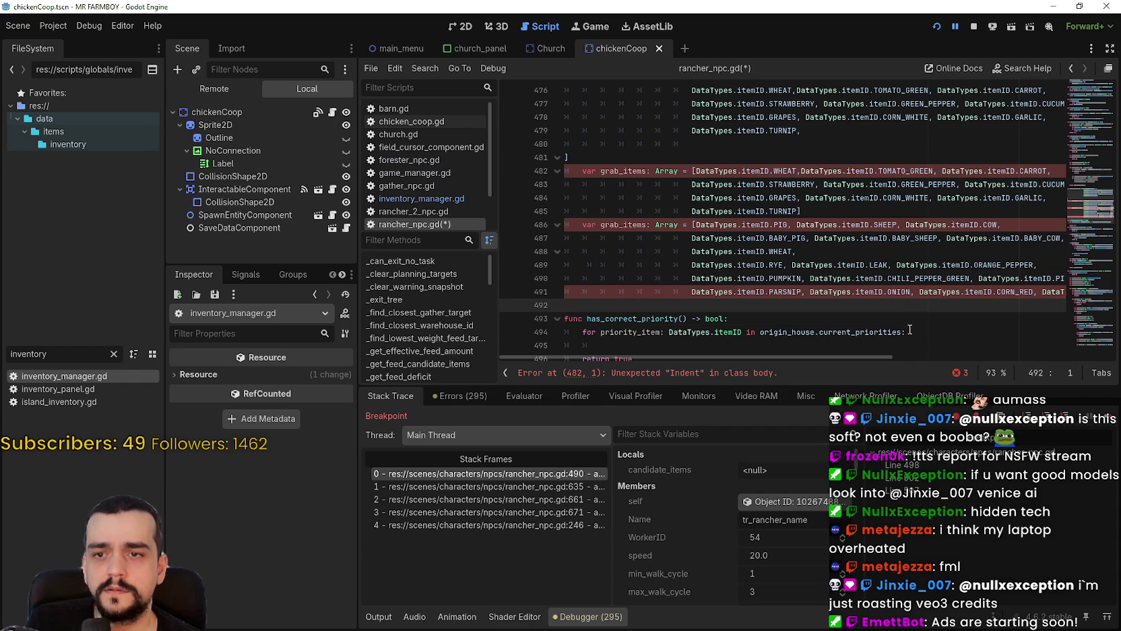
{"action": "scroll", "coordinate": [906, 317], "scroll_direction": "up", "scroll_amount": 2}
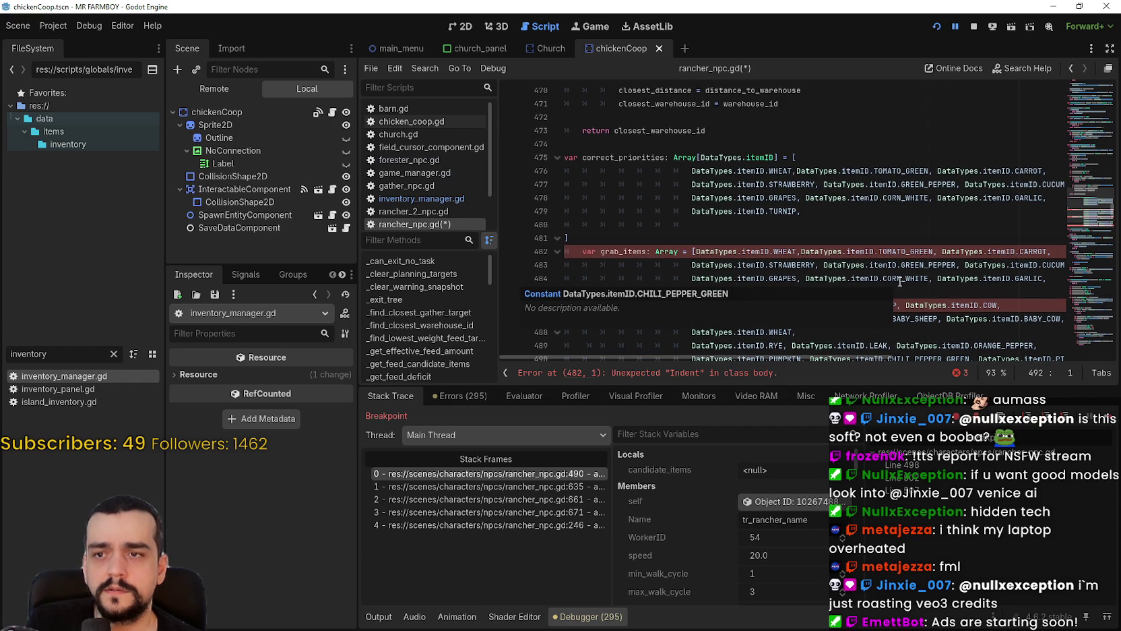
{"action": "left_click", "coordinate": [1016, 194]}
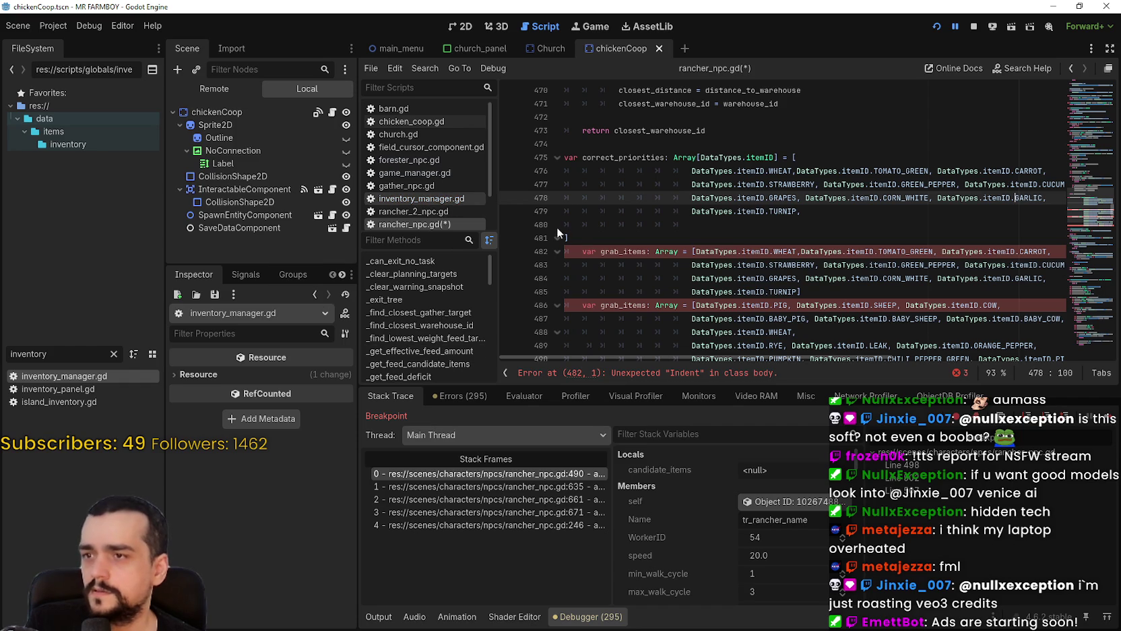
{"action": "left_click", "coordinate": [421, 198]}
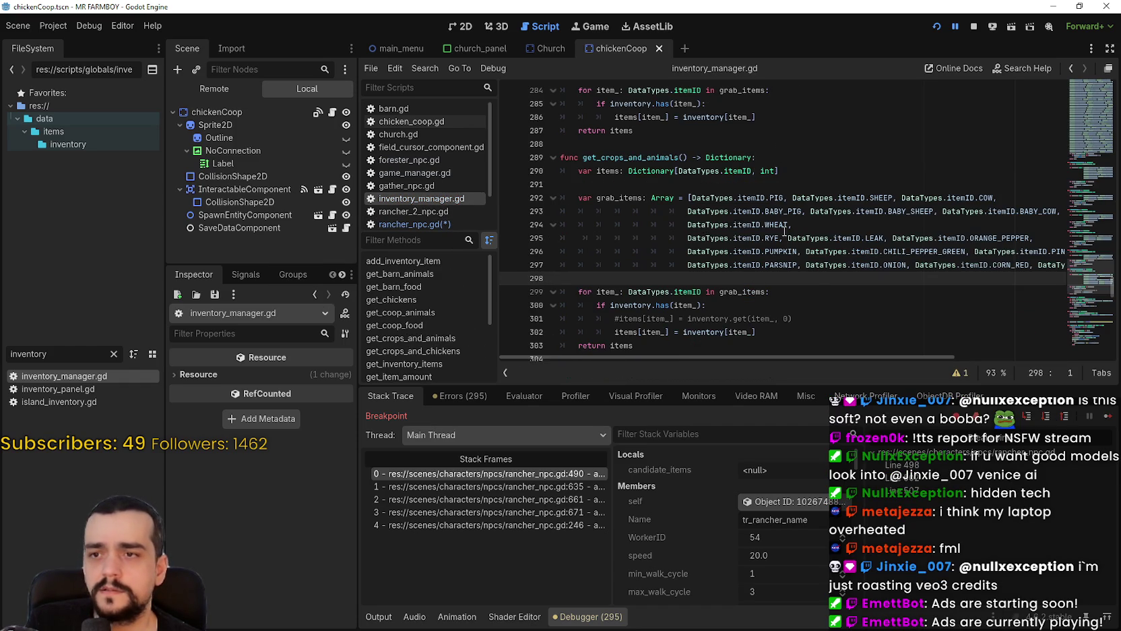
{"action": "double_click", "coordinate": [643, 156]}
{"action": "scroll", "coordinate": [741, 215], "scroll_direction": "down", "scroll_amount": 6}
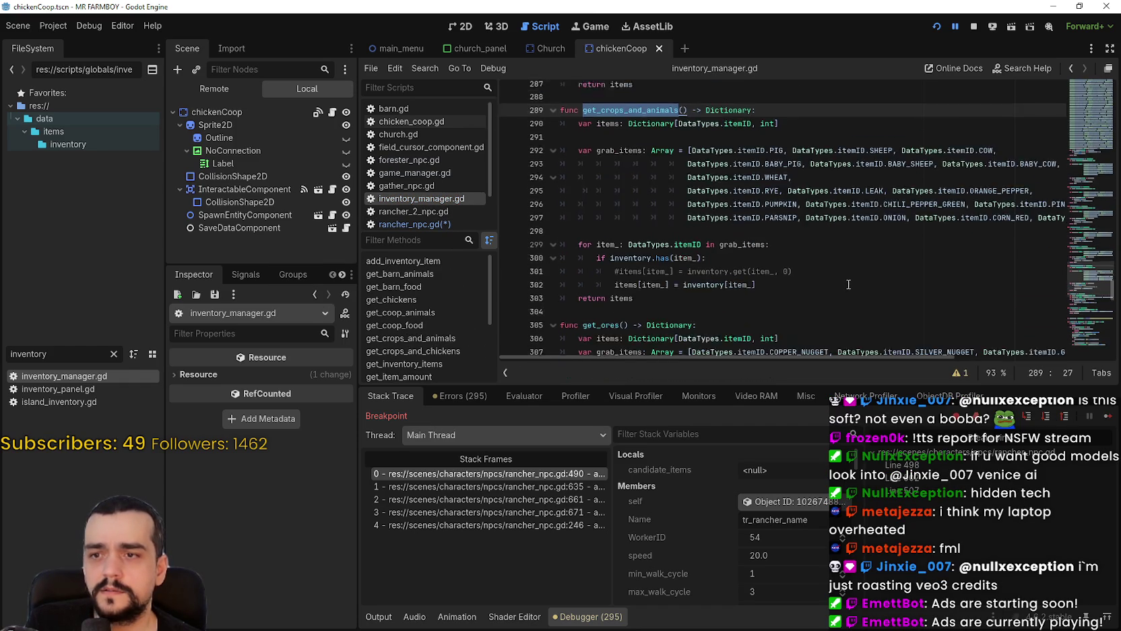
{"action": "scroll", "coordinate": [876, 256], "scroll_direction": "down", "scroll_amount": 3}
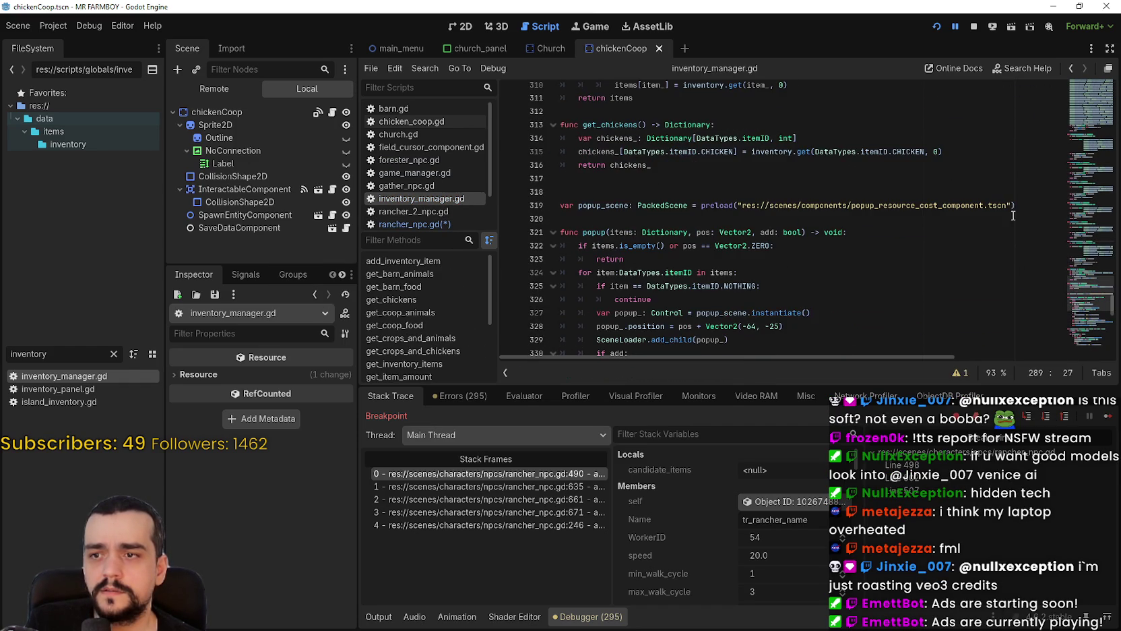
{"action": "mouse_move", "coordinate": [1093, 299]}
{"action": "left_mouse_down"}
{"action": "mouse_move", "coordinate": [1087, 350]}
{"action": "mouse_move", "coordinate": [1086, 280]}
{"action": "left_mouse_up"}
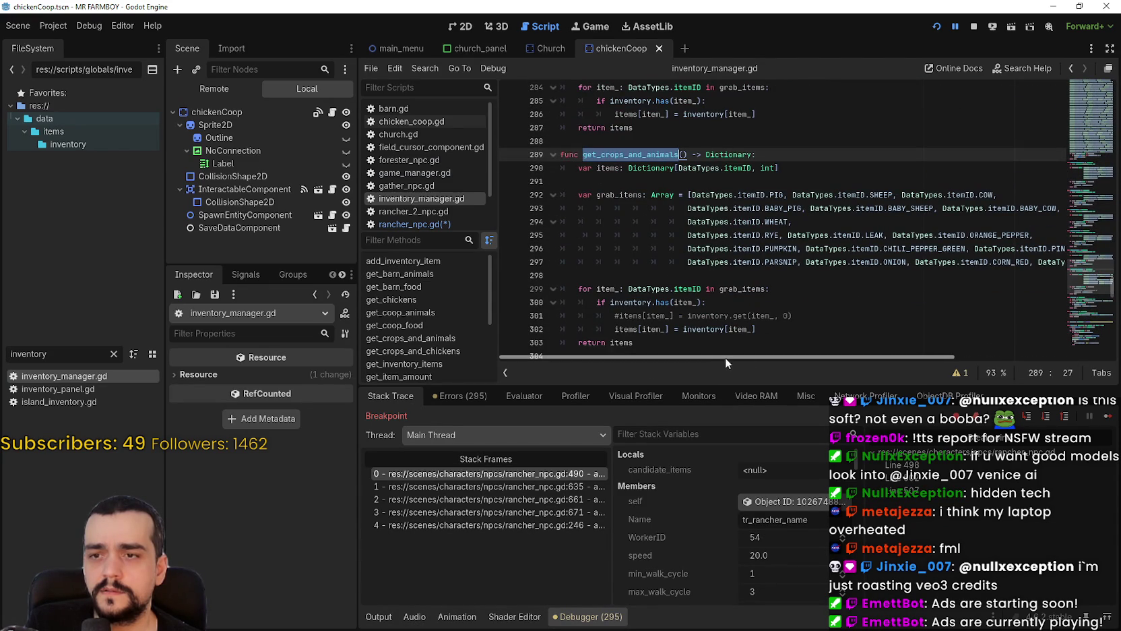
{"action": "left_click_drag", "start_coordinate": [727, 362], "coordinate": [769, 363]}
{"action": "left_click", "coordinate": [718, 235]}
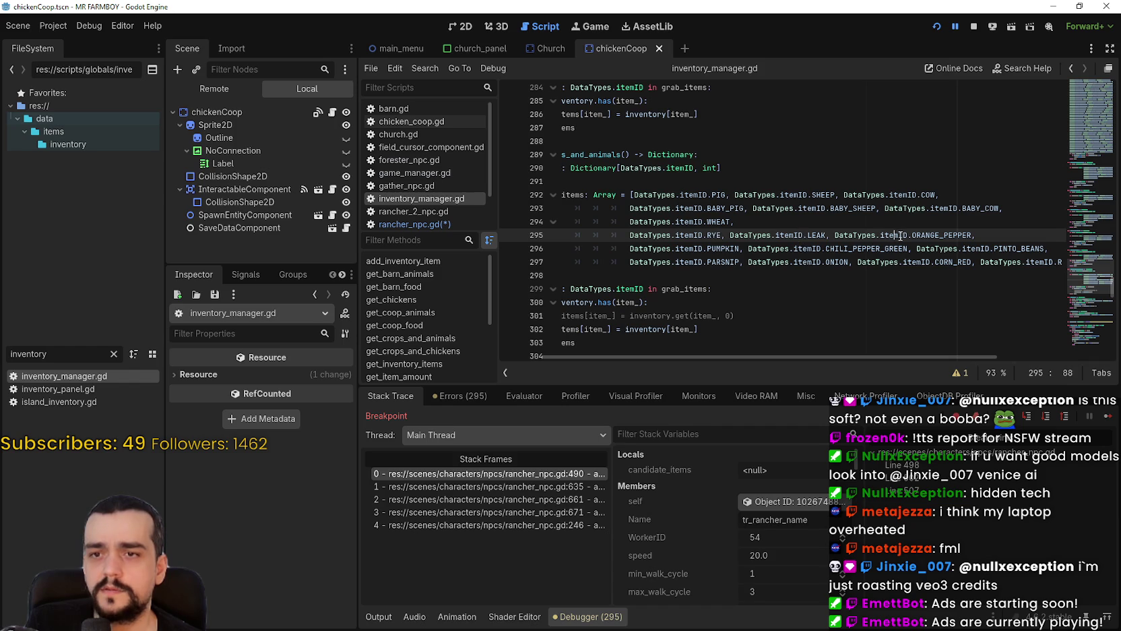
{"action": "left_click", "coordinate": [708, 249]}
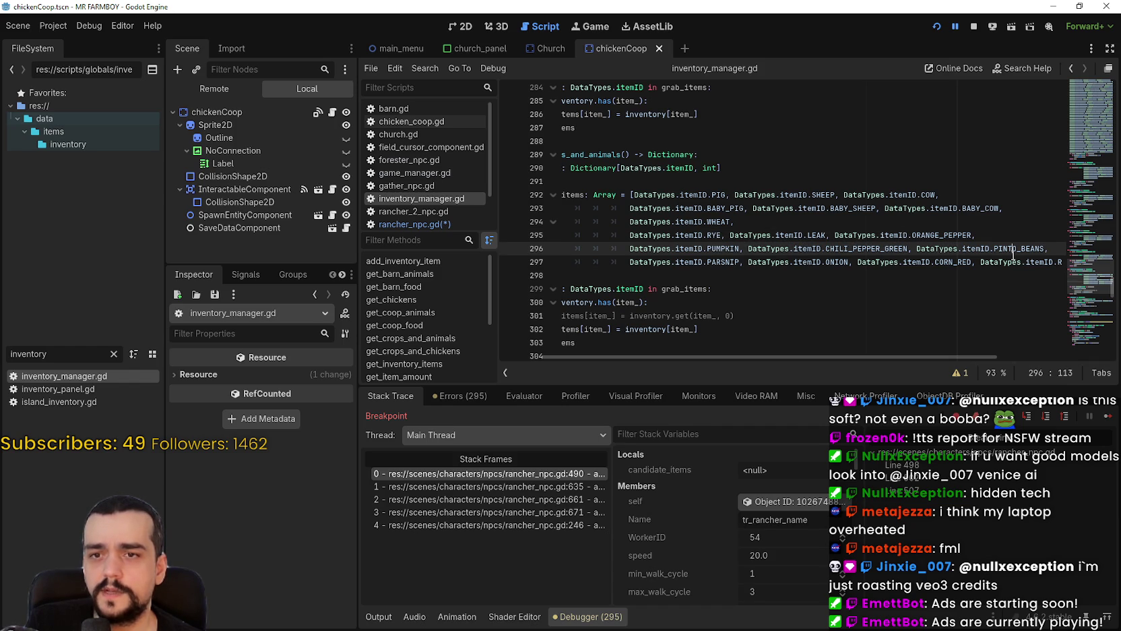
{"action": "left_click", "coordinate": [739, 262]}
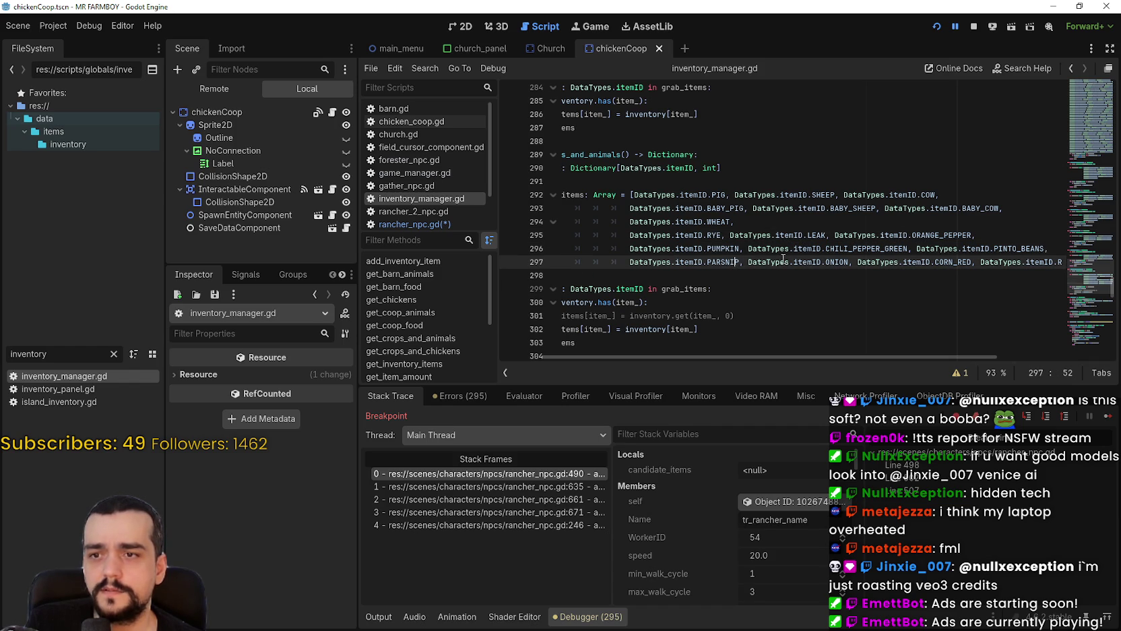
{"action": "left_click", "coordinate": [1032, 262]}
{"action": "left_click_drag", "start_coordinate": [779, 356], "coordinate": [620, 344]}
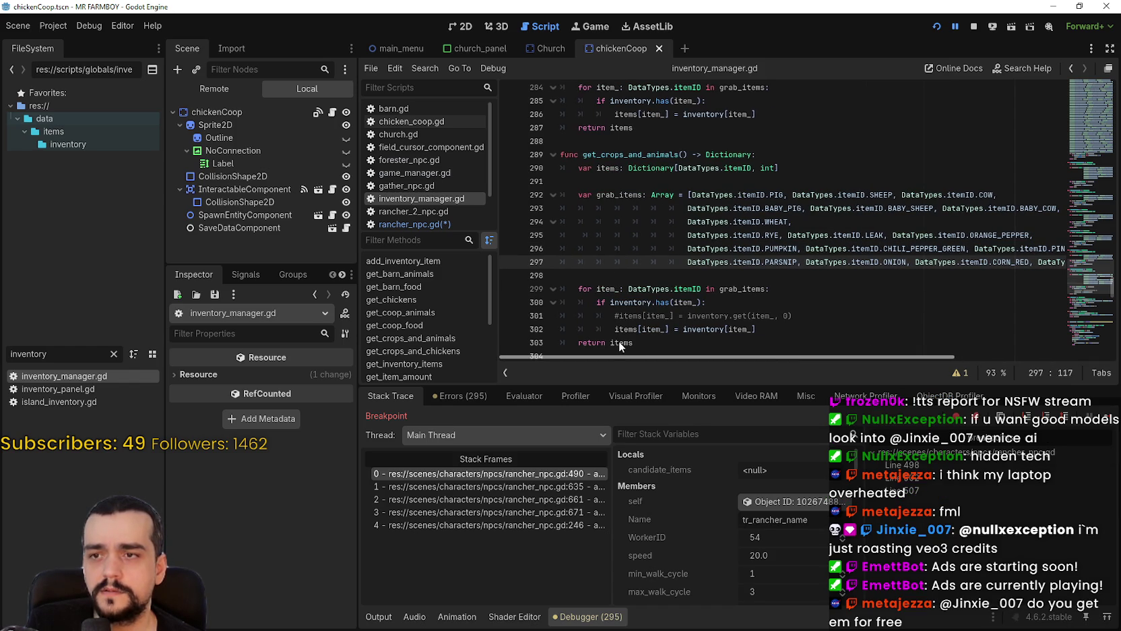
{"action": "scroll", "coordinate": [674, 269], "scroll_direction": "up", "scroll_amount": 2}
{"action": "left_click", "coordinate": [679, 264]}
{"action": "scroll", "coordinate": [682, 272], "scroll_direction": "up", "scroll_amount": 2}
{"action": "left_click", "coordinate": [928, 213]}
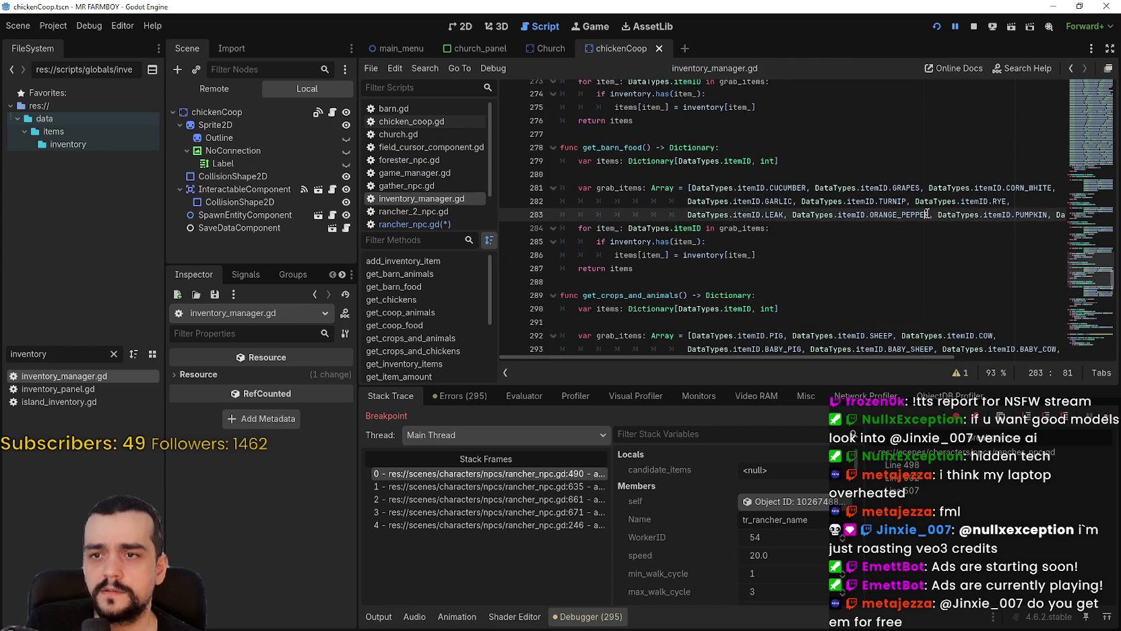
{"action": "mouse_move", "coordinate": [1027, 213]}
{"action": "left_mouse_down"}
{"action": "mouse_move", "coordinate": [1045, 215]}
{"action": "mouse_move", "coordinate": [559, 212]}
{"action": "mouse_move", "coordinate": [673, 202]}
{"action": "mouse_move", "coordinate": [727, 214]}
{"action": "mouse_move", "coordinate": [647, 183]}
{"action": "mouse_move", "coordinate": [564, 185]}
{"action": "left_mouse_up"}
{"action": "left_click", "coordinate": [1046, 215]}
{"action": "scroll", "coordinate": [710, 258], "scroll_direction": "up", "scroll_amount": 3}
{"action": "scroll", "coordinate": [712, 253], "scroll_direction": "up", "scroll_amount": 7}
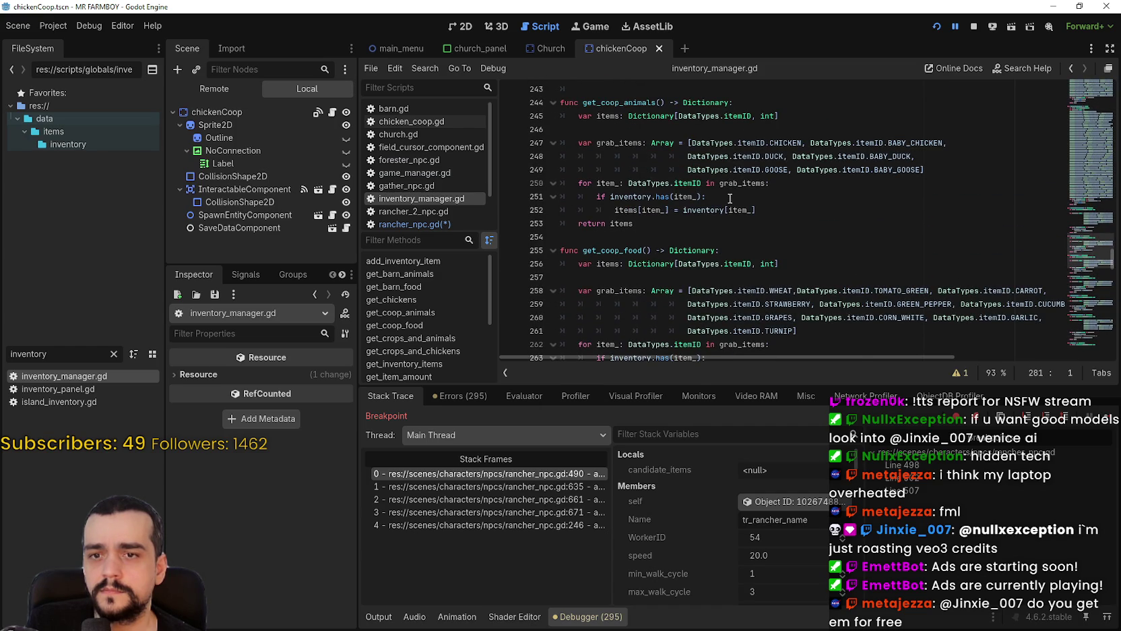
{"action": "scroll", "coordinate": [730, 198], "scroll_direction": "down", "scroll_amount": 7}
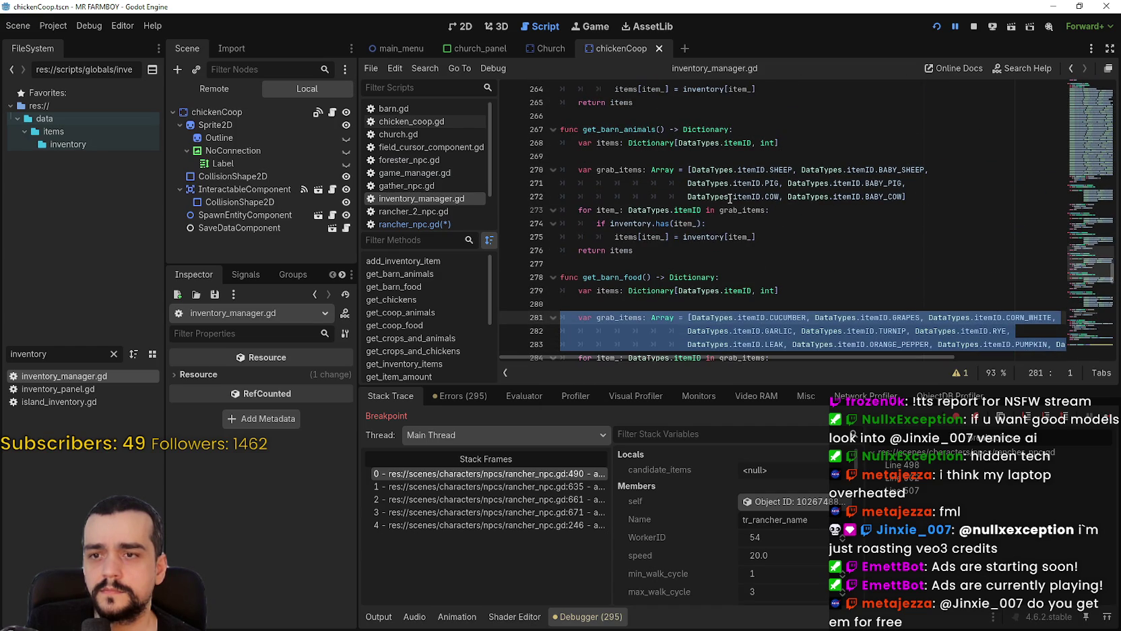
{"action": "scroll", "coordinate": [742, 208], "scroll_direction": "up", "scroll_amount": 6}
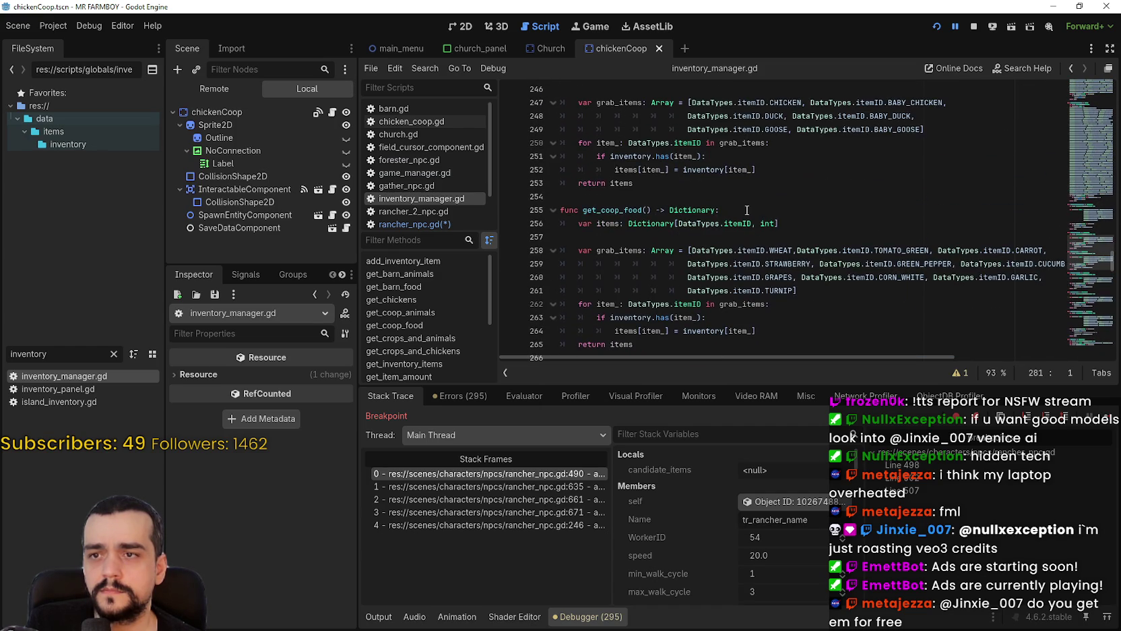
{"action": "scroll", "coordinate": [802, 233], "scroll_direction": "up", "scroll_amount": 6}
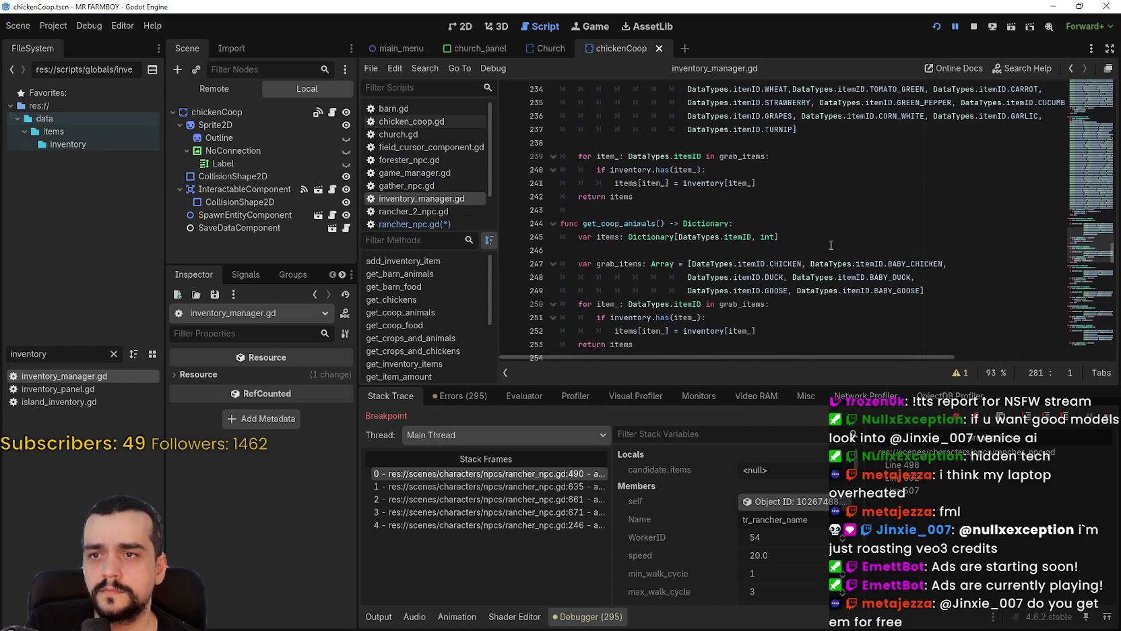
{"action": "scroll", "coordinate": [856, 256], "scroll_direction": "up", "scroll_amount": 1}
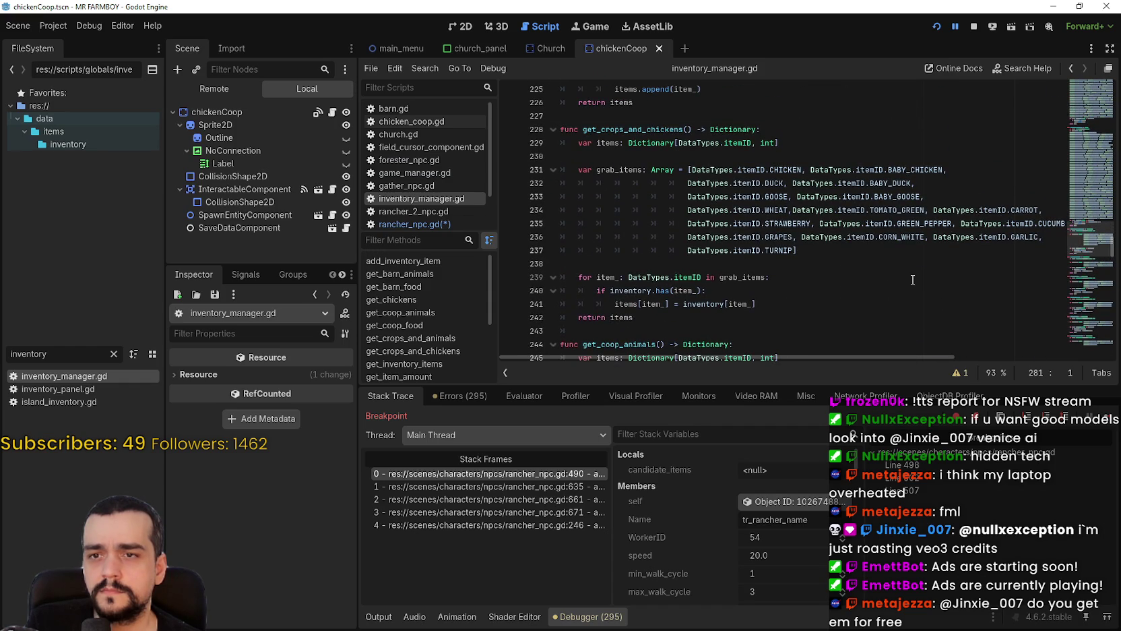
{"action": "scroll", "coordinate": [913, 279], "scroll_direction": "down", "scroll_amount": 1}
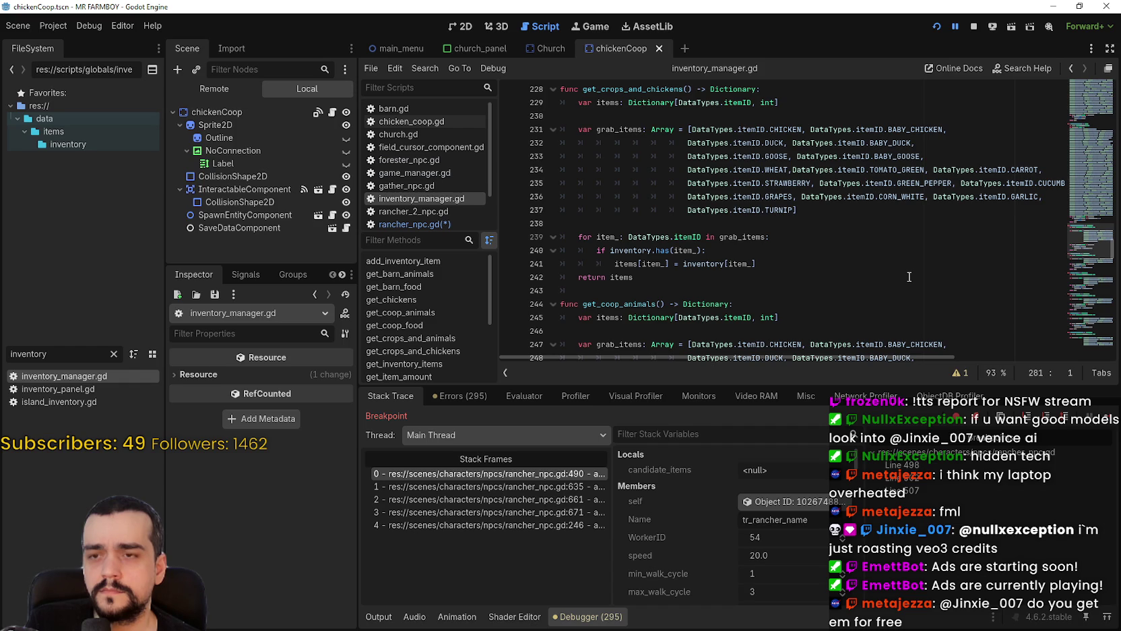
{"action": "scroll", "coordinate": [856, 254], "scroll_direction": "up", "scroll_amount": 2}
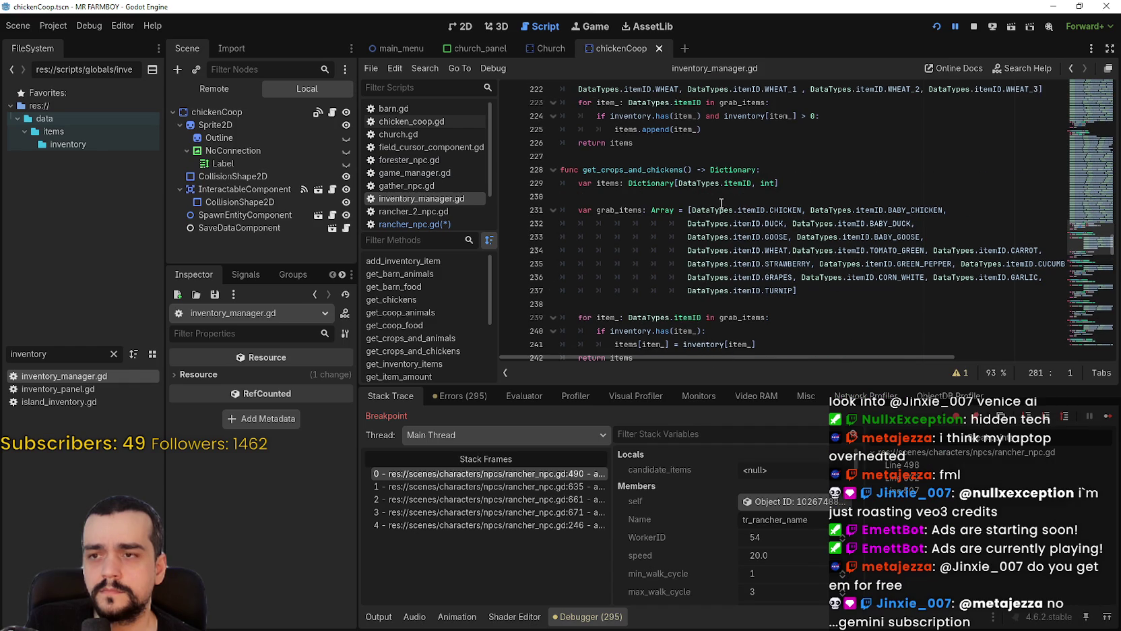
{"action": "scroll", "coordinate": [720, 202], "scroll_direction": "down", "scroll_amount": 11}
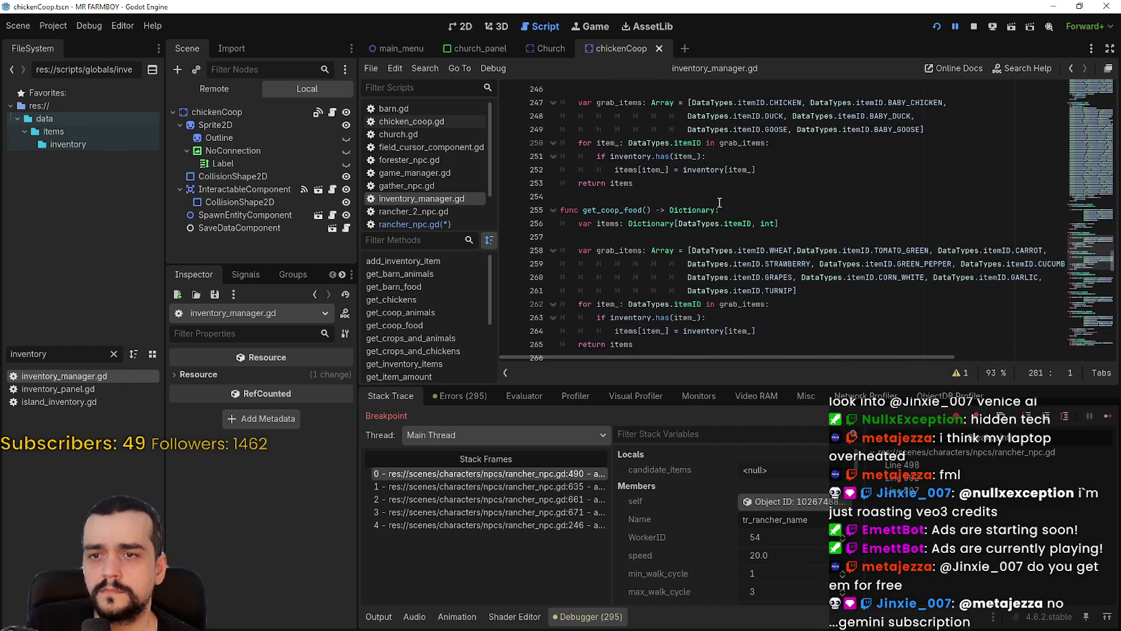
{"action": "scroll", "coordinate": [784, 272], "scroll_direction": "down", "scroll_amount": 4}
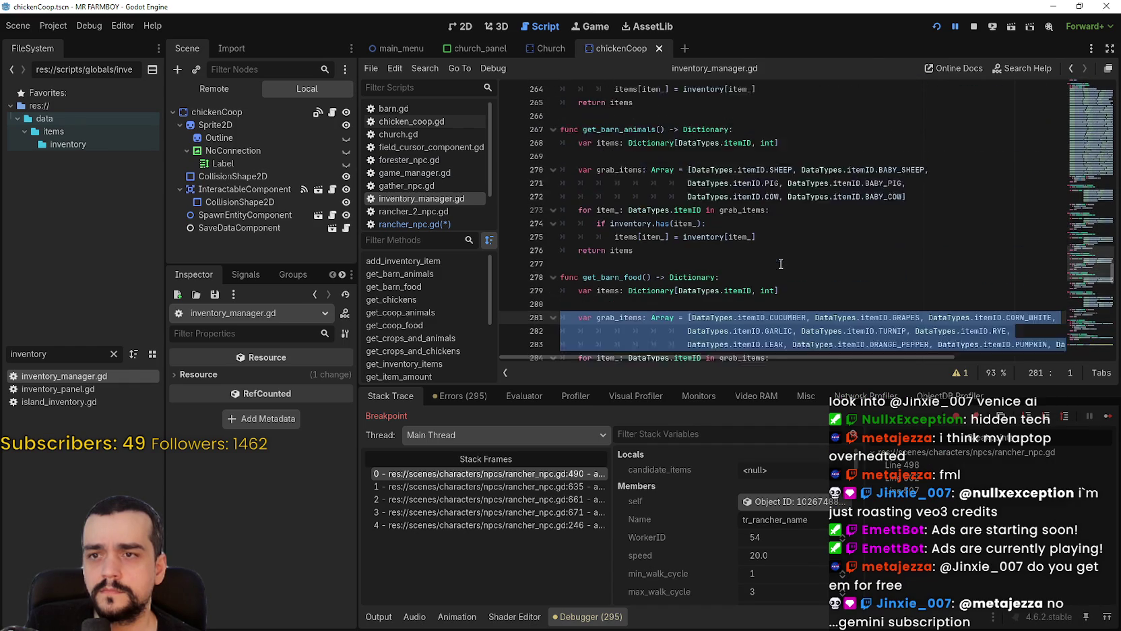
{"action": "scroll", "coordinate": [780, 262], "scroll_direction": "down", "scroll_amount": 2}
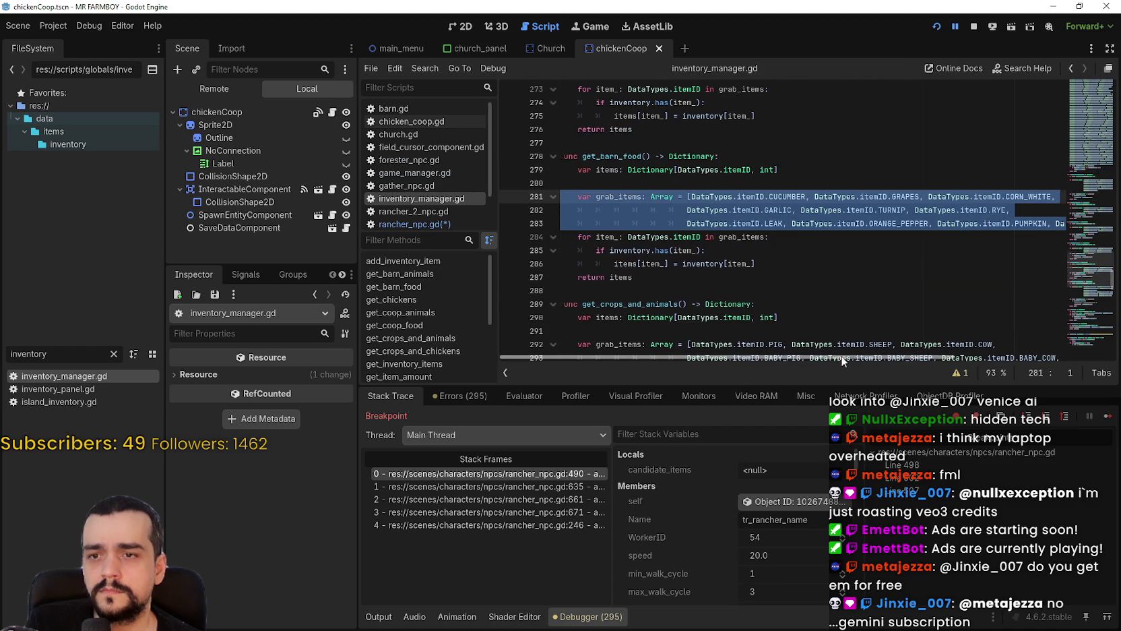
{"action": "scroll", "coordinate": [880, 355], "scroll_direction": "right", "scroll_amount": 3}
{"action": "mouse_move", "coordinate": [883, 355]}
{"action": "left_mouse_down"}
{"action": "mouse_move", "coordinate": [995, 359]}
{"action": "mouse_move", "coordinate": [608, 357]}
{"action": "left_mouse_up"}
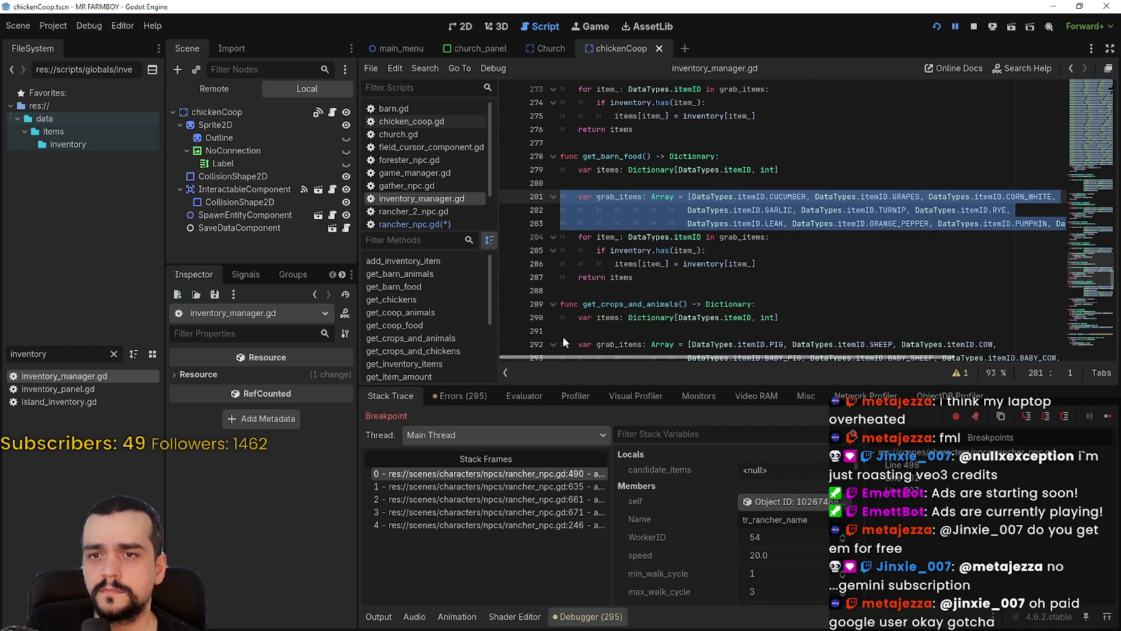
{"action": "scroll", "coordinate": [895, 252], "scroll_direction": "down", "scroll_amount": 2}
{"action": "scroll", "coordinate": [894, 252], "scroll_direction": "down", "scroll_amount": 1}
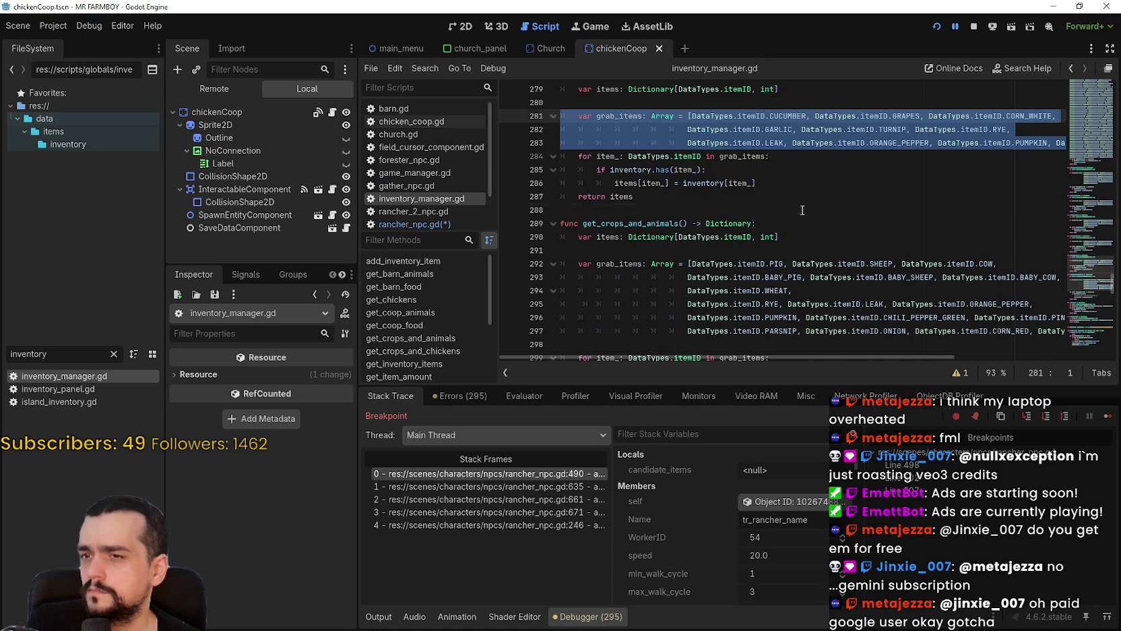
{"action": "left_click", "coordinate": [802, 210]}
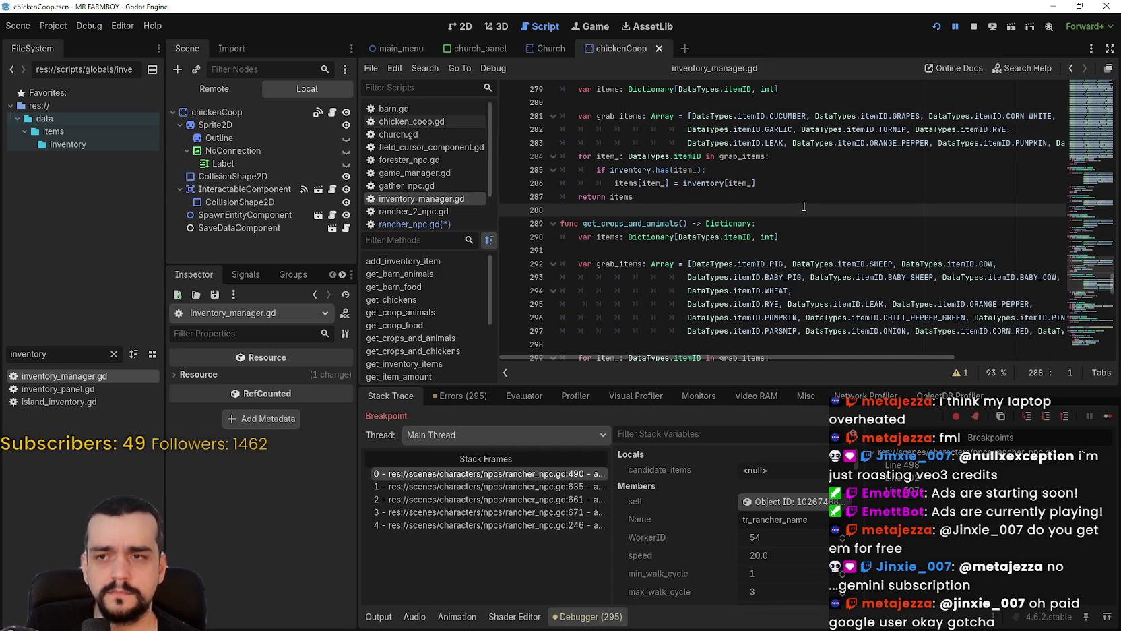
{"action": "scroll", "coordinate": [804, 206], "scroll_direction": "up", "scroll_amount": 3}
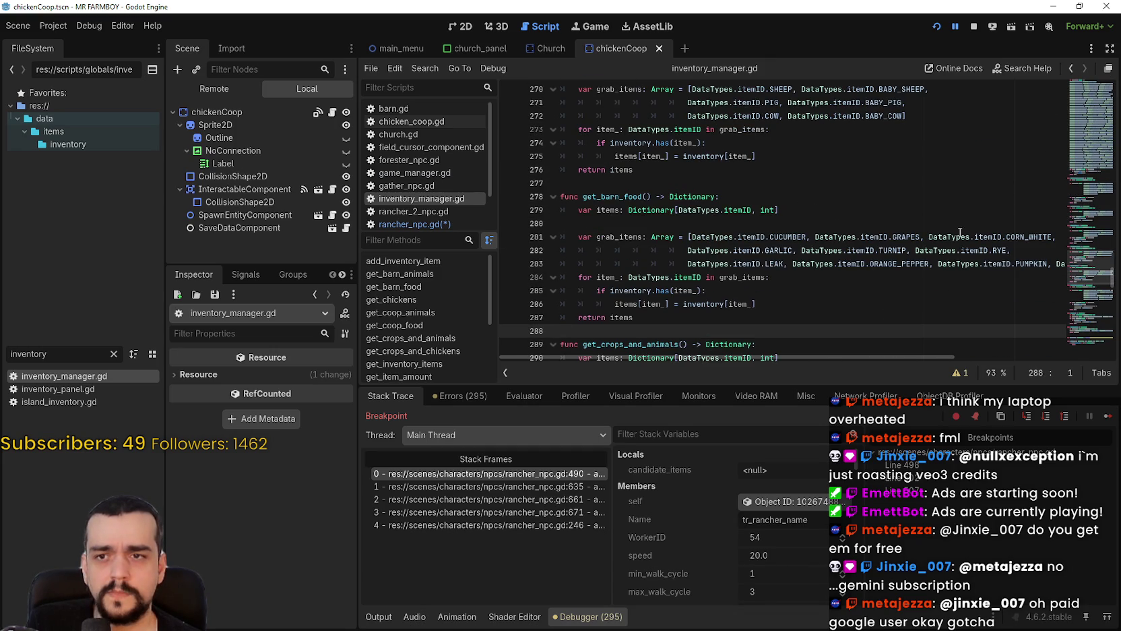
{"action": "scroll", "coordinate": [721, 251], "scroll_direction": "up", "scroll_amount": 3}
{"action": "scroll", "coordinate": [720, 251], "scroll_direction": "up", "scroll_amount": 2}
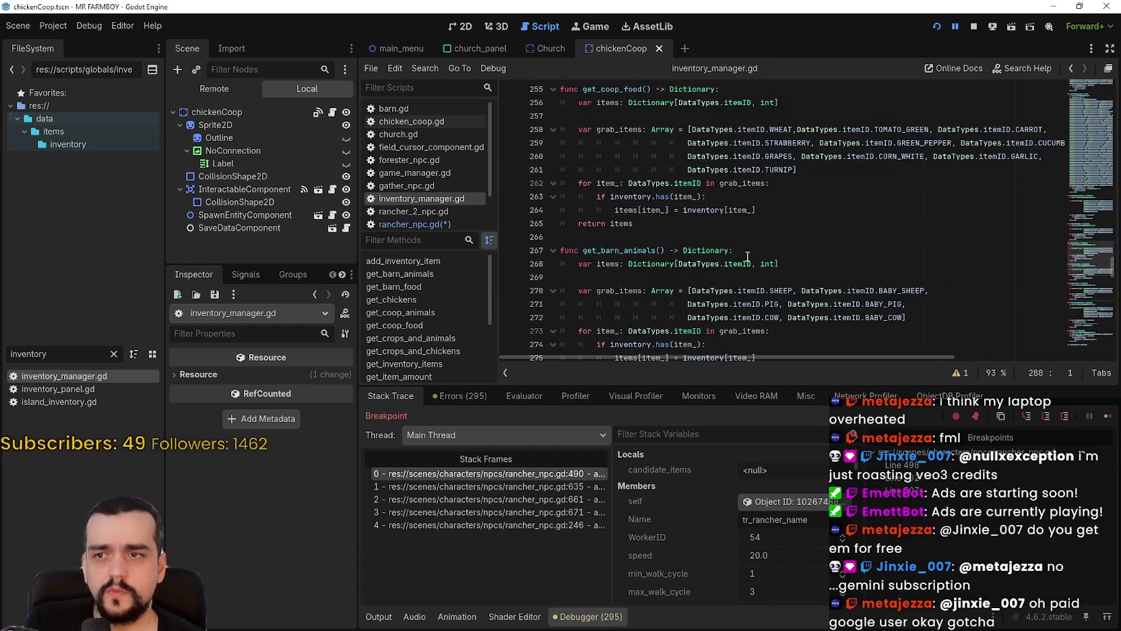
{"action": "scroll", "coordinate": [840, 262], "scroll_direction": "up", "scroll_amount": 2}
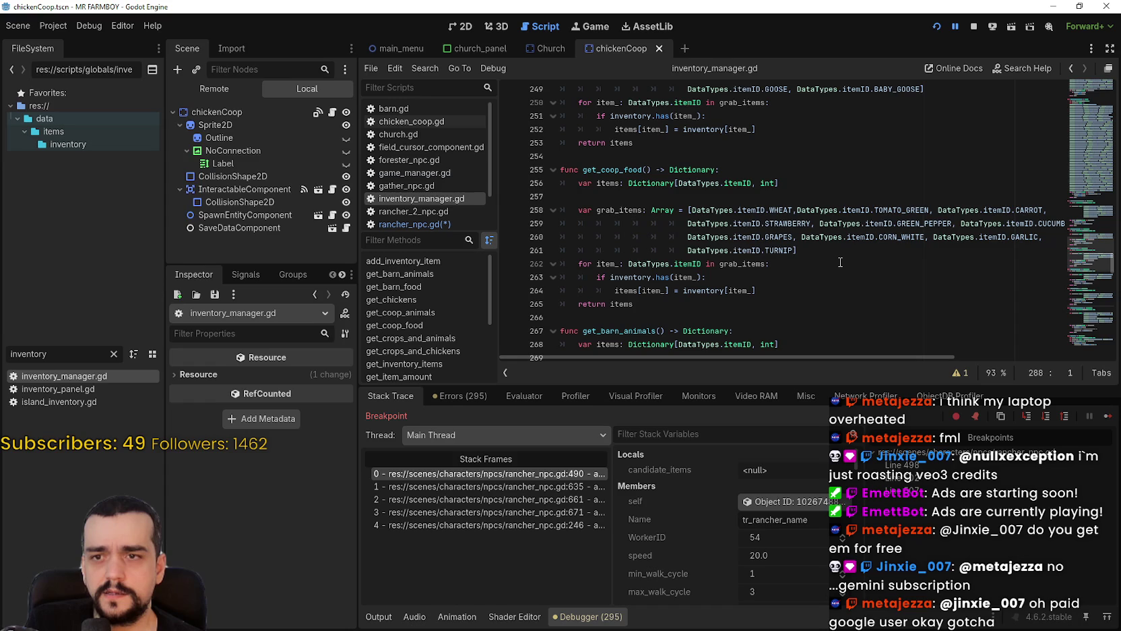
{"action": "left_click", "coordinate": [1054, 223]}
{"action": "scroll", "coordinate": [977, 236], "scroll_direction": "down", "scroll_amount": 6}
{"action": "scroll", "coordinate": [927, 233], "scroll_direction": "up", "scroll_amount": 4}
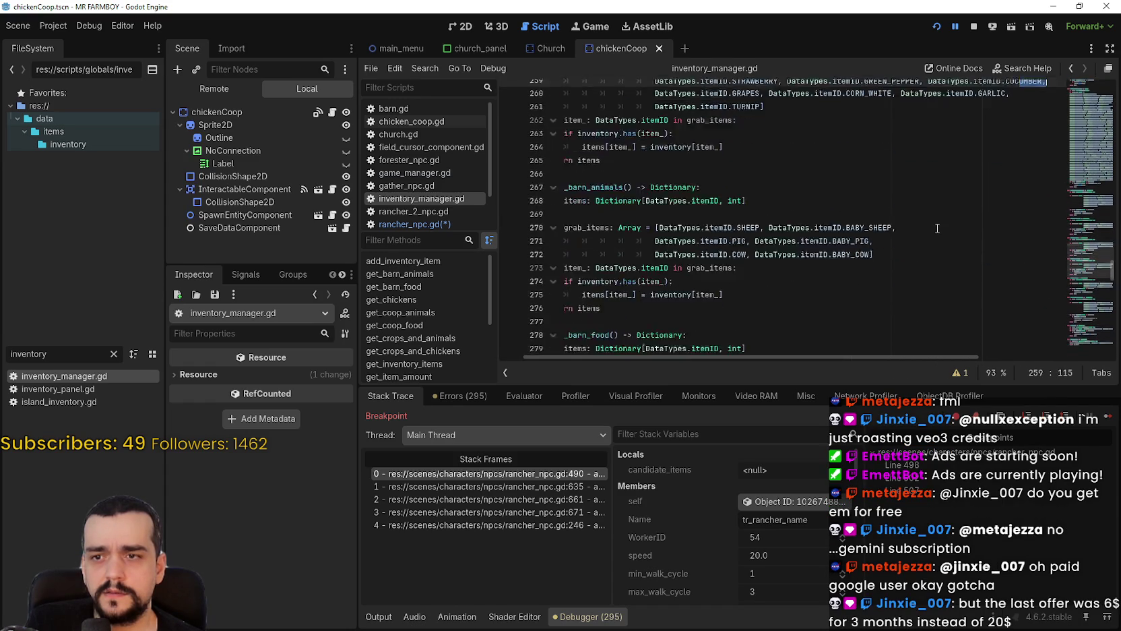
{"action": "scroll", "coordinate": [964, 203], "scroll_direction": "down", "scroll_amount": 3}
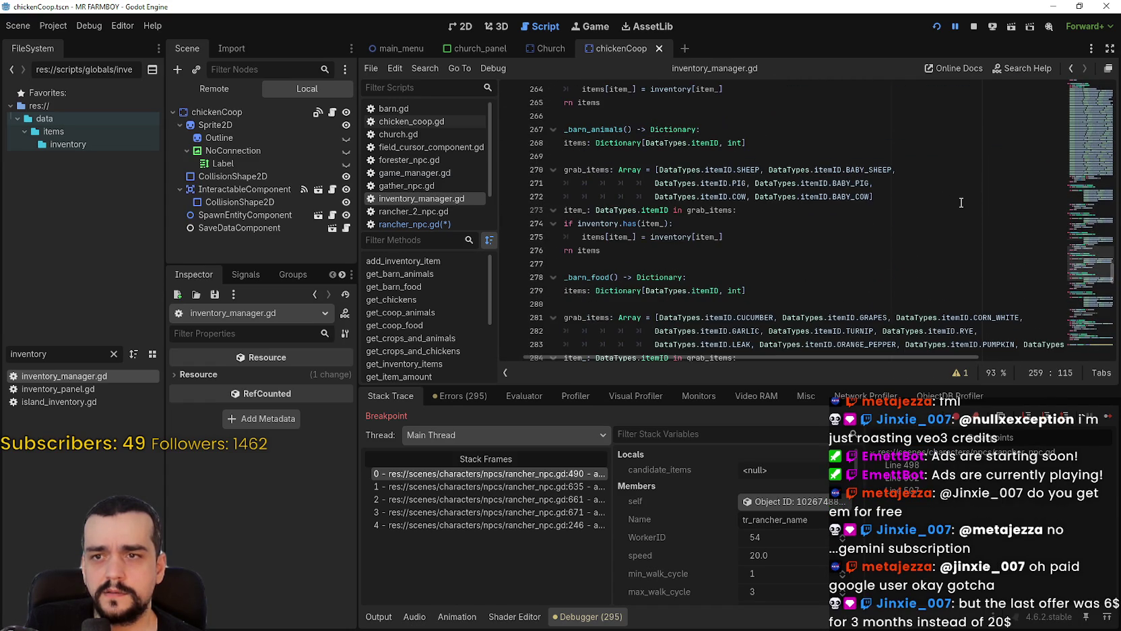
{"action": "scroll", "coordinate": [962, 203], "scroll_direction": "down", "scroll_amount": 1}
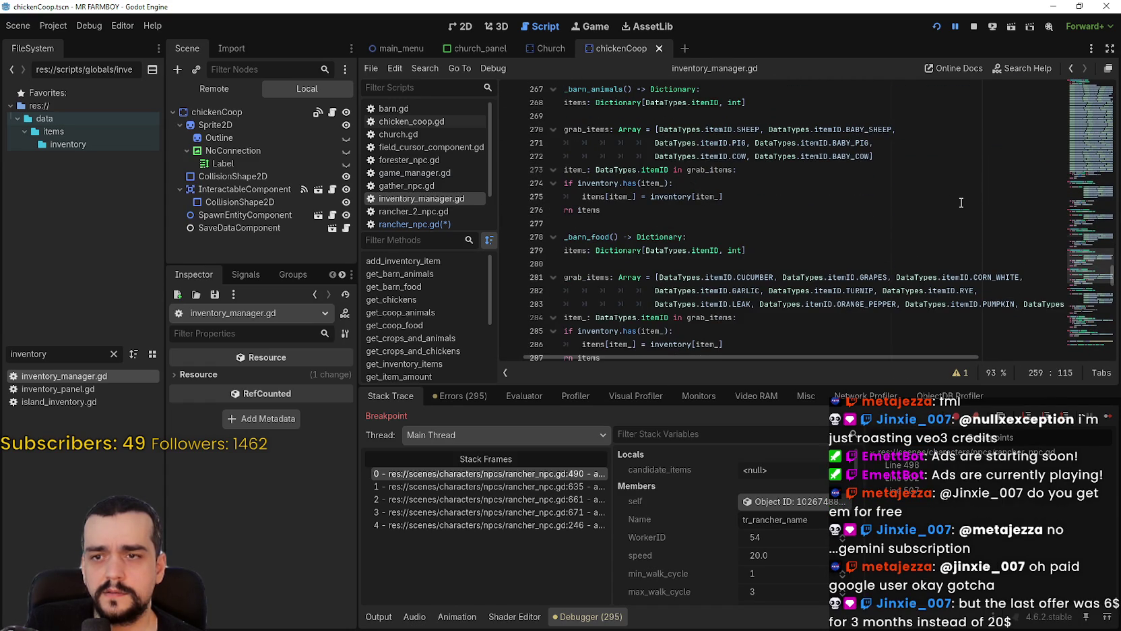
{"action": "scroll", "coordinate": [961, 202], "scroll_direction": "up", "scroll_amount": 6}
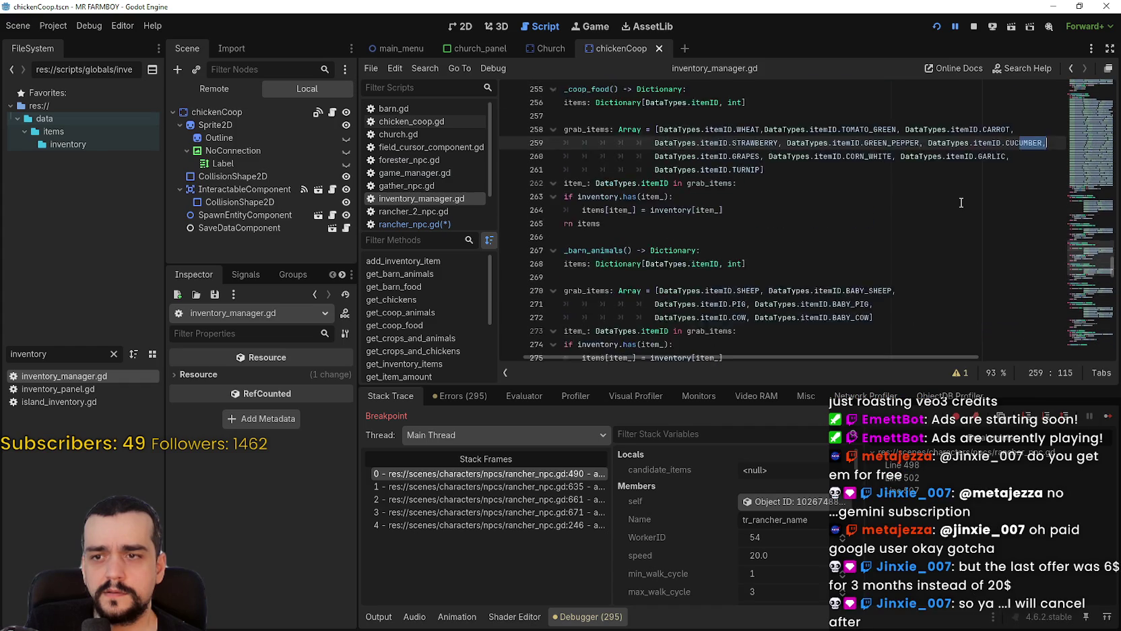
{"action": "left_click", "coordinate": [978, 228]}
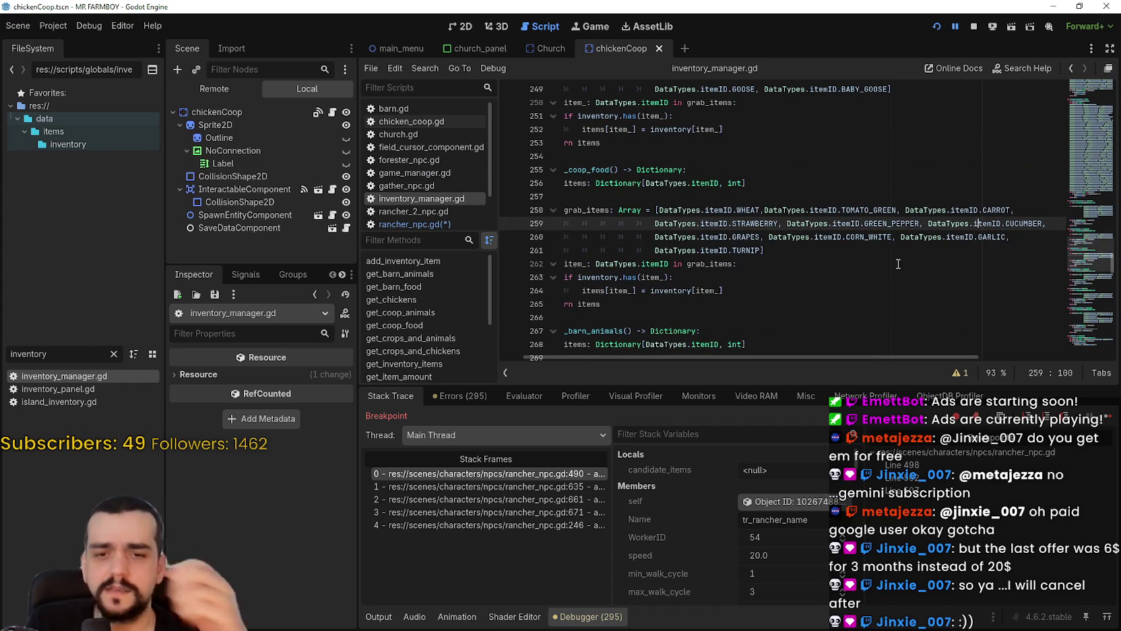
{"action": "scroll", "coordinate": [839, 236], "scroll_direction": "down", "scroll_amount": 4}
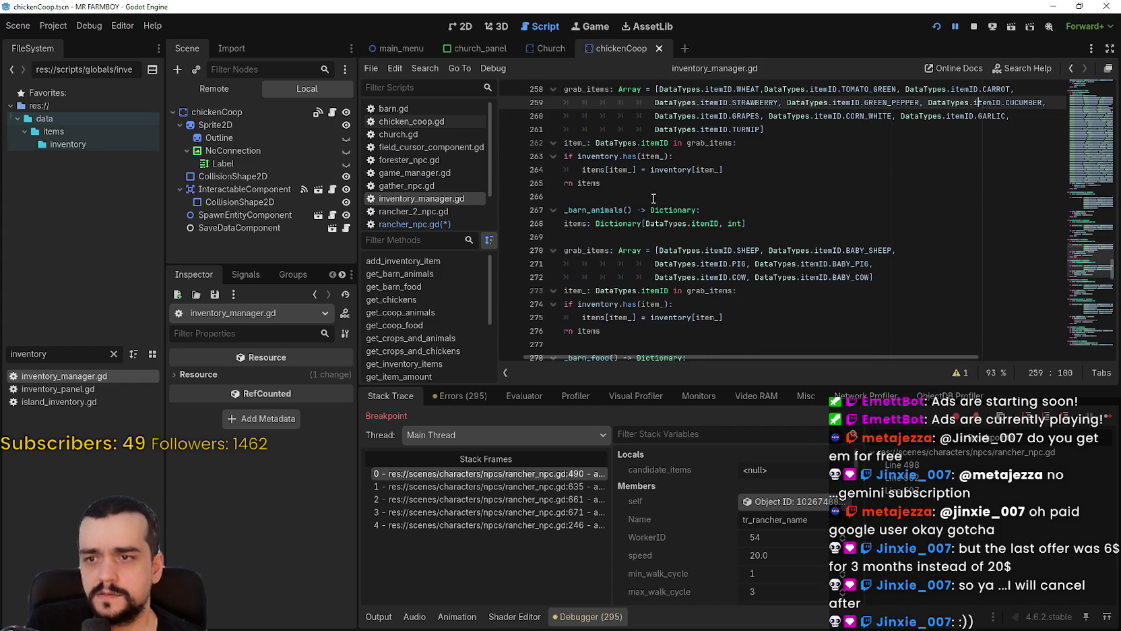
{"action": "scroll", "coordinate": [760, 229], "scroll_direction": "up", "scroll_amount": 2}
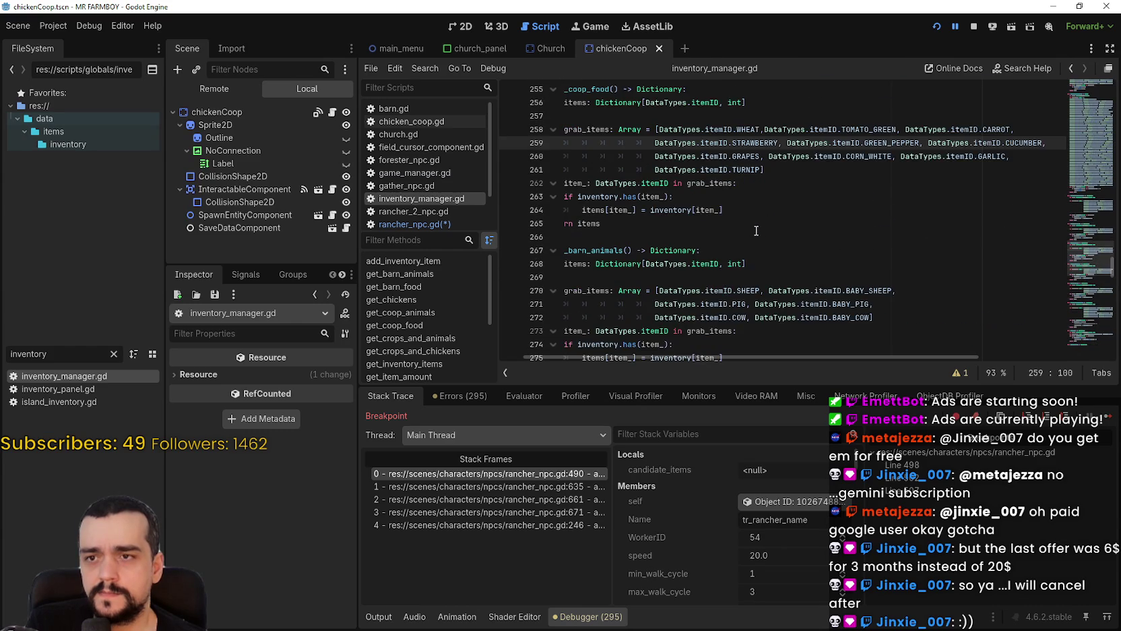
{"action": "scroll", "coordinate": [753, 227], "scroll_direction": "up", "scroll_amount": 2}
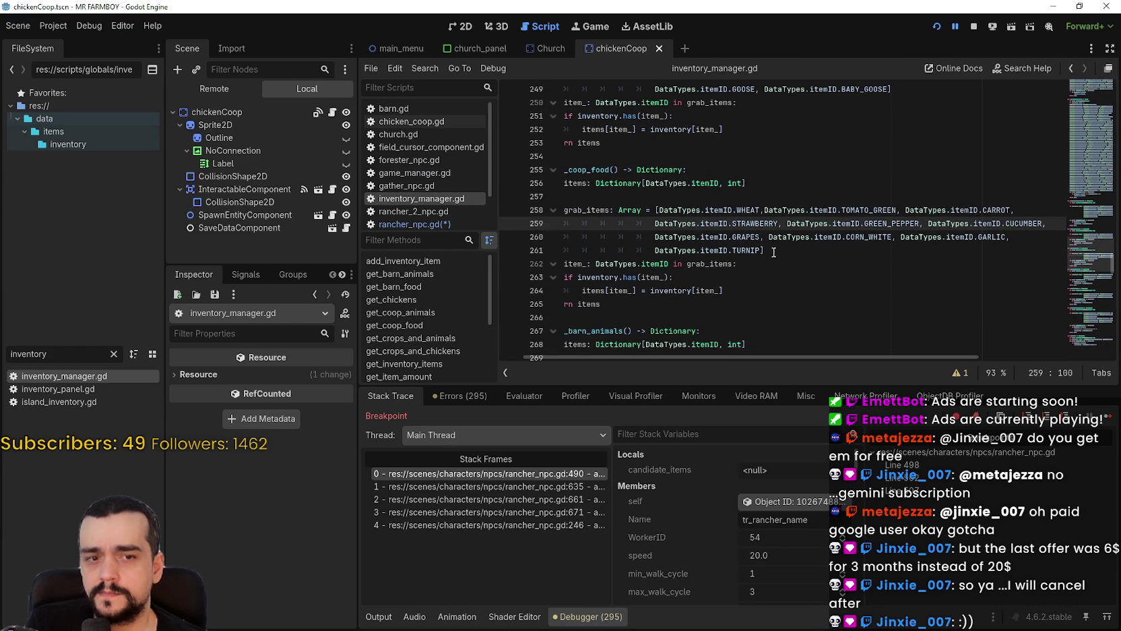
{"action": "scroll", "coordinate": [770, 251], "scroll_direction": "down", "scroll_amount": 7}
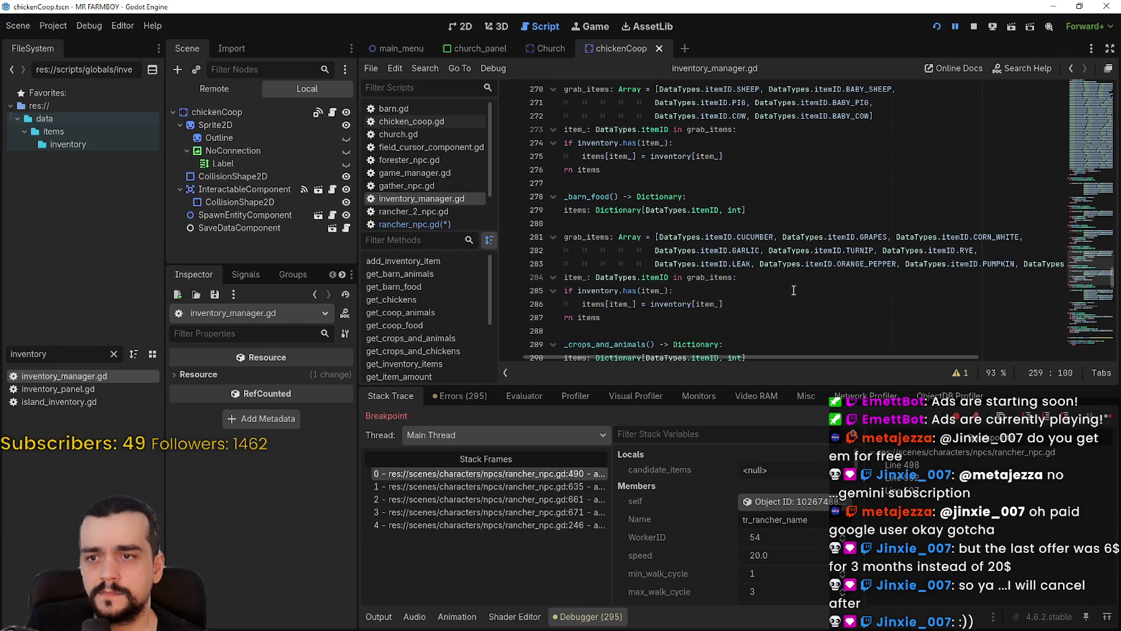
{"action": "left_click_drag", "start_coordinate": [794, 290], "coordinate": [572, 237]}
Try selections within get_barn_food's item list to find where the RYE items start.
{"action": "left_click", "coordinate": [851, 270]}
{"action": "left_click_drag", "start_coordinate": [851, 269], "coordinate": [768, 229]}
{"action": "left_click", "coordinate": [785, 250]}
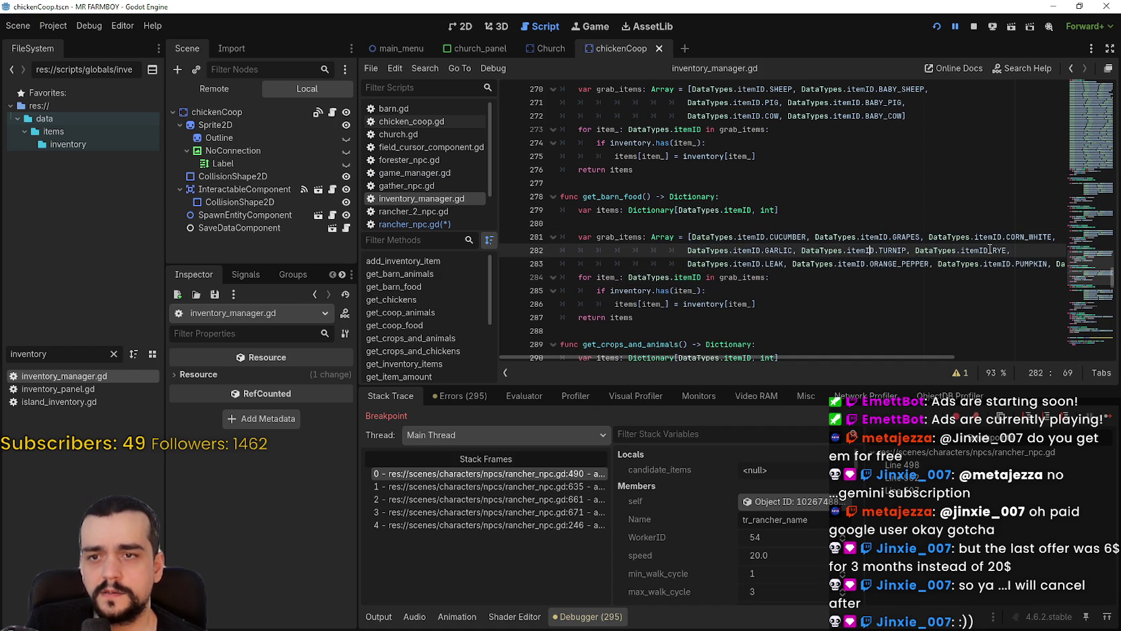
{"action": "left_click", "coordinate": [722, 263]}
{"action": "left_click", "coordinate": [1061, 263]}
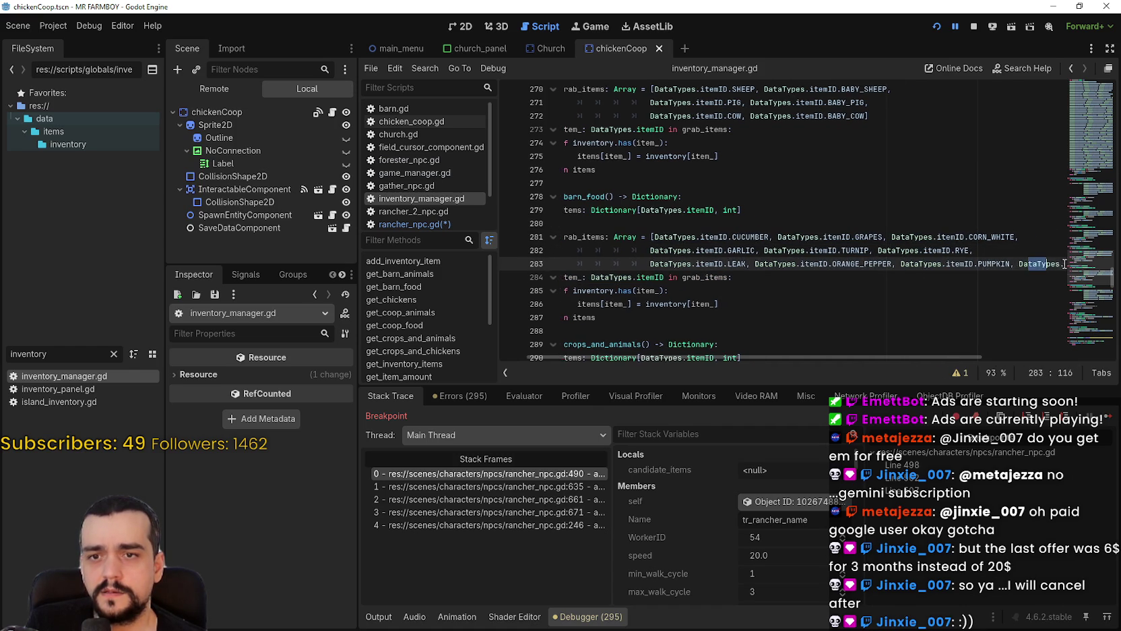
{"action": "scroll", "coordinate": [745, 281], "scroll_direction": "up", "scroll_amount": 8}
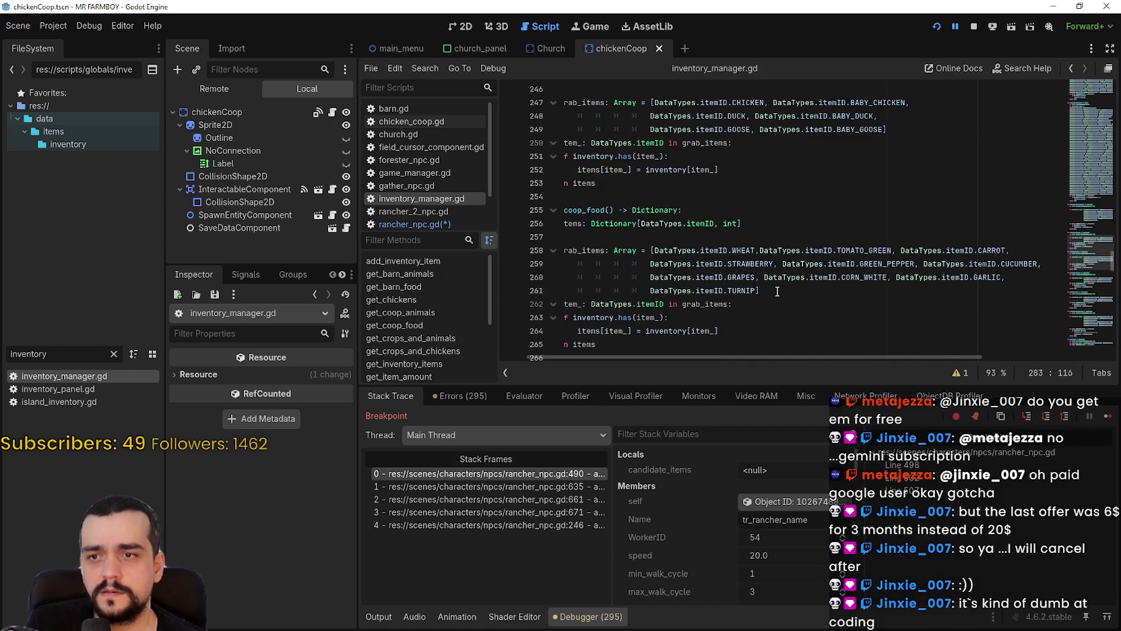
{"action": "left_click_drag", "start_coordinate": [776, 291], "coordinate": [519, 251]}
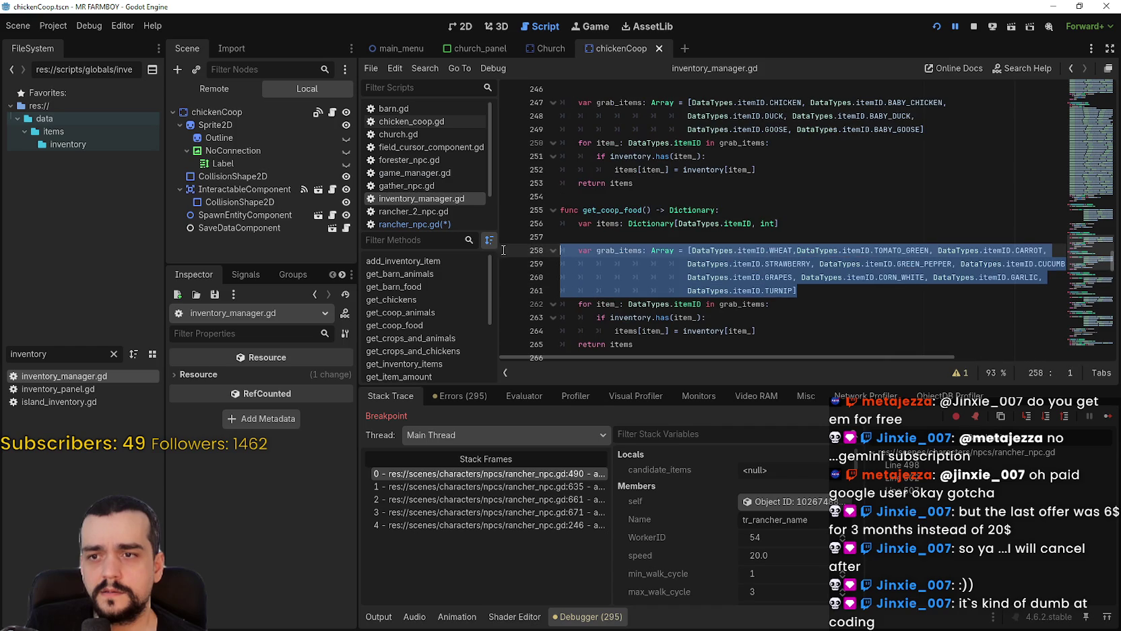
{"action": "left_click", "coordinate": [838, 285]}
{"action": "scroll", "coordinate": [822, 294], "scroll_direction": "down", "scroll_amount": 5}
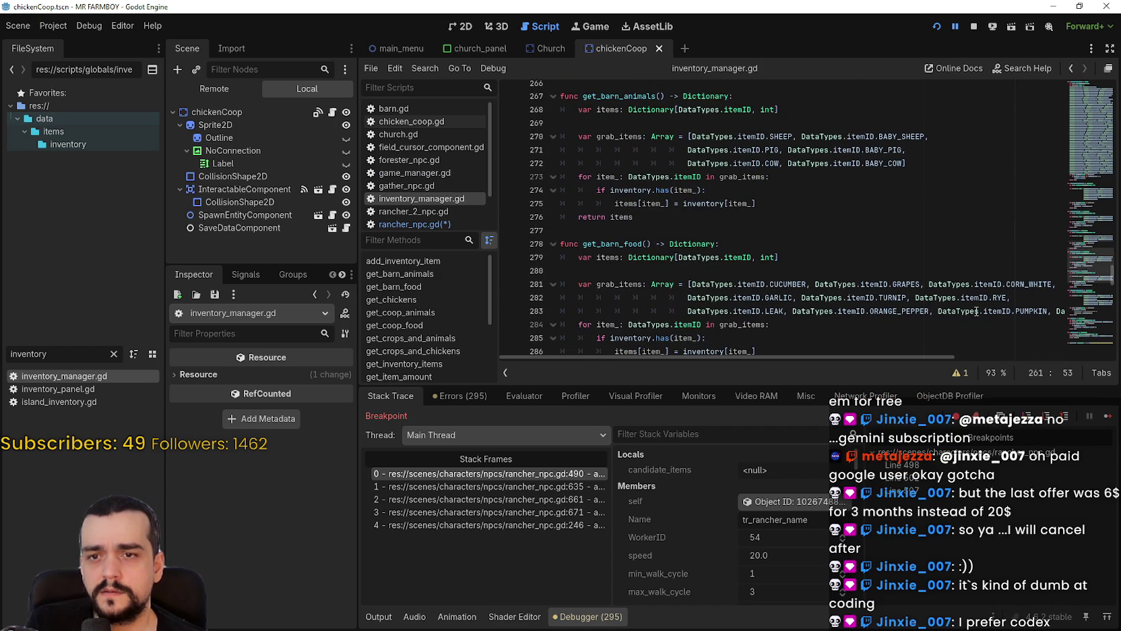
{"action": "scroll", "coordinate": [970, 309], "scroll_direction": "down", "scroll_amount": 1}
Copy barn food items from RYE to the end of line 283, then return to rancher_npc.gd.
{"action": "left_click_drag", "start_coordinate": [880, 357], "coordinate": [1073, 372]}
{"action": "mouse_move", "coordinate": [1027, 271]}
{"action": "left_mouse_down"}
{"action": "mouse_move", "coordinate": [673, 271]}
{"action": "mouse_move", "coordinate": [518, 259]}
{"action": "mouse_move", "coordinate": [515, 246]}
{"action": "mouse_move", "coordinate": [513, 257]}
{"action": "left_mouse_up"}
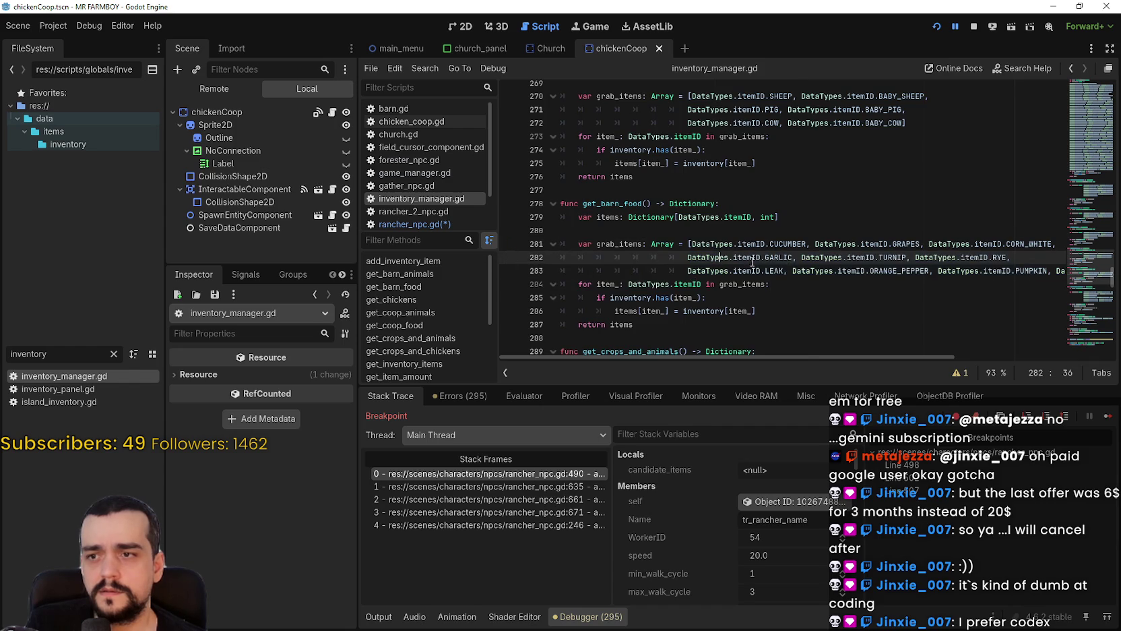
{"action": "mouse_move", "coordinate": [989, 271]}
{"action": "left_mouse_down"}
{"action": "mouse_move", "coordinate": [1064, 270]}
{"action": "mouse_move", "coordinate": [606, 246]}
{"action": "mouse_move", "coordinate": [910, 264]}
{"action": "left_mouse_up"}
{"action": "left_click", "coordinate": [1046, 270]}
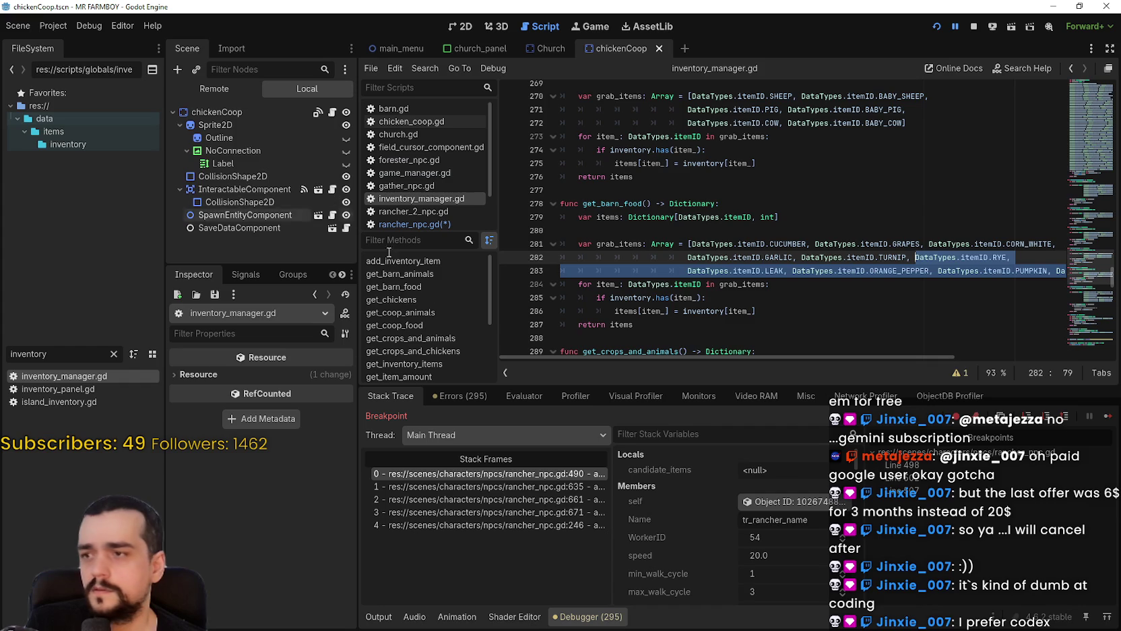
{"action": "left_click", "coordinate": [415, 223]}
{"action": "scroll", "coordinate": [835, 285], "scroll_direction": "down", "scroll_amount": 2}
{"action": "scroll", "coordinate": [834, 285], "scroll_direction": "up", "scroll_amount": 2}
Paste the copied barn food items into correct_priorities and delete the stray grab_items lines.
{"action": "left_click", "coordinate": [830, 210]}
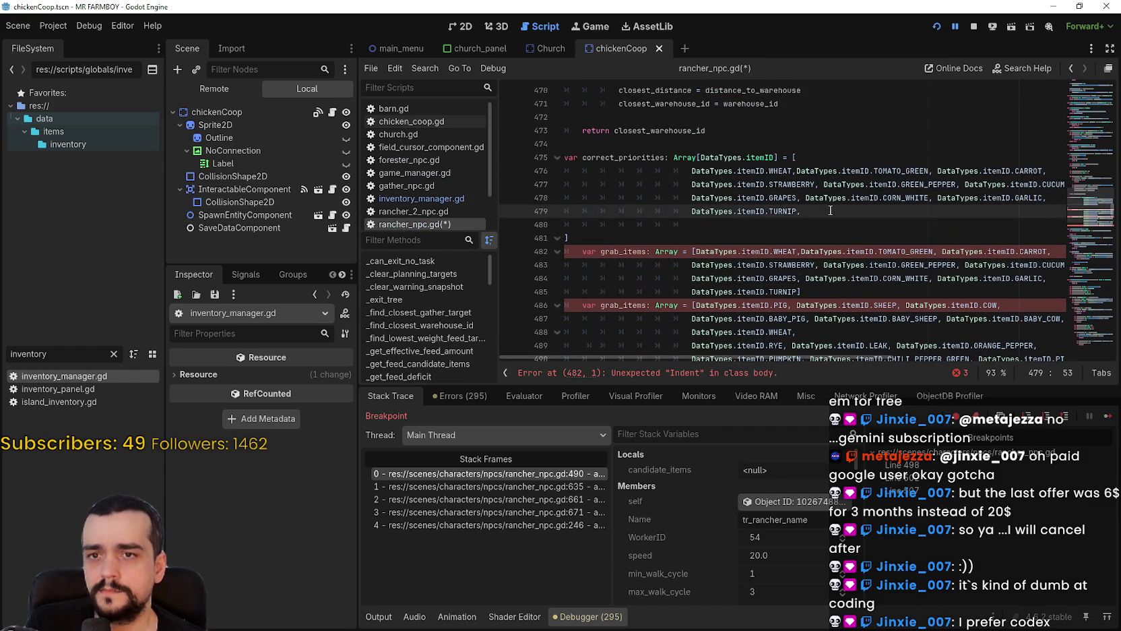
{"action": "left_click", "coordinate": [794, 183]}
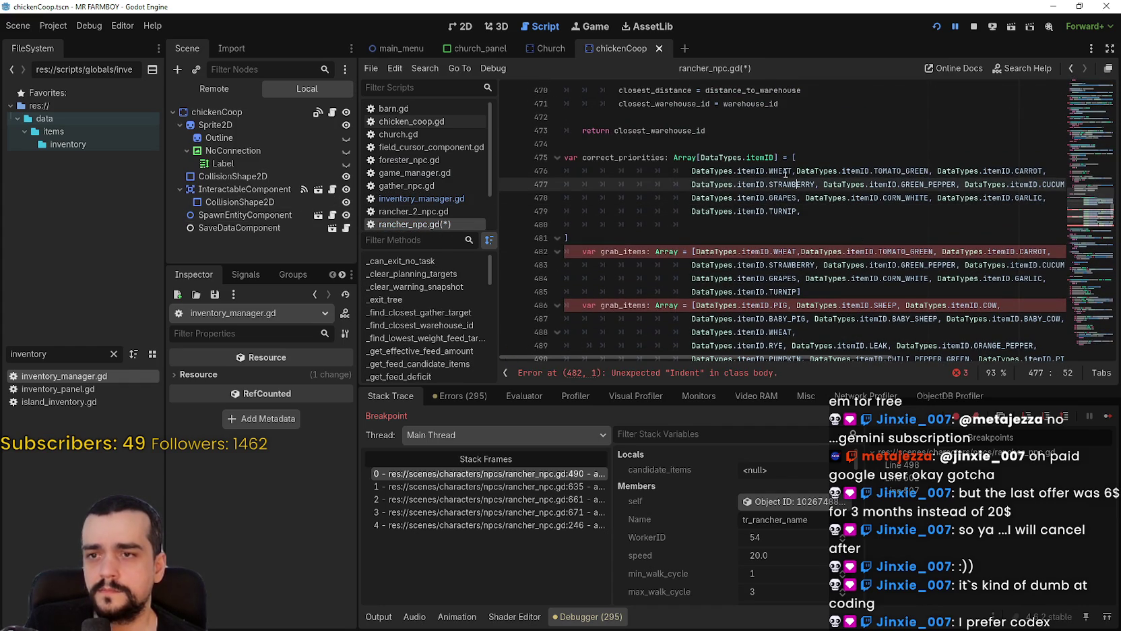
{"action": "left_click", "coordinate": [1049, 189]}
{"action": "left_click", "coordinate": [919, 196]}
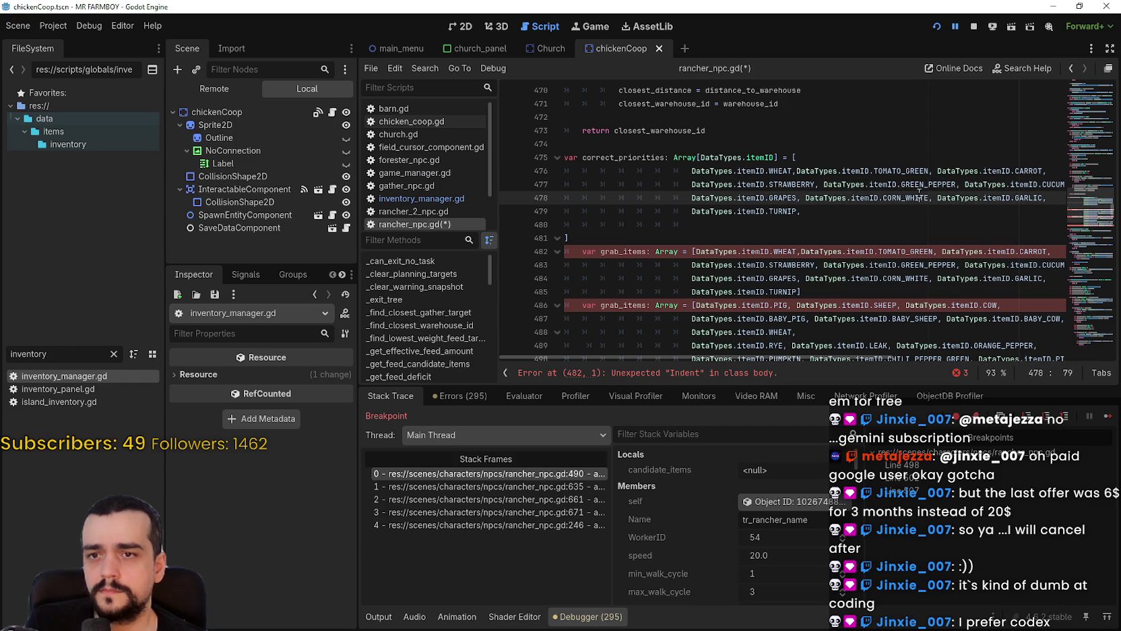
{"action": "left_click", "coordinate": [758, 211]}
{"action": "left_click_drag", "start_coordinate": [741, 225], "coordinate": [606, 225]}
{"action": "key", "text": "ctrl+v"}
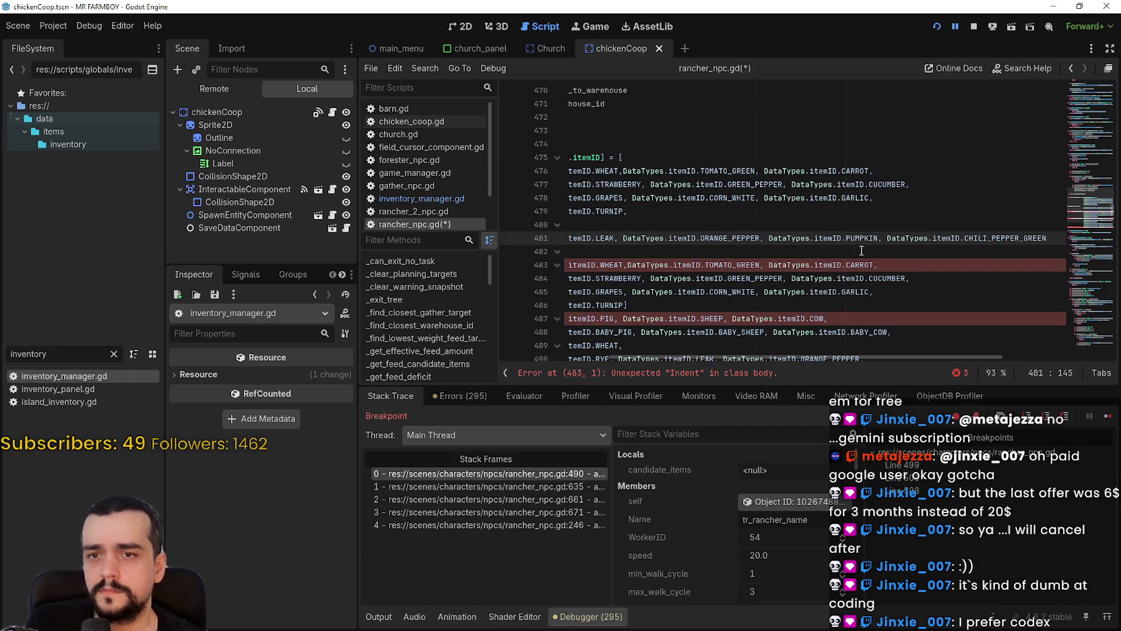
{"action": "scroll", "coordinate": [702, 265], "scroll_direction": "down", "scroll_amount": 3}
{"action": "mouse_move", "coordinate": [702, 265]}
{"action": "left_mouse_down"}
{"action": "mouse_move", "coordinate": [706, 230]}
{"action": "mouse_move", "coordinate": [566, 225]}
{"action": "mouse_move", "coordinate": [559, 210]}
{"action": "mouse_move", "coordinate": [566, 225]}
{"action": "left_mouse_up"}
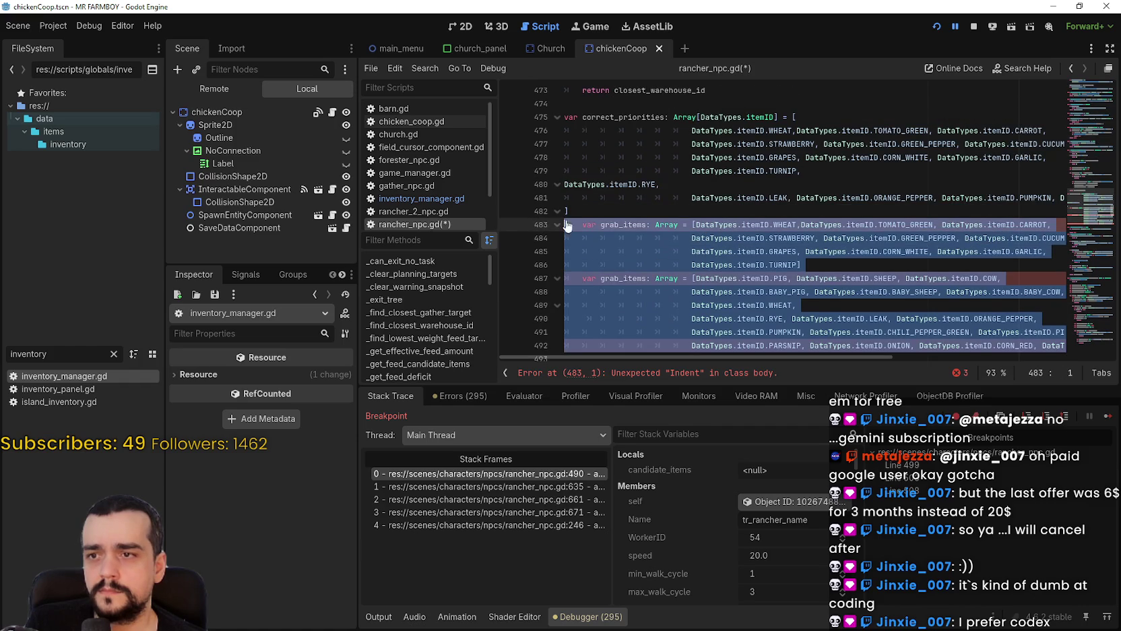
{"action": "key", "text": "Delete"}
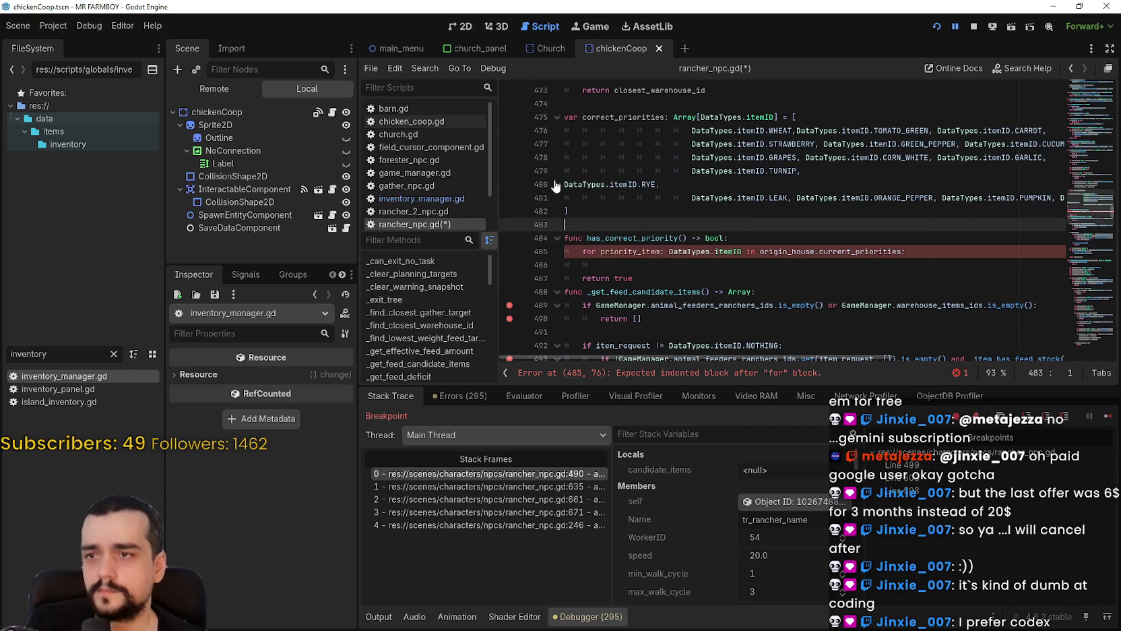
Join the RYE and LEAK entries onto line 479 of the list.
{"action": "left_click", "coordinate": [566, 184]}
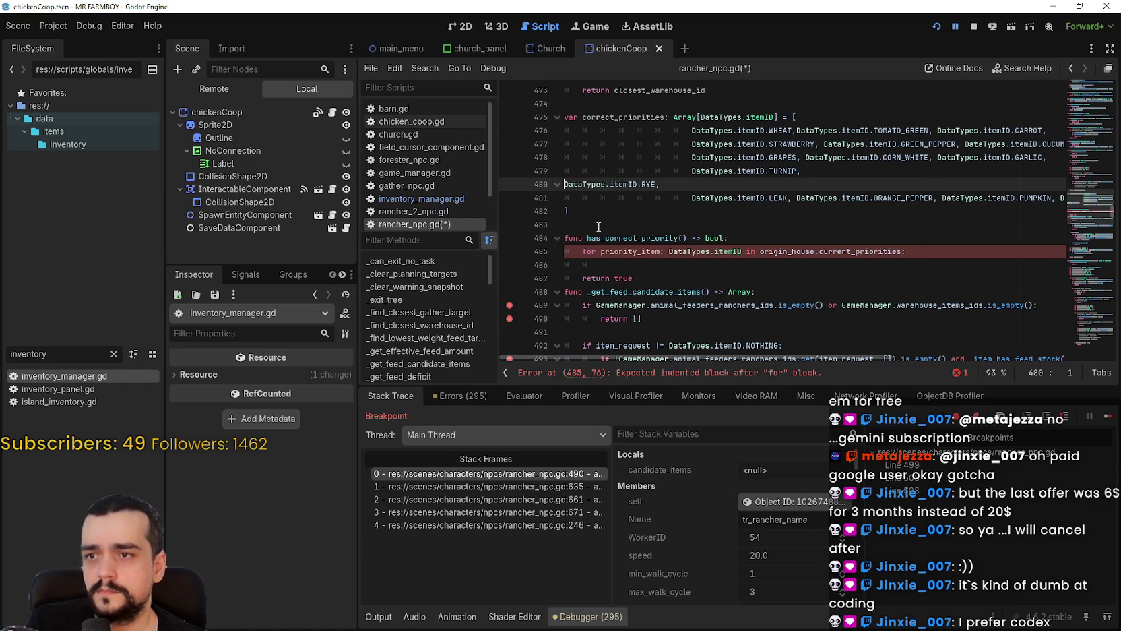
{"action": "key", "text": "Tab"}
{"action": "key", "text": "Tab"}
{"action": "key", "text": "Tab"}
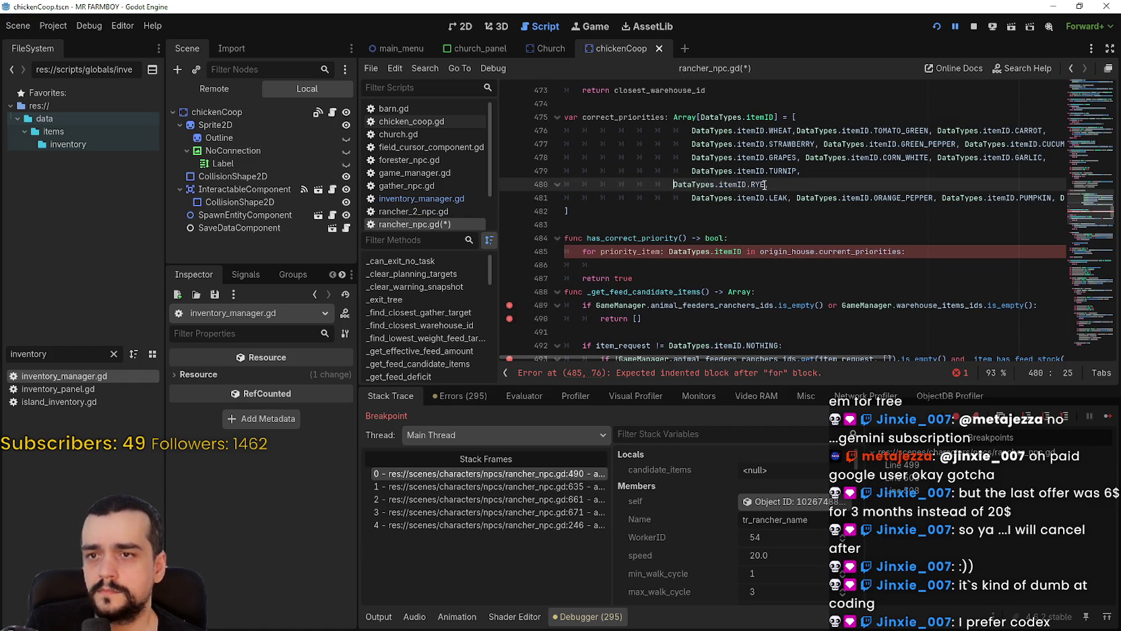
{"action": "key", "text": "shift+Home"}
{"action": "key", "text": "BackSpace"}
{"action": "key", "text": "BackSpace"}
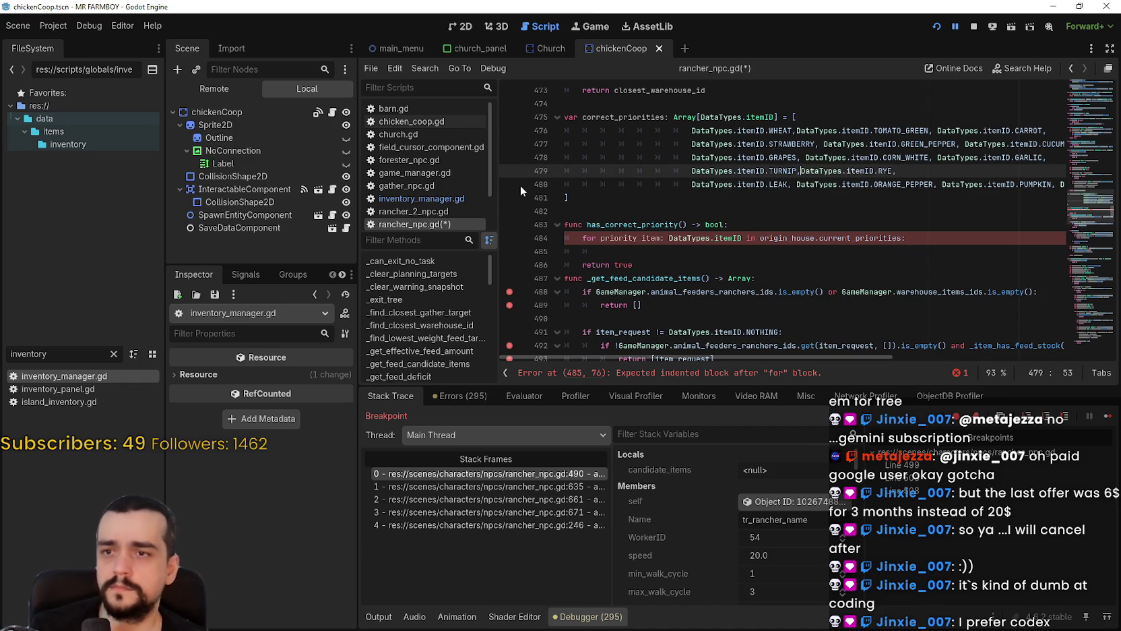
{"action": "left_click_drag", "start_coordinate": [687, 186], "coordinate": [570, 183]}
{"action": "key", "text": "BackSpace"}
{"action": "key", "text": "BackSpace"}
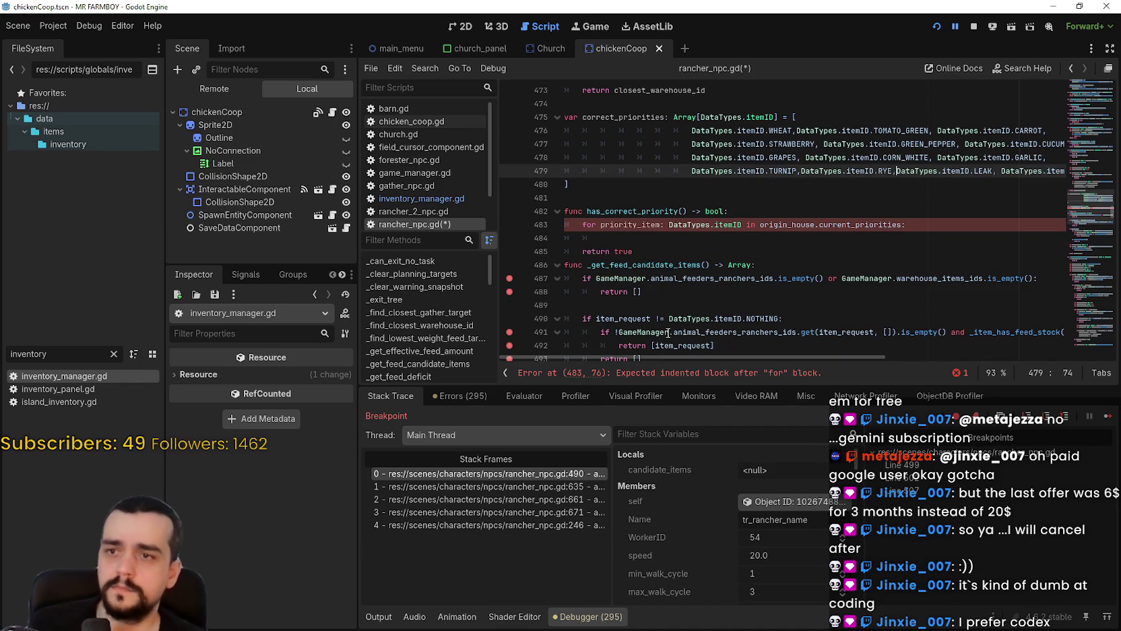
Move ORANGE_PEPPER onward to a new line and remove the empty line after the list.
{"action": "mouse_move", "coordinate": [631, 355]}
{"action": "left_mouse_down"}
{"action": "mouse_move", "coordinate": [786, 358]}
{"action": "mouse_move", "coordinate": [692, 344]}
{"action": "mouse_move", "coordinate": [716, 348]}
{"action": "left_mouse_up"}
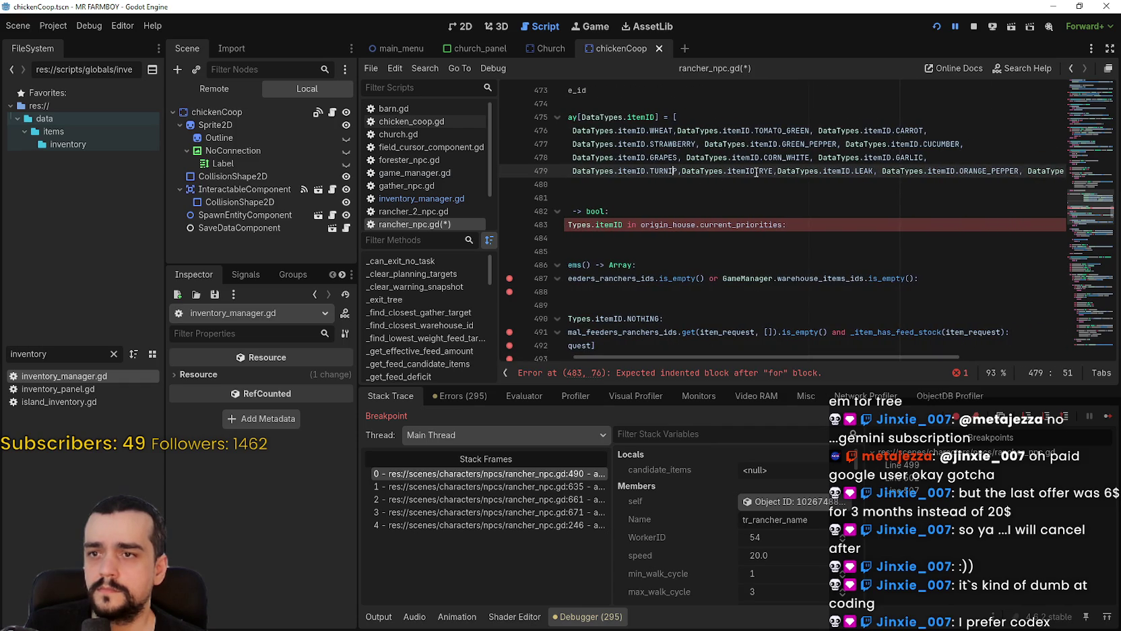
{"action": "left_click", "coordinate": [881, 171]}
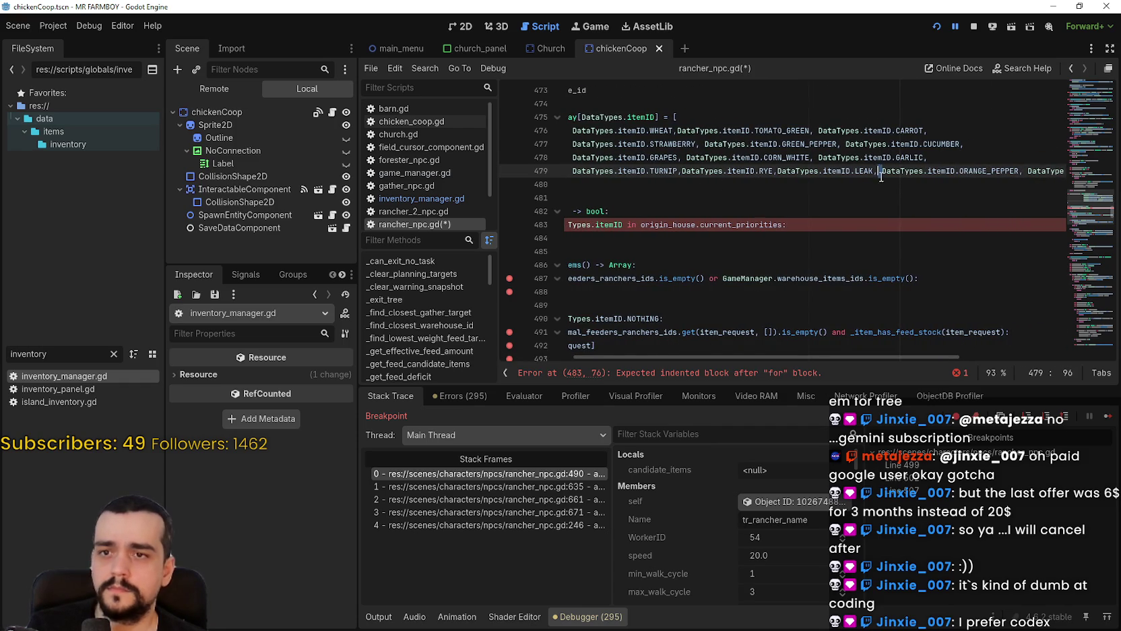
{"action": "key", "text": "Return"}
{"action": "left_click", "coordinate": [996, 145]}
{"action": "left_click", "coordinate": [1005, 188]}
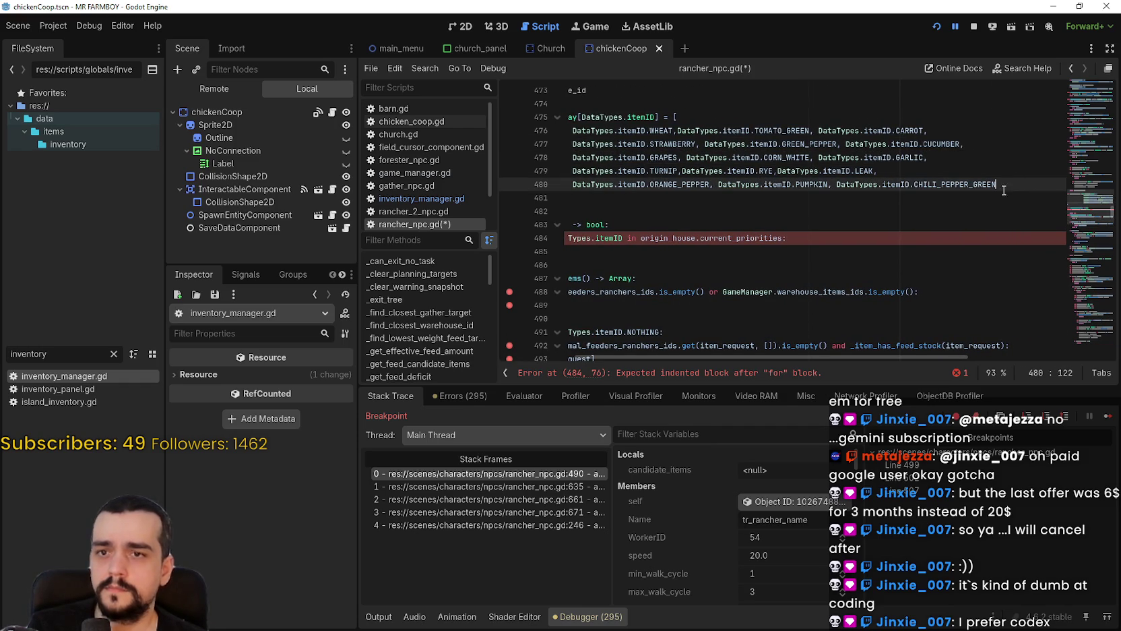
{"action": "left_click", "coordinate": [567, 197]}
{"action": "key", "text": "BackSpace"}
{"action": "key", "text": "BackSpace"}
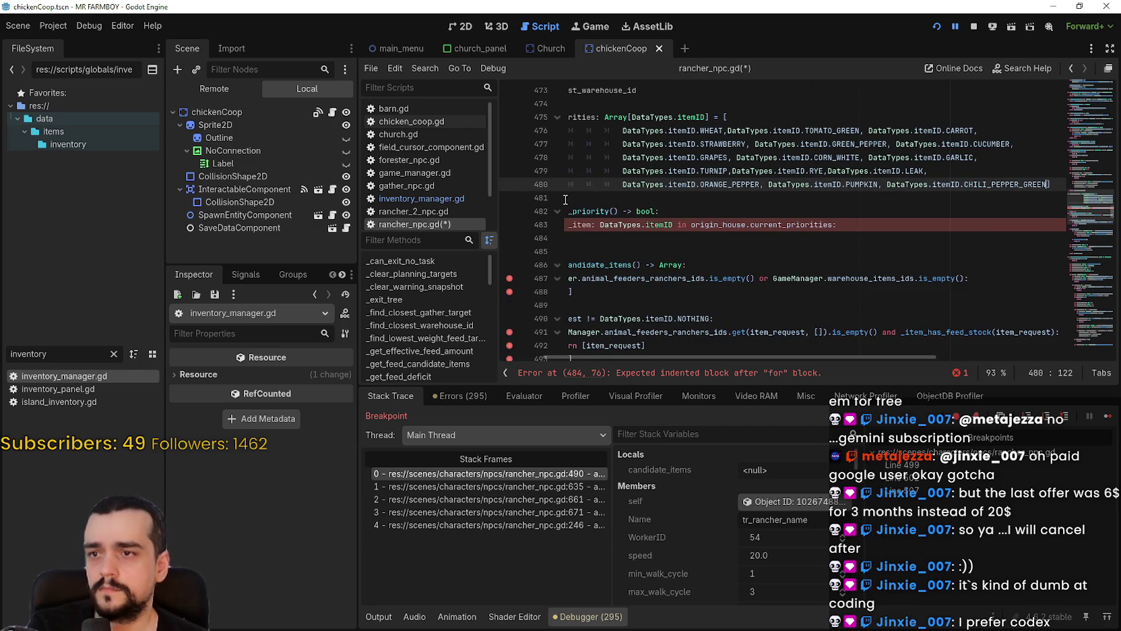
{"action": "left_click", "coordinate": [785, 210]}
{"action": "left_click", "coordinate": [780, 202]}
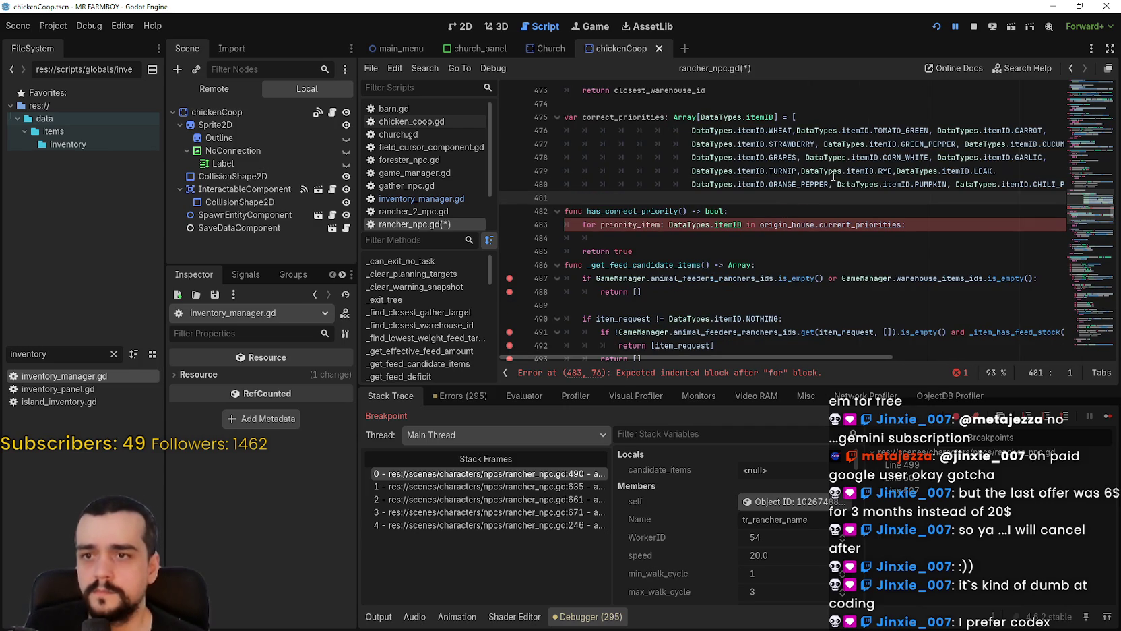
Start an 'if correct_priorities' line inside has_correct_priority's for loop.
{"action": "scroll", "coordinate": [833, 202], "scroll_direction": "up", "scroll_amount": 1}
{"action": "mouse_move", "coordinate": [740, 357]}
{"action": "left_mouse_down"}
{"action": "mouse_move", "coordinate": [897, 365]}
{"action": "mouse_move", "coordinate": [693, 357]}
{"action": "left_mouse_up"}
{"action": "scroll", "coordinate": [743, 311], "scroll_direction": "down", "scroll_amount": 1}
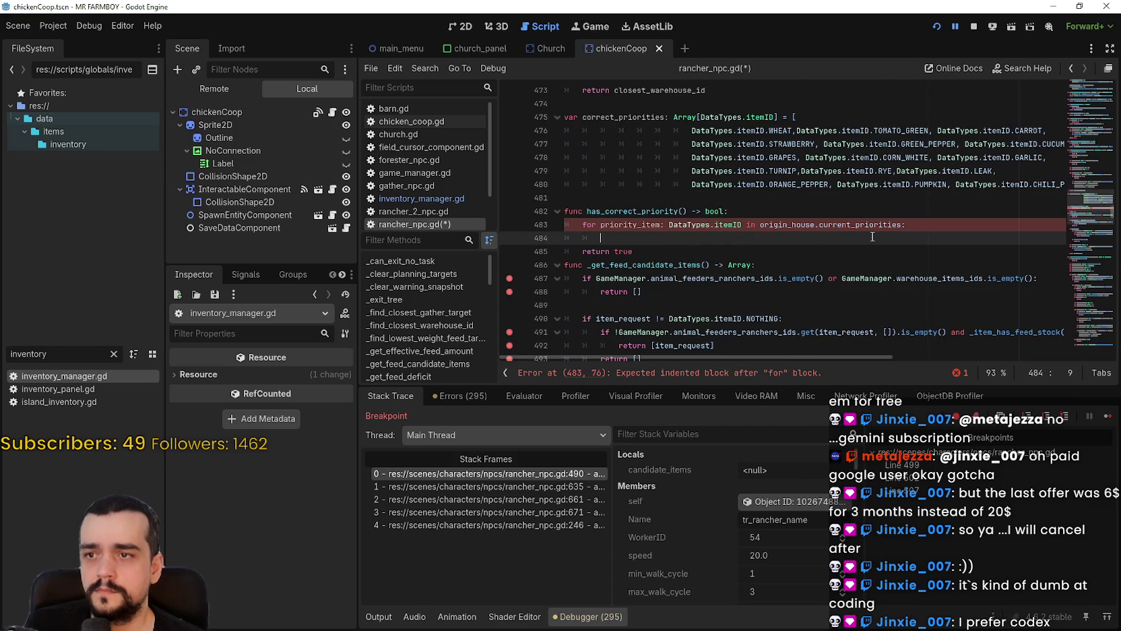
{"action": "double_click", "coordinate": [852, 225]}
{"action": "left_click", "coordinate": [675, 235]}
{"action": "double_click", "coordinate": [649, 122]}
{"action": "key", "text": "ctrl+c"}
{"action": "left_click", "coordinate": [675, 241]}
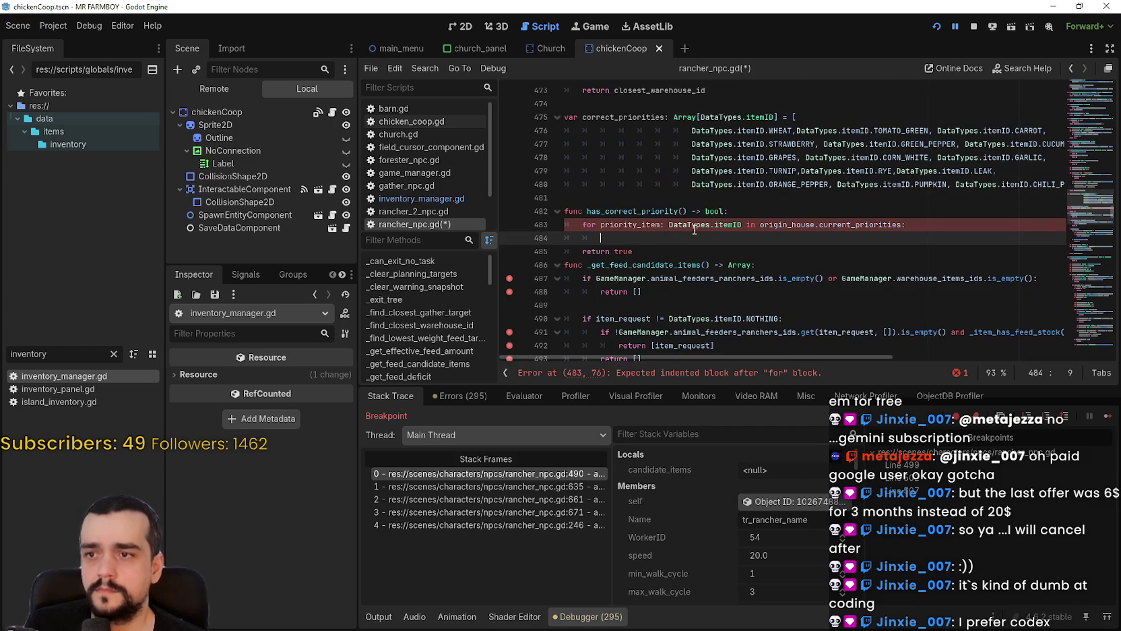
{"action": "type", "text": "if"}
{"action": "key", "text": "ctrl+v"}
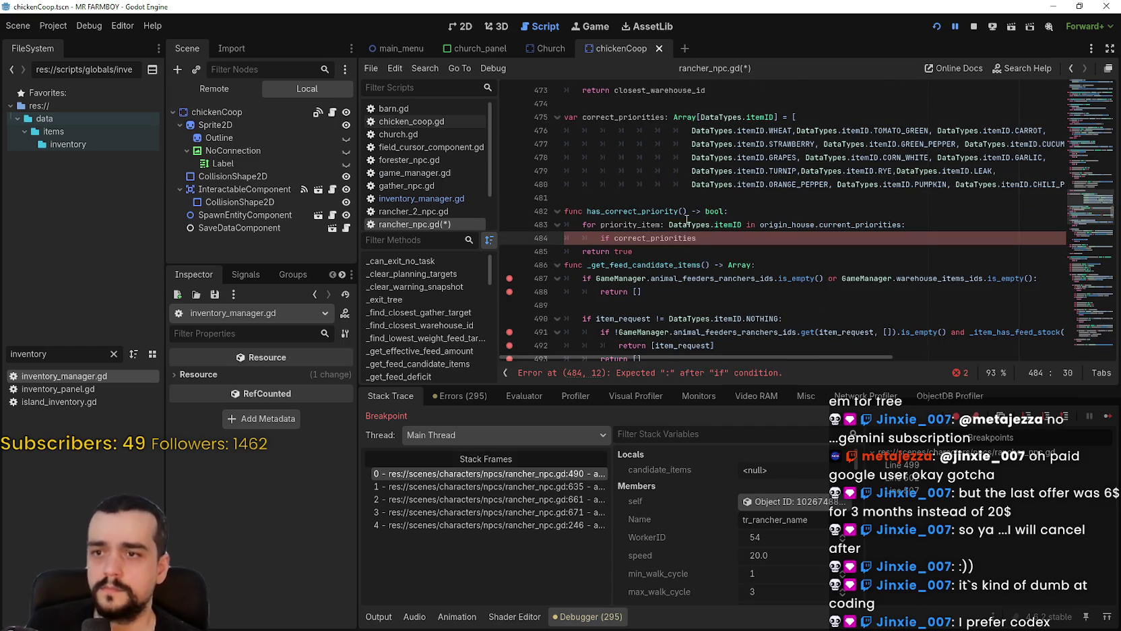
Complete the condition as 'if correct_priorities.has(priority_item):' and start its body line.
{"action": "type", "text": ".has"}
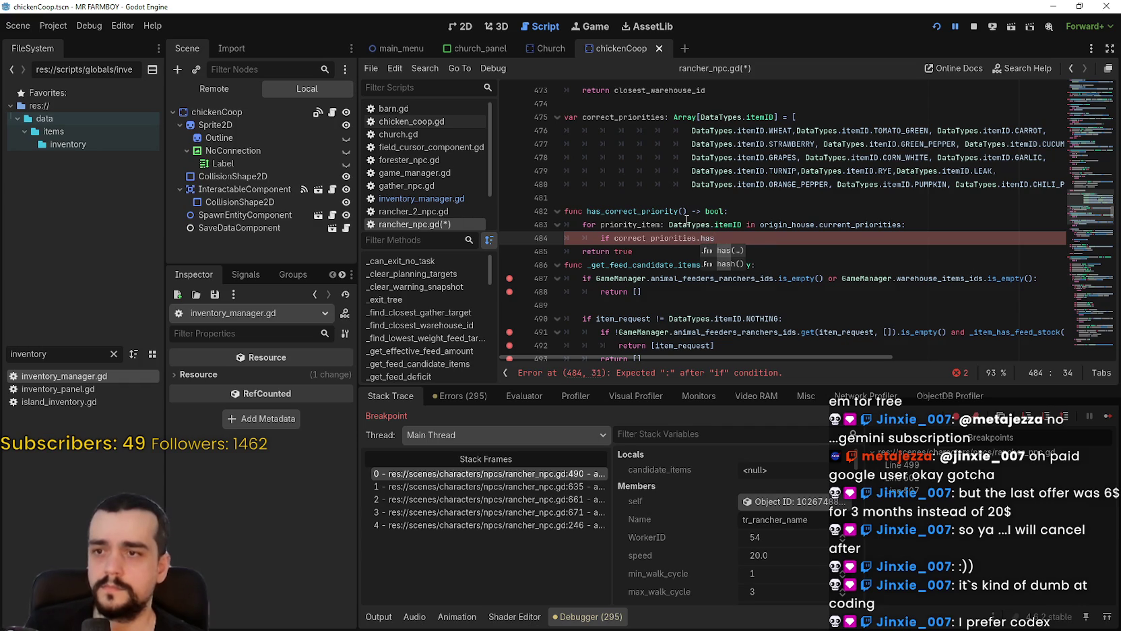
{"action": "left_click", "coordinate": [756, 237]}
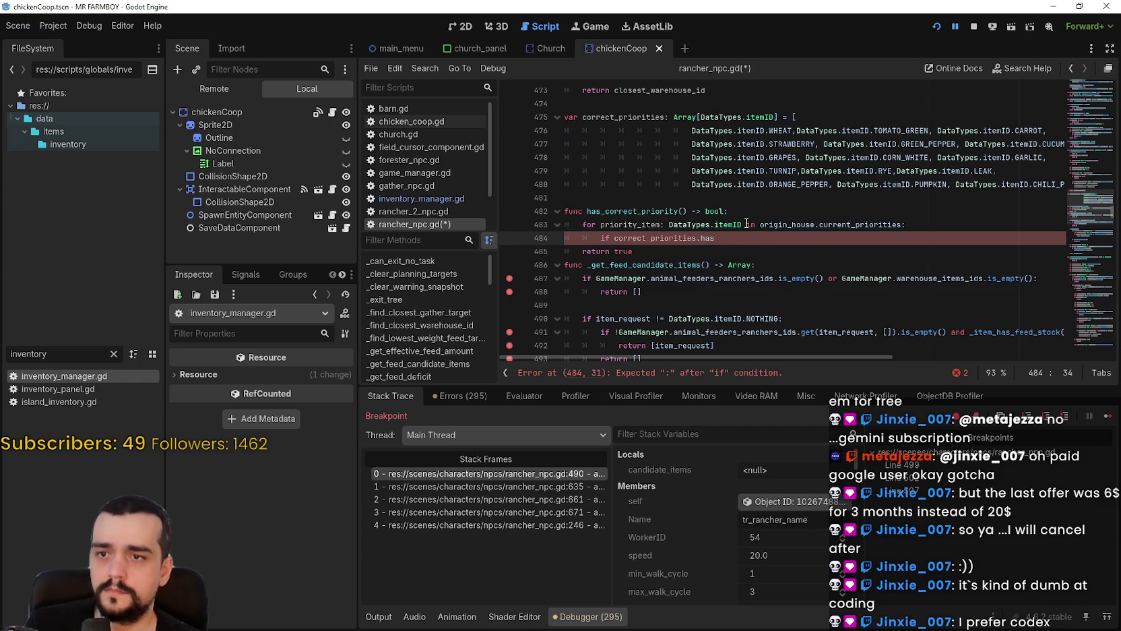
{"action": "type", "text": "priority_item"}
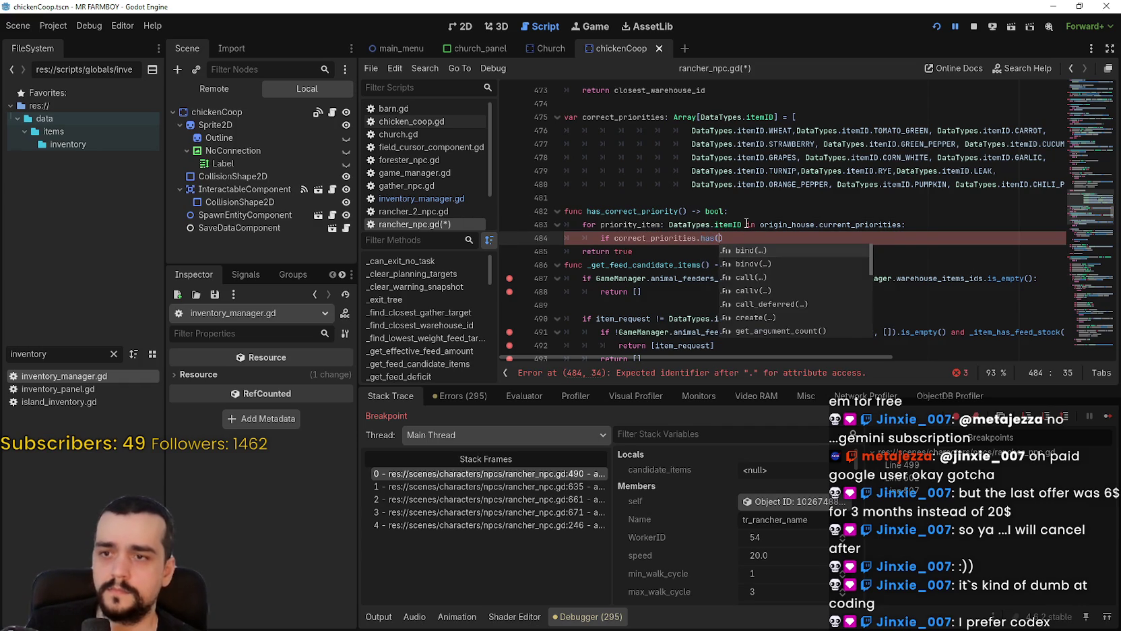
{"action": "type", "text": ")"}
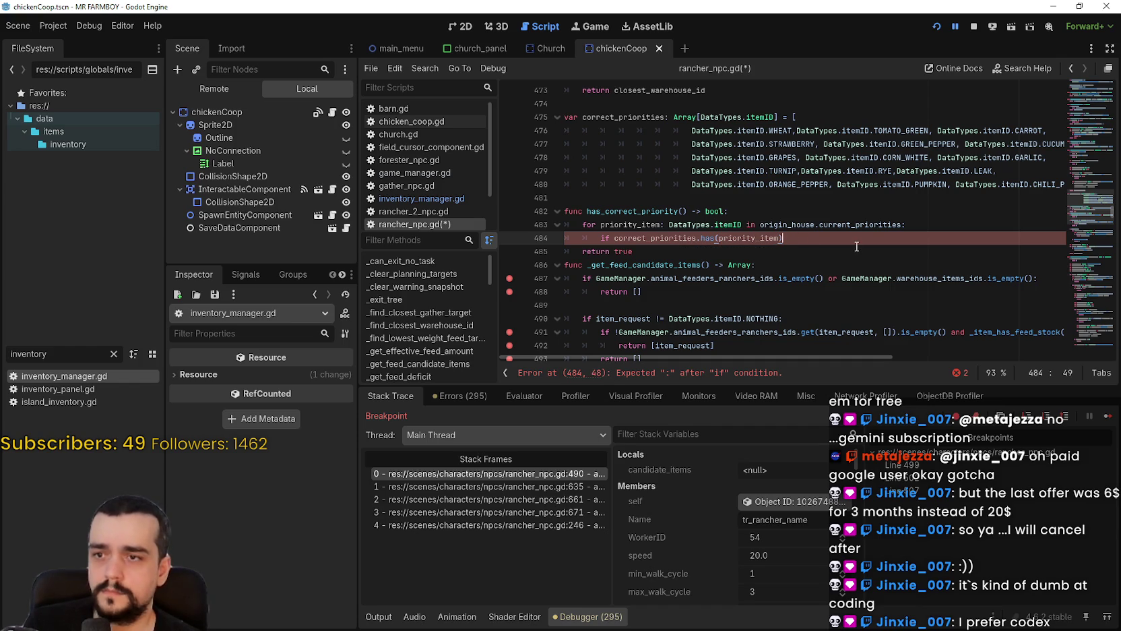
{"action": "key", "text": "Return"}
Return true inside the if and change the function's final line to 'return false'.
{"action": "type", "text": "return tr"}
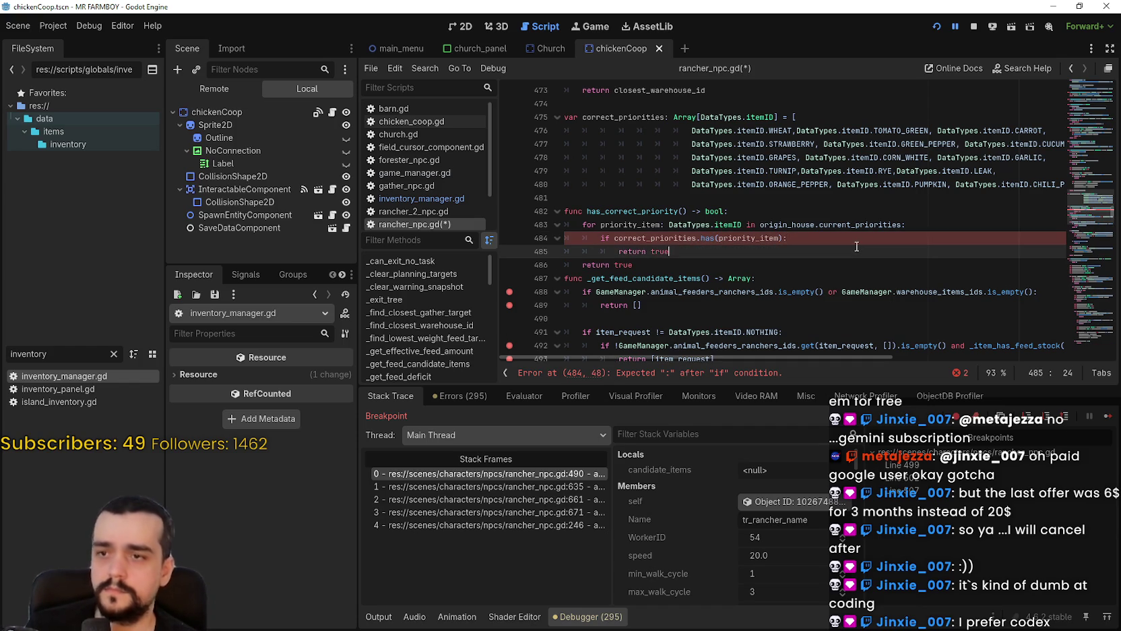
{"action": "type", "text": "ue"}
{"action": "key", "text": "Down"}
{"action": "key", "text": "BackSpace"}
{"action": "key", "text": "BackSpace"}
{"action": "key", "text": "BackSpace"}
{"action": "type", "text": "false"}
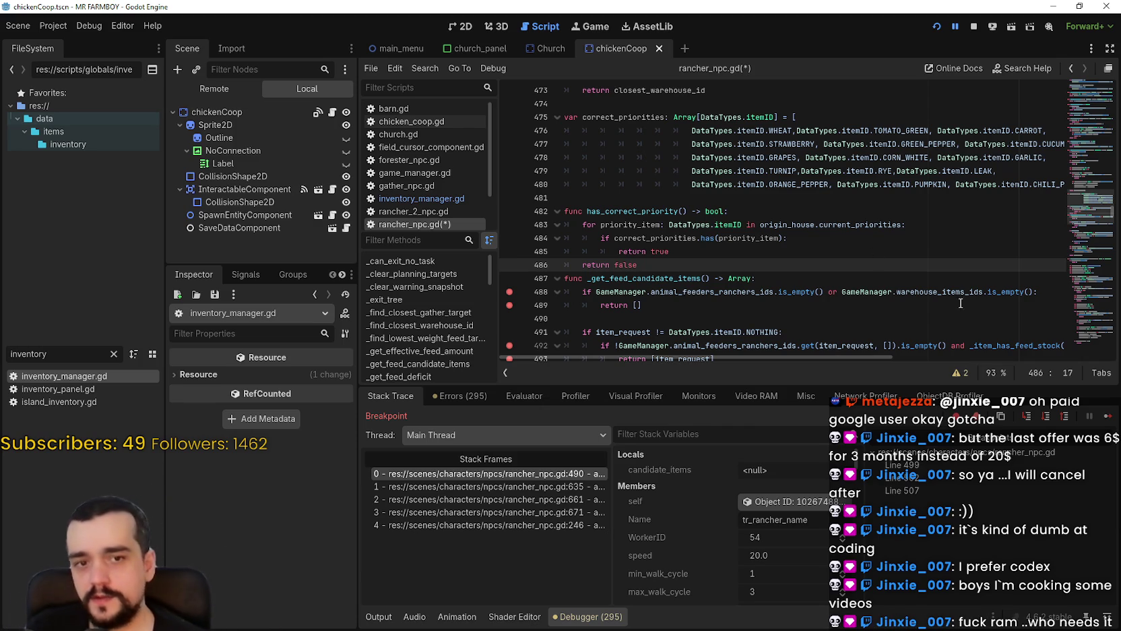
Review the correct_priorities declaration and has_correct_priority's has check on lines 483–484.
{"action": "left_click", "coordinate": [747, 214]}
{"action": "scroll", "coordinate": [744, 216], "scroll_direction": "up", "scroll_amount": 3}
{"action": "left_click", "coordinate": [755, 225]}
{"action": "left_click", "coordinate": [764, 232]}
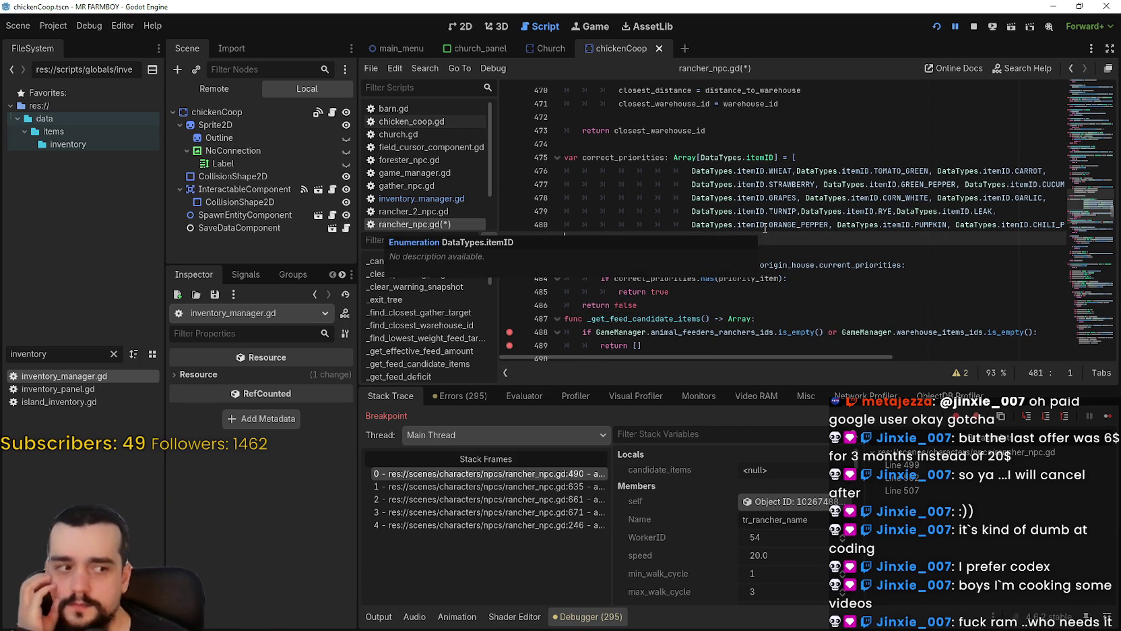
{"action": "left_click", "coordinate": [664, 157]}
{"action": "scroll", "coordinate": [644, 182], "scroll_direction": "down", "scroll_amount": 2}
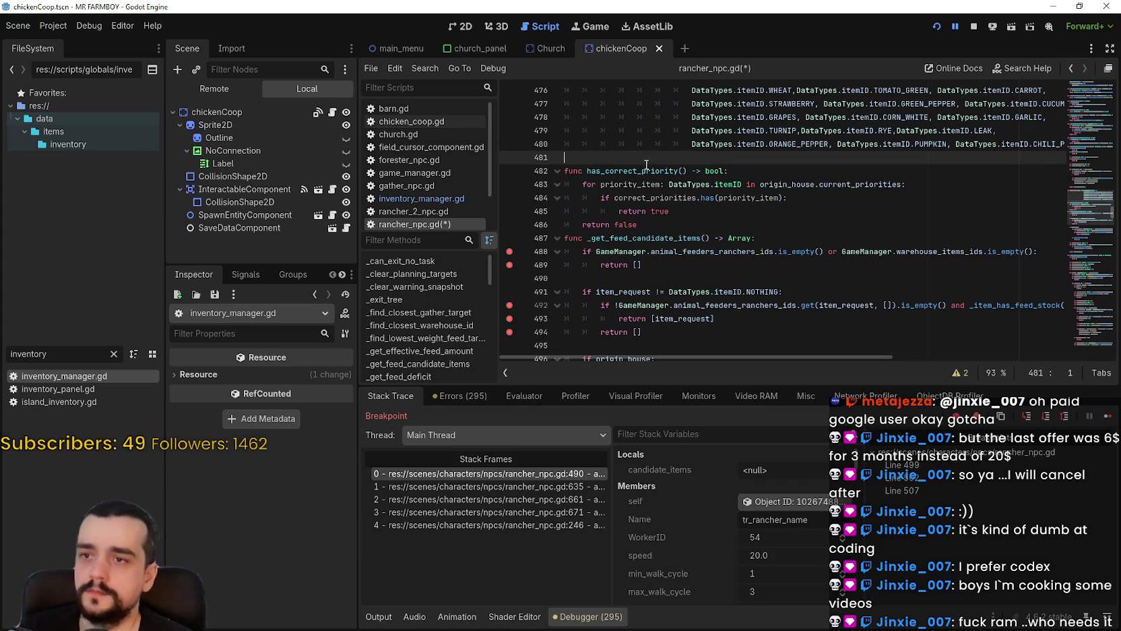
{"action": "double_click", "coordinate": [645, 171]}
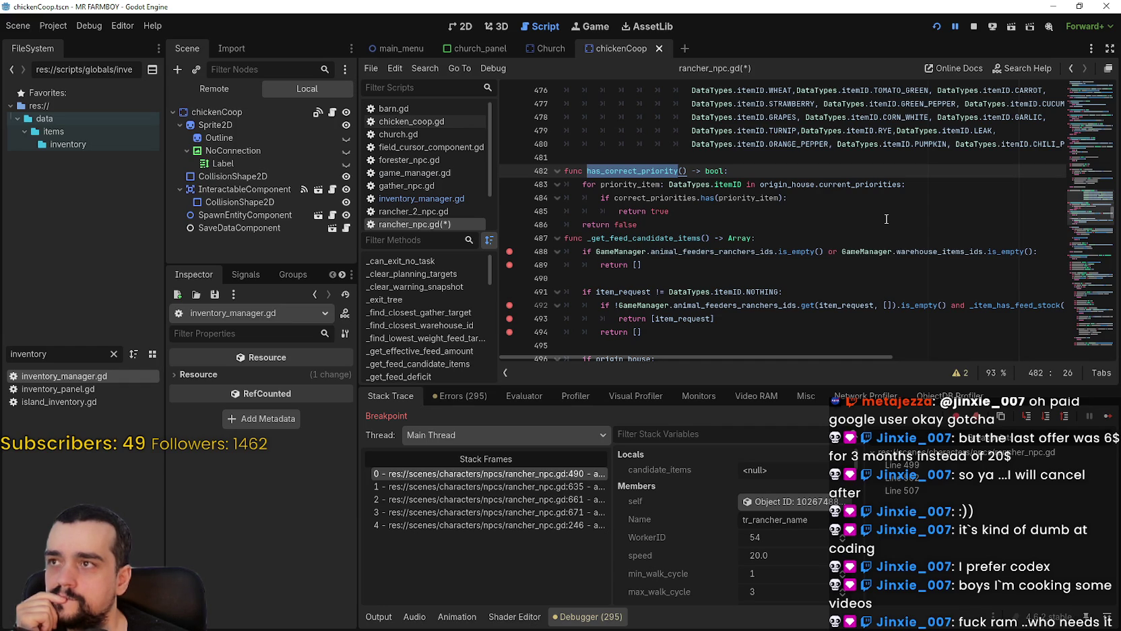
{"action": "left_click", "coordinate": [707, 195]}
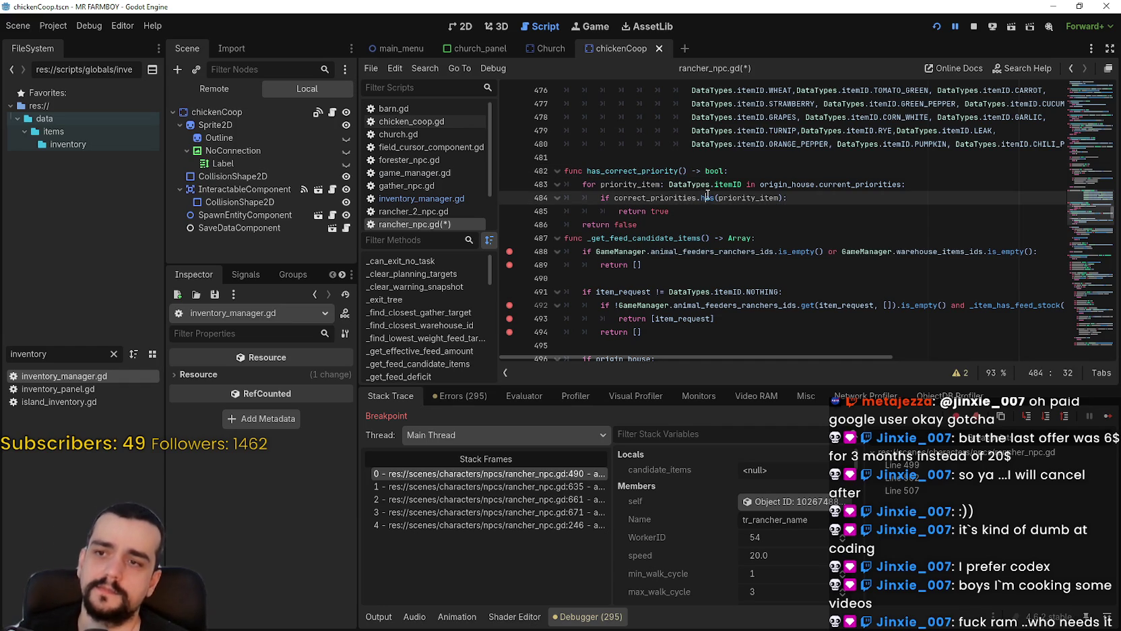
{"action": "left_click", "coordinate": [879, 184]}
{"action": "double_click", "coordinate": [878, 184]}
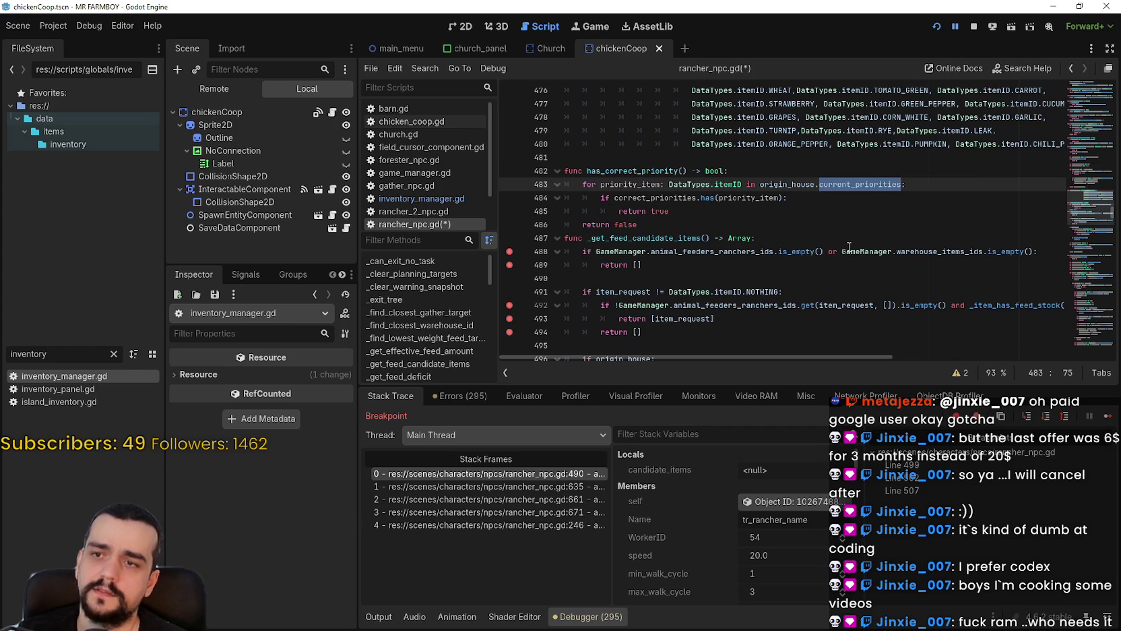
Try inverted logic: inner return false, final return true, a ! before correct_priorities.
{"action": "double_click", "coordinate": [696, 211]}
{"action": "type", "text": "false"}
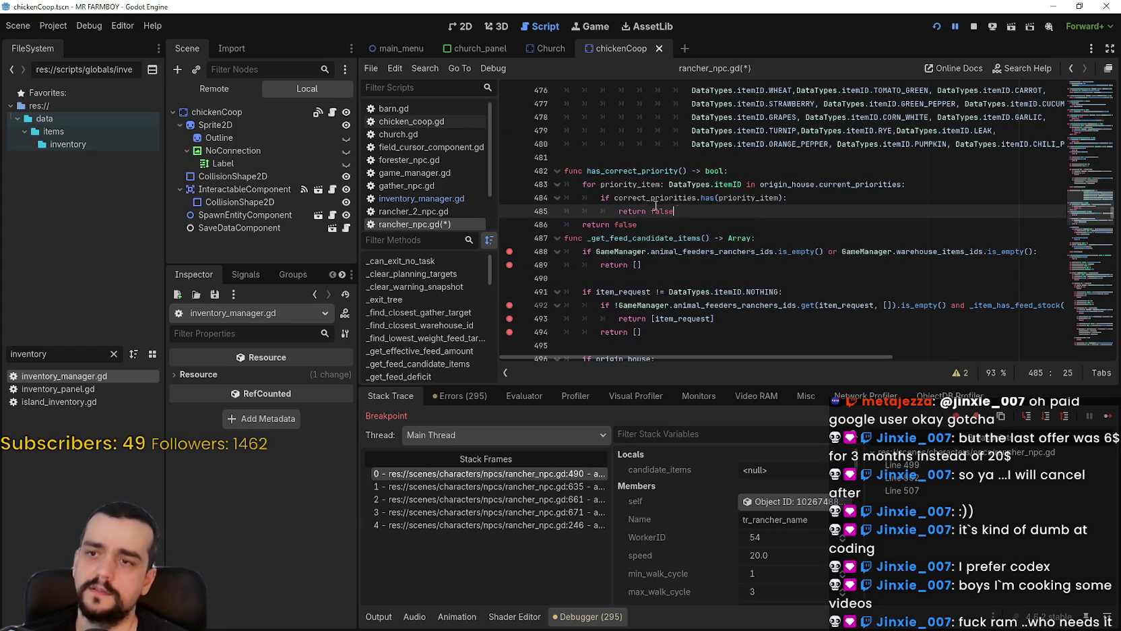
{"action": "double_click", "coordinate": [630, 224]}
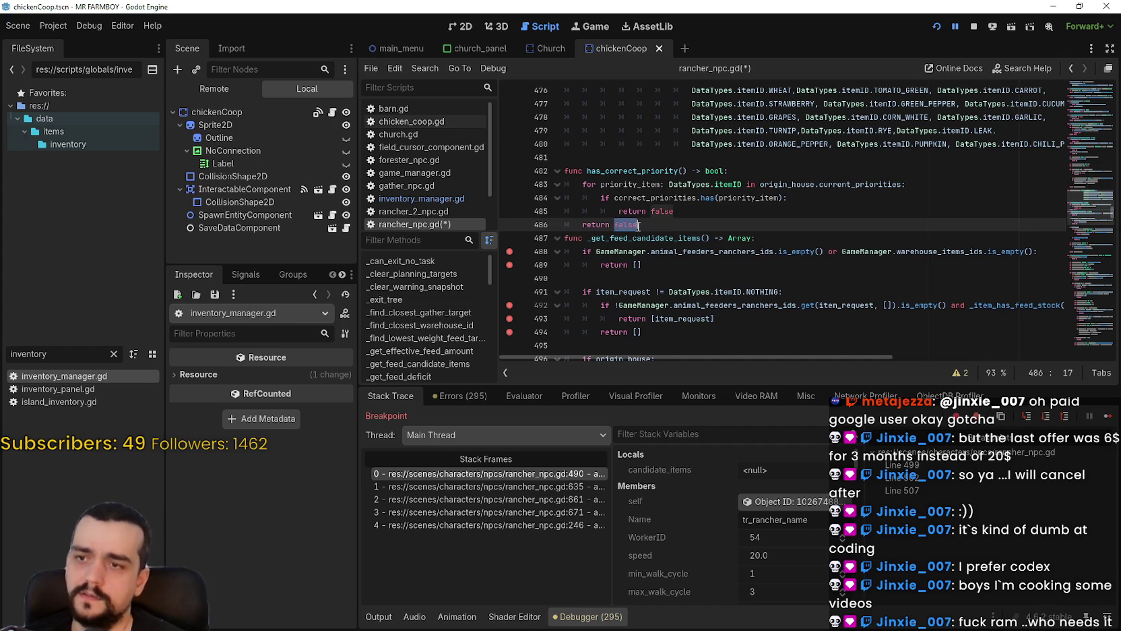
{"action": "type", "text": "tre"}
{"action": "key", "text": "BackSpace"}
{"action": "type", "text": "ue"}
{"action": "key", "text": "Escape"}
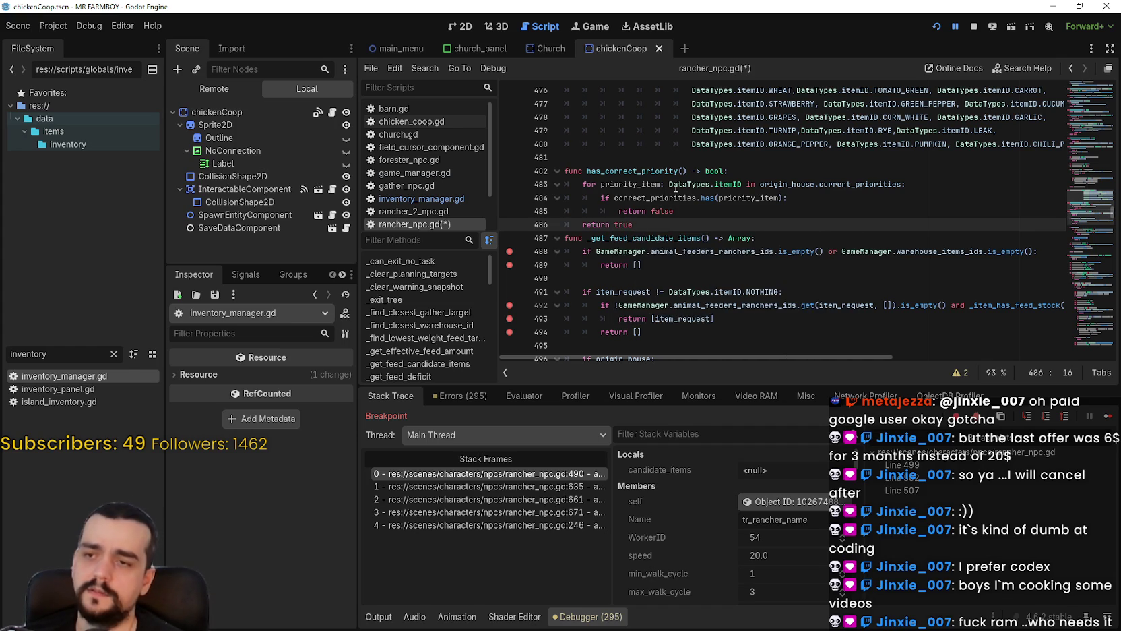
{"action": "left_click", "coordinate": [620, 197]}
{"action": "type", "text": "!"}
{"action": "left_click", "coordinate": [670, 225]}
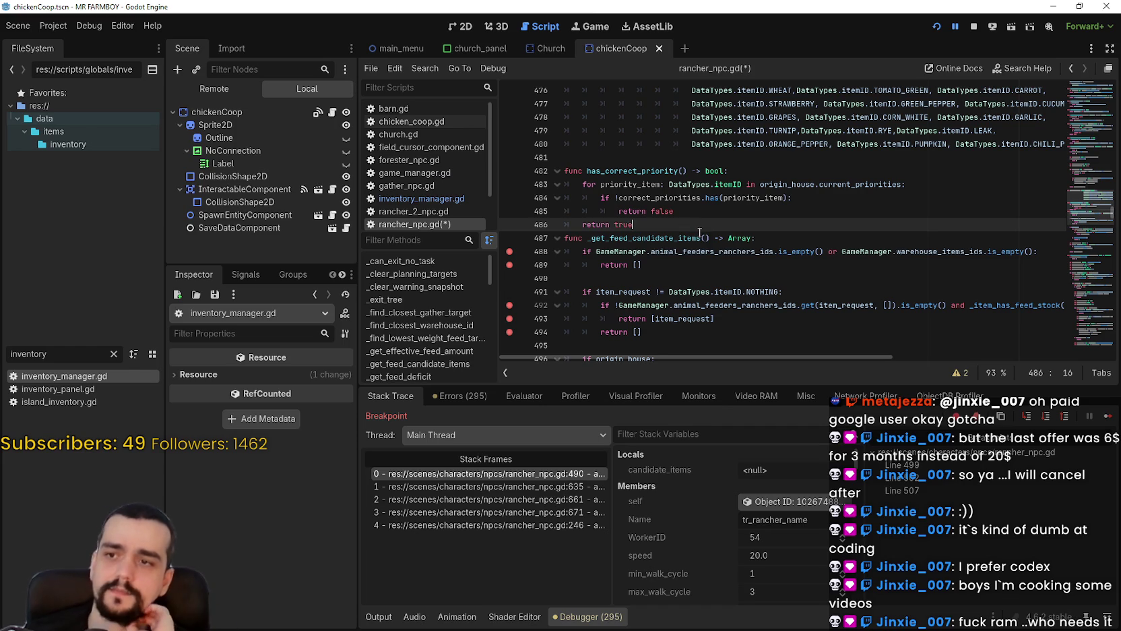
{"action": "key", "text": "Return"}
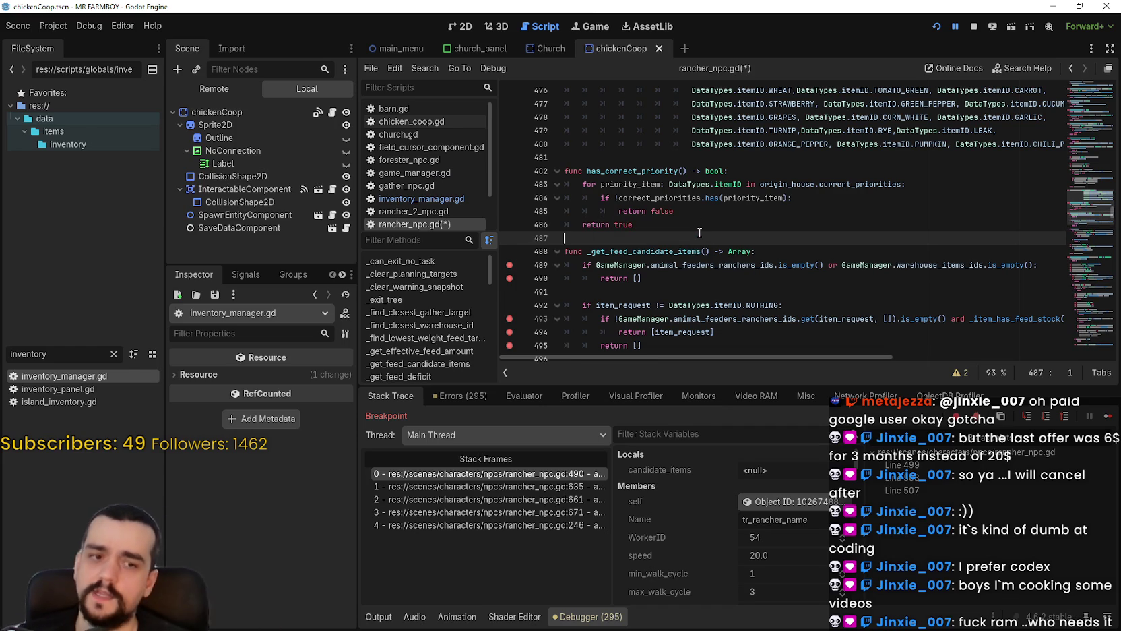
Restore inner 'return true', drop the ! negation, set final 'return false', and save.
{"action": "double_click", "coordinate": [752, 198]}
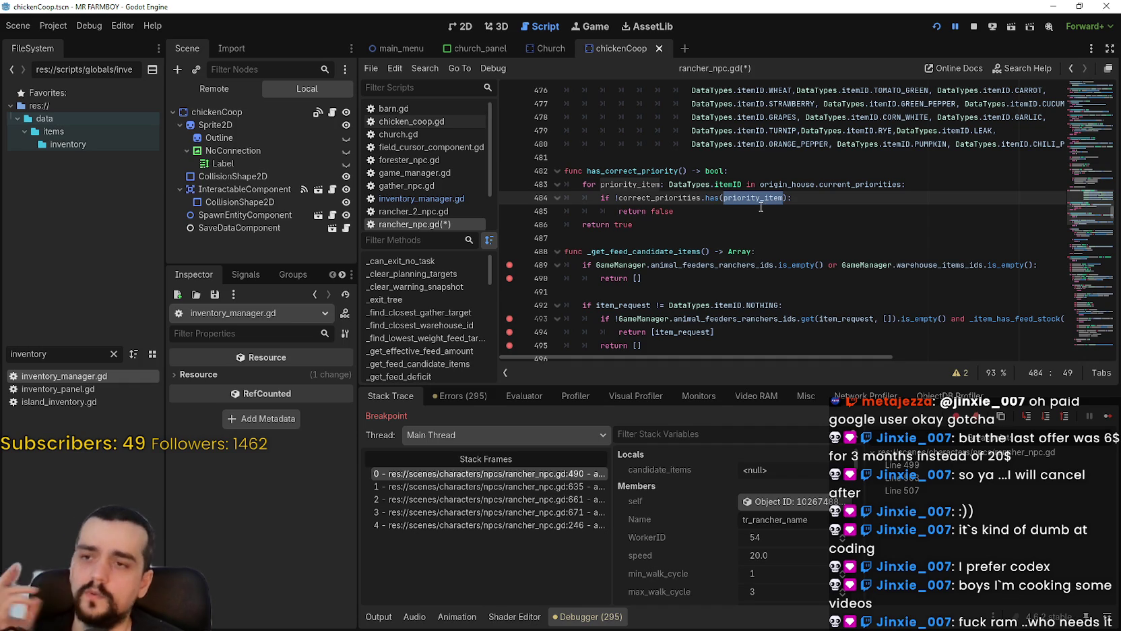
{"action": "left_click", "coordinate": [678, 223]}
{"action": "double_click", "coordinate": [684, 211]}
{"action": "type", "text": "true"}
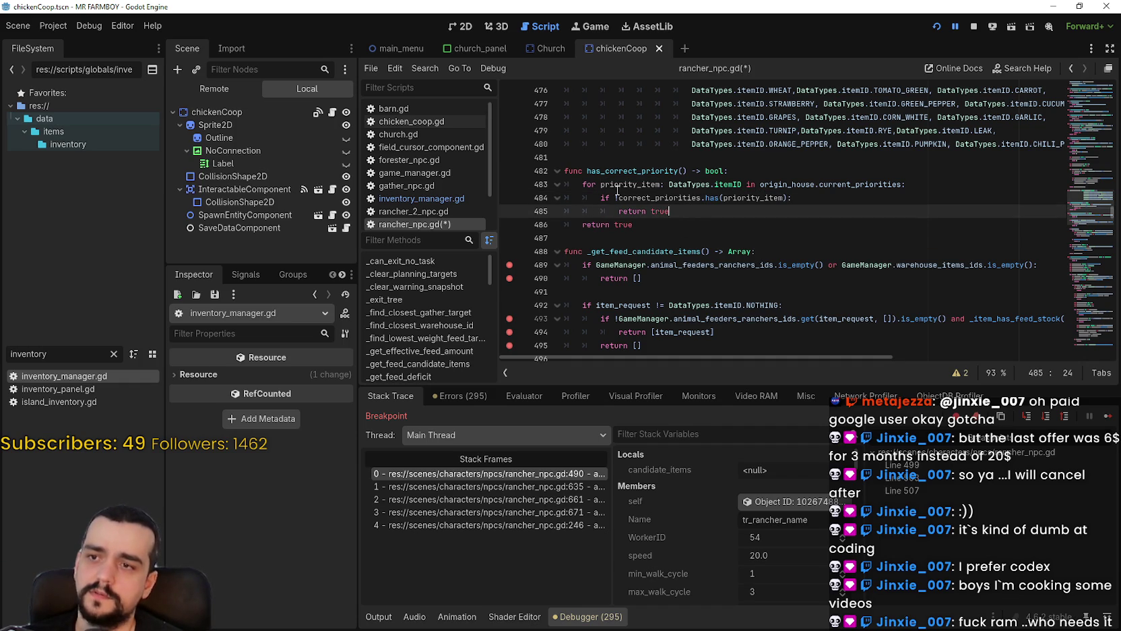
{"action": "left_click", "coordinate": [617, 196]}
{"action": "key", "text": "BackSpace"}
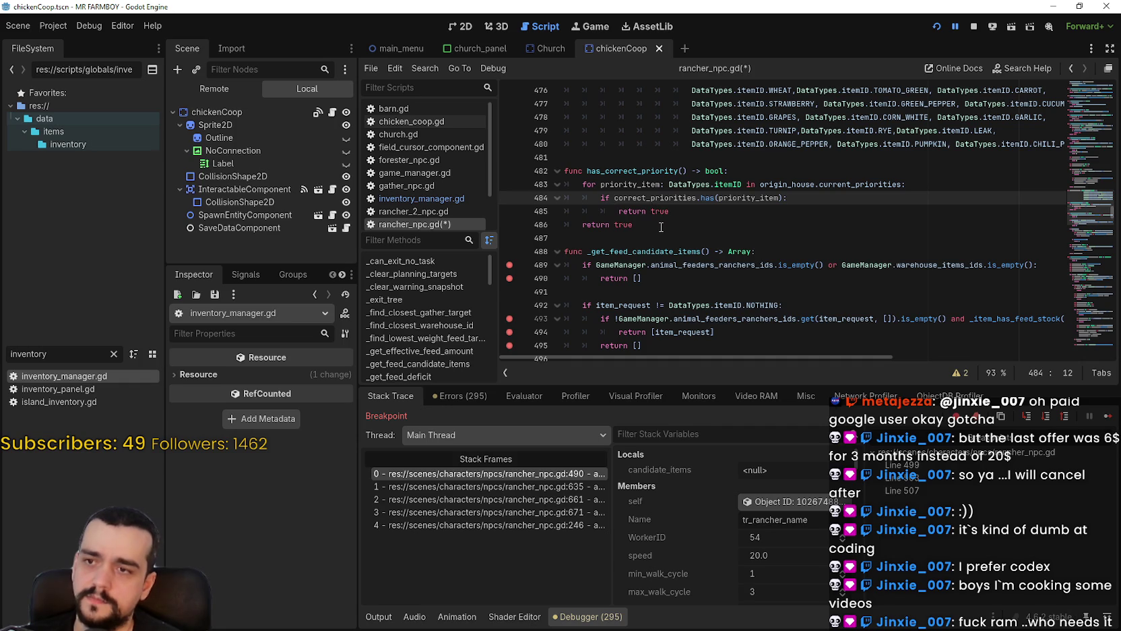
{"action": "double_click", "coordinate": [661, 227]}
{"action": "type", "text": "false"}
{"action": "key", "text": "ctrl+s"}
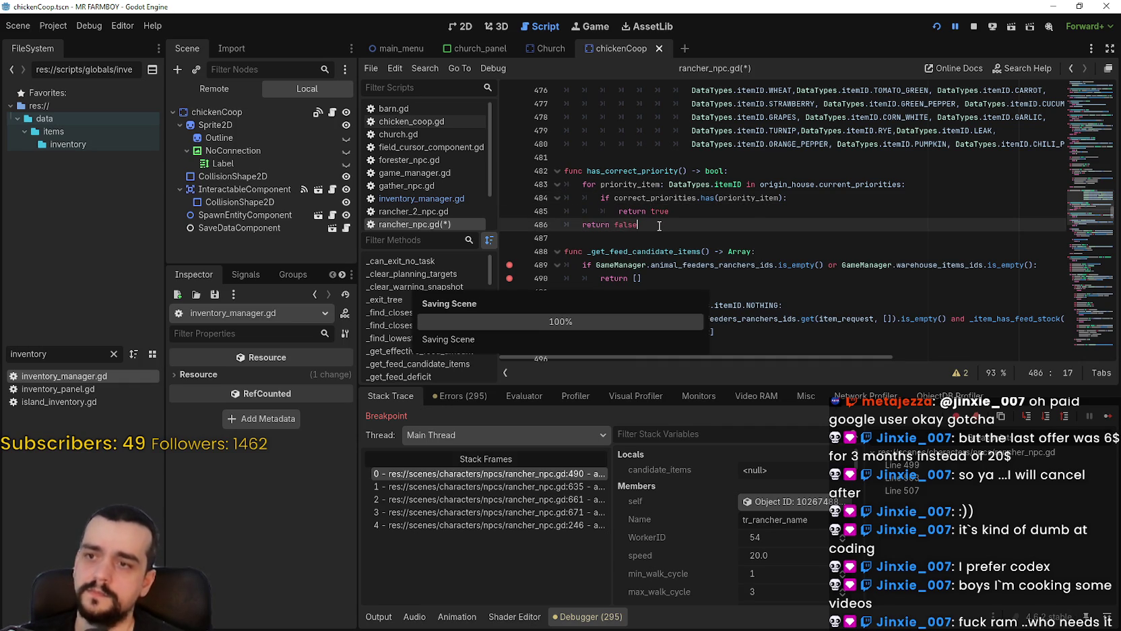
{"action": "left_click", "coordinate": [687, 211]}
{"action": "key", "text": "shift+Up"}
{"action": "key", "text": "shift+Home"}
{"action": "key", "text": "shift+Home"}
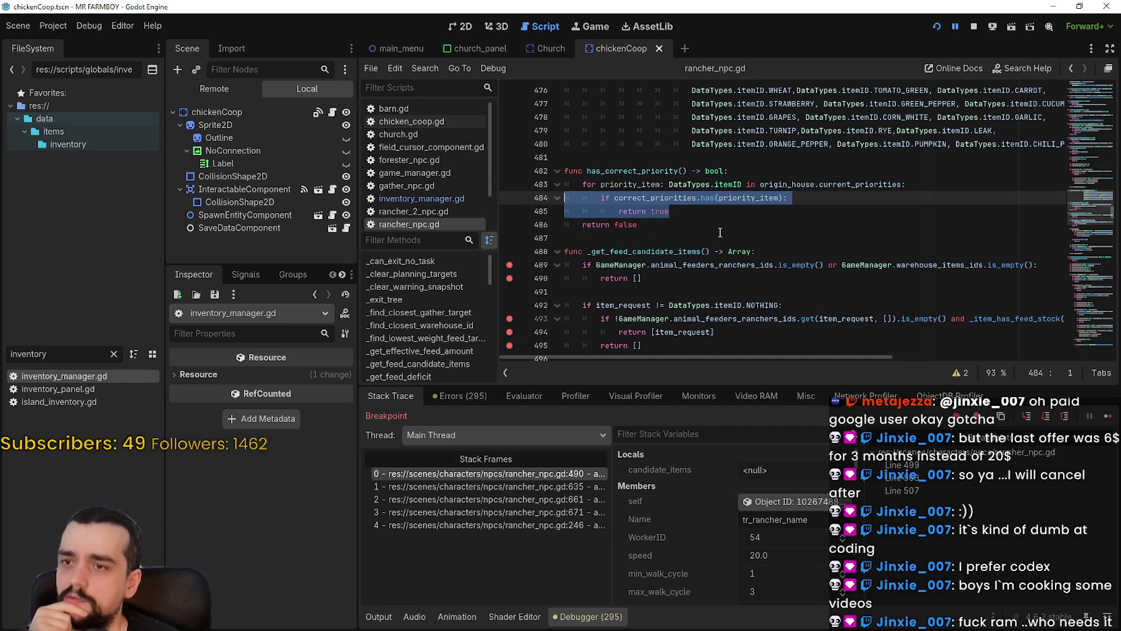
{"action": "left_click", "coordinate": [720, 230]}
{"action": "left_click", "coordinate": [709, 236]}
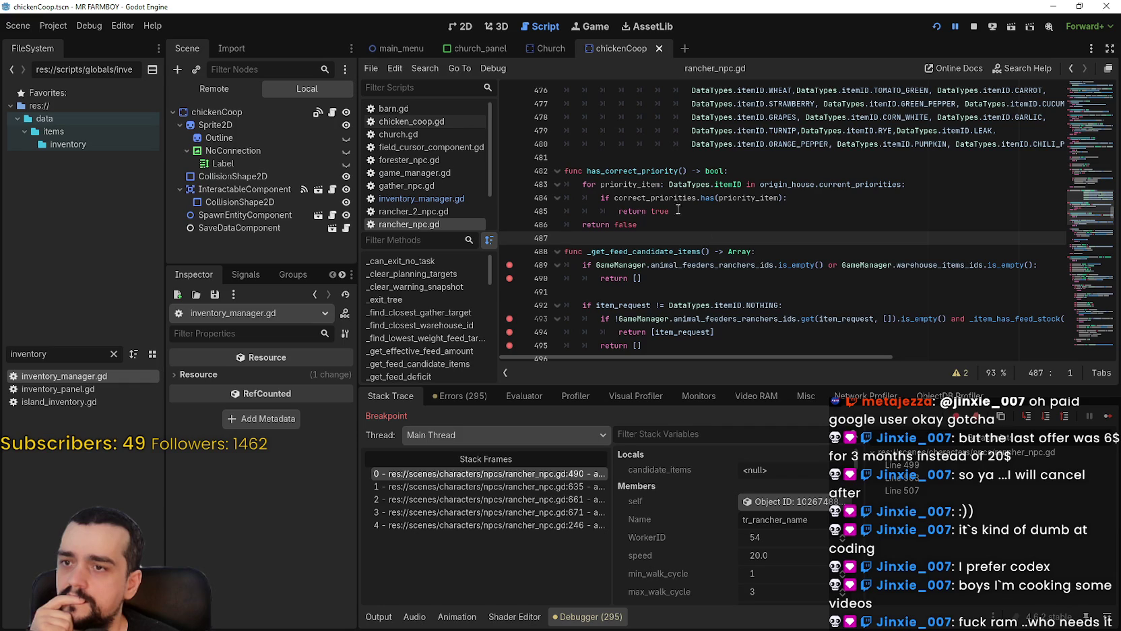
{"action": "left_click_drag", "start_coordinate": [587, 170], "coordinate": [687, 172]}
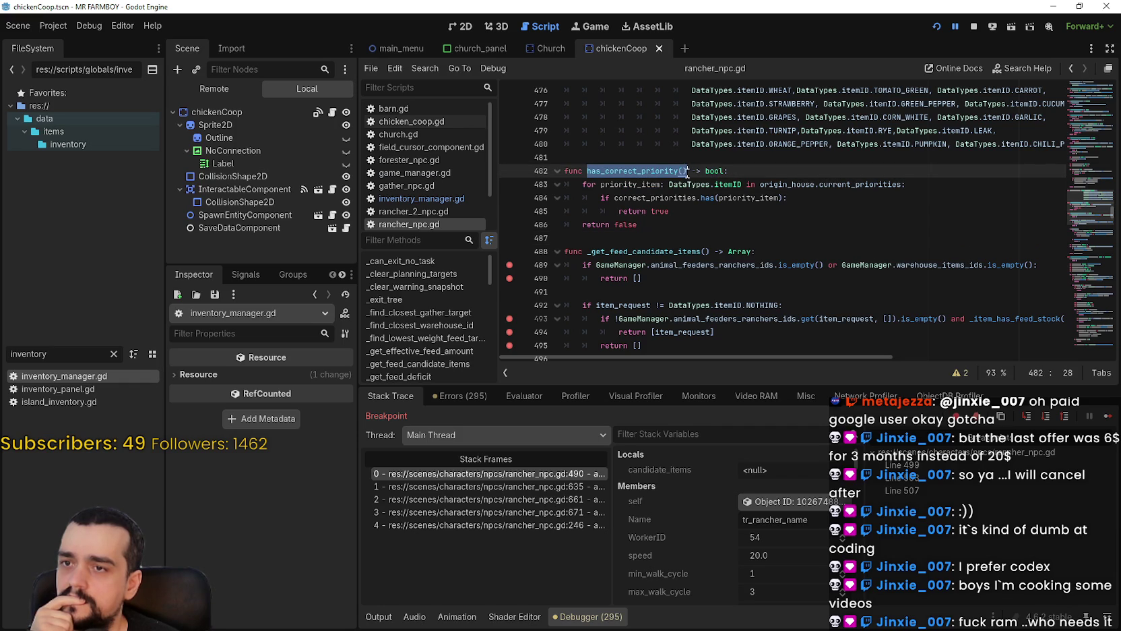
{"action": "scroll", "coordinate": [707, 197], "scroll_direction": "down", "scroll_amount": 4}
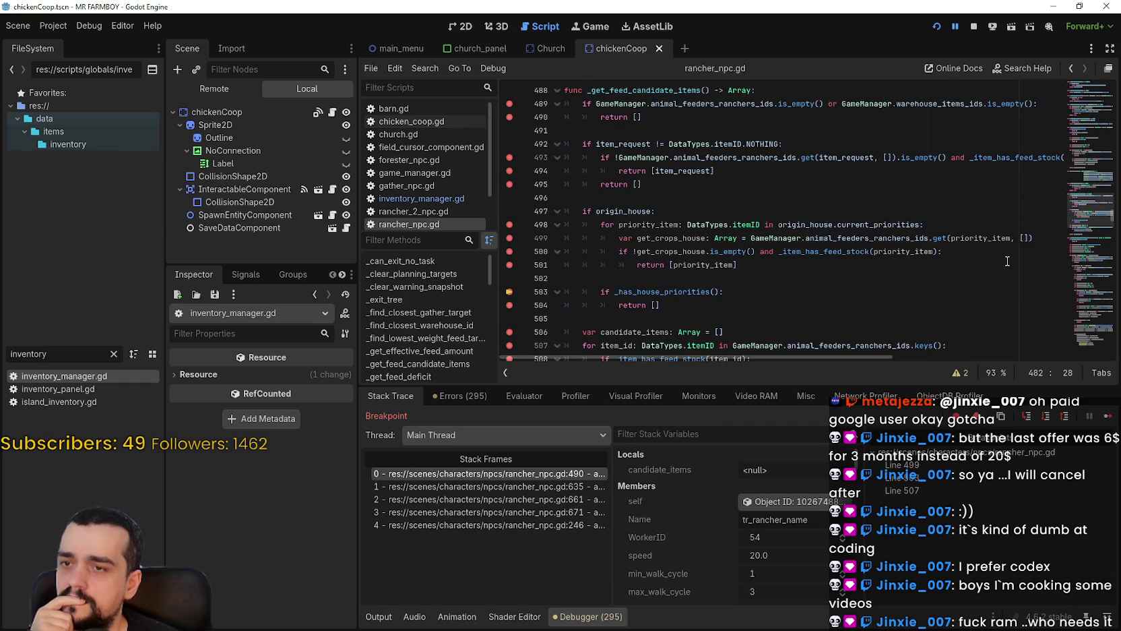
{"action": "double_click", "coordinate": [987, 239]}
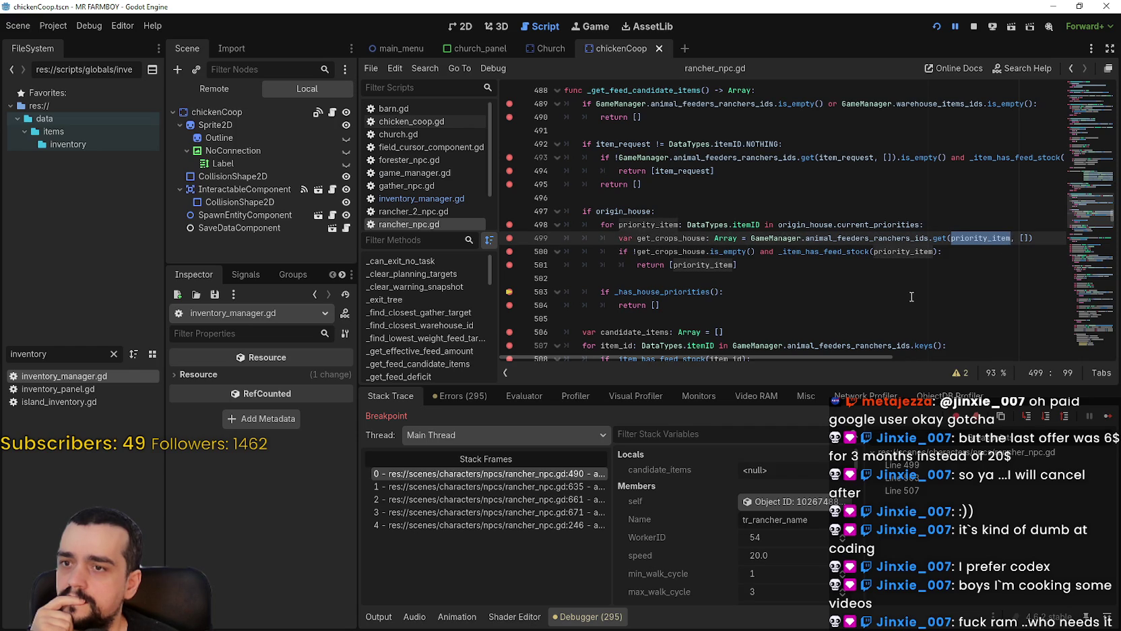
{"action": "double_click", "coordinate": [897, 252]}
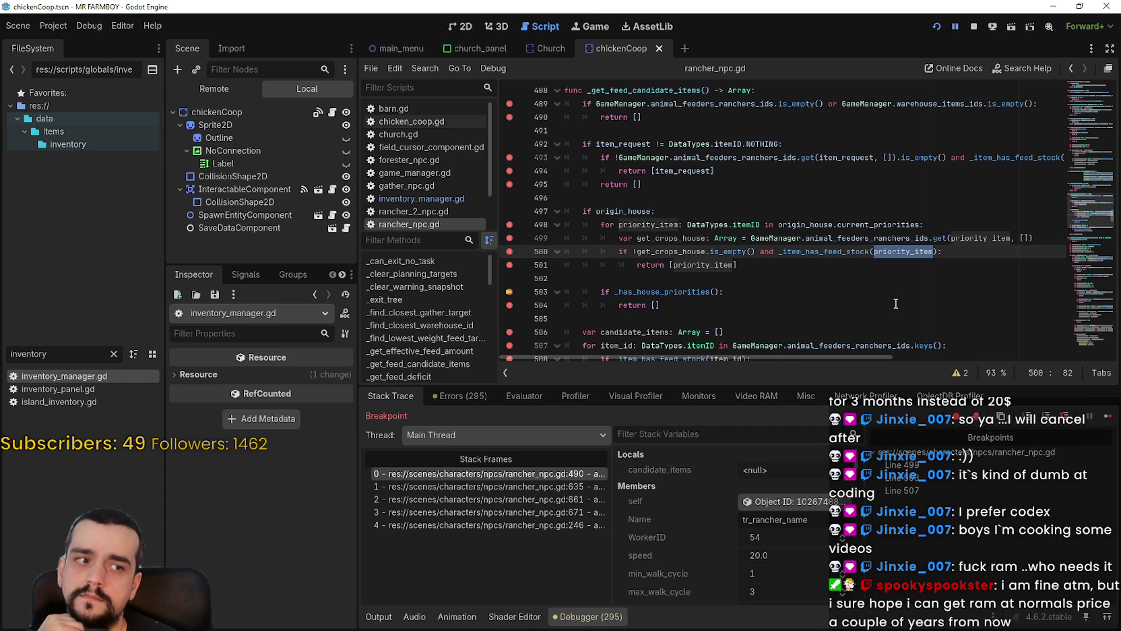
{"action": "key", "text": "alt+Left"}
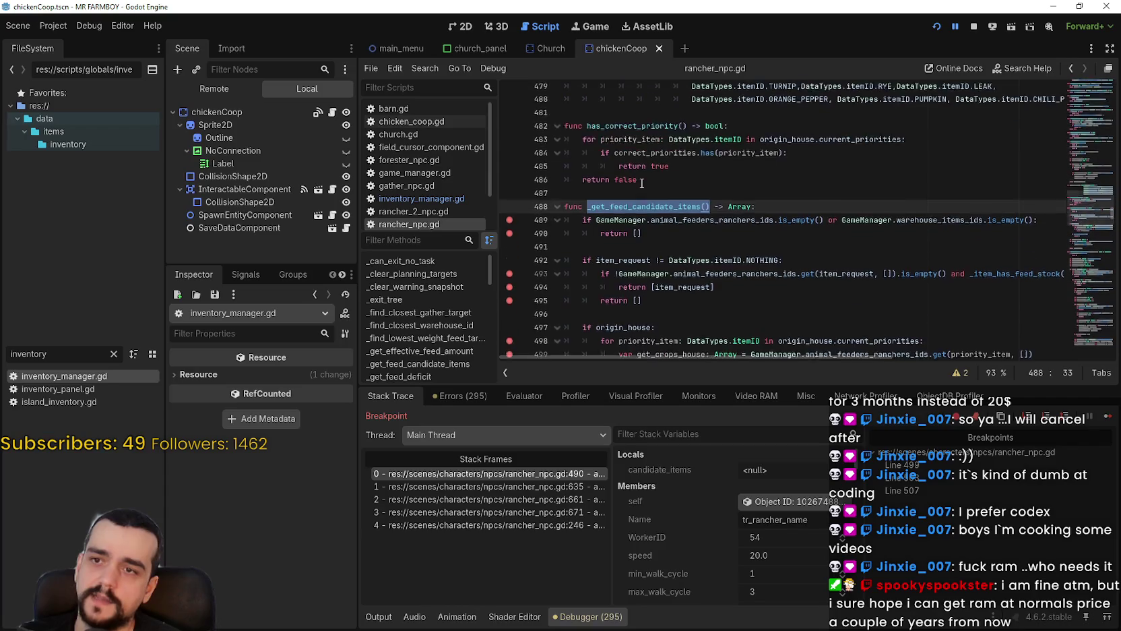
{"action": "double_click", "coordinate": [667, 172]}
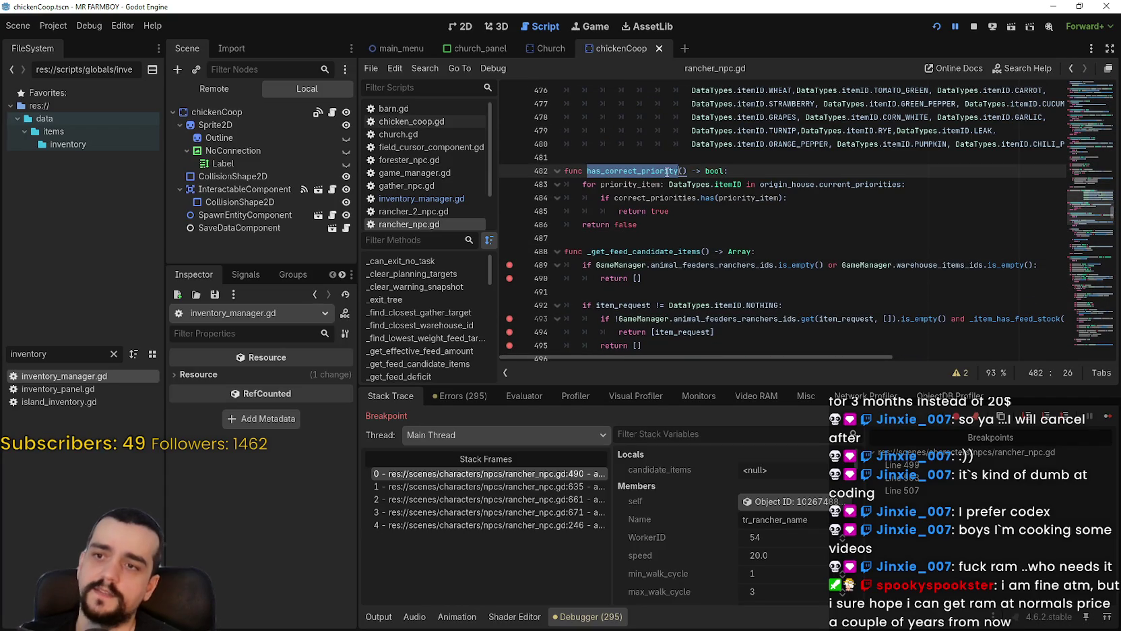
{"action": "key", "text": "alt+Left"}
{"action": "key", "text": "alt+Left"}
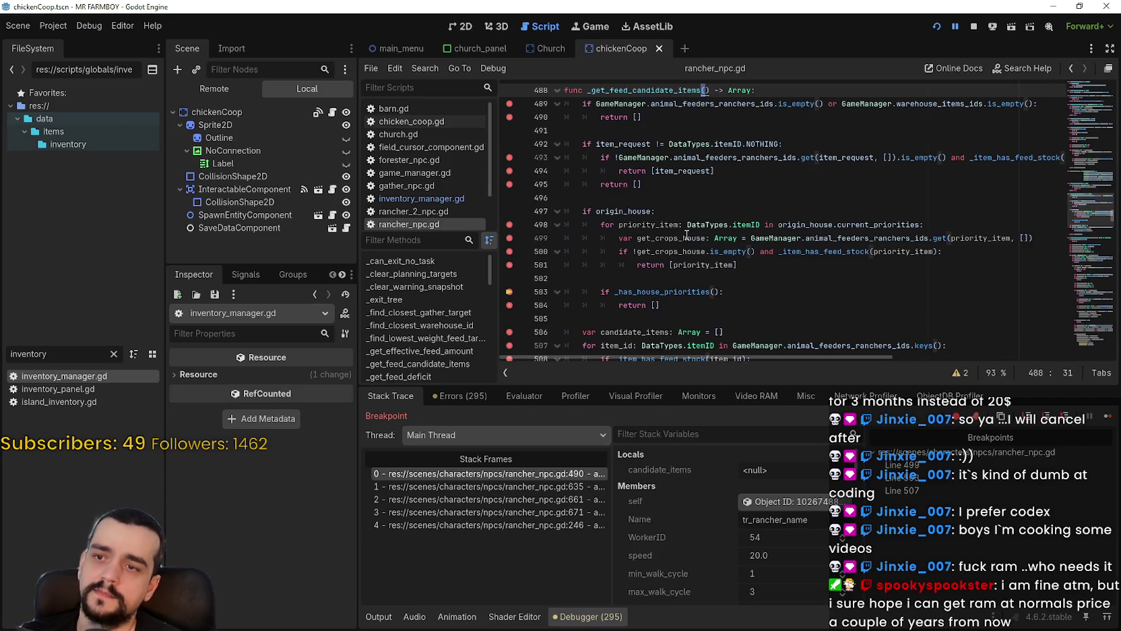
{"action": "left_click", "coordinate": [701, 271]}
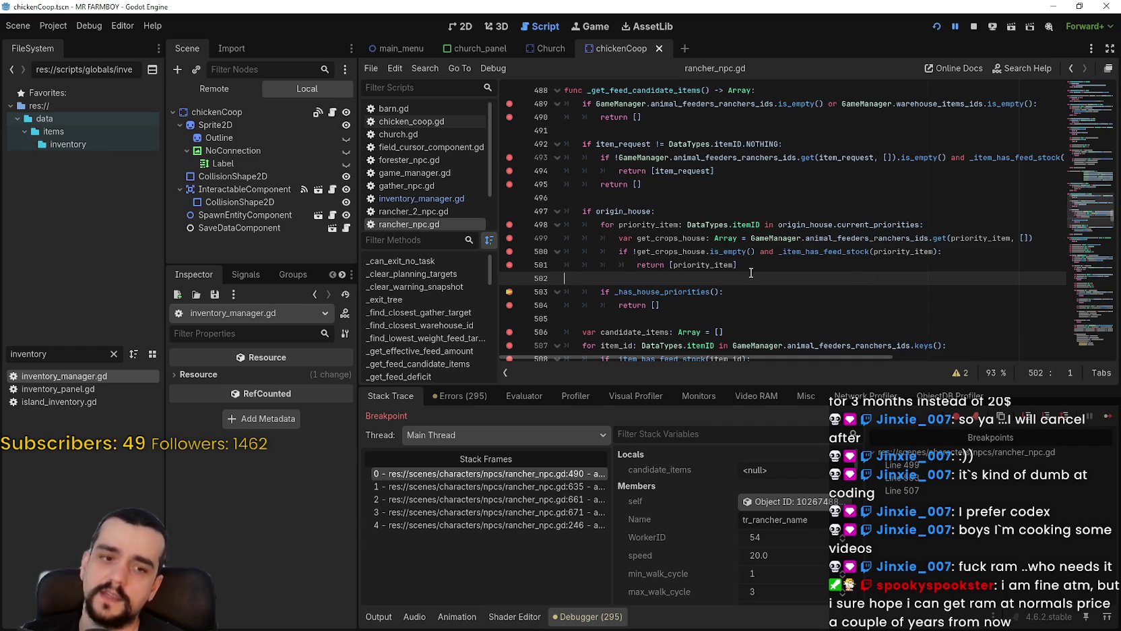
{"action": "left_click", "coordinate": [715, 184]}
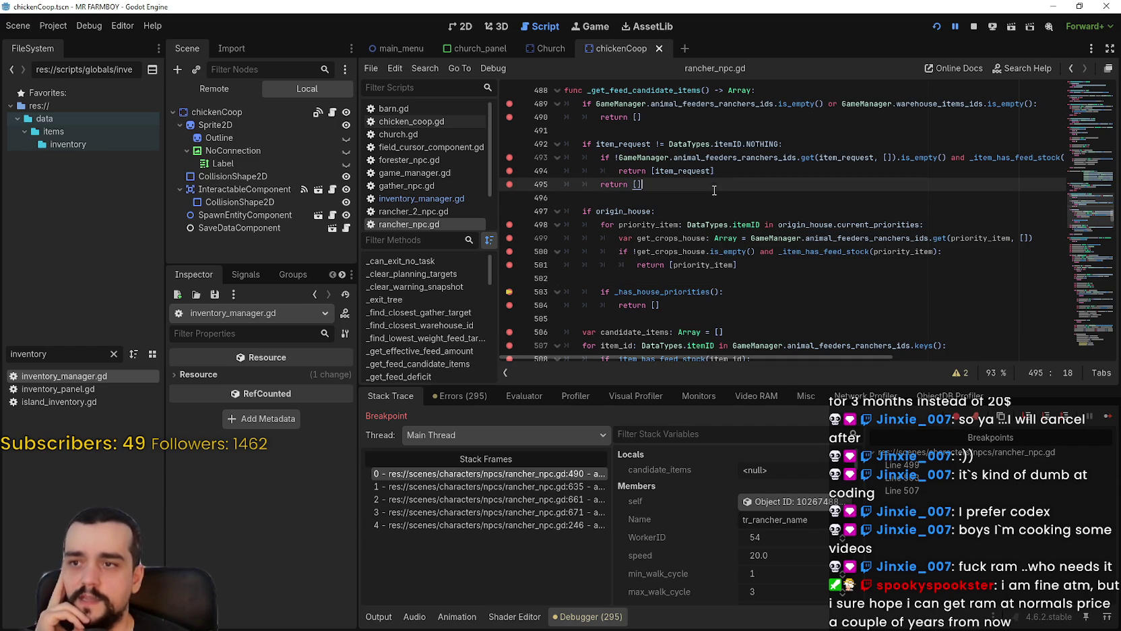
{"action": "left_click", "coordinate": [714, 198]}
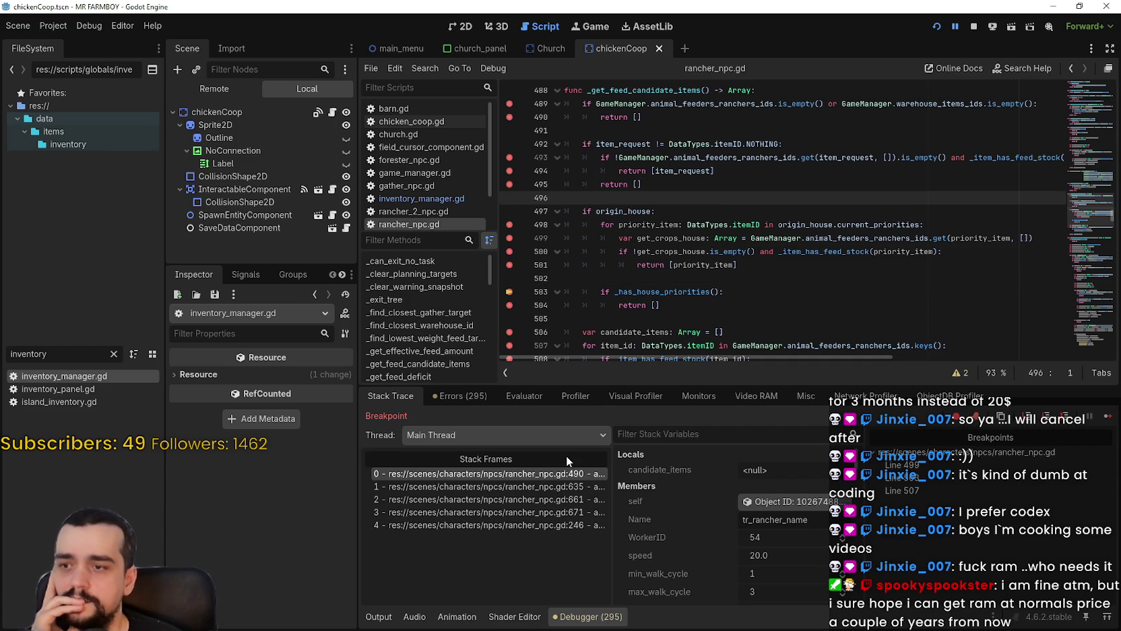
{"action": "left_click", "coordinate": [774, 295]}
{"action": "left_click", "coordinate": [772, 267]}
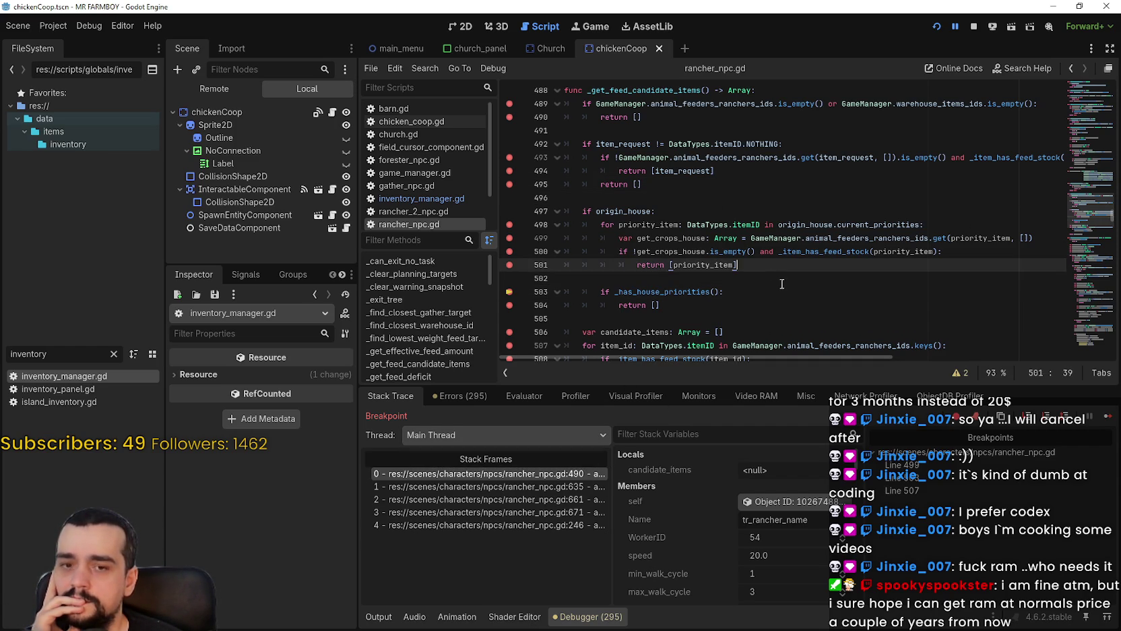
{"action": "left_click", "coordinate": [781, 283]}
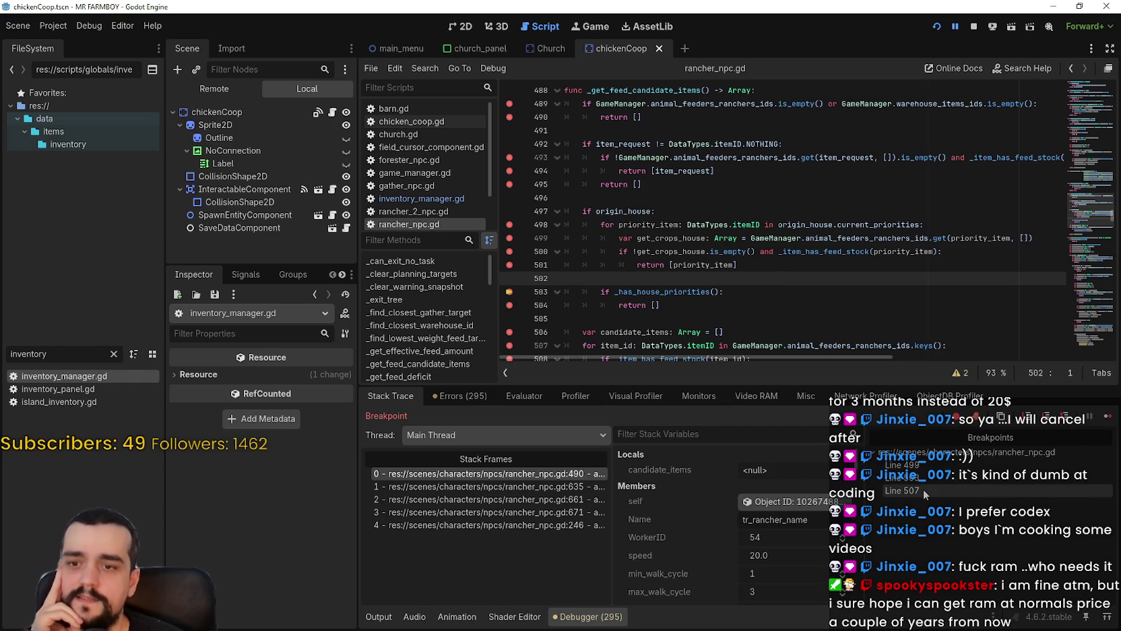
{"action": "left_click", "coordinate": [632, 294]}
{"action": "left_click", "coordinate": [650, 320]}
{"action": "scroll", "coordinate": [650, 321], "scroll_direction": "down", "scroll_amount": 2}
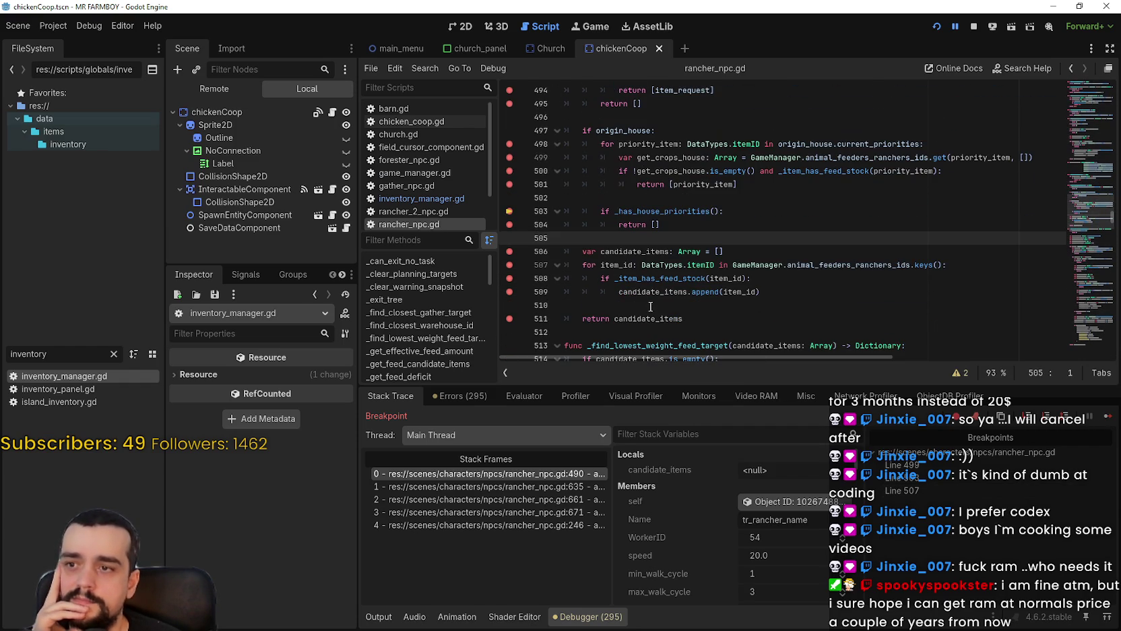
{"action": "left_click", "coordinate": [653, 303]}
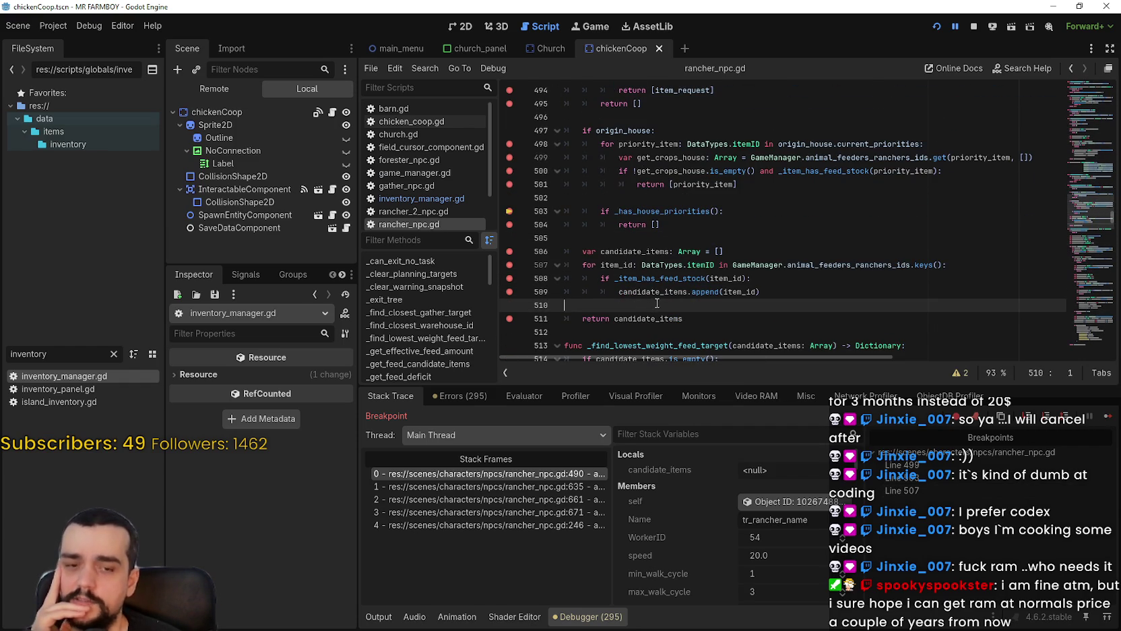
{"action": "left_click", "coordinate": [669, 236]}
{"action": "key", "text": "Up"}
{"action": "key", "text": "Up"}
{"action": "key", "text": "Up"}
{"action": "scroll", "coordinate": [770, 267], "scroll_direction": "up", "scroll_amount": 1}
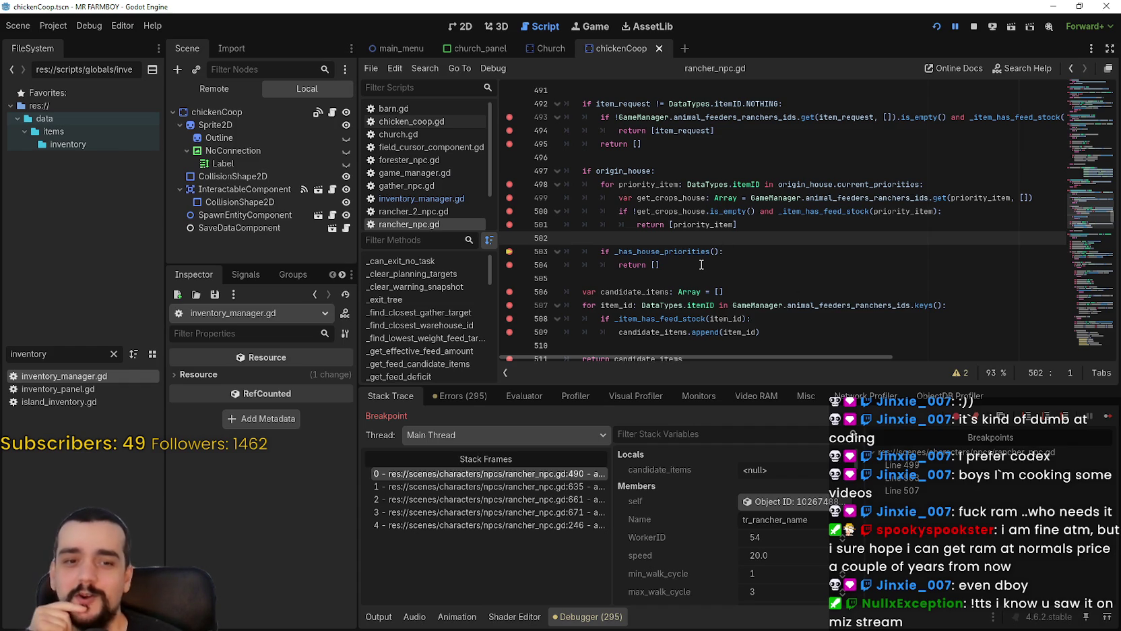
{"action": "scroll", "coordinate": [701, 265], "scroll_direction": "up", "scroll_amount": 2}
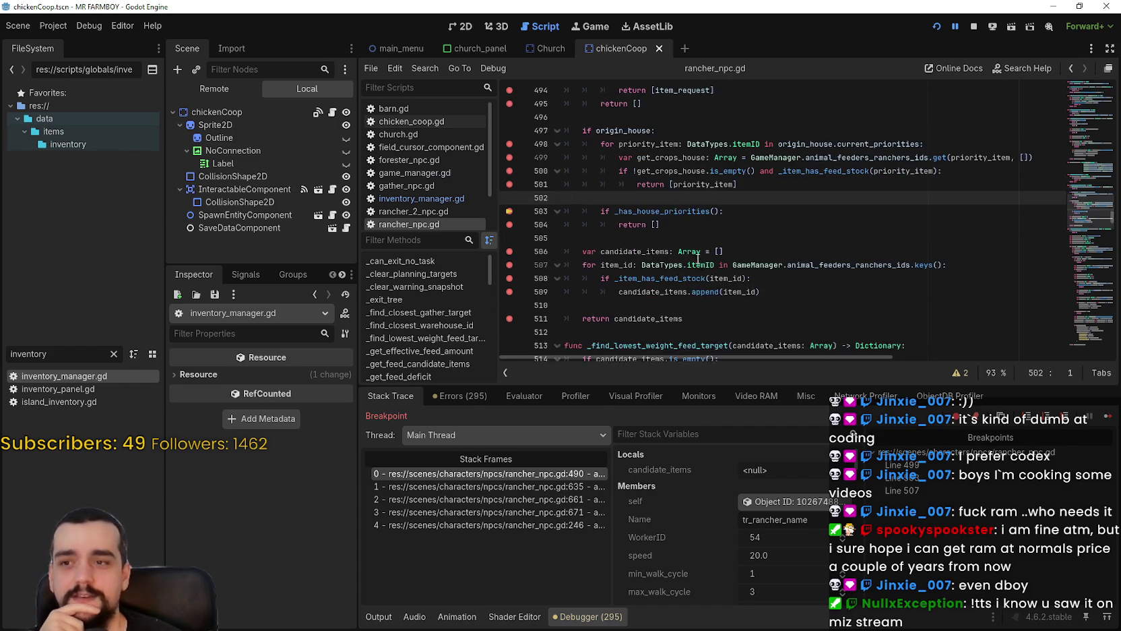
Review lines 496–510 of _get_feed_candidate_items, then switch to the YouTube window.
{"action": "left_click", "coordinate": [645, 198]}
{"action": "scroll", "coordinate": [747, 276], "scroll_direction": "down", "scroll_amount": 2}
{"action": "left_click", "coordinate": [741, 307]}
{"action": "scroll", "coordinate": [741, 294], "scroll_direction": "down", "scroll_amount": 2}
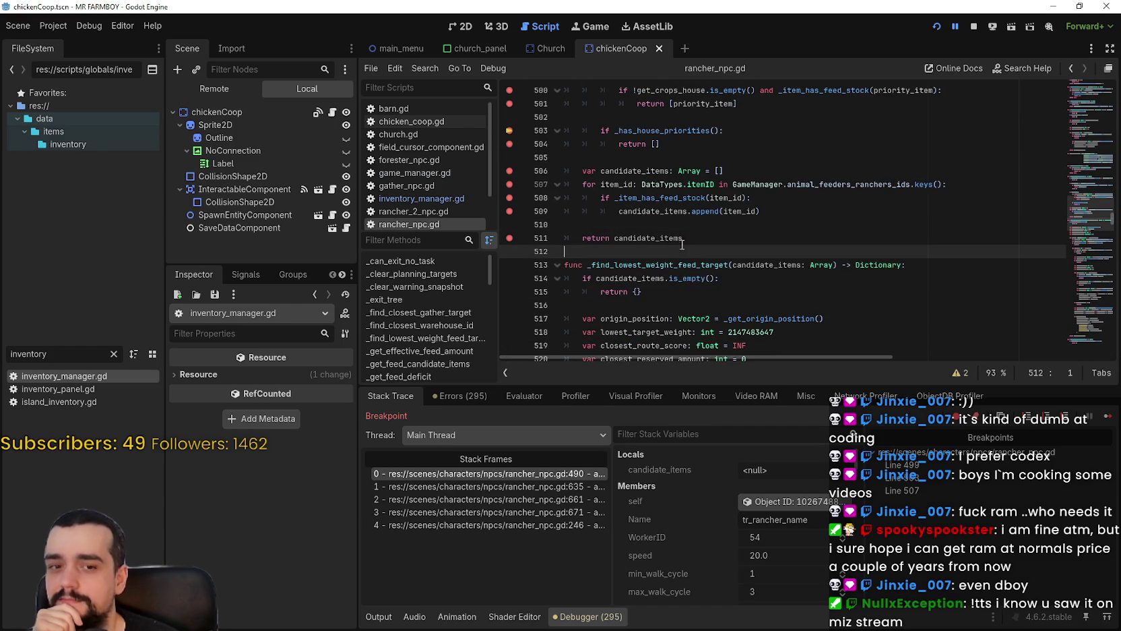
{"action": "scroll", "coordinate": [741, 246], "scroll_direction": "up", "scroll_amount": 2}
{"action": "left_click", "coordinate": [752, 238]}
{"action": "scroll", "coordinate": [752, 238], "scroll_direction": "up", "scroll_amount": 2}
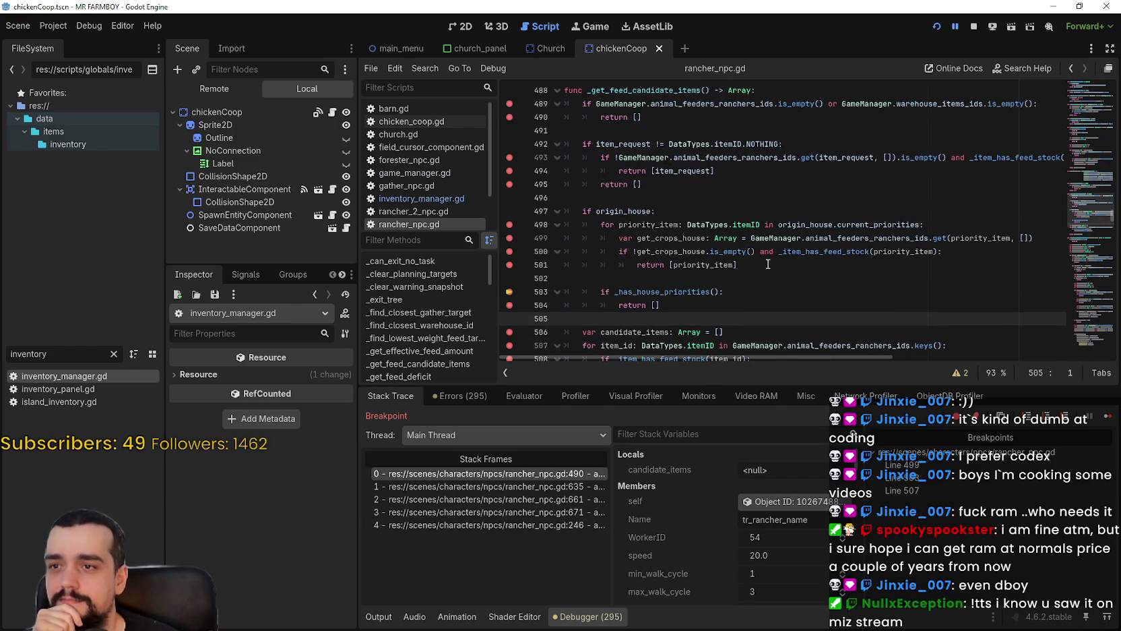
{"action": "left_click", "coordinate": [755, 292]}
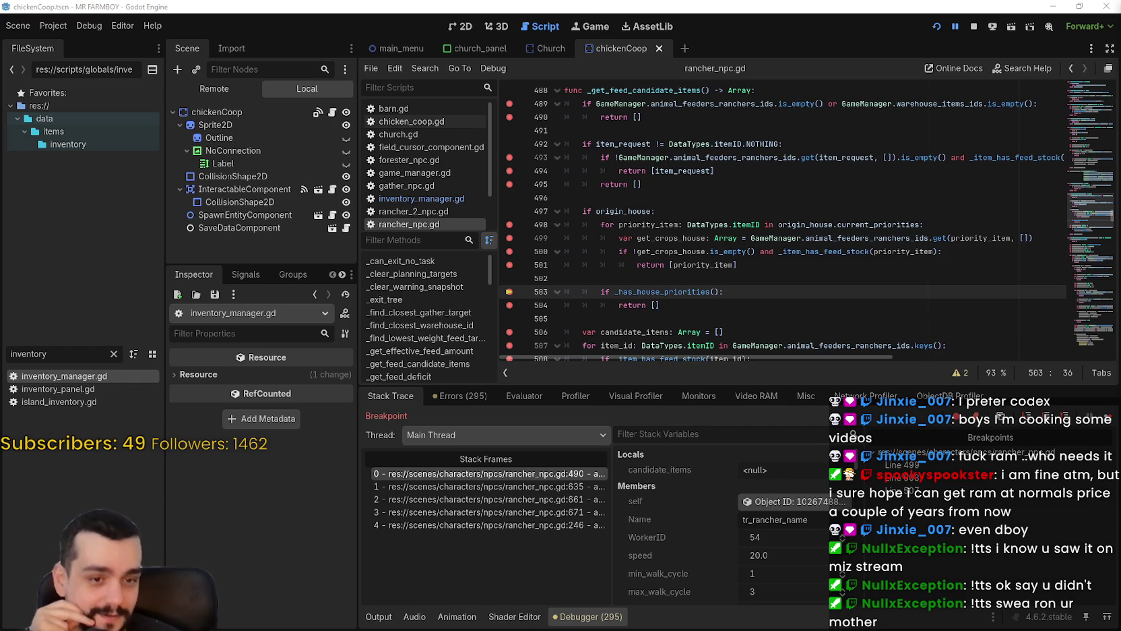
{"action": "left_click", "coordinate": [744, 278]}
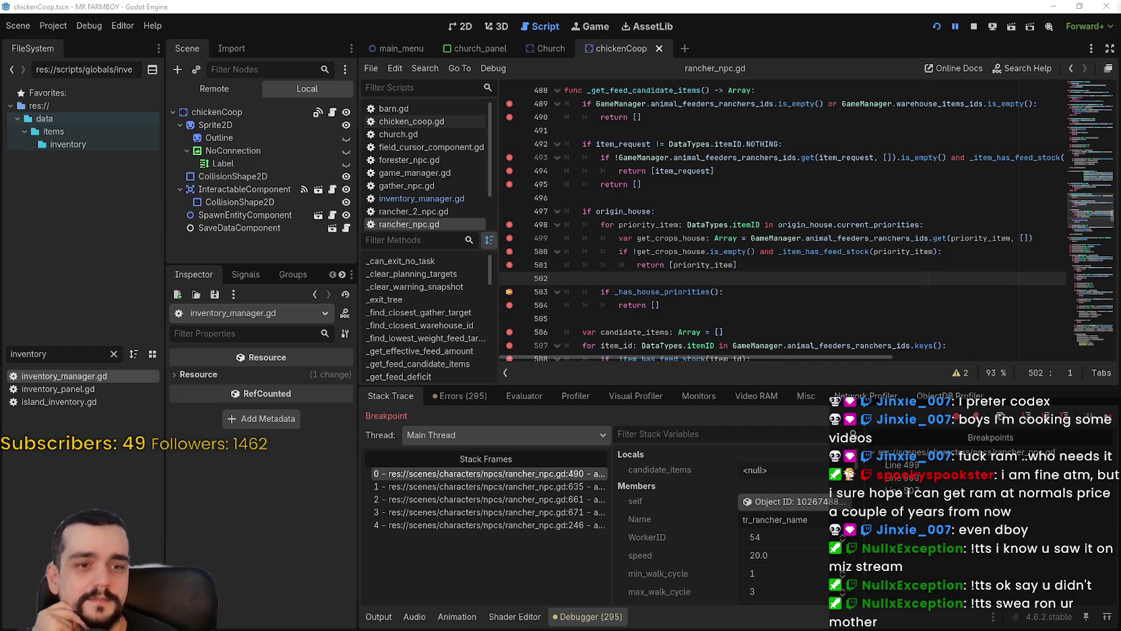
{"action": "key", "text": "alt+Tab"}
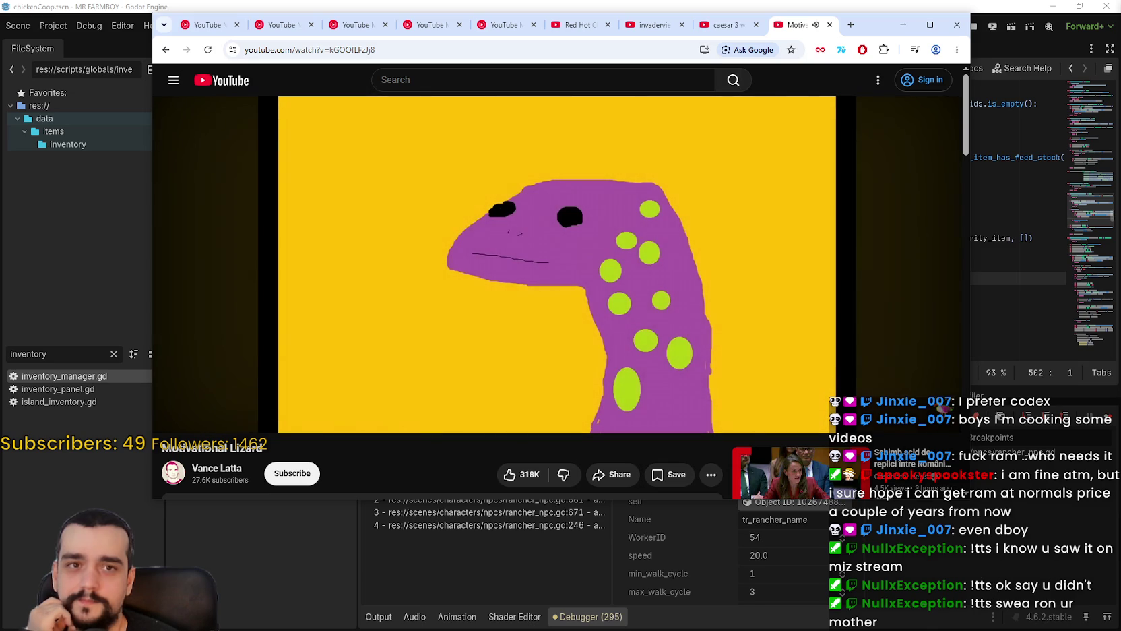
Pause the Motivational Lizard video, open and close its playback settings, then resume.
{"action": "mouse_move", "coordinate": [935, 416]}
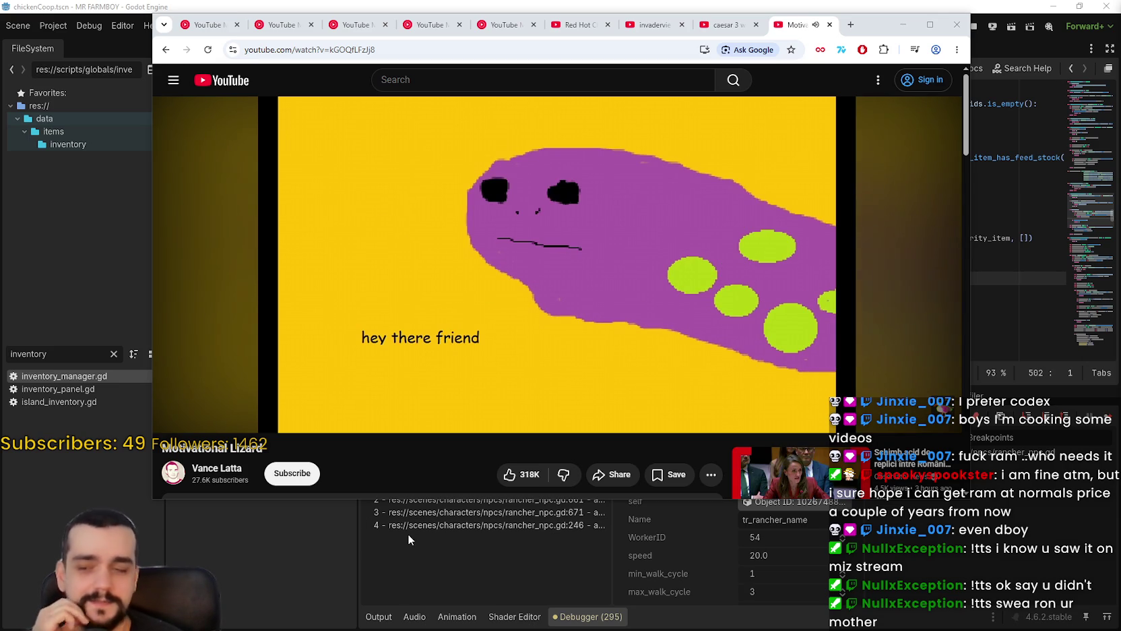
{"action": "key", "text": "space"}
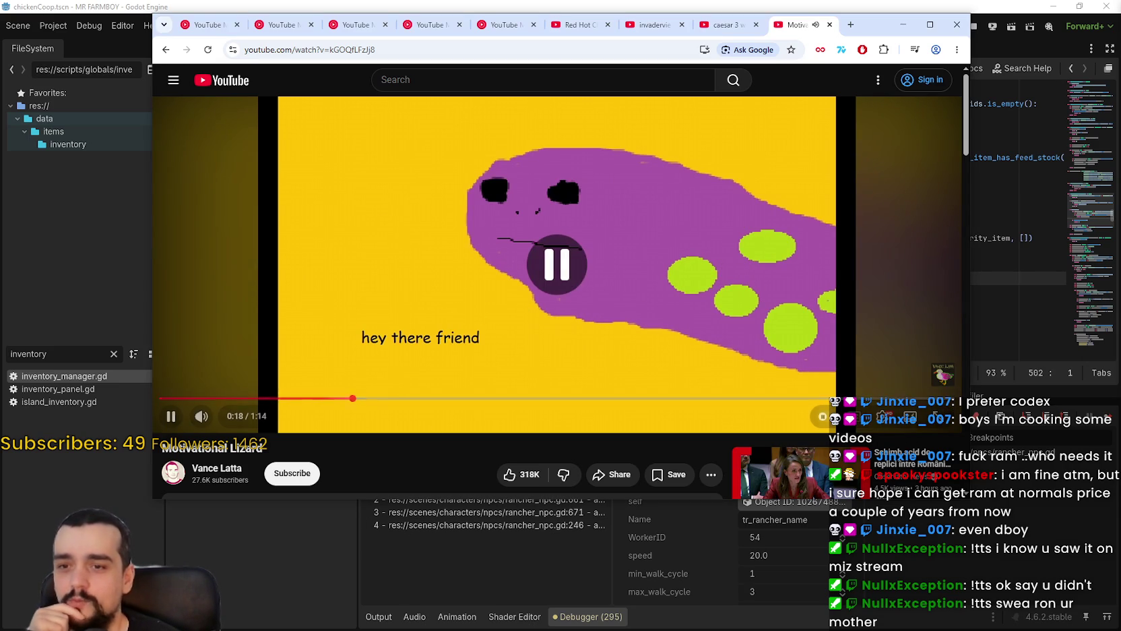
{"action": "left_click", "coordinate": [881, 416]}
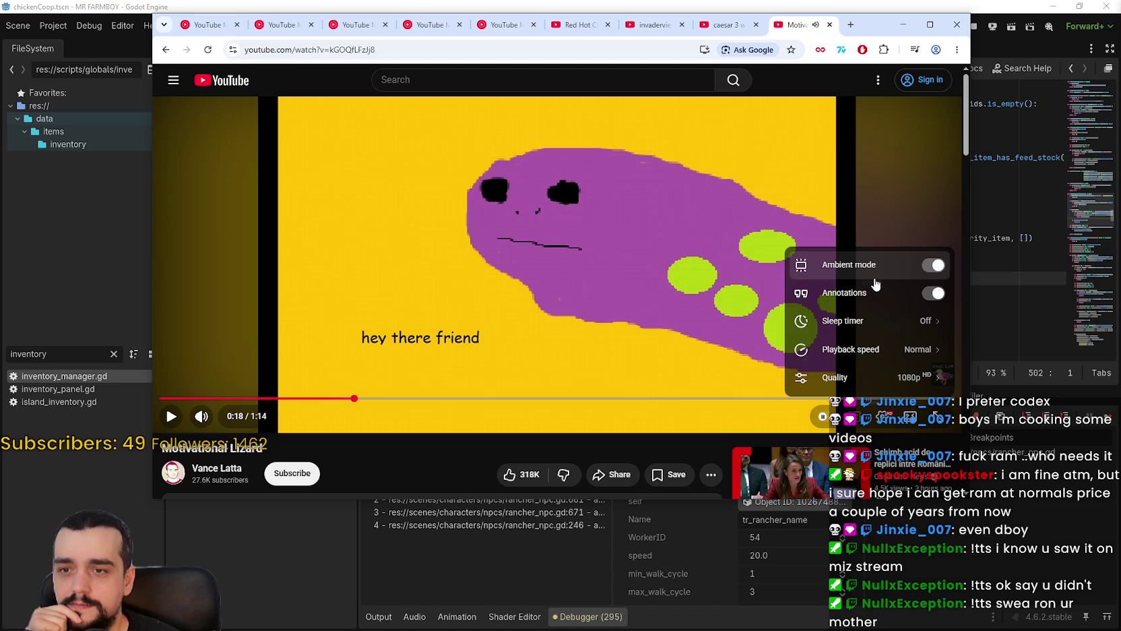
{"action": "left_click", "coordinate": [881, 426]}
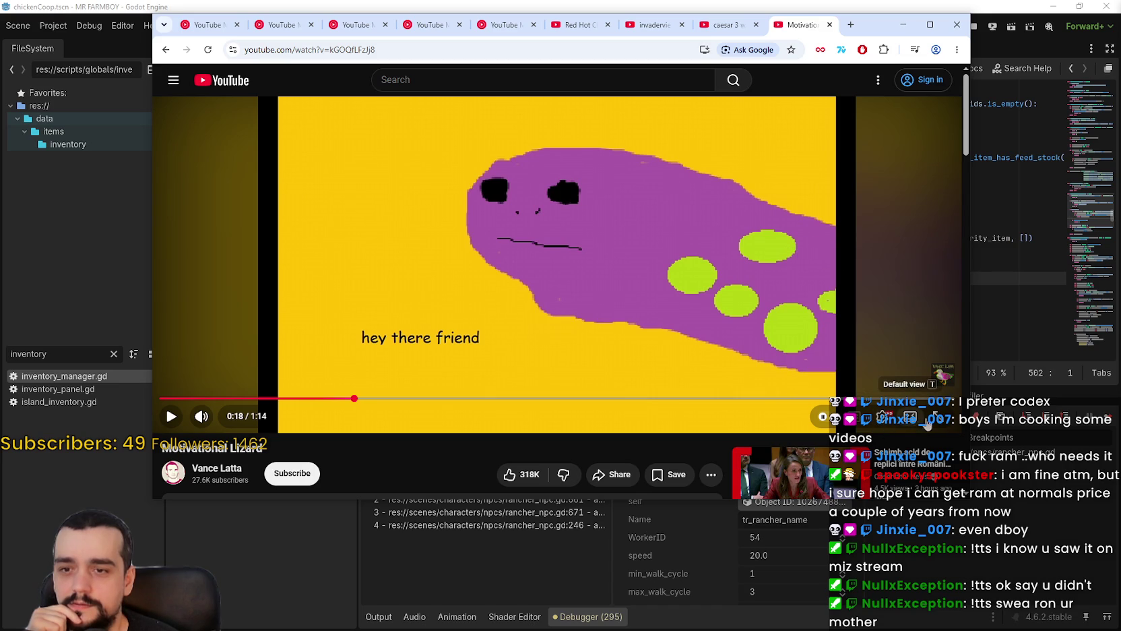
{"action": "left_click", "coordinate": [457, 251]}
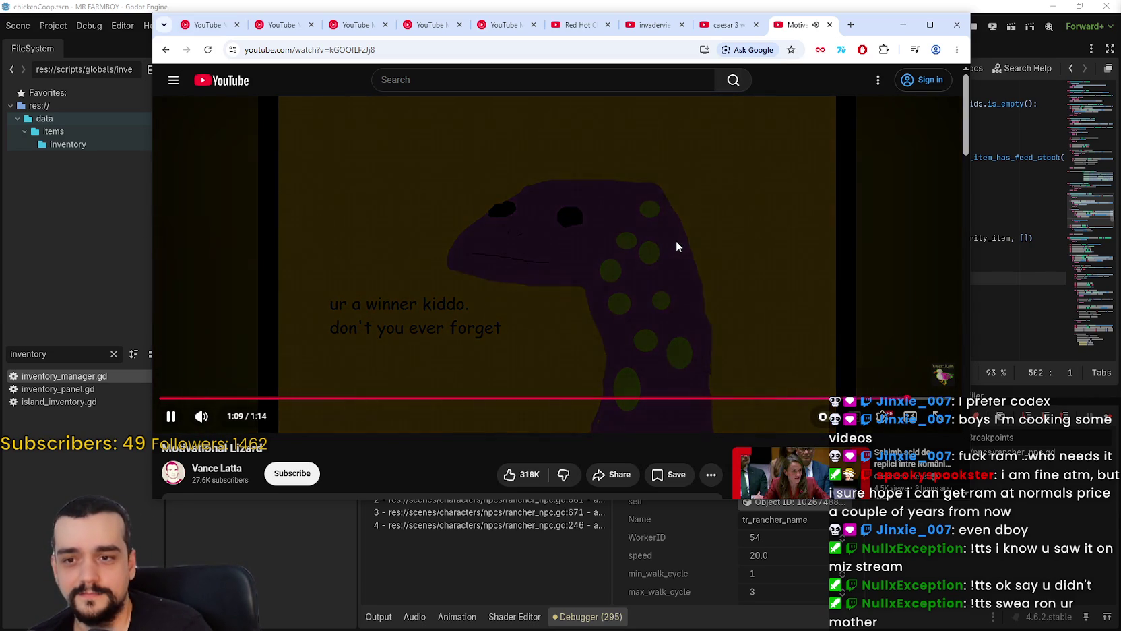
Pause the video near its end and scroll down to its description and comments.
{"action": "left_click", "coordinate": [603, 193]}
{"action": "scroll", "coordinate": [389, 405], "scroll_direction": "down", "scroll_amount": 3}
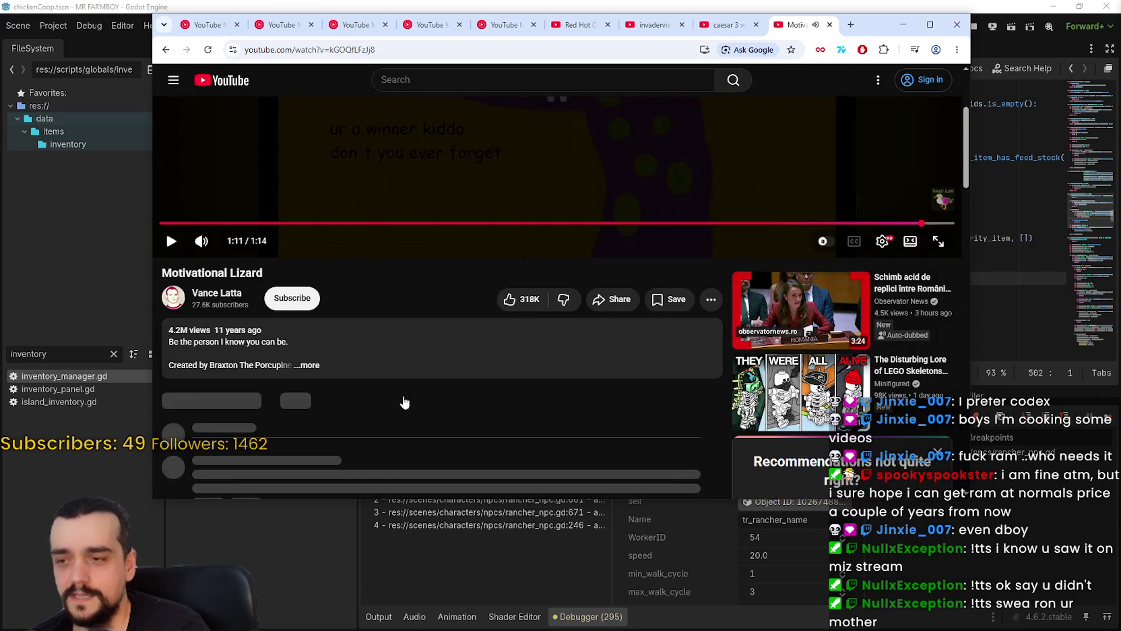
{"action": "scroll", "coordinate": [388, 406], "scroll_direction": "down", "scroll_amount": 3}
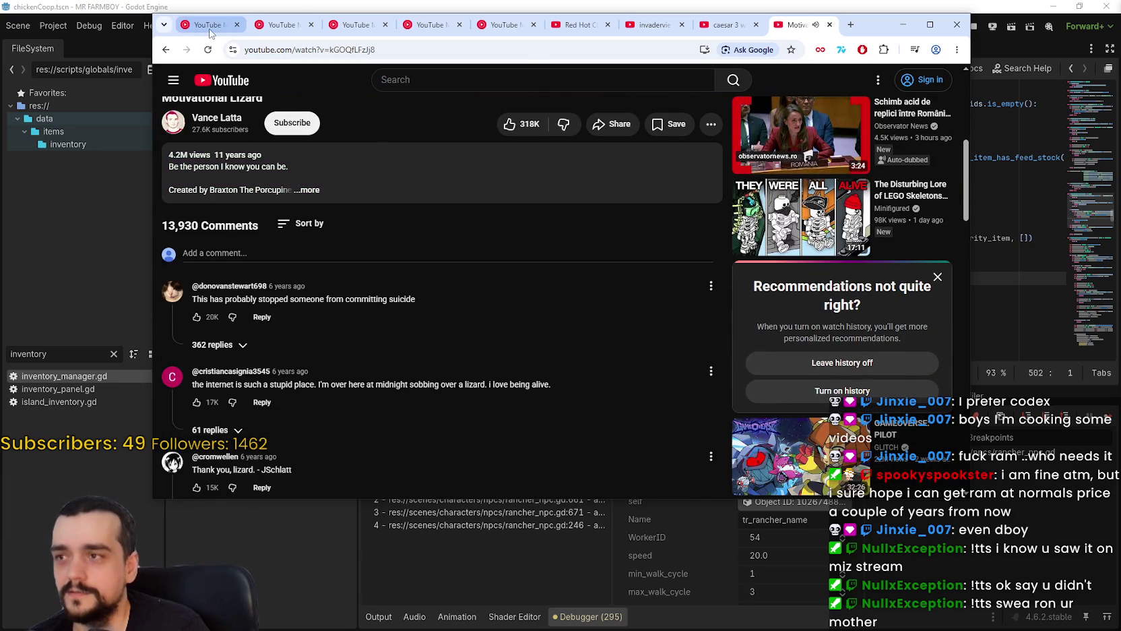
{"action": "left_click", "coordinate": [212, 31]}
Pause the In Bloom tab and start This Is For Everyone playing instead.
{"action": "left_click", "coordinate": [570, 282]}
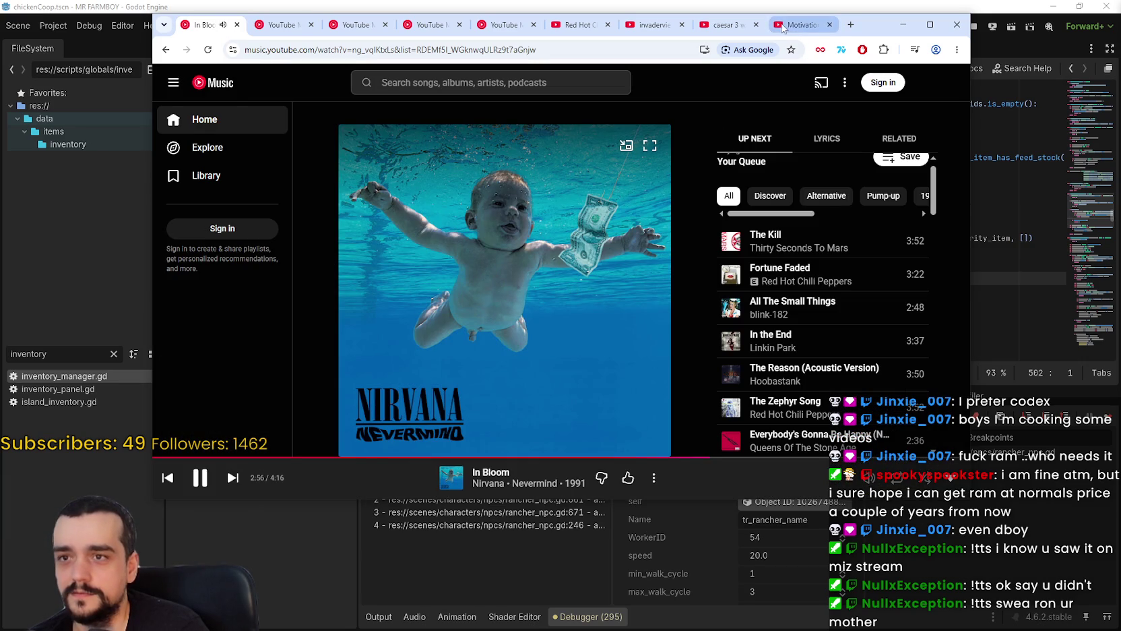
{"action": "left_click", "coordinate": [781, 28]}
{"action": "left_click", "coordinate": [202, 25]}
{"action": "key", "text": "space"}
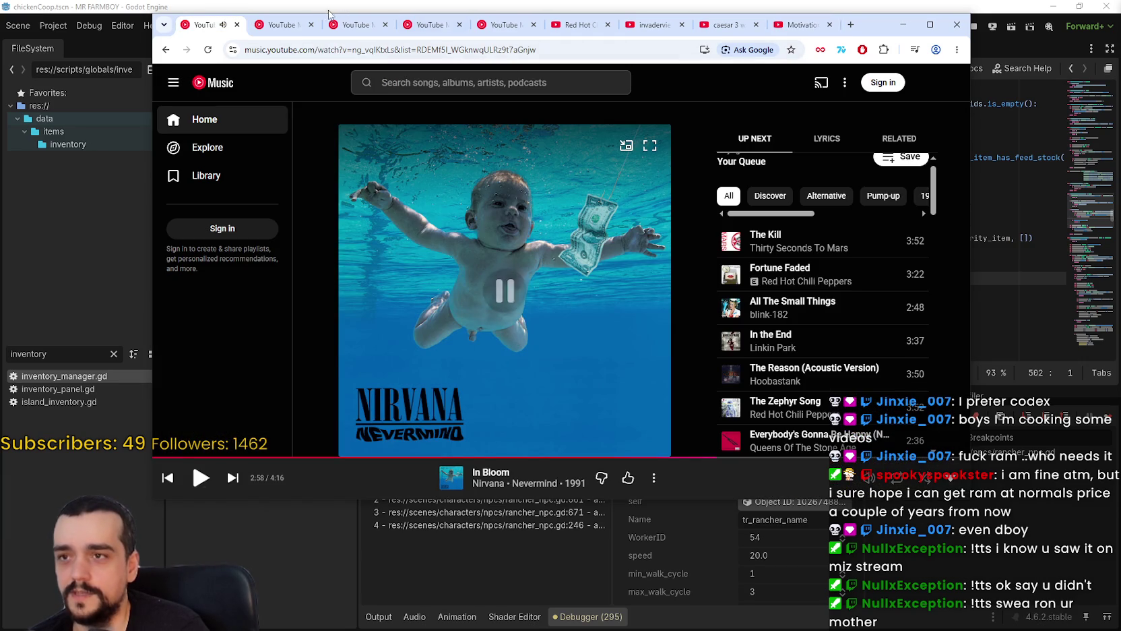
{"action": "left_click", "coordinate": [303, 25]}
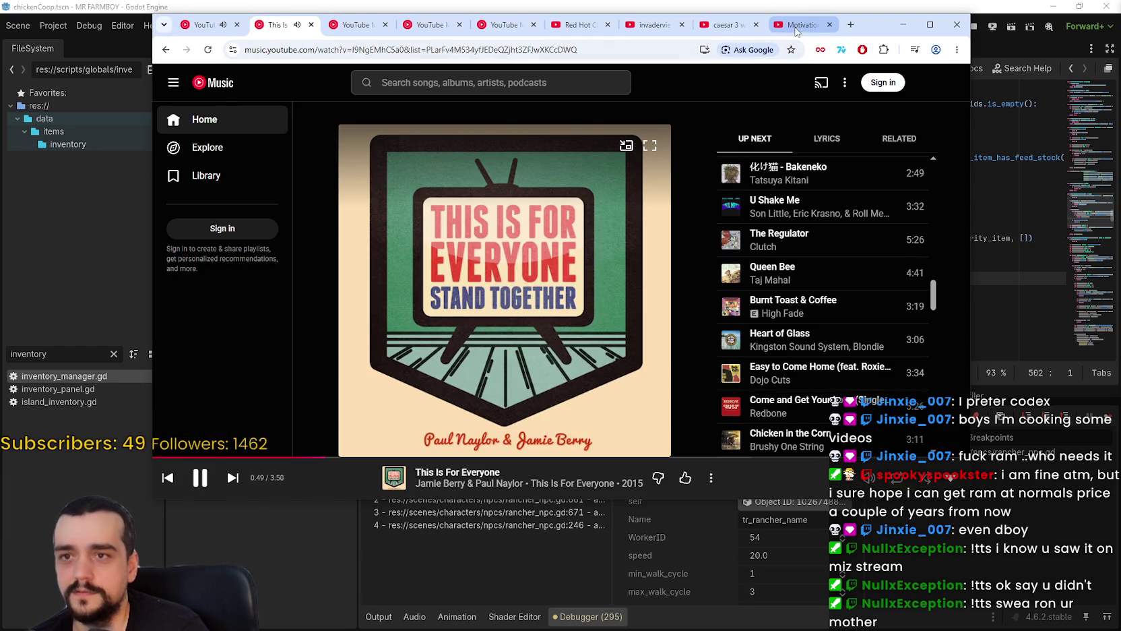
{"action": "left_click", "coordinate": [796, 30]}
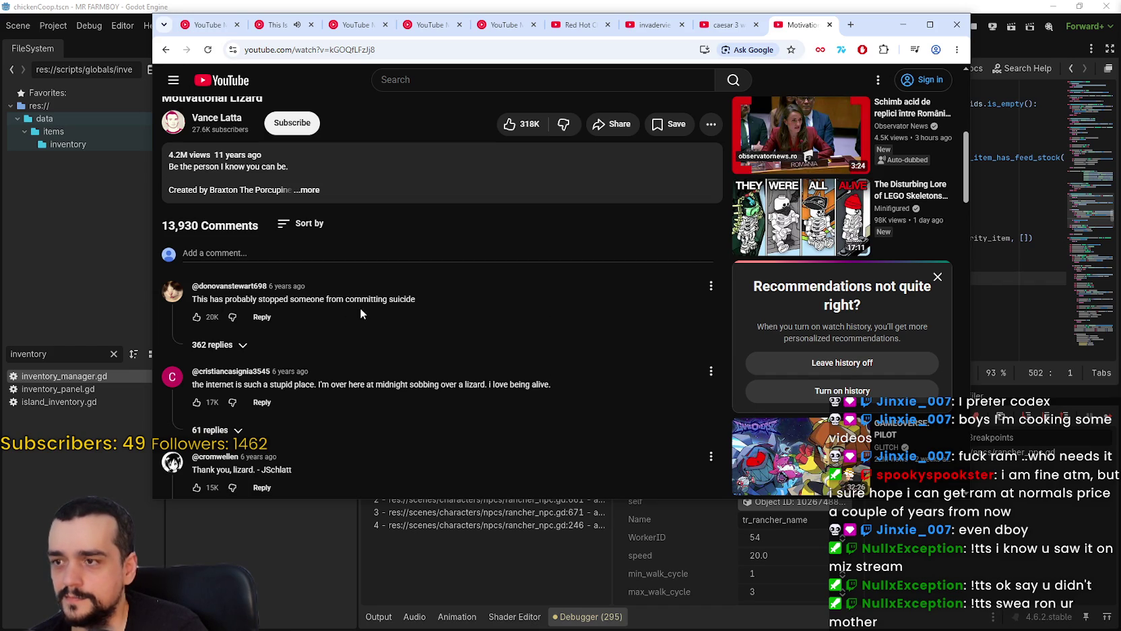
Read through the Motivational Lizard comments, then minimize Chrome to reveal Godot.
{"action": "scroll", "coordinate": [399, 303], "scroll_direction": "down", "scroll_amount": 2}
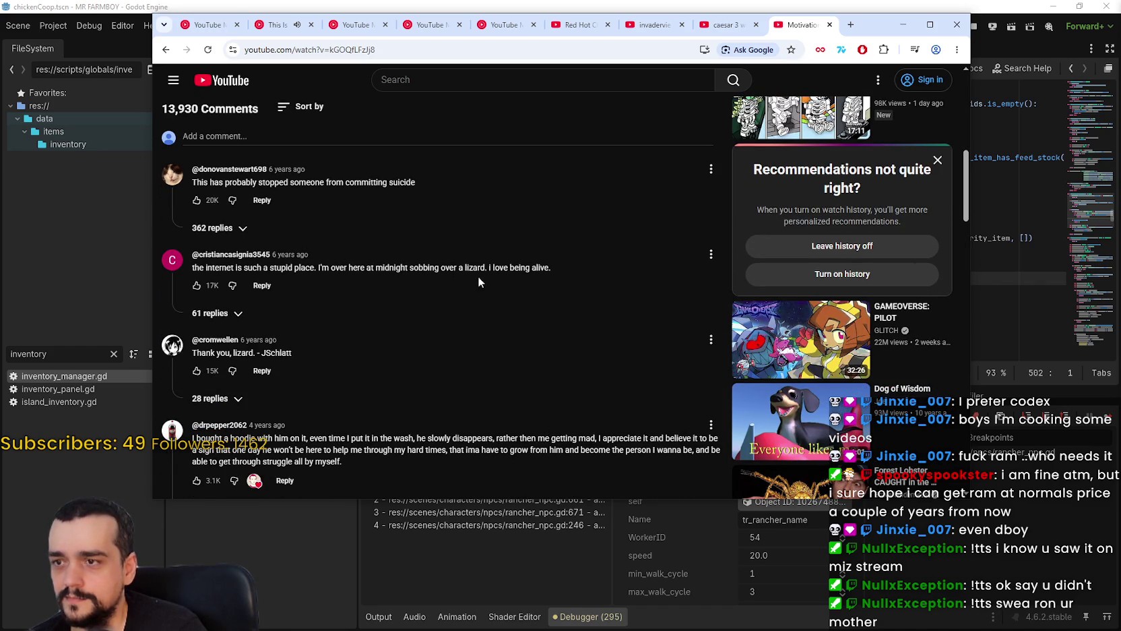
{"action": "triple_click", "coordinate": [535, 268]}
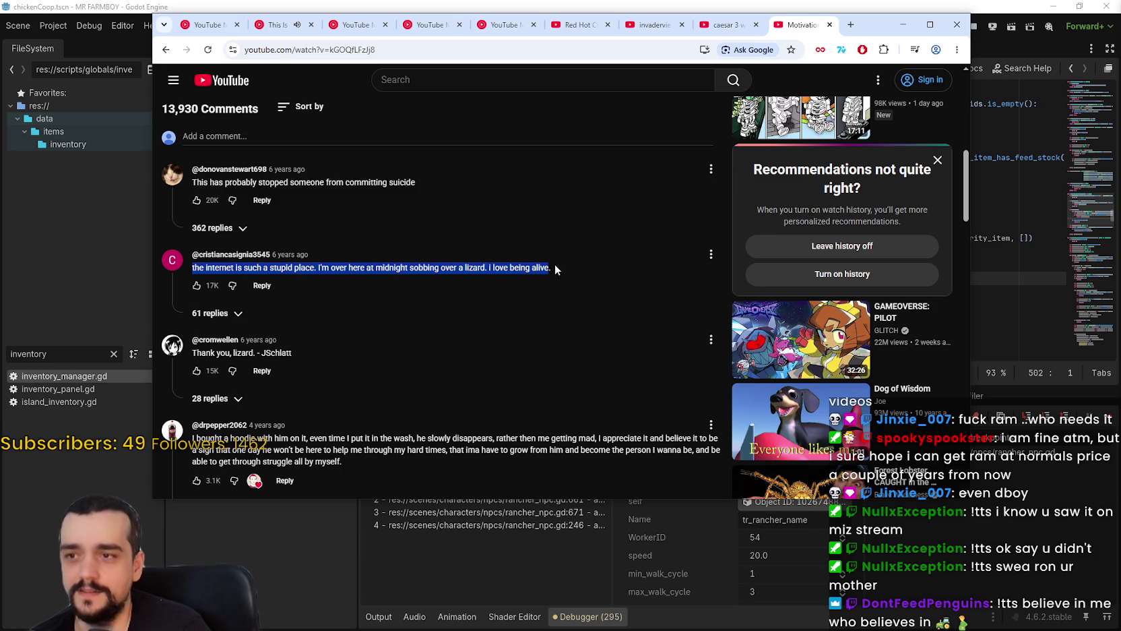
{"action": "scroll", "coordinate": [472, 291], "scroll_direction": "down", "scroll_amount": 1}
{"action": "left_click_drag", "start_coordinate": [191, 294], "coordinate": [308, 291]}
{"action": "scroll", "coordinate": [552, 344], "scroll_direction": "down", "scroll_amount": 1}
{"action": "scroll", "coordinate": [553, 343], "scroll_direction": "down", "scroll_amount": 2}
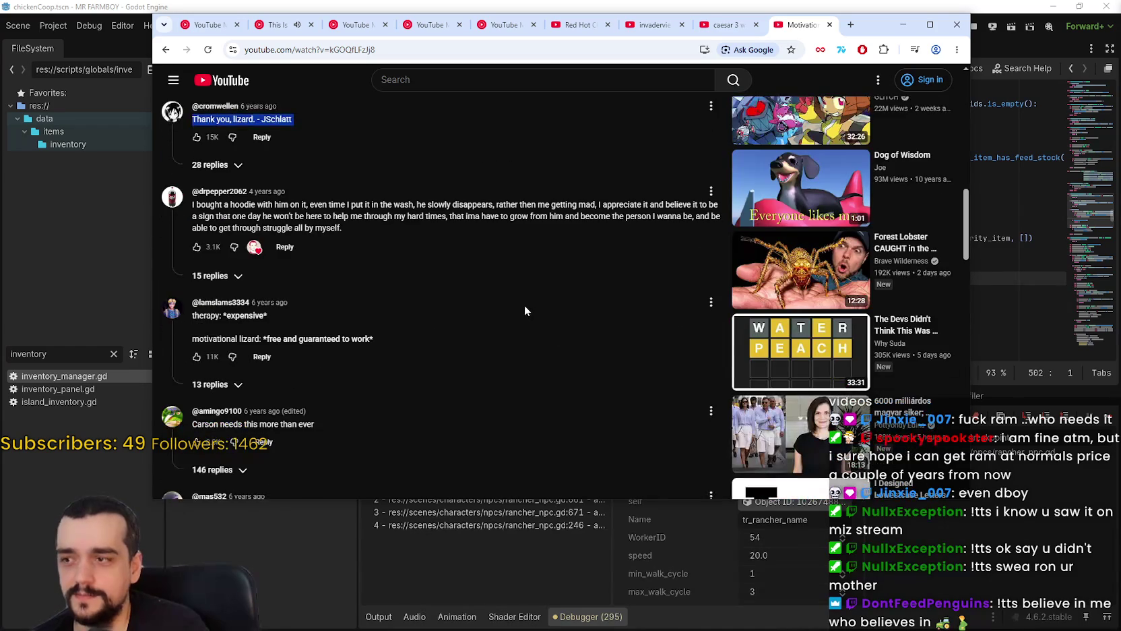
{"action": "scroll", "coordinate": [385, 283], "scroll_direction": "down", "scroll_amount": 4}
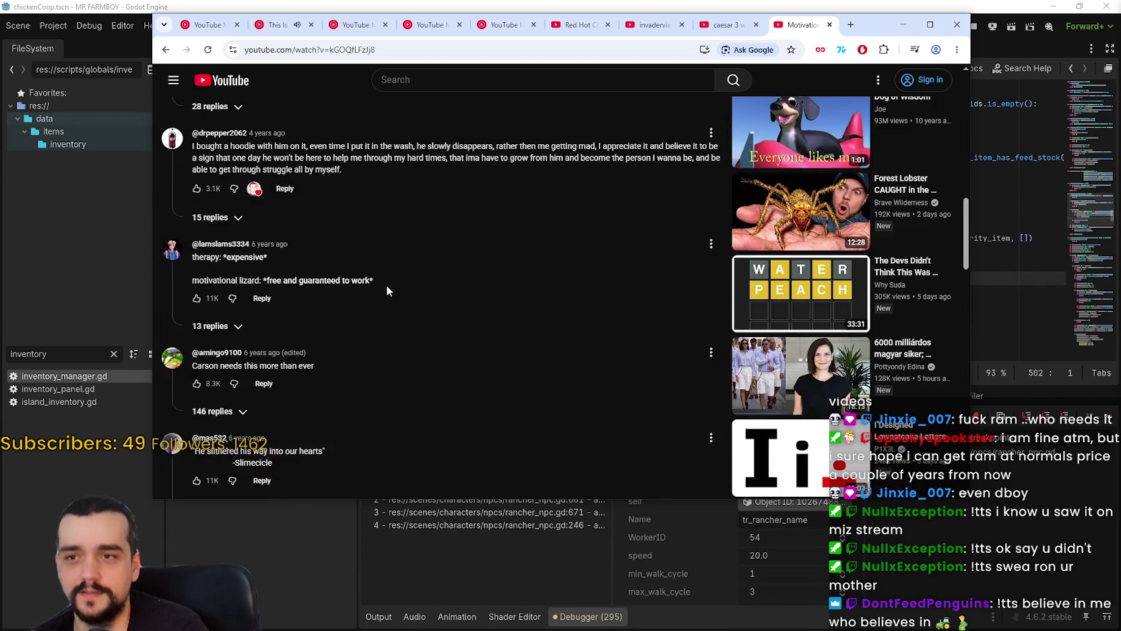
{"action": "scroll", "coordinate": [432, 262], "scroll_direction": "up", "scroll_amount": 4}
{"action": "scroll", "coordinate": [431, 261], "scroll_direction": "up", "scroll_amount": 5}
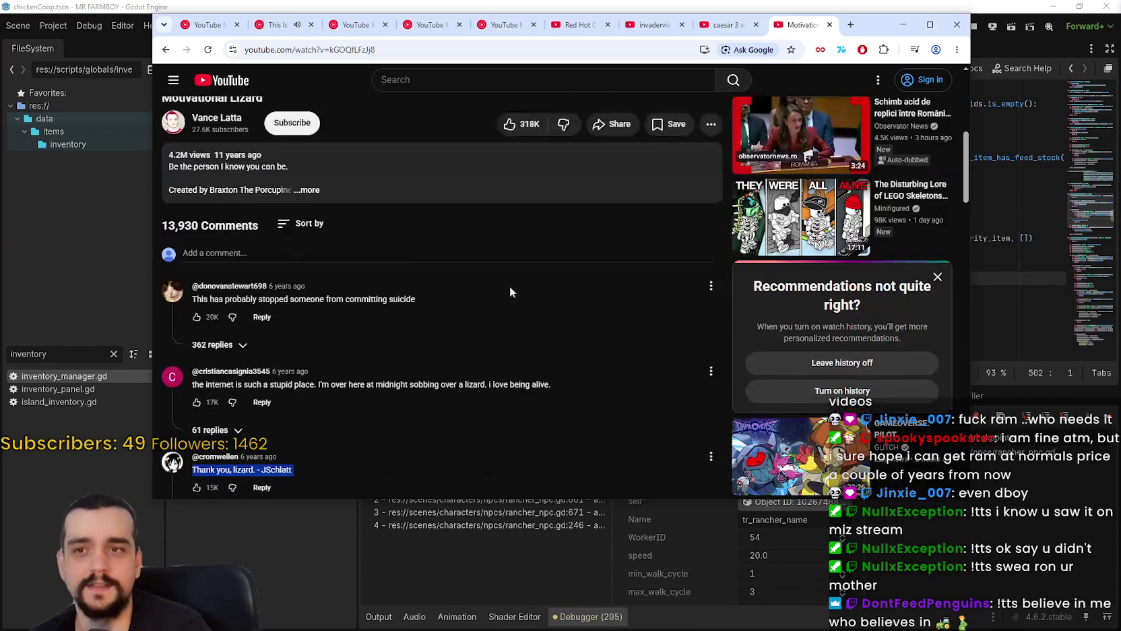
{"action": "scroll", "coordinate": [551, 316], "scroll_direction": "up", "scroll_amount": 7}
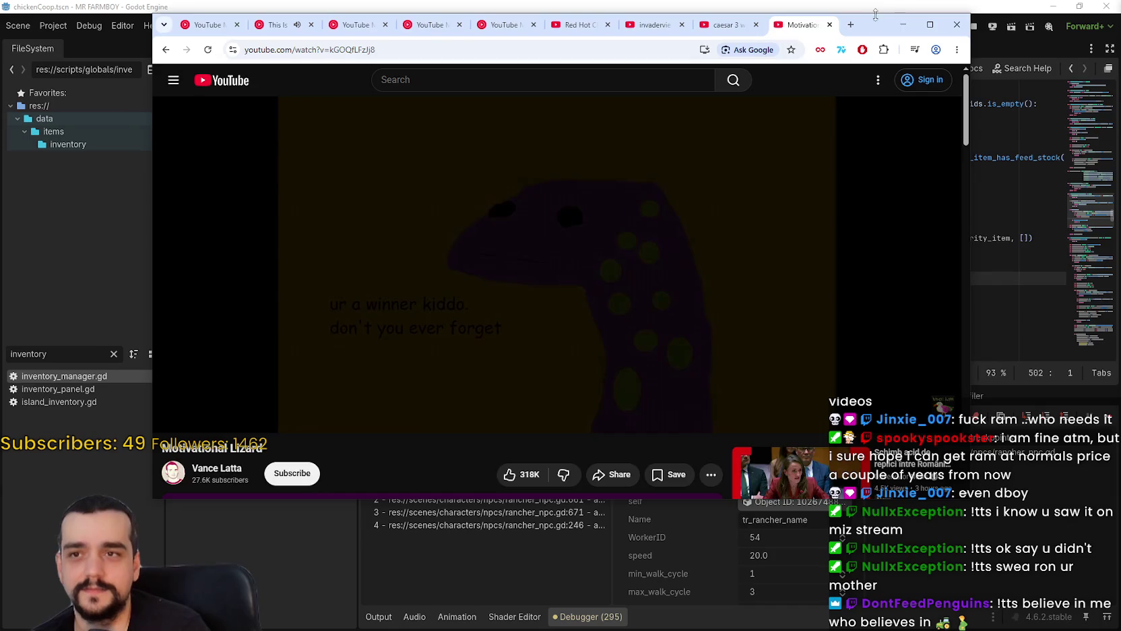
{"action": "left_click", "coordinate": [903, 24]}
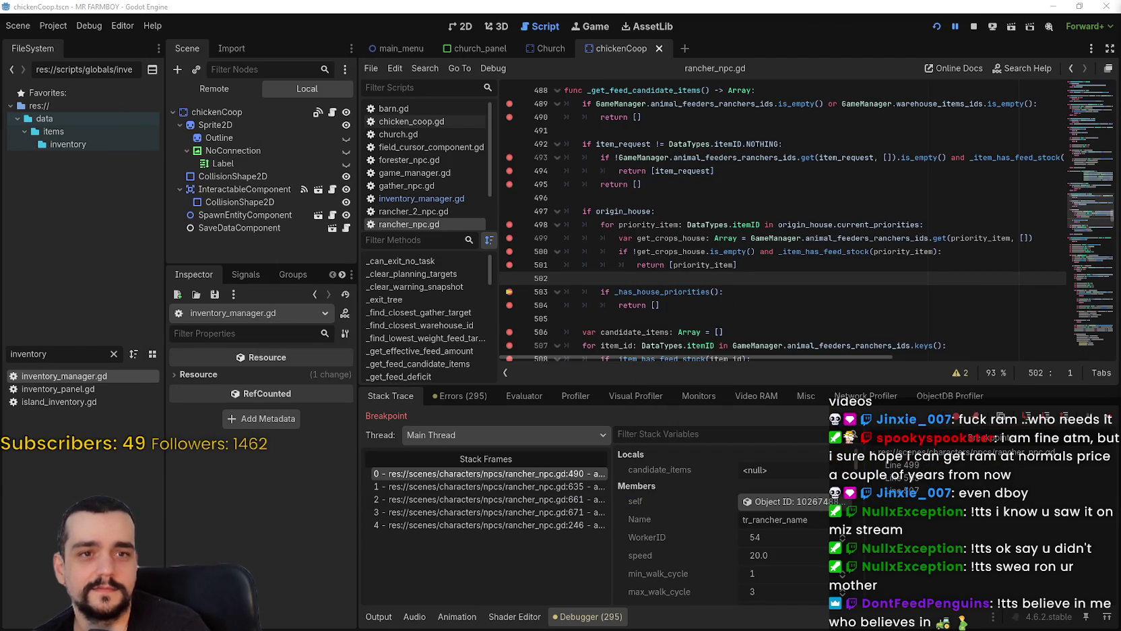
{"action": "left_click_drag", "start_coordinate": [742, 264], "coordinate": [707, 265]}
{"action": "left_click", "coordinate": [720, 272]}
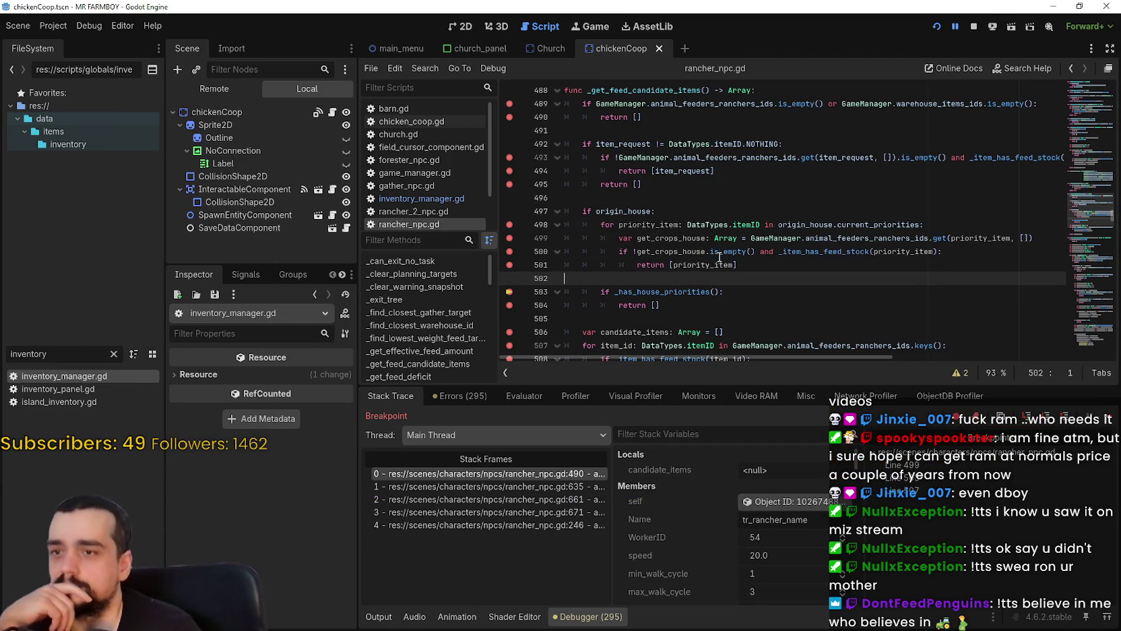
{"action": "mouse_move", "coordinate": [725, 259]}
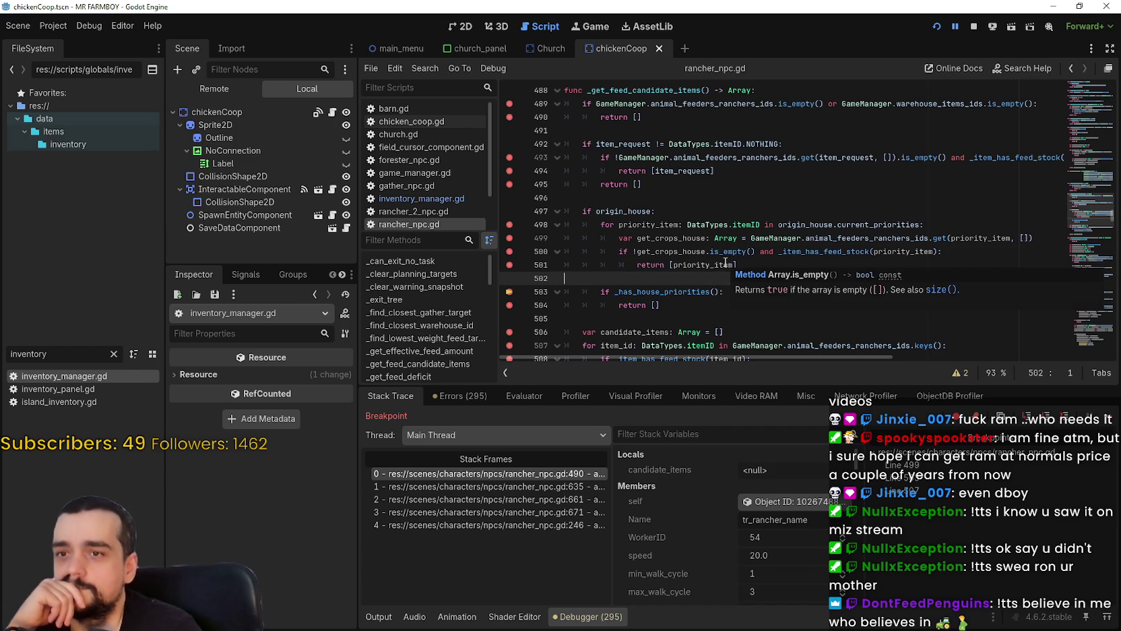
{"action": "double_click", "coordinate": [888, 224]}
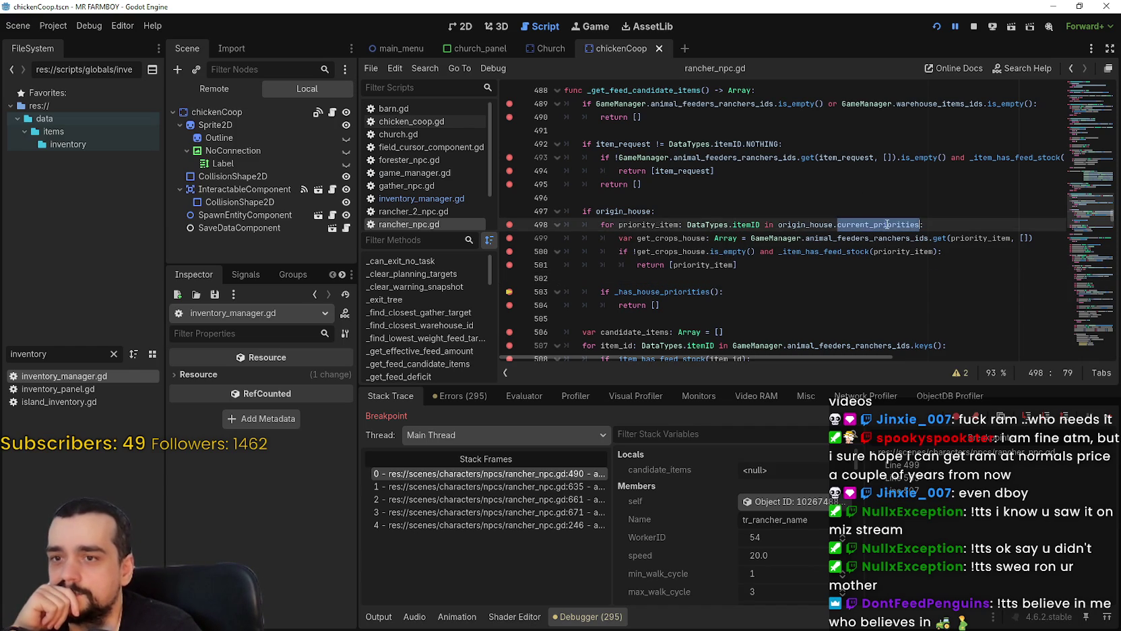
{"action": "left_click_drag", "start_coordinate": [888, 224], "coordinate": [631, 228]}
{"action": "mouse_move", "coordinate": [667, 305]}
{"action": "left_mouse_down"}
{"action": "mouse_move", "coordinate": [580, 239]}
{"action": "mouse_move", "coordinate": [535, 228]}
{"action": "left_mouse_up"}
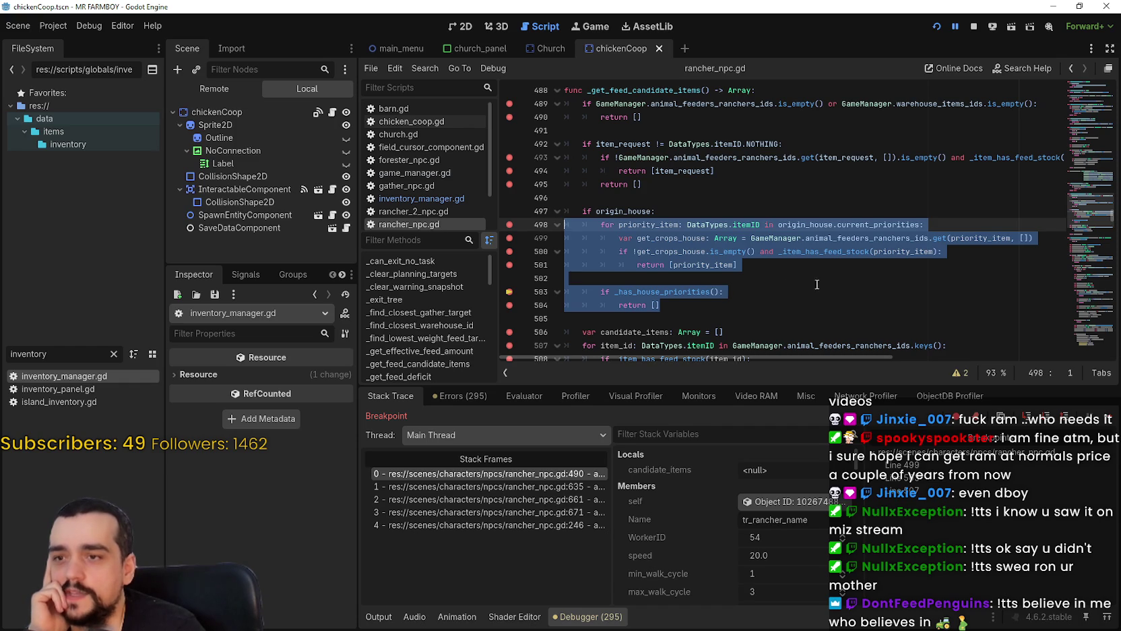
{"action": "scroll", "coordinate": [833, 293], "scroll_direction": "down", "scroll_amount": 2}
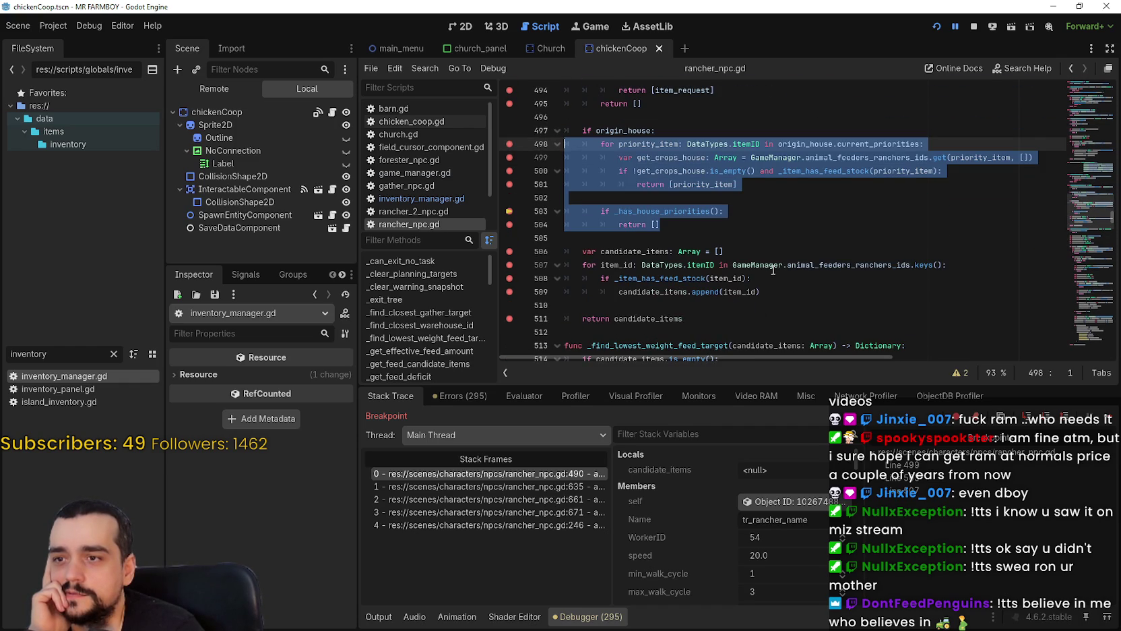
{"action": "left_click", "coordinate": [653, 126]}
{"action": "scroll", "coordinate": [813, 291], "scroll_direction": "up", "scroll_amount": 1}
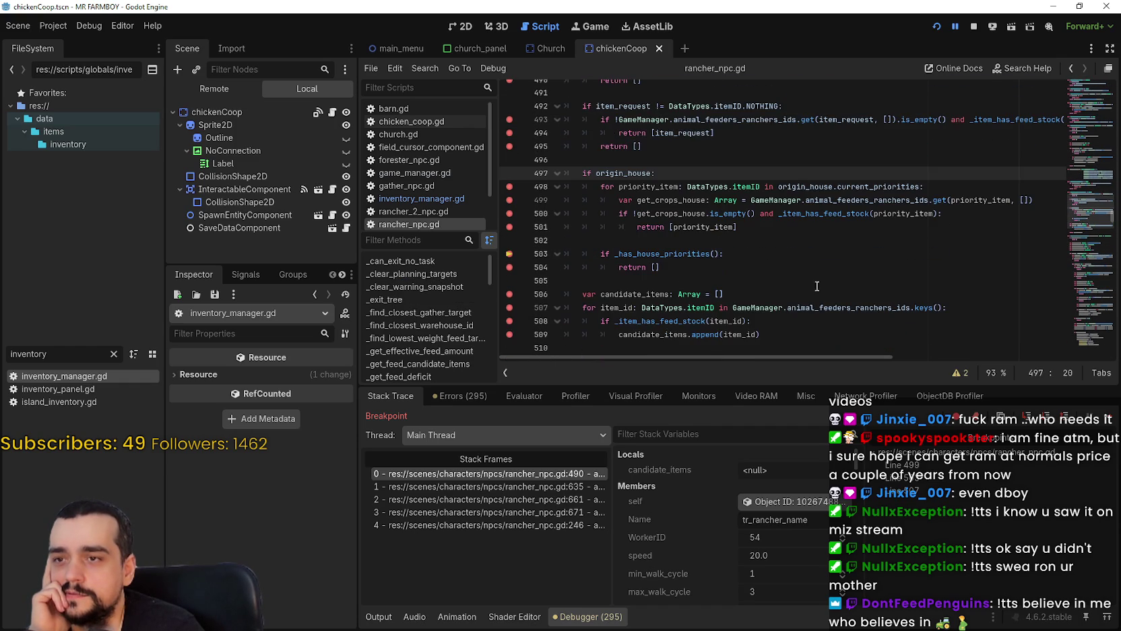
{"action": "scroll", "coordinate": [827, 202], "scroll_direction": "up", "scroll_amount": 3}
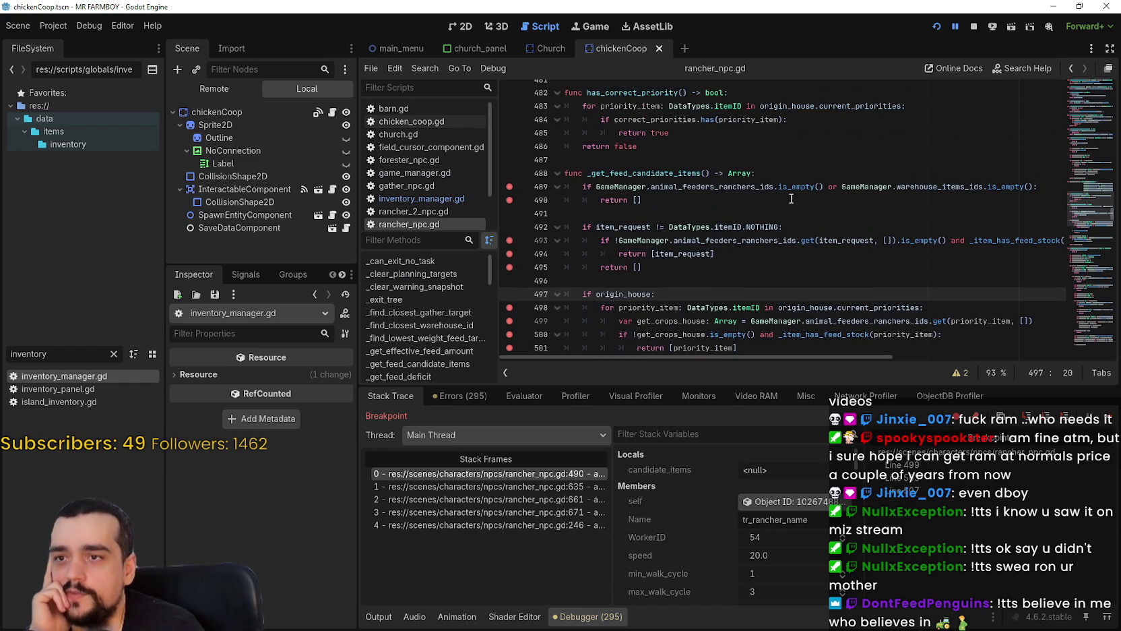
{"action": "left_click_drag", "start_coordinate": [708, 146], "coordinate": [559, 107]}
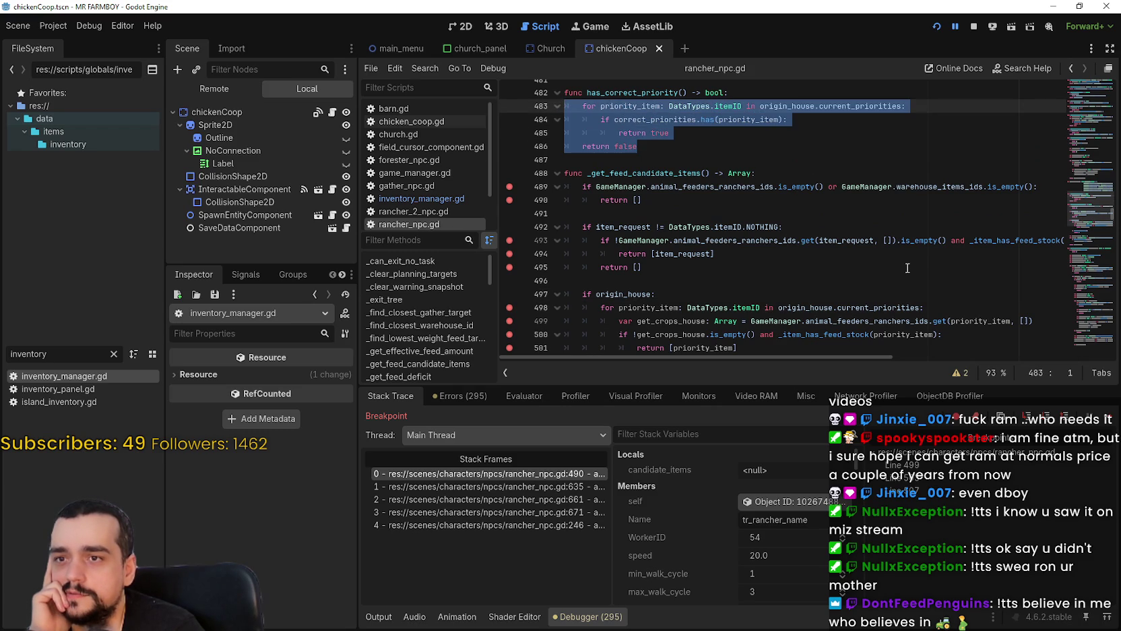
{"action": "scroll", "coordinate": [908, 268], "scroll_direction": "down", "scroll_amount": 2}
{"action": "left_click", "coordinate": [657, 214]}
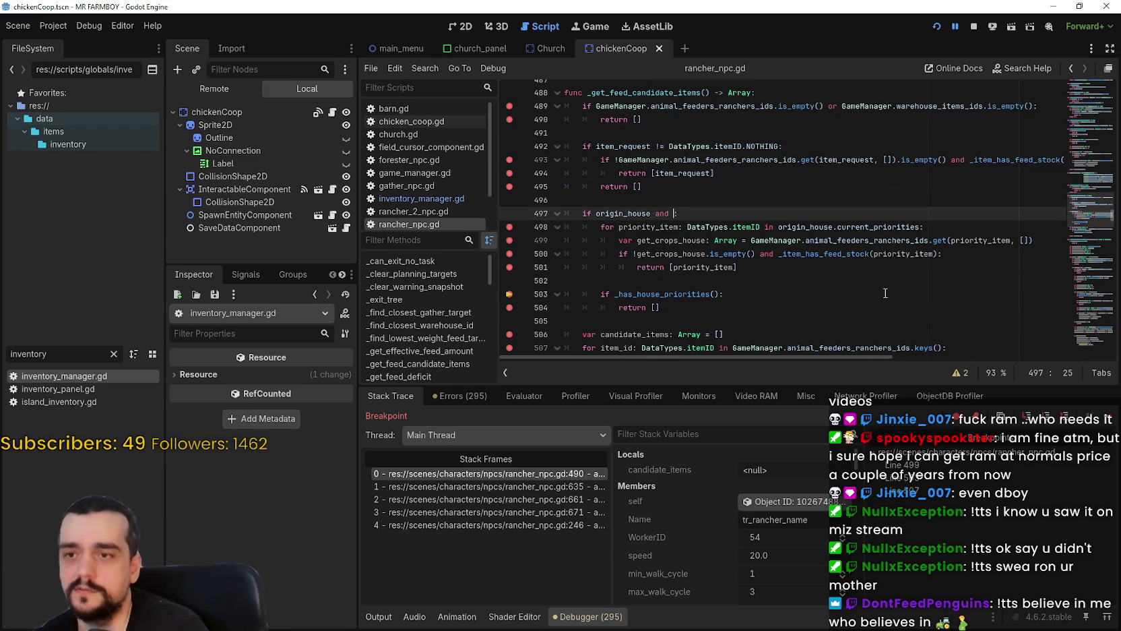
Add has_correct_priority() to line 497's origin_house check, save, and resume with F12.
{"action": "scroll", "coordinate": [775, 229], "scroll_direction": "up", "scroll_amount": 4}
{"action": "double_click", "coordinate": [667, 173]}
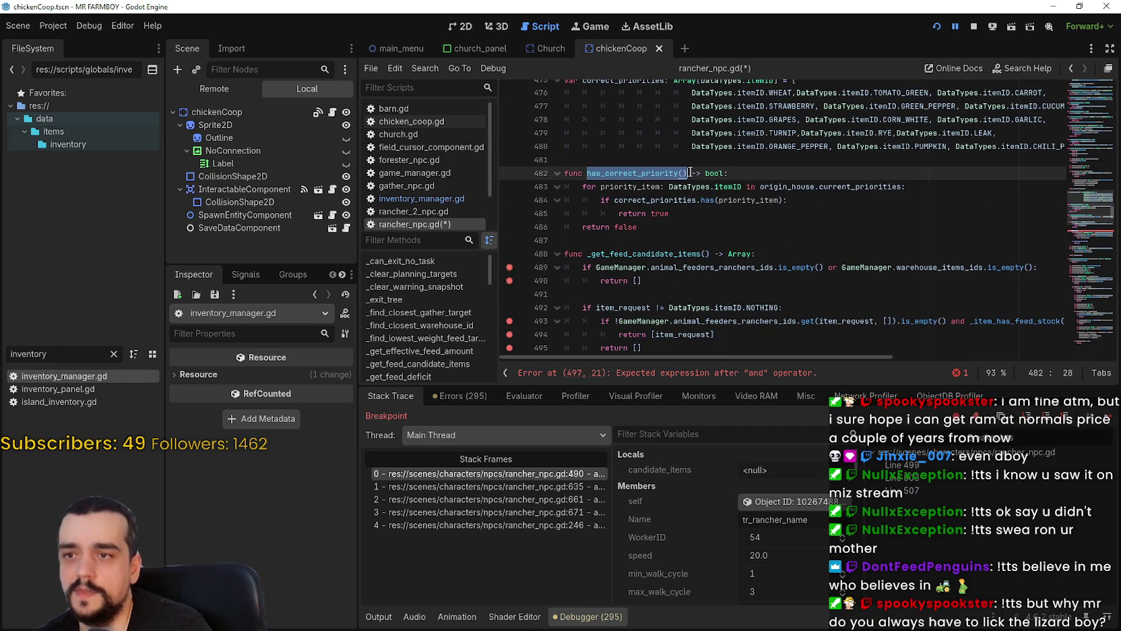
{"action": "scroll", "coordinate": [689, 173], "scroll_direction": "down", "scroll_amount": 5}
{"action": "left_click", "coordinate": [676, 174]}
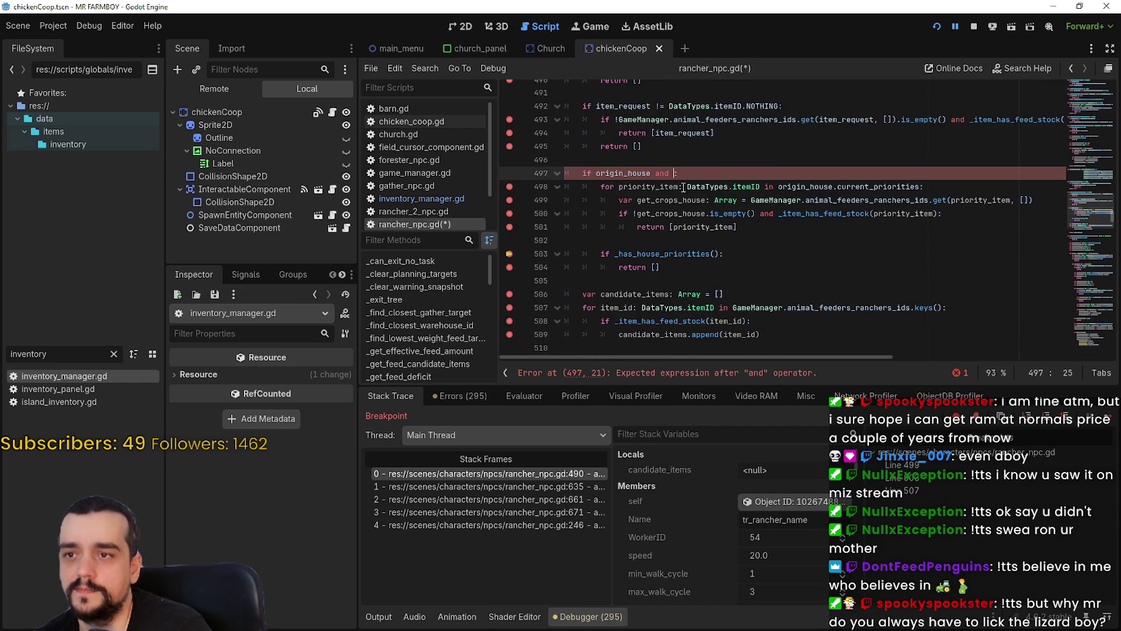
{"action": "left_click", "coordinate": [779, 254]}
{"action": "key", "text": "ctrl+s"}
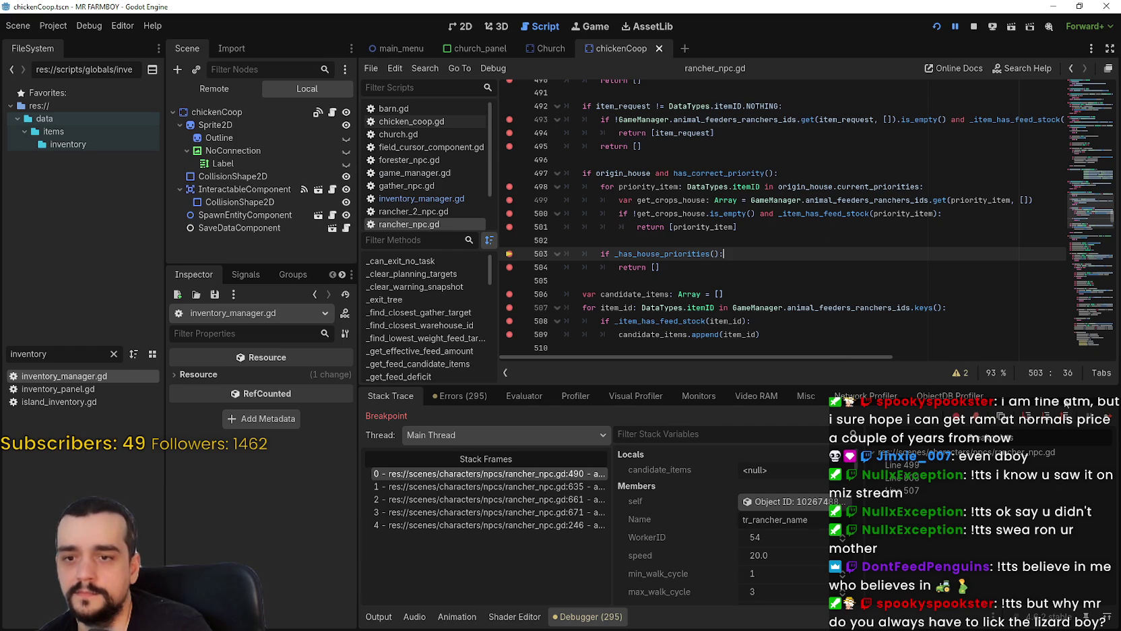
{"action": "key", "text": "F12"}
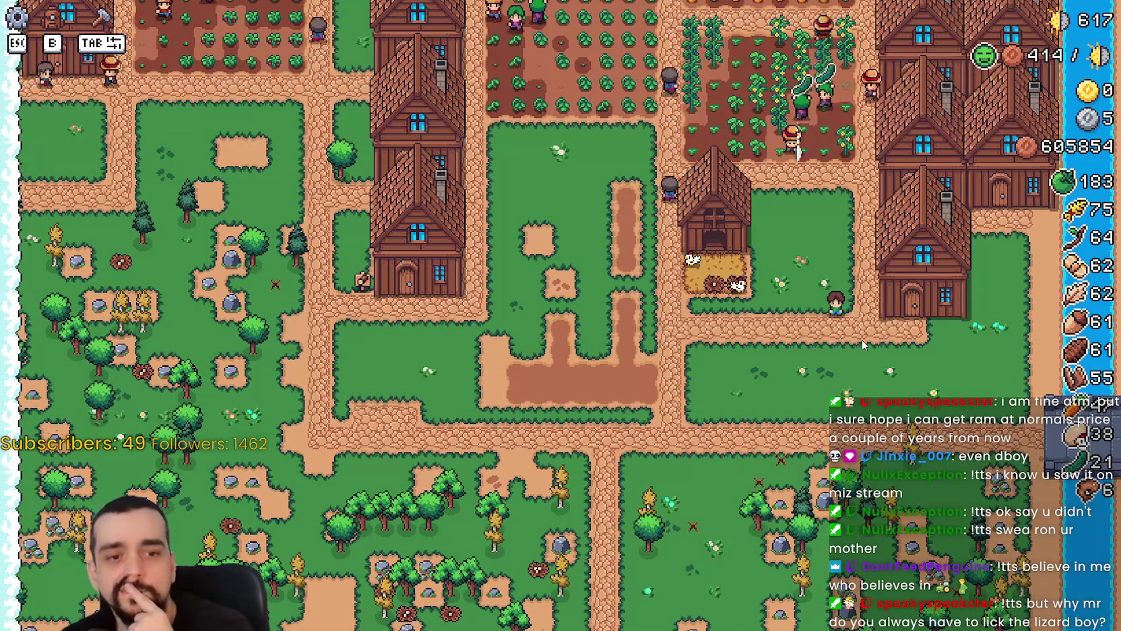
Quit the running farm game and relaunch it with Run Project.
{"action": "key", "text": "Escape"}
{"action": "key", "text": "Escape"}
{"action": "key", "text": "F8"}
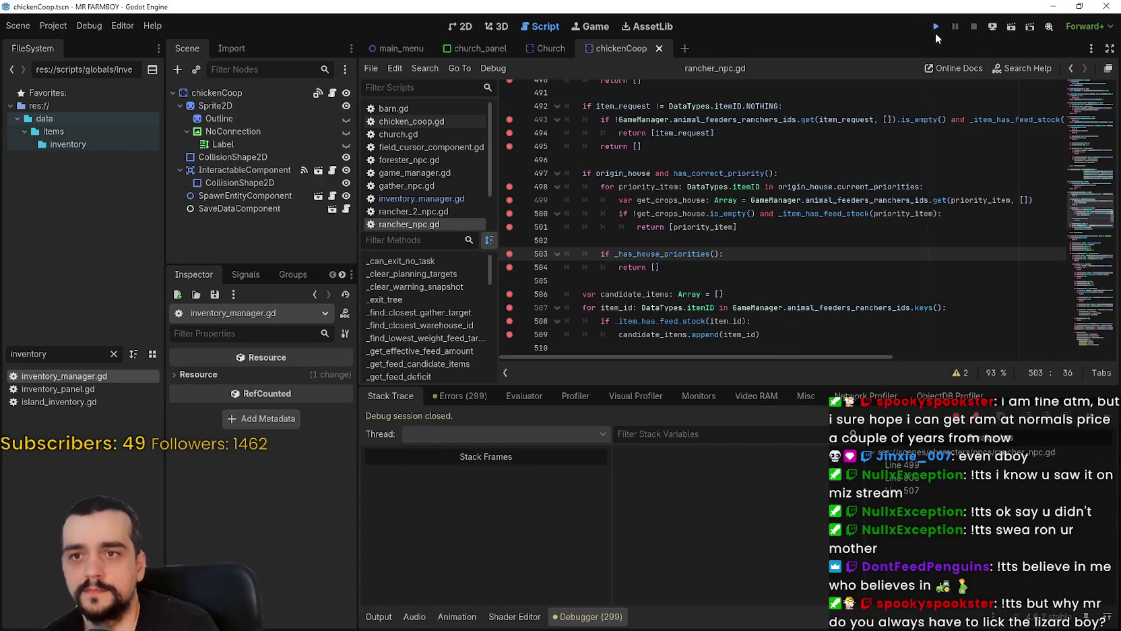
{"action": "left_click", "coordinate": [936, 27]}
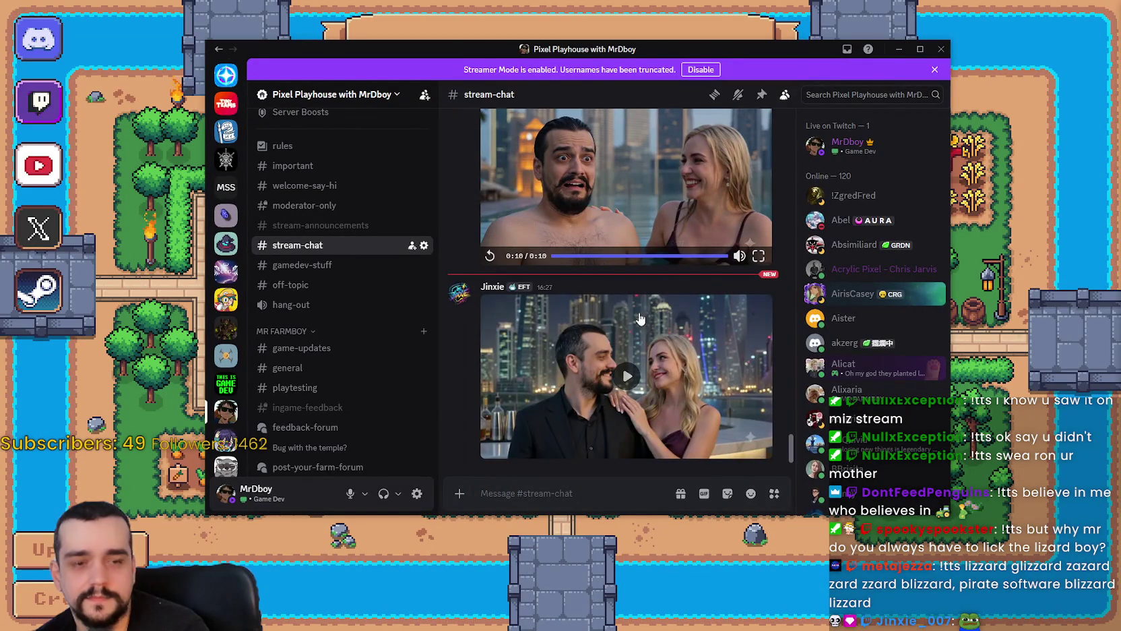
Pause the fullscreen Discord clip, exit fullscreen, and switch back to the Mr Farmboy title.
{"action": "left_click", "coordinate": [710, 408]}
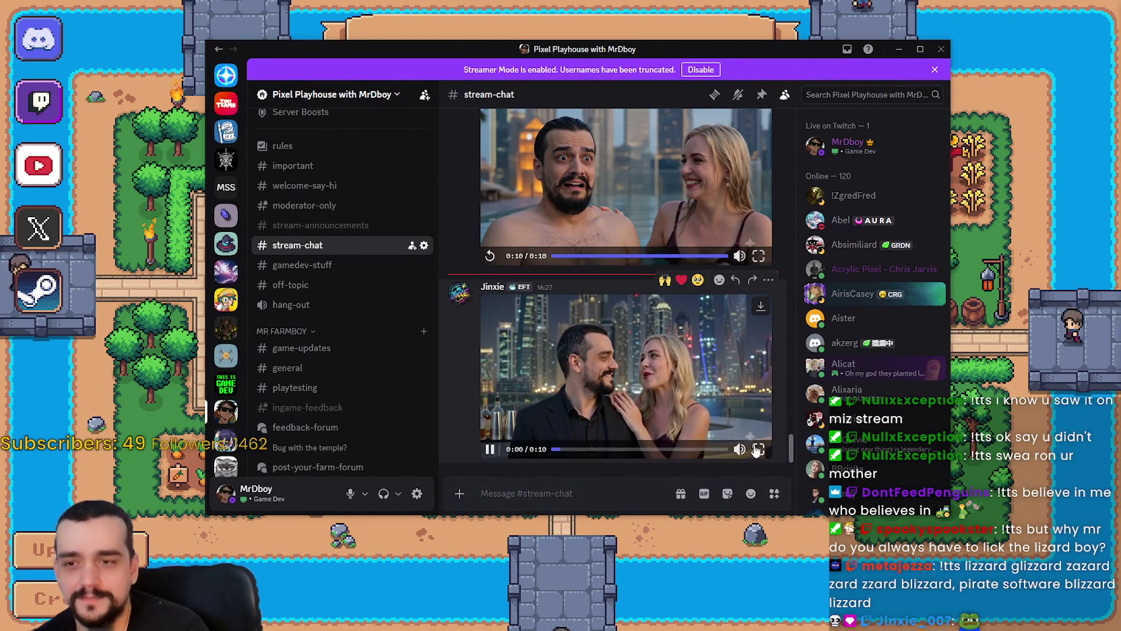
{"action": "left_click", "coordinate": [758, 446]}
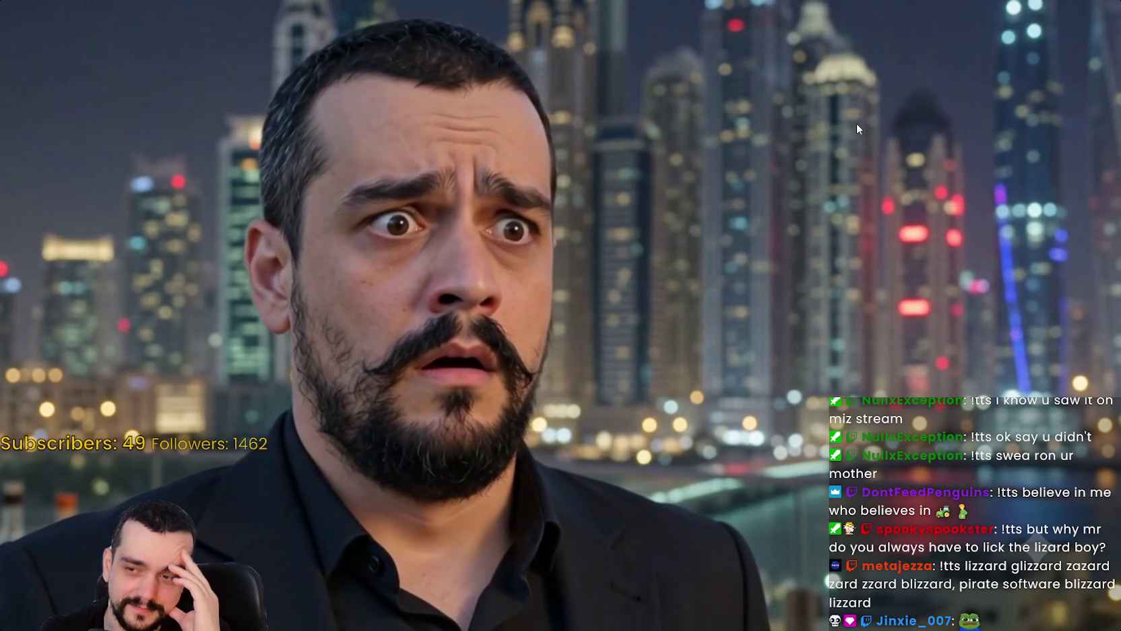
{"action": "key", "text": "space"}
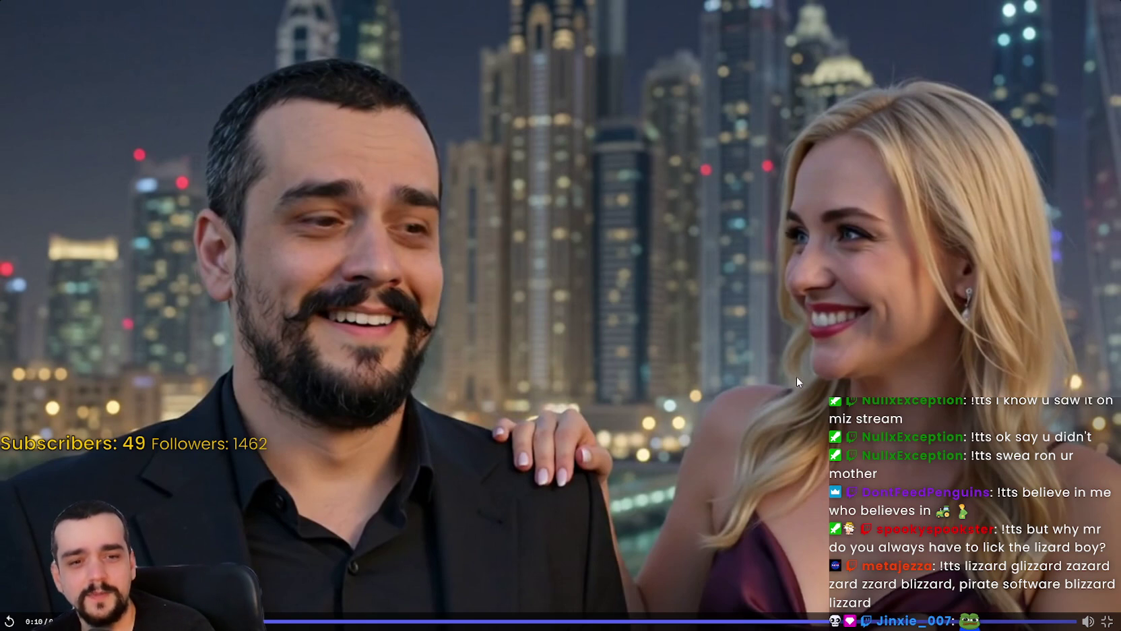
{"action": "left_click", "coordinate": [1105, 620]}
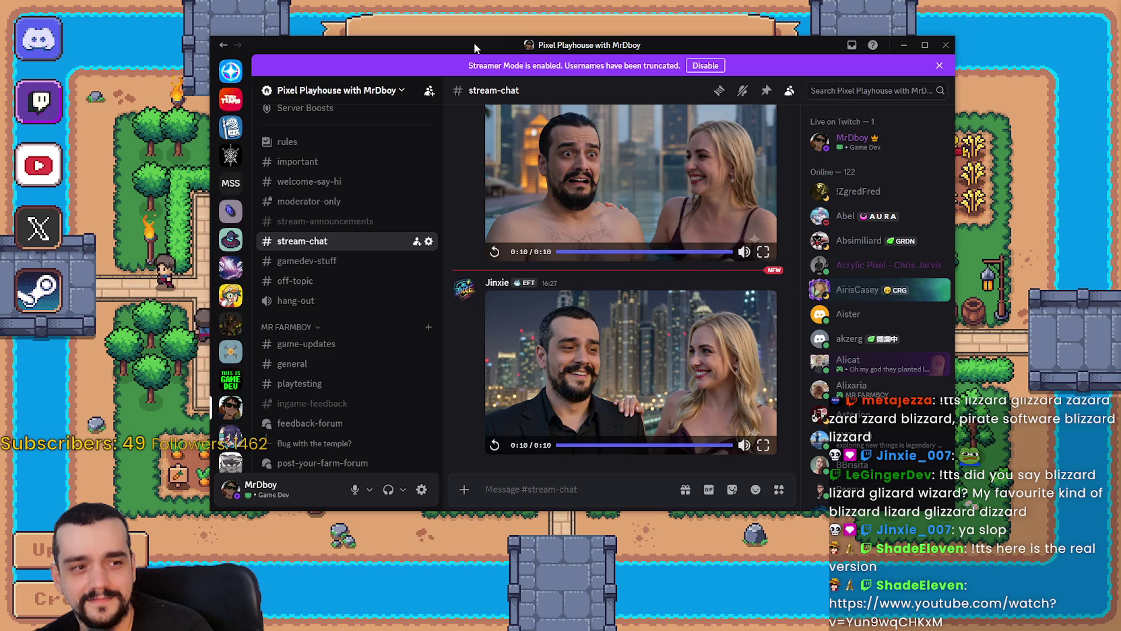
{"action": "key", "text": "alt+Tab"}
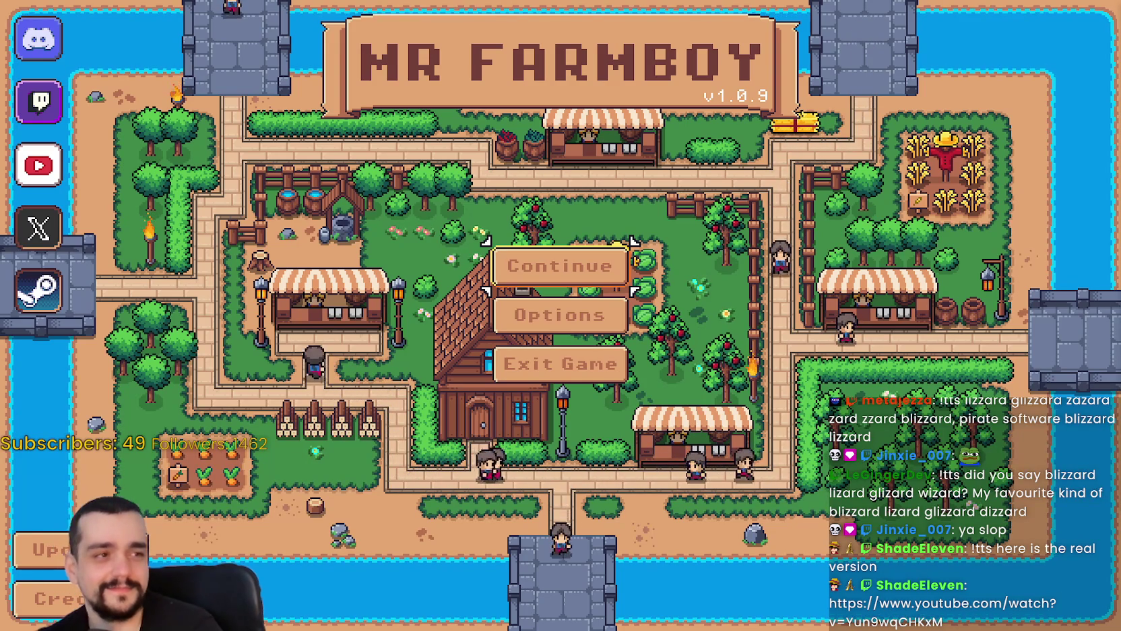
Drag the uninspirational lizard YouTube link from chat out into a Chrome window.
{"action": "mouse_move", "coordinate": [1119, 95]}
{"action": "left_mouse_down"}
{"action": "mouse_move", "coordinate": [923, 98]}
{"action": "mouse_move", "coordinate": [921, 80]}
{"action": "left_mouse_up"}
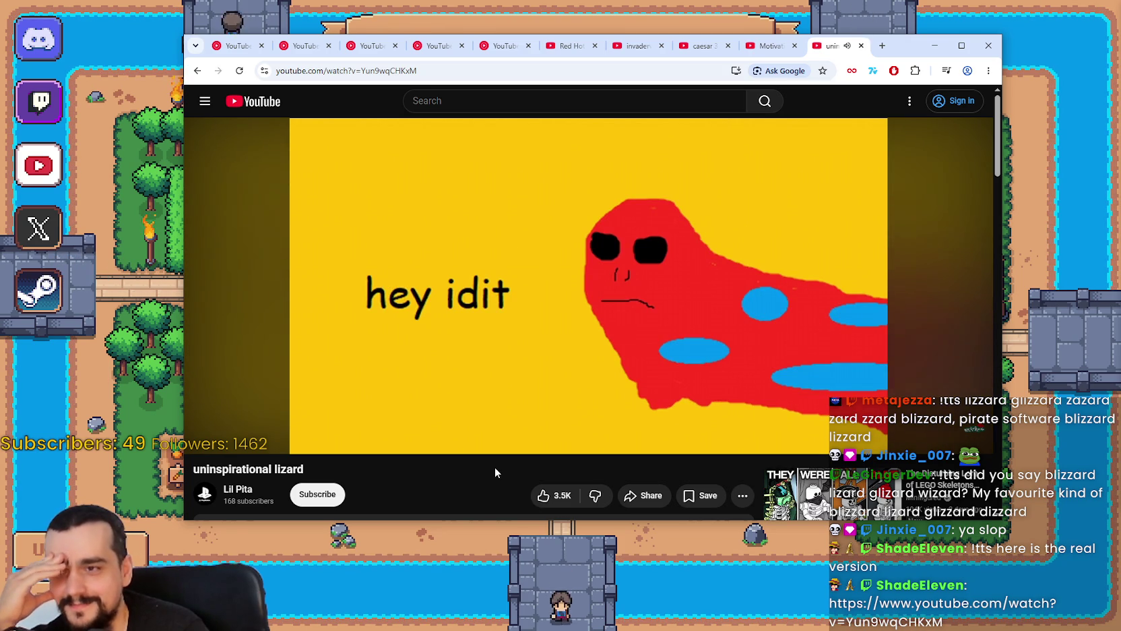
Pause the lizard video, switch to YouTube Music and minimize Chrome to reveal the game.
{"action": "mouse_move", "coordinate": [500, 452]}
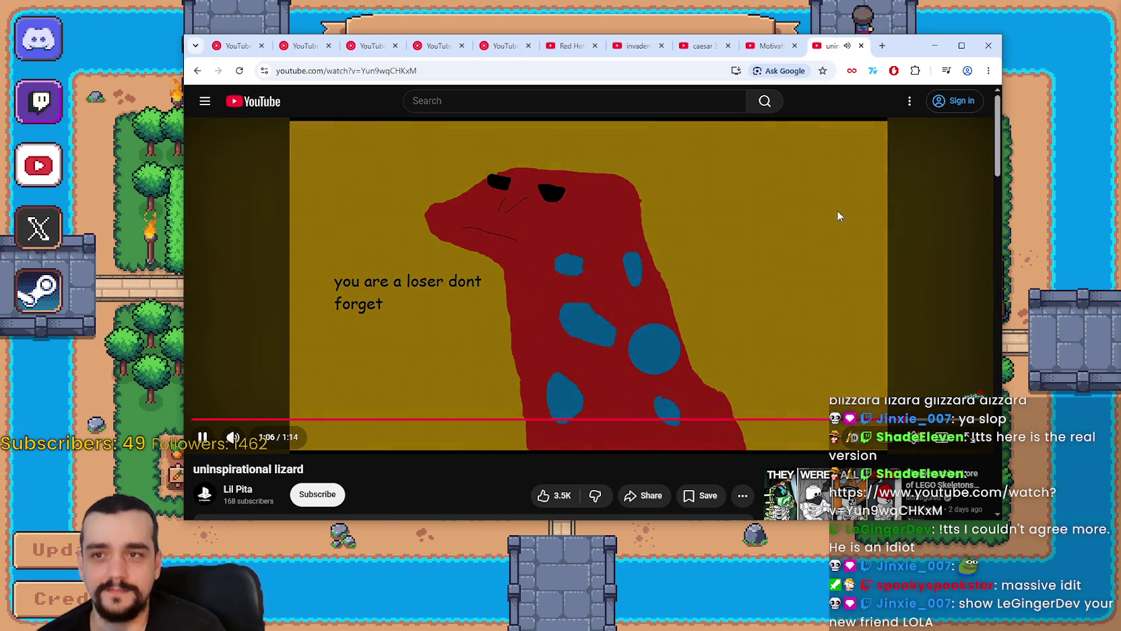
{"action": "left_click", "coordinate": [681, 252]}
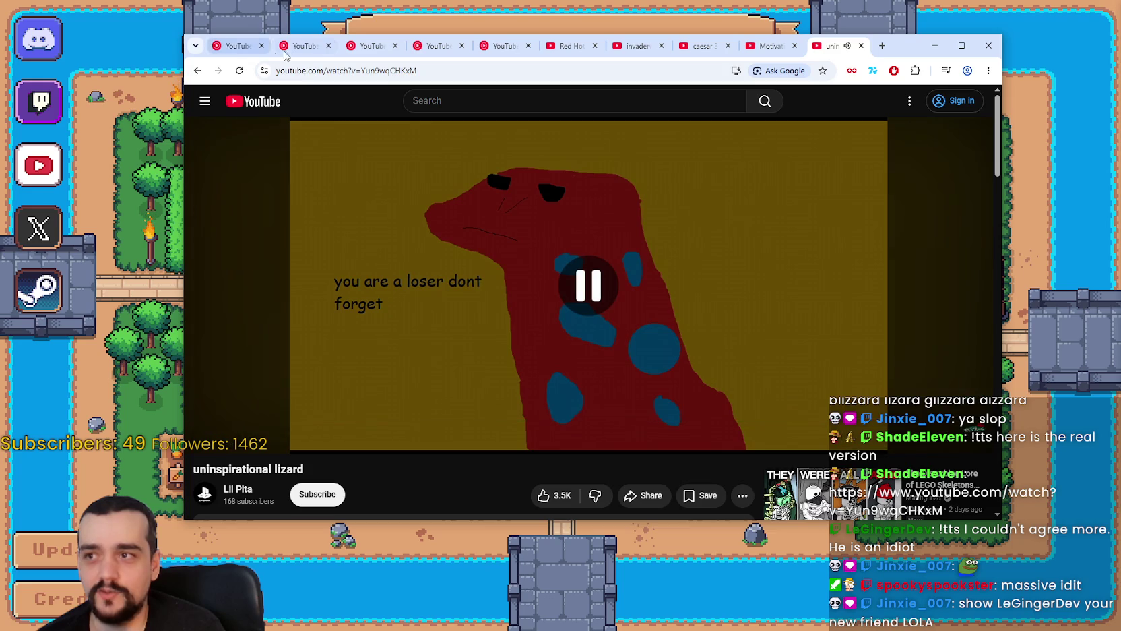
{"action": "left_click", "coordinate": [286, 46]}
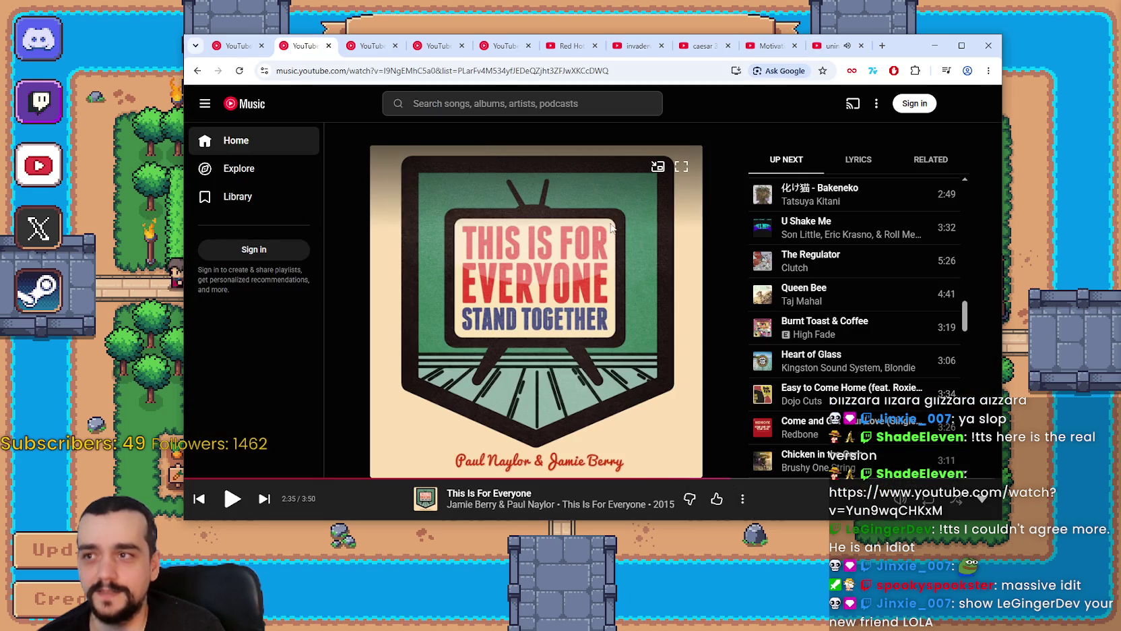
{"action": "left_click", "coordinate": [937, 46]}
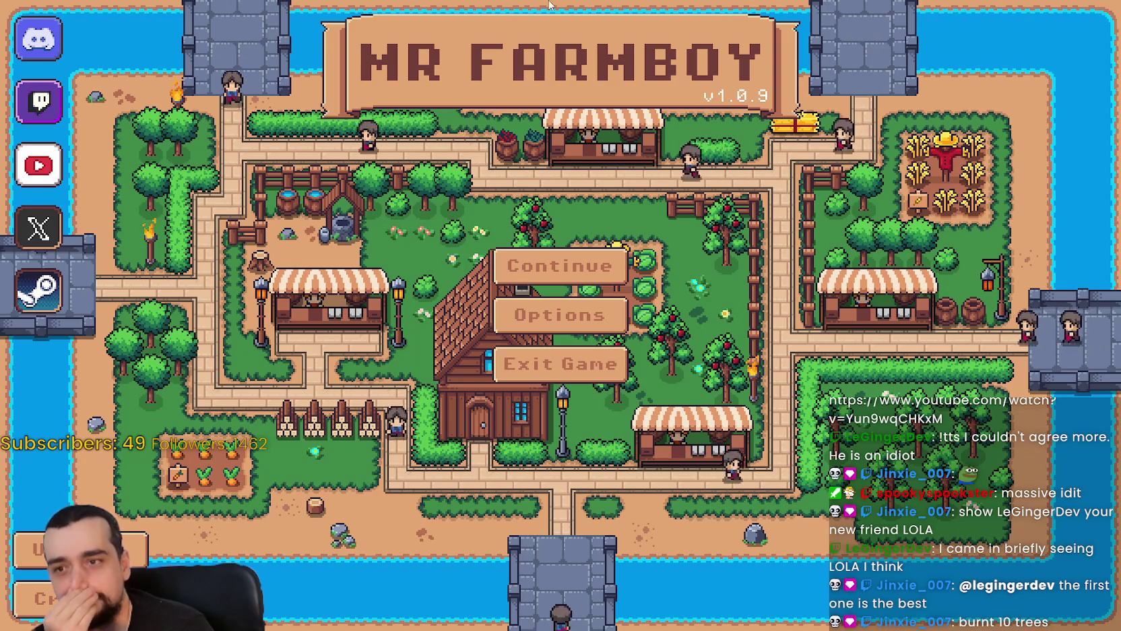
Load the 617-coin save from the Select Save Game list.
{"action": "scroll", "coordinate": [585, 270], "scroll_direction": "down", "scroll_amount": 3}
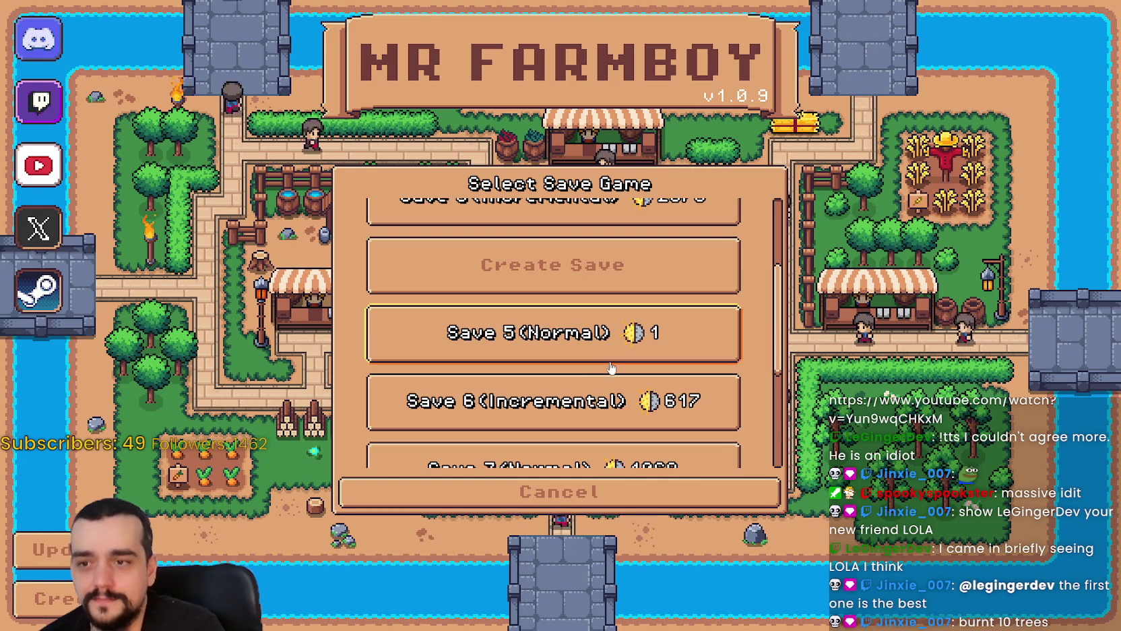
{"action": "left_click", "coordinate": [584, 387]}
{"action": "left_click", "coordinate": [583, 387]}
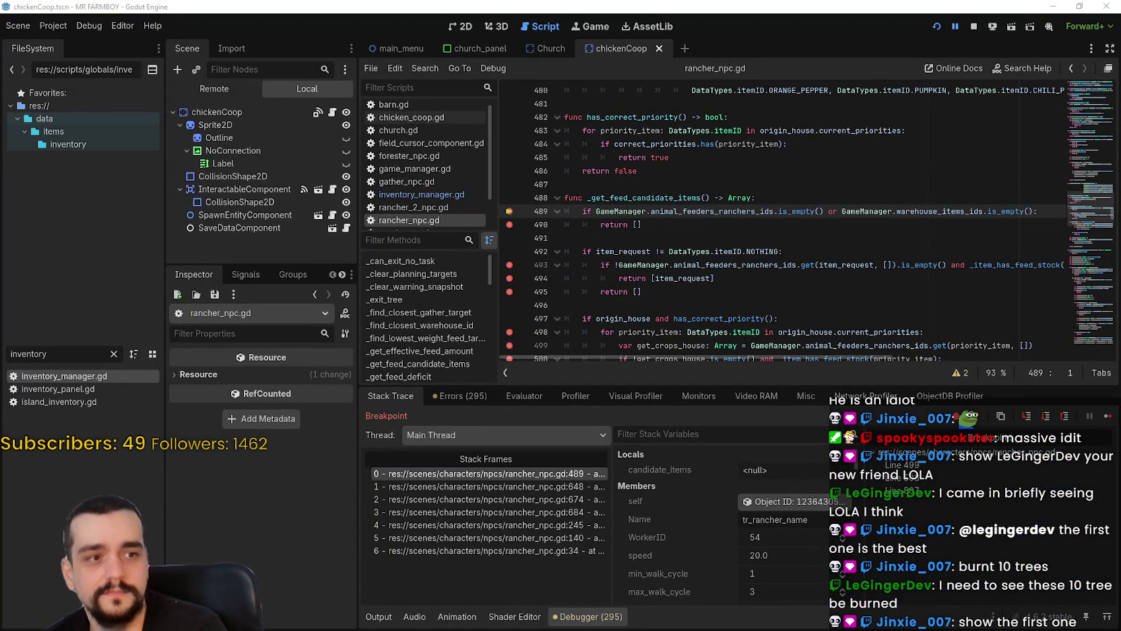
Switch to Discord's #stream-chat and play the posted clip full screen.
{"action": "key", "text": "alt+Tab"}
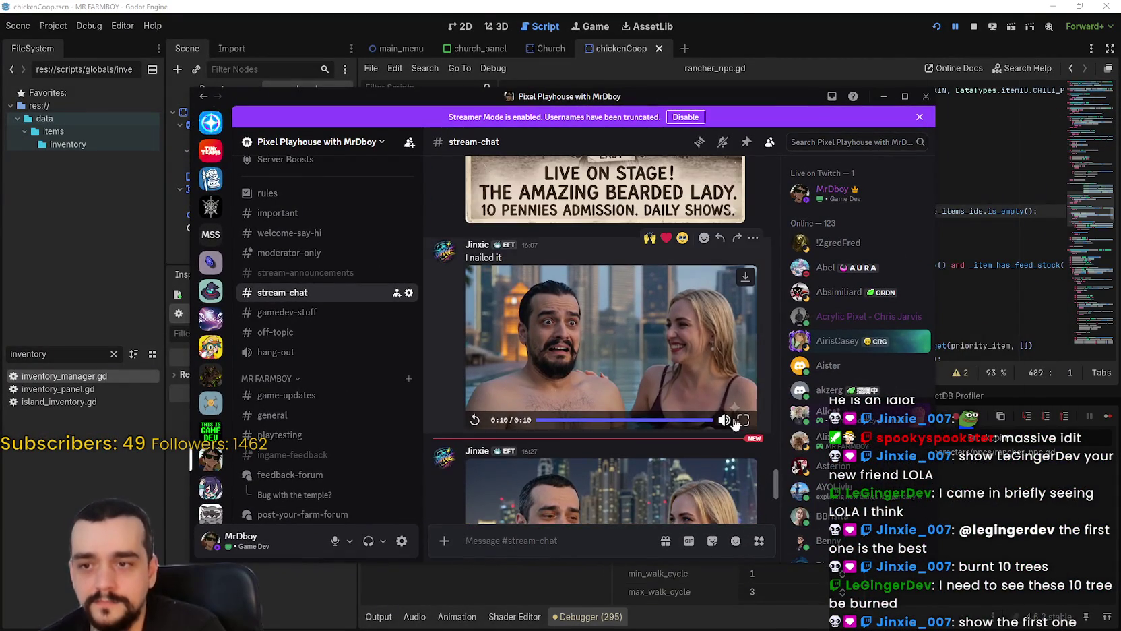
{"action": "left_click", "coordinate": [742, 422]}
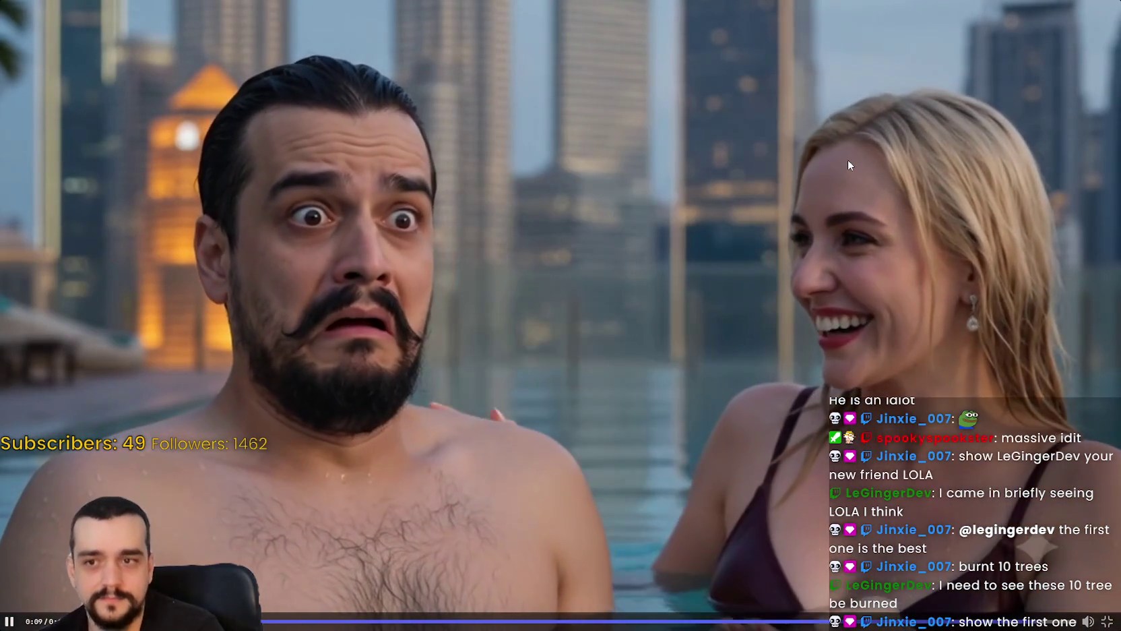
Pause the clip, exit full screen and switch back to the Godot editor.
{"action": "left_click", "coordinate": [847, 160]}
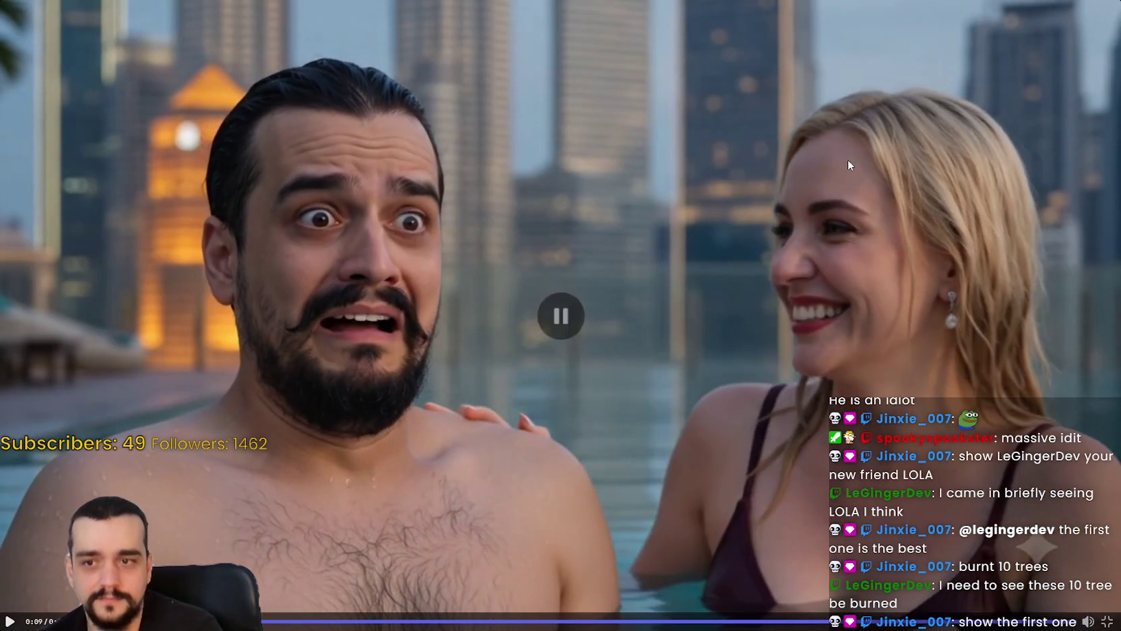
{"action": "key", "text": "Escape"}
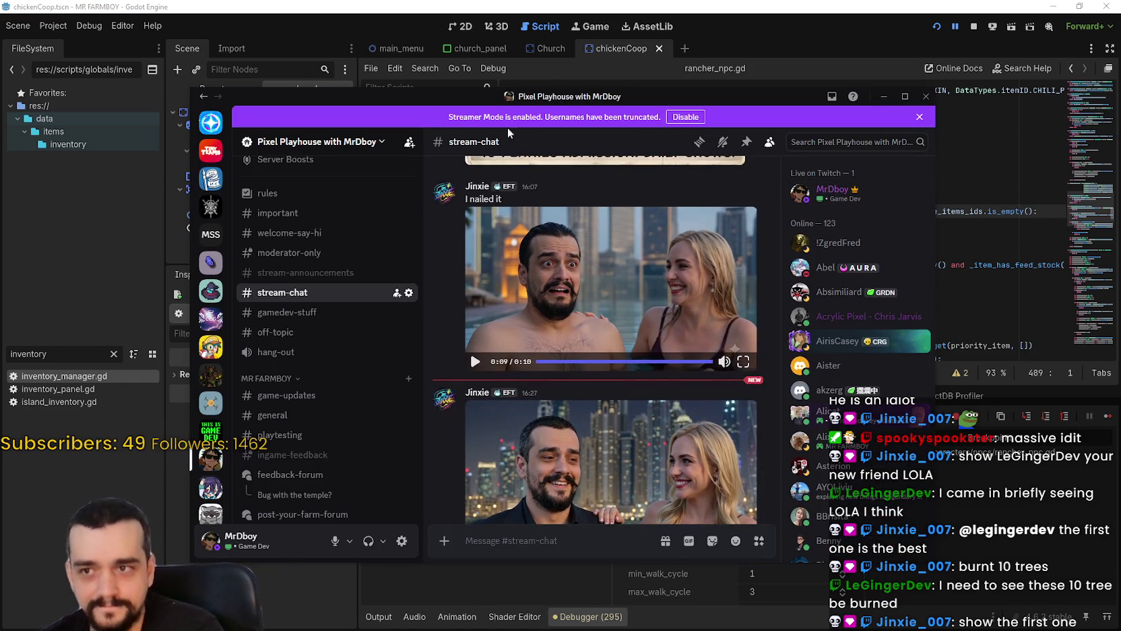
{"action": "key", "text": "alt+Tab"}
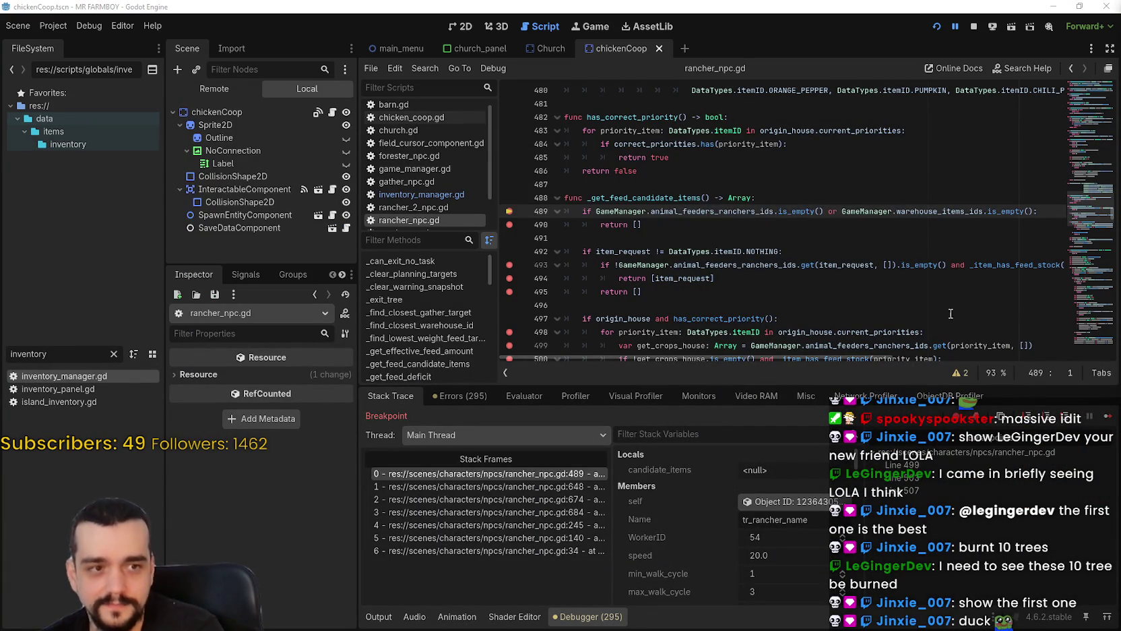
Continue from line 493 to line 506, then set breakpoints on lines 483 and 484.
{"action": "left_click", "coordinate": [856, 265]}
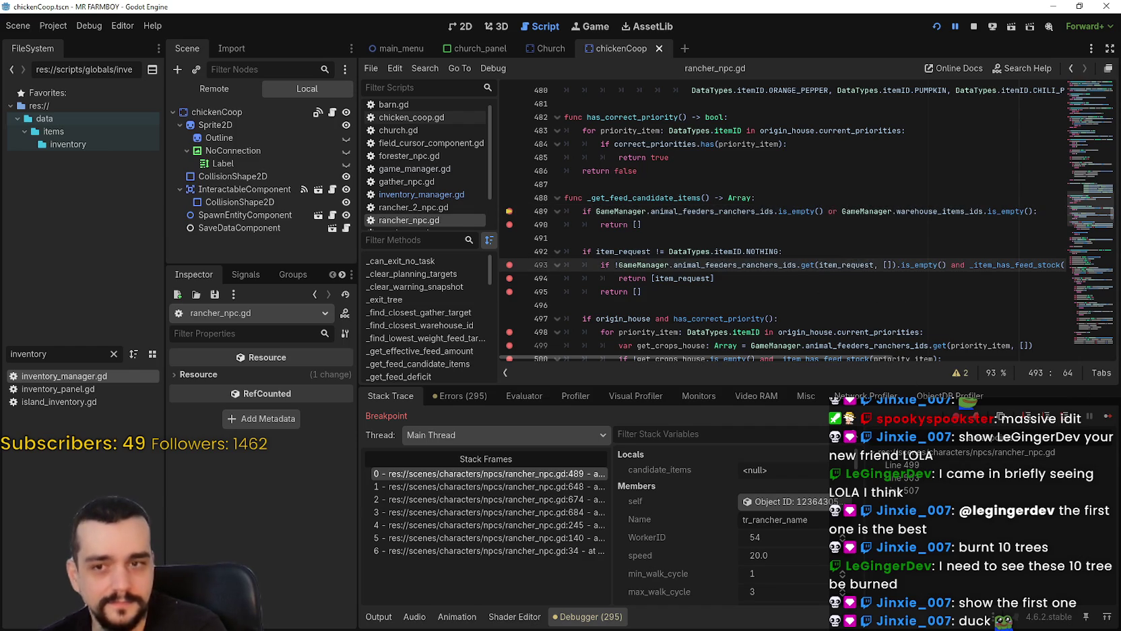
{"action": "left_click", "coordinate": [1113, 423]}
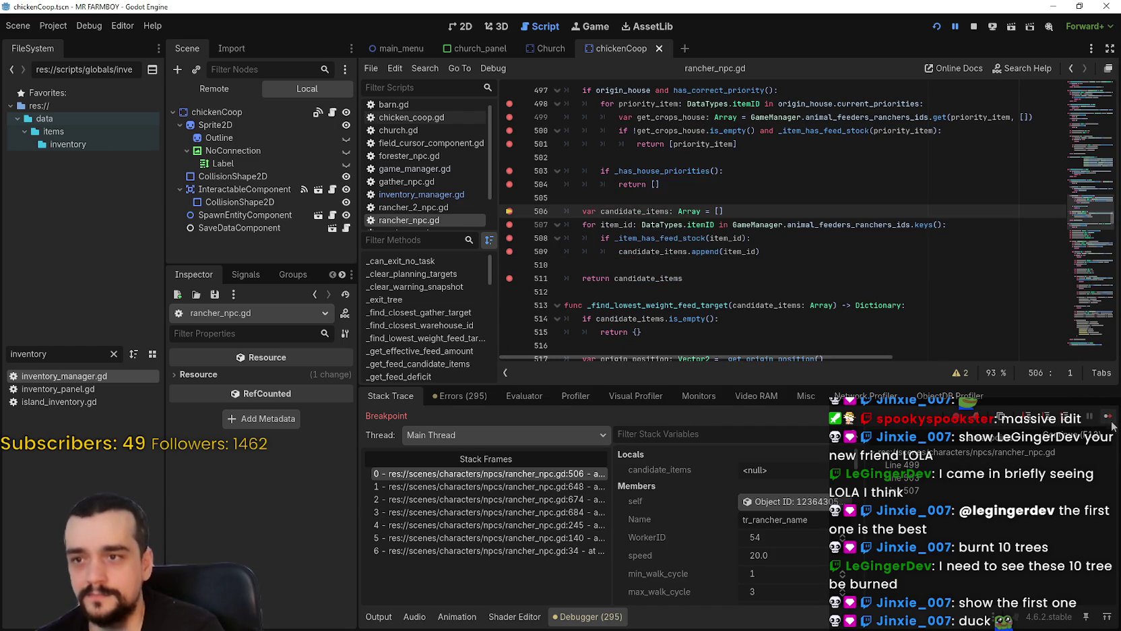
{"action": "scroll", "coordinate": [539, 222], "scroll_direction": "up", "scroll_amount": 8}
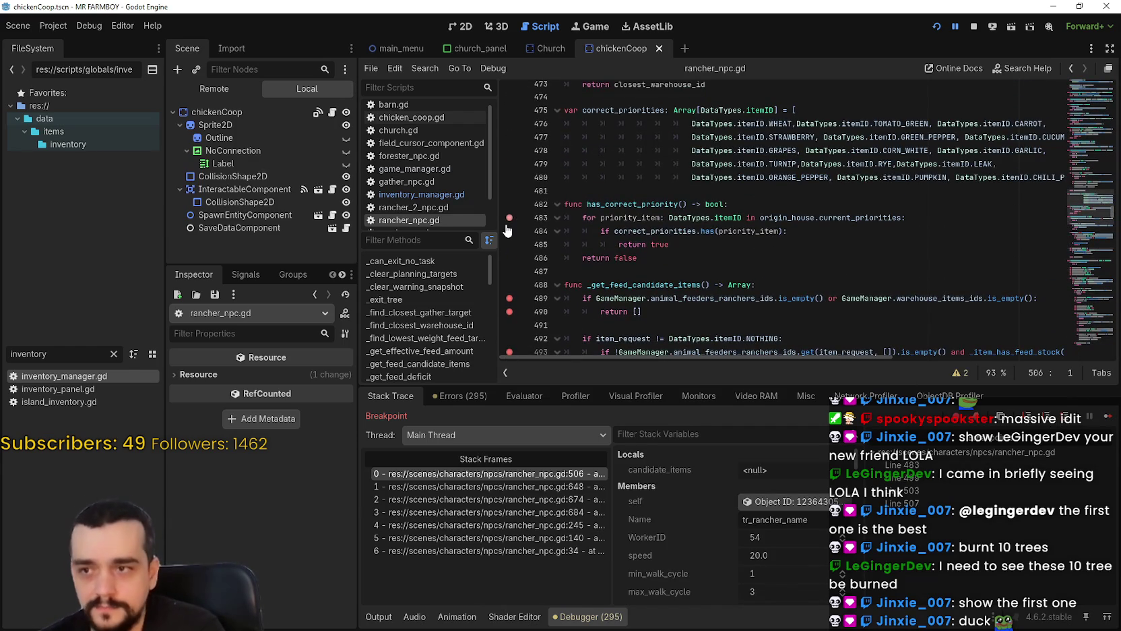
{"action": "left_click", "coordinate": [507, 222]}
{"action": "left_click", "coordinate": [507, 233]}
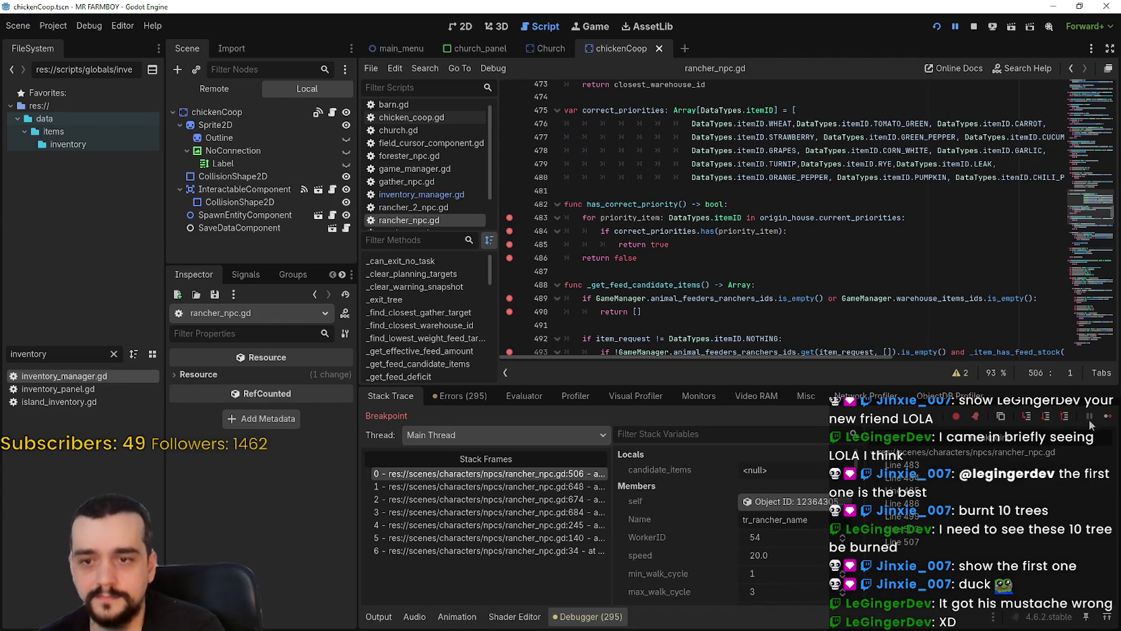
Step through the candidate loop to the line-509 append, then resume the game.
{"action": "left_click", "coordinate": [1112, 419]}
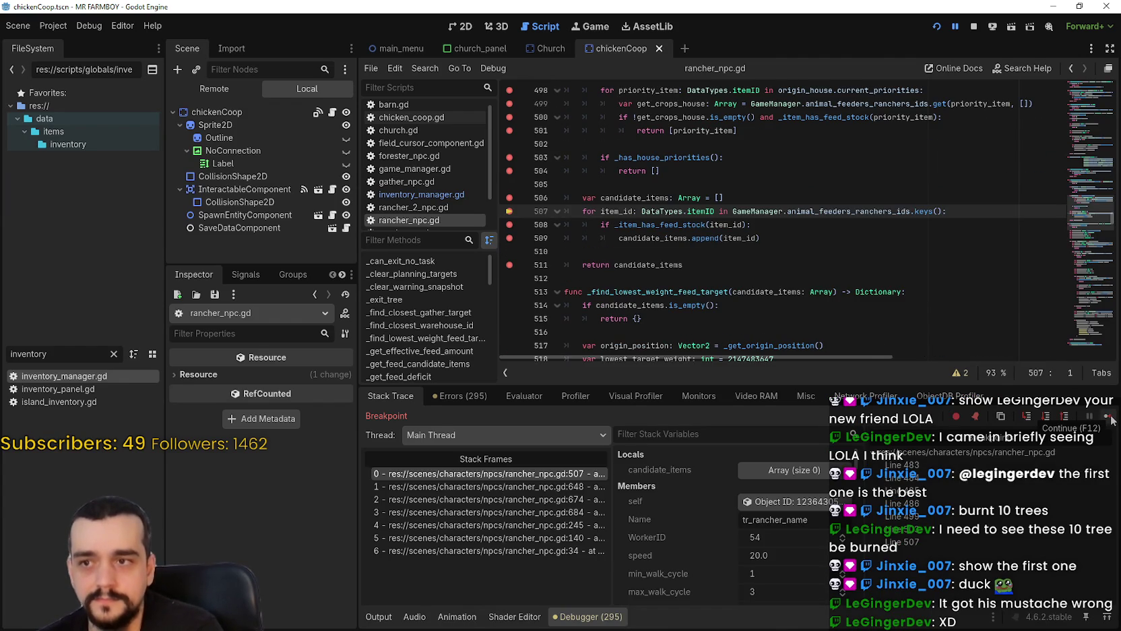
{"action": "left_click", "coordinate": [1112, 418]}
{"action": "left_click", "coordinate": [1111, 419]}
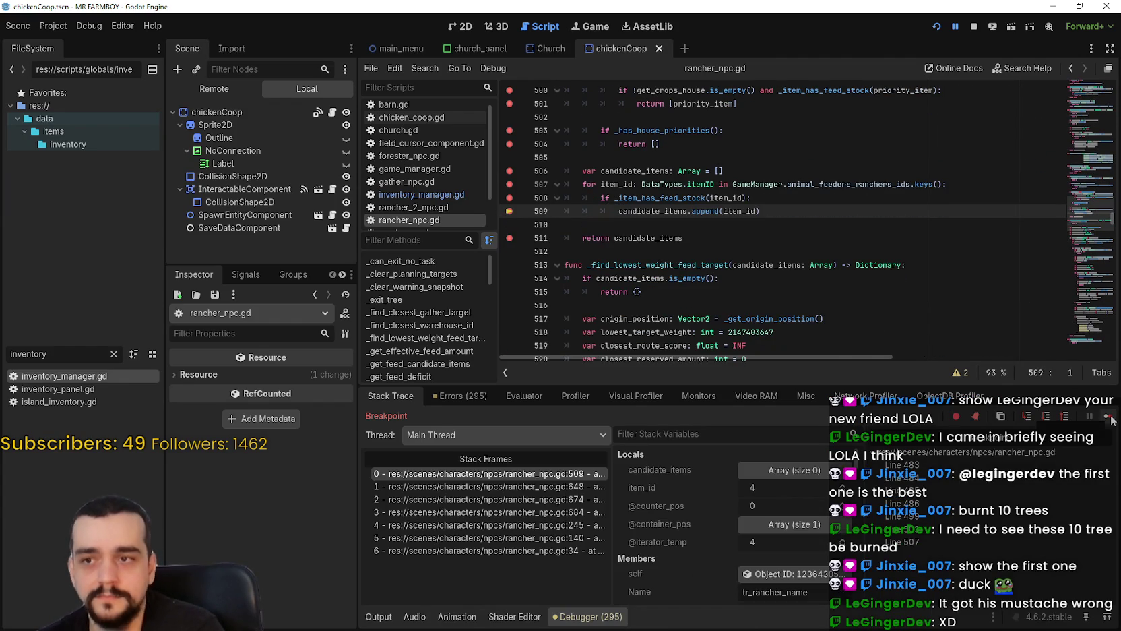
{"action": "left_click", "coordinate": [1112, 419]}
{"action": "left_click", "coordinate": [1112, 418]}
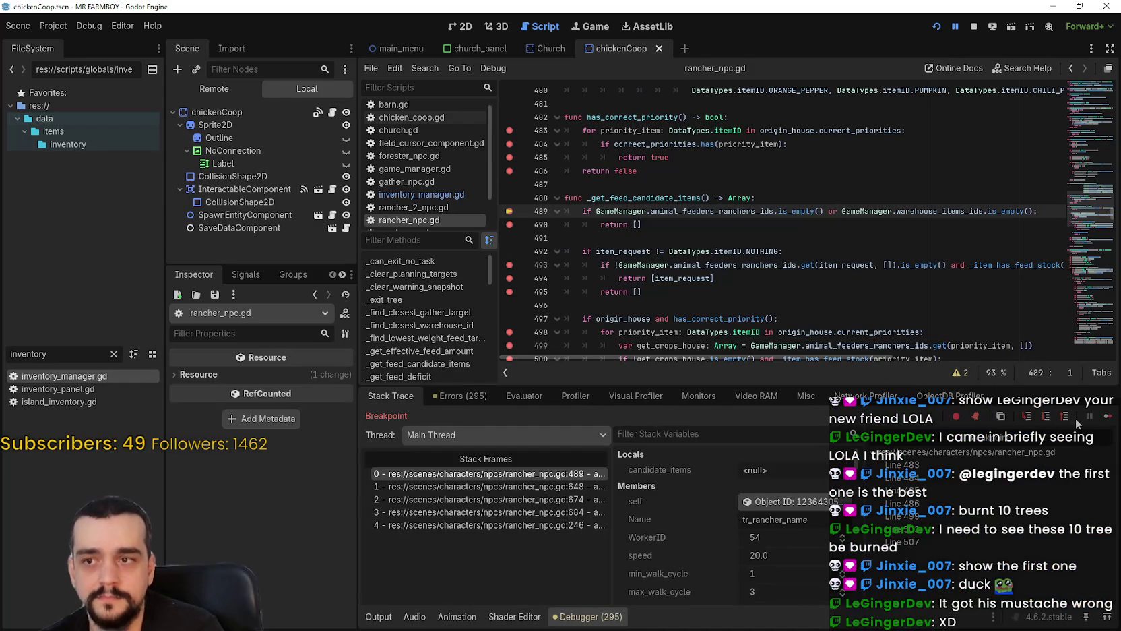
Step from line 483 through has_correct_priority and the candidate loop, then resume.
{"action": "left_click", "coordinate": [1107, 417]}
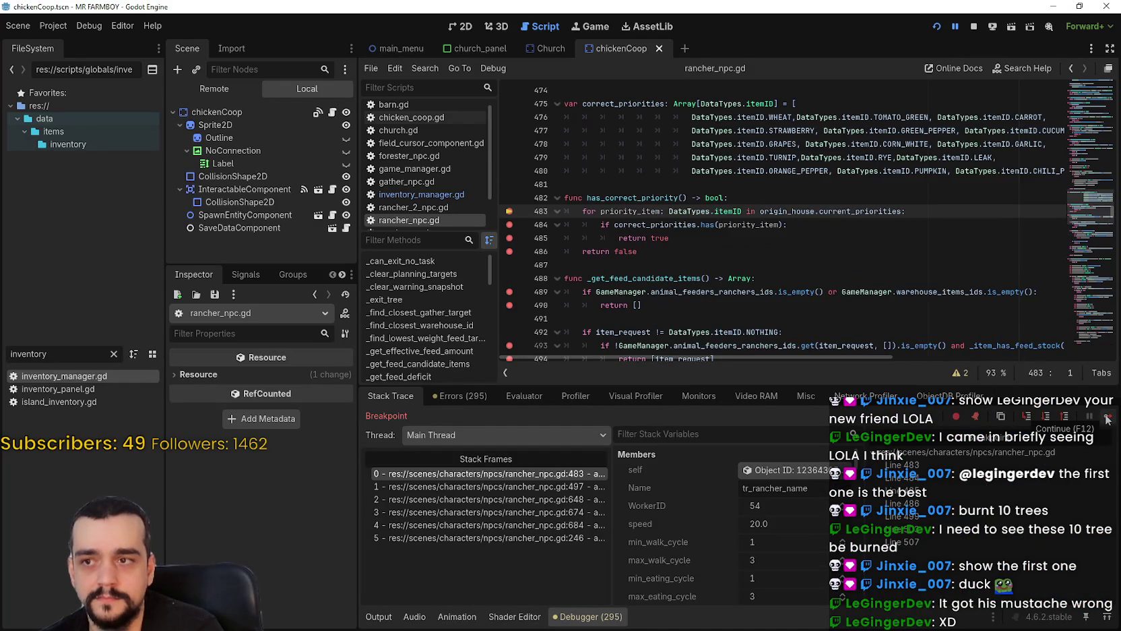
{"action": "left_click", "coordinate": [1107, 417]}
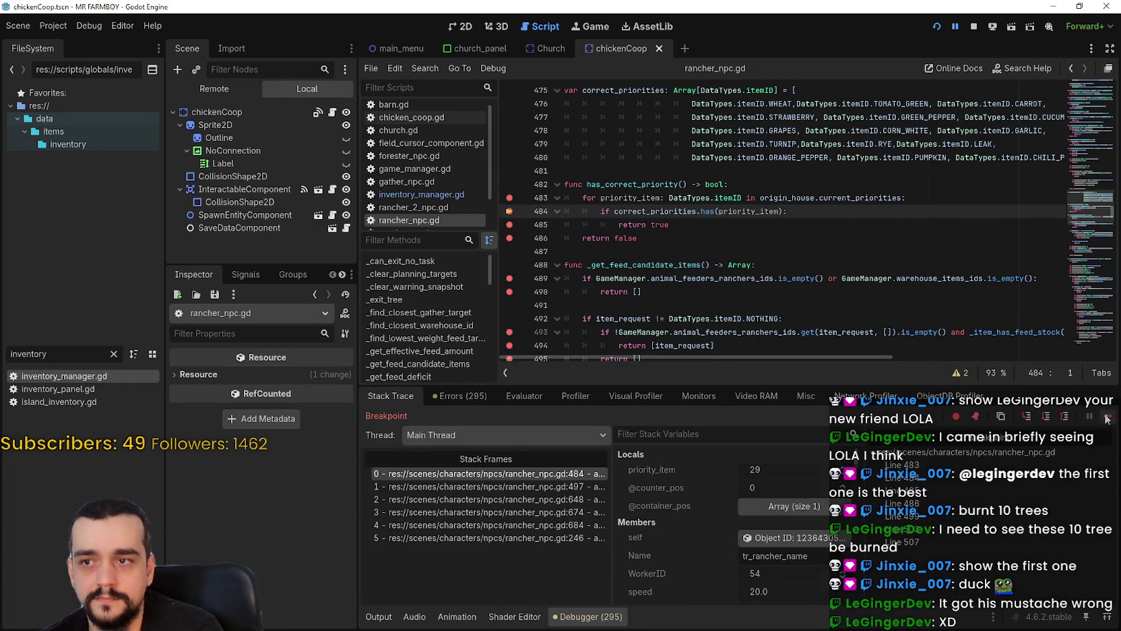
{"action": "left_click", "coordinate": [1107, 417]}
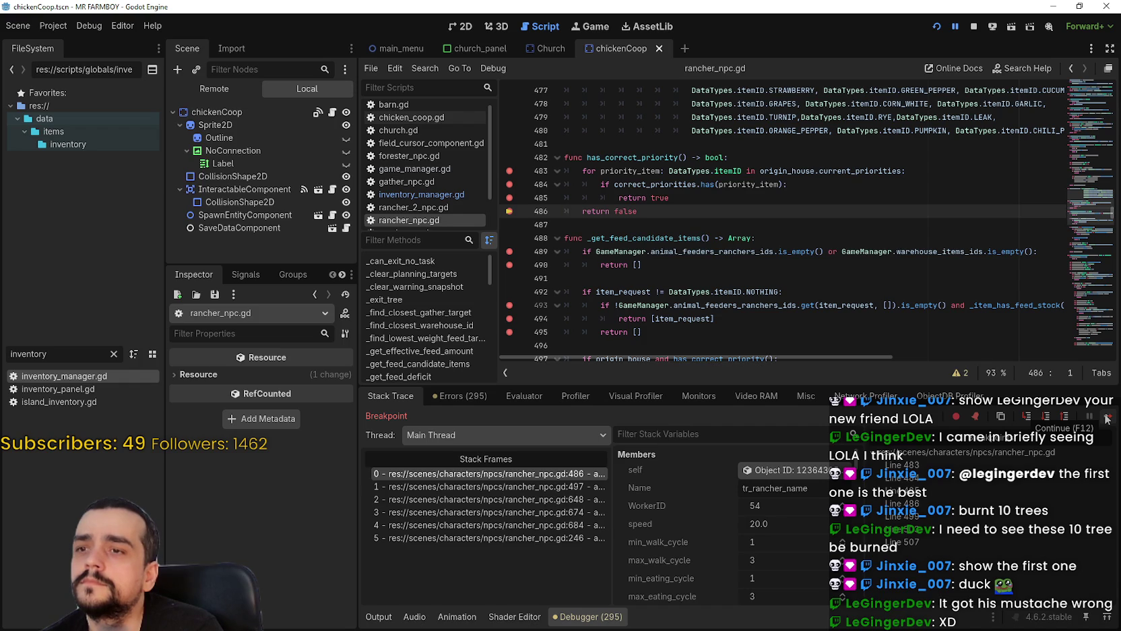
{"action": "left_click", "coordinate": [1107, 417]}
{"action": "left_click", "coordinate": [1107, 417]}
{"action": "left_click", "coordinate": [1107, 417]}
{"action": "left_click", "coordinate": [1107, 417]}
{"action": "left_click", "coordinate": [1107, 417]}
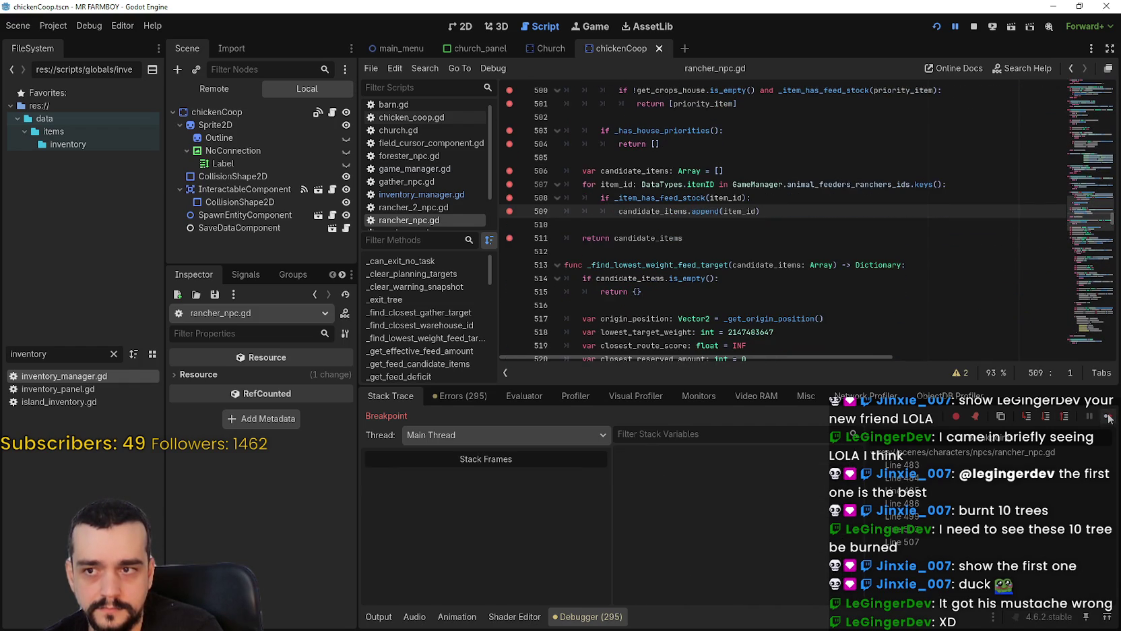
{"action": "left_click", "coordinate": [1107, 417]}
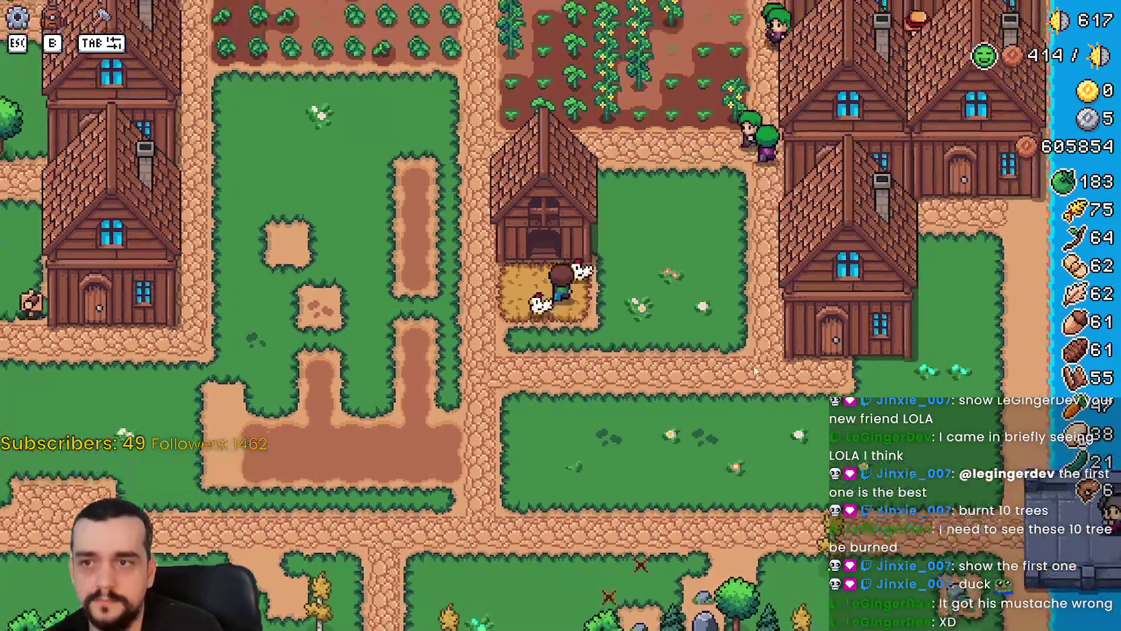
Interact with the chicken coop and step from line 489 through line 506 until the Coop panel shows.
{"action": "key", "text": "e"}
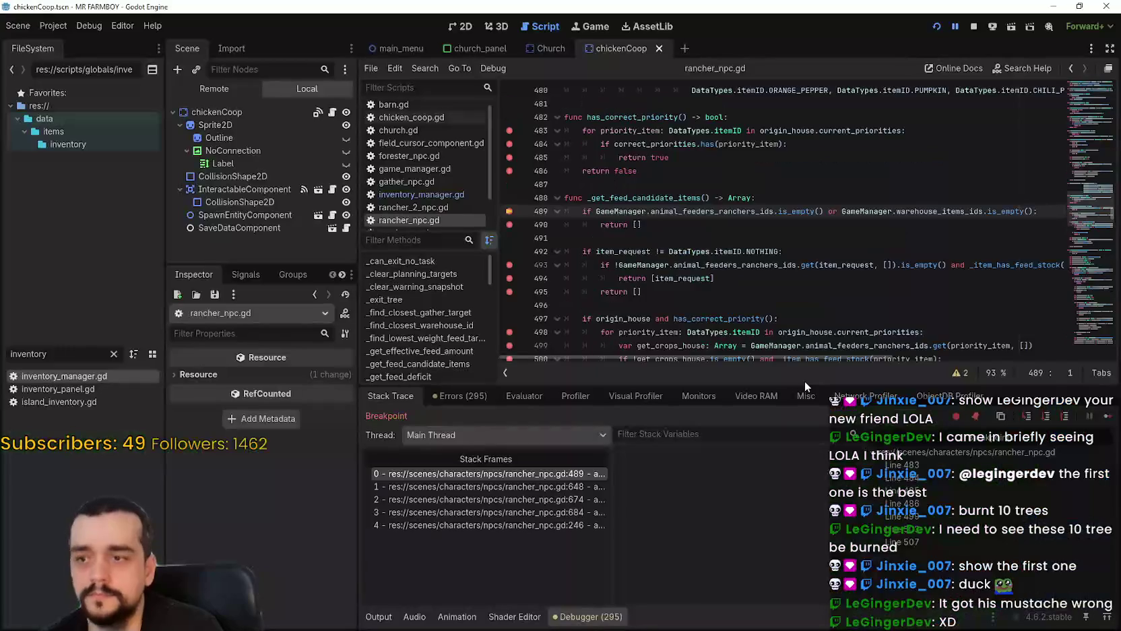
{"action": "left_click", "coordinate": [1108, 418]}
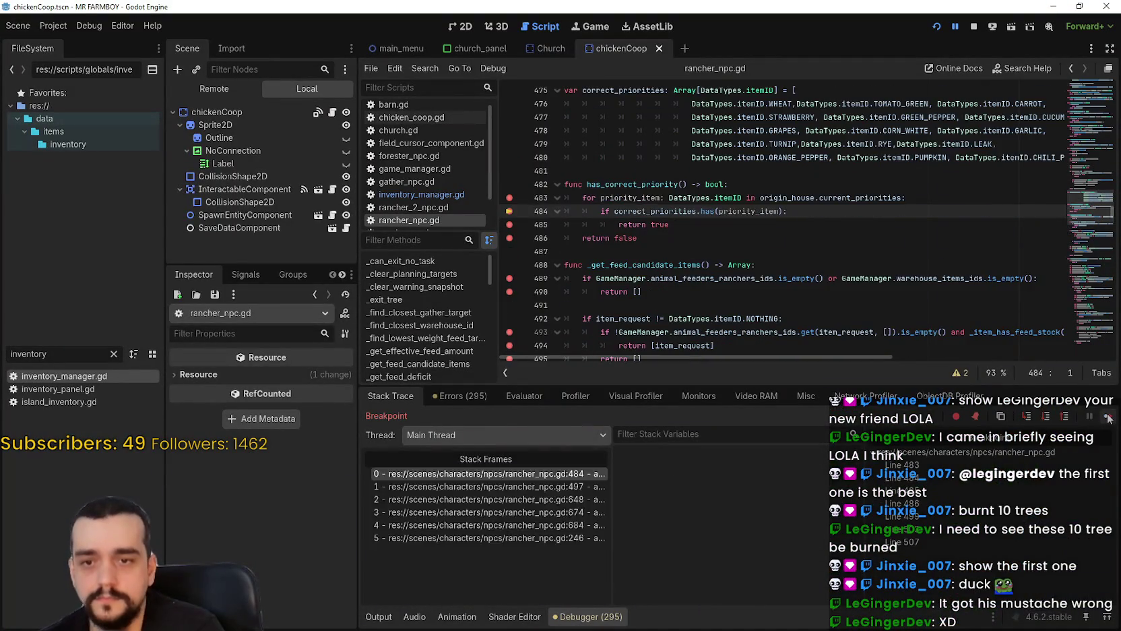
{"action": "left_click", "coordinate": [1108, 418]}
{"action": "left_click", "coordinate": [1108, 417]}
{"action": "left_click", "coordinate": [1107, 418]}
{"action": "left_click", "coordinate": [1107, 418]}
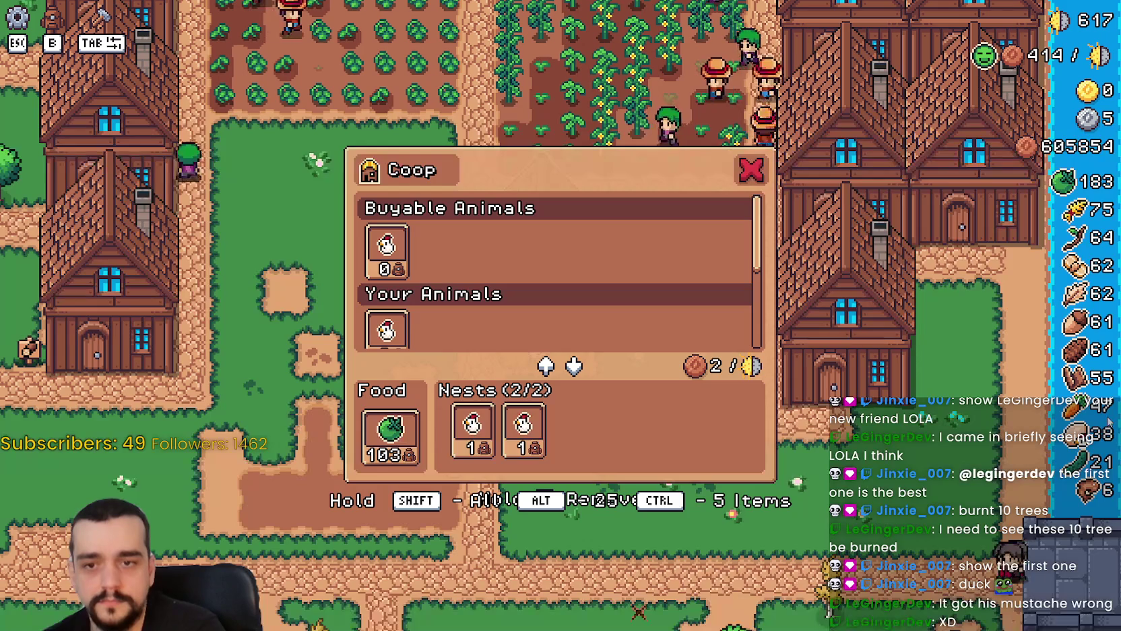
Take five green tomatoes from the coop food and continue past the candidate-loop breakpoints.
{"action": "left_click", "coordinate": [398, 424], "text": "ctrl"}
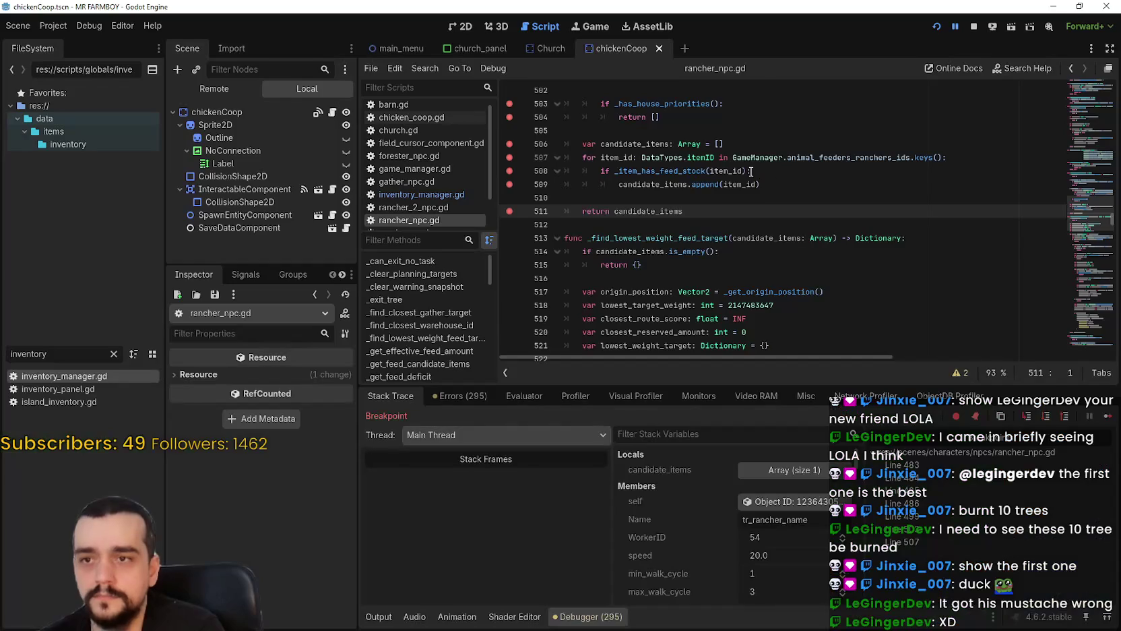
{"action": "left_click", "coordinate": [1107, 416]}
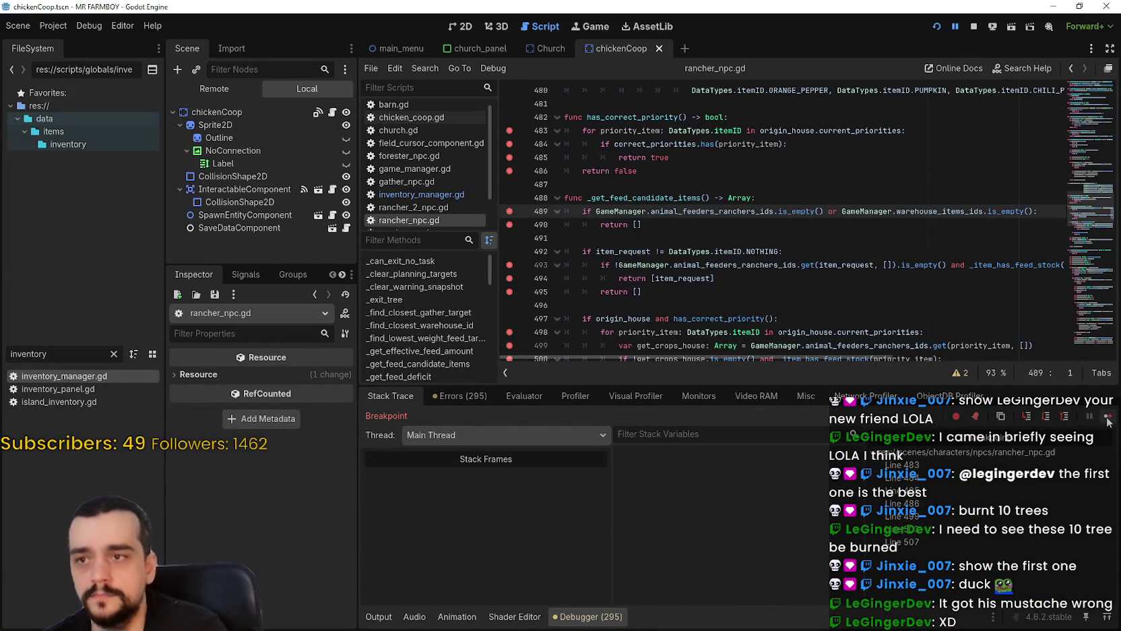
{"action": "left_click", "coordinate": [1107, 416]}
{"action": "left_click", "coordinate": [1106, 419]}
{"action": "left_click", "coordinate": [1107, 417]}
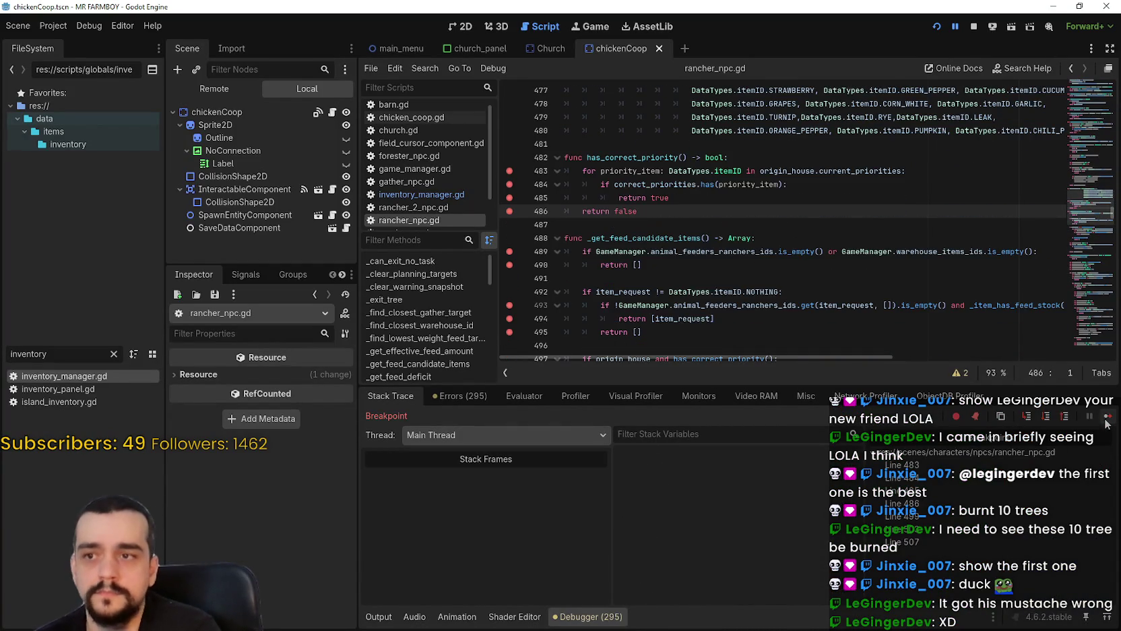
{"action": "left_click", "coordinate": [1106, 418]}
{"action": "left_click", "coordinate": [1106, 417]}
{"action": "left_click", "coordinate": [1106, 417]}
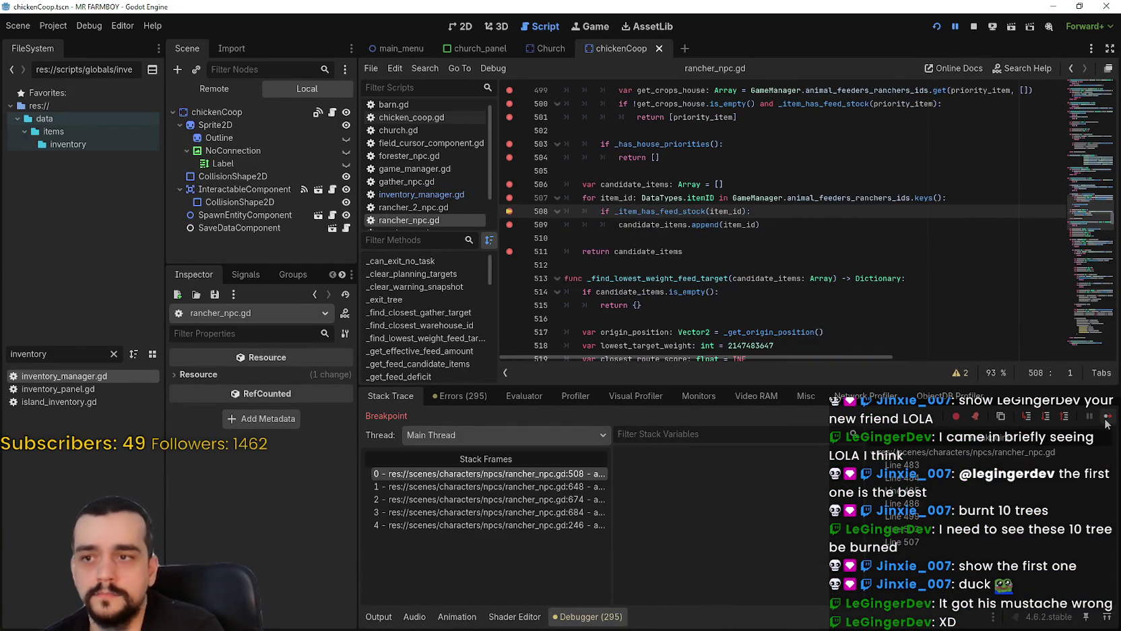
{"action": "left_click", "coordinate": [1106, 418]}
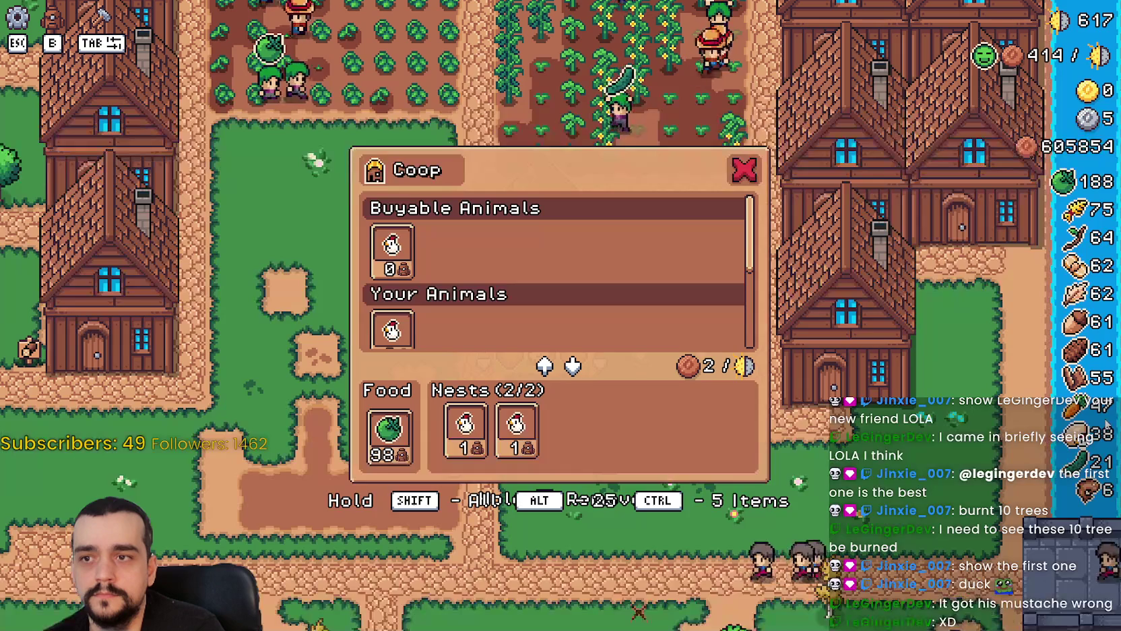
Close the coop window, walk the farmer right, and continue through the breakpoints to resume from line 511.
{"action": "key", "text": "Escape"}
{"action": "key", "text": "d"}
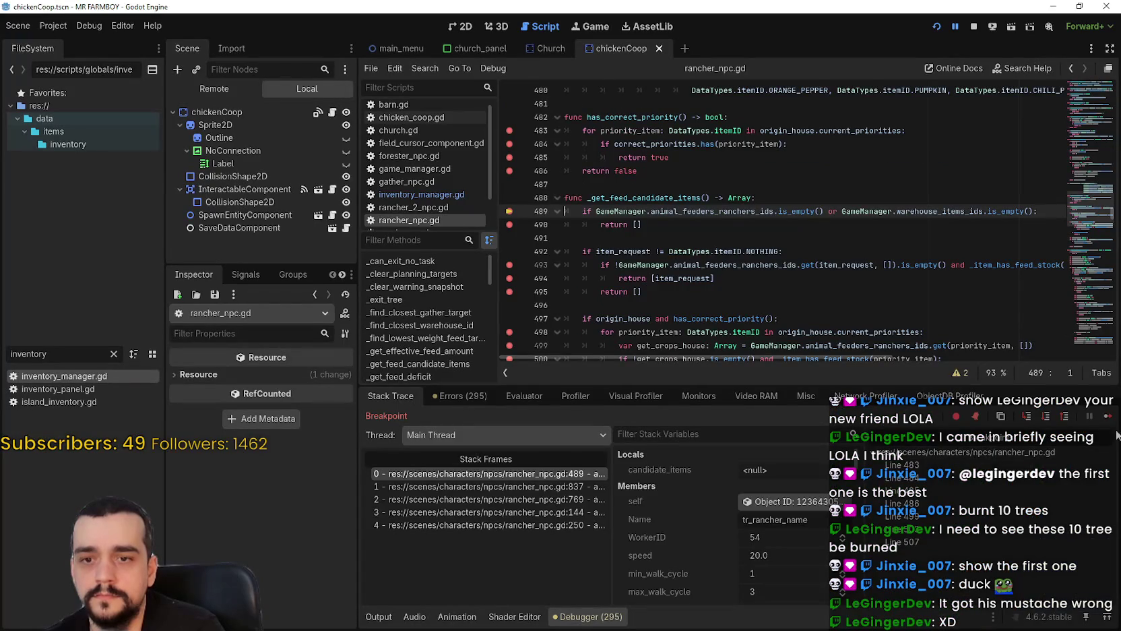
{"action": "left_click", "coordinate": [1107, 418]}
{"action": "left_click", "coordinate": [1108, 418]}
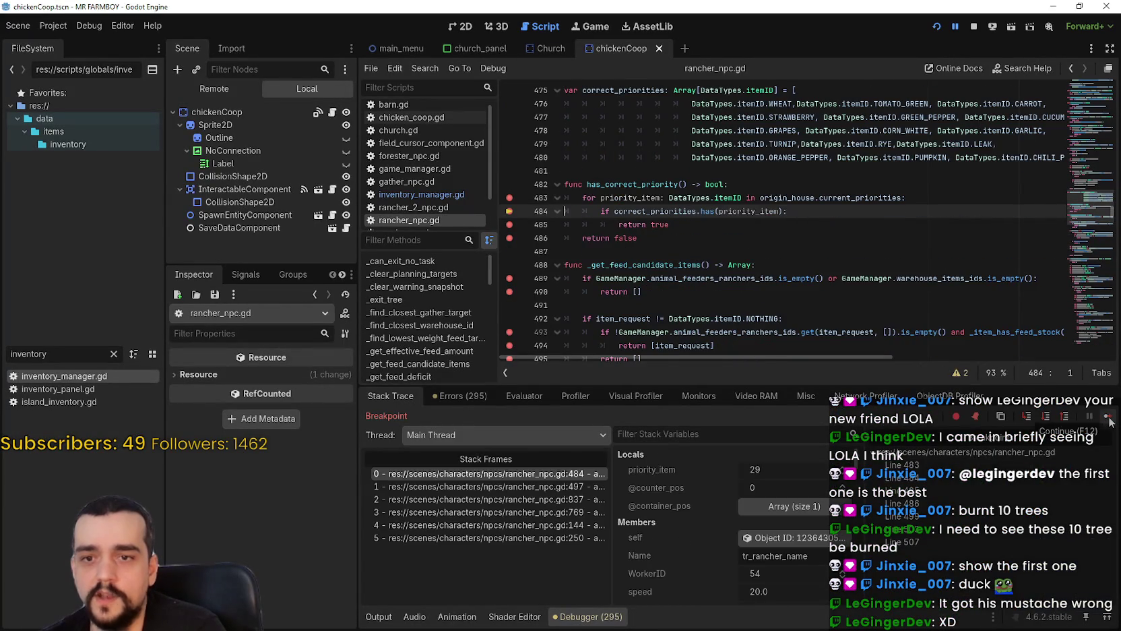
{"action": "left_click", "coordinate": [1108, 418]}
{"action": "left_click", "coordinate": [1107, 418]}
{"action": "left_click", "coordinate": [1107, 418]}
{"action": "left_click", "coordinate": [1108, 418]}
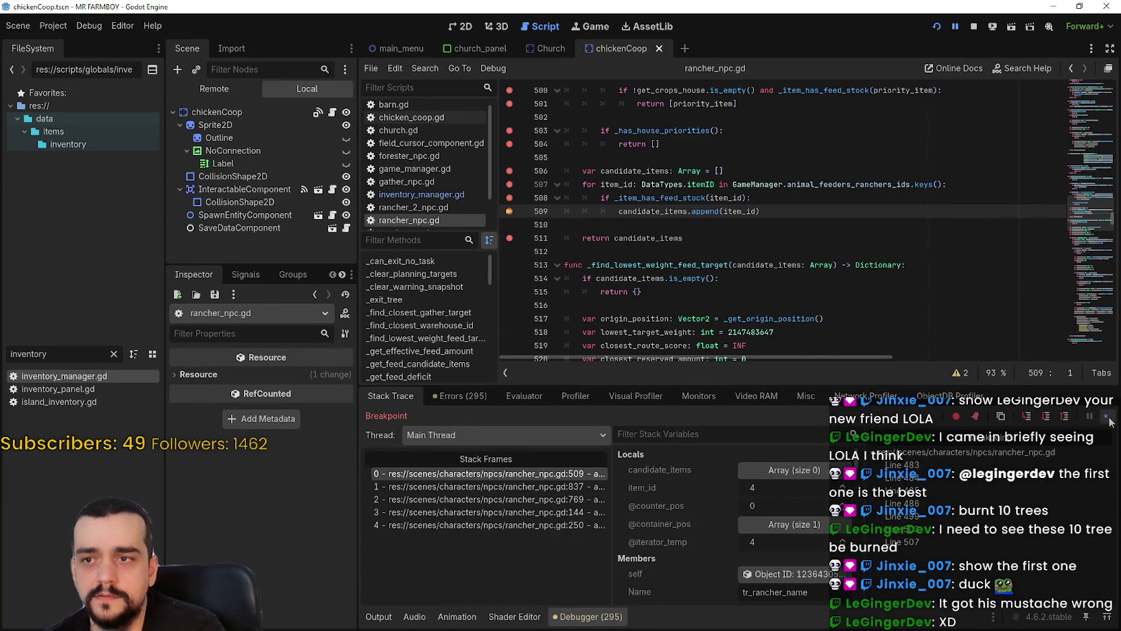
{"action": "left_click", "coordinate": [1107, 418]}
{"action": "left_click", "coordinate": [1109, 420]}
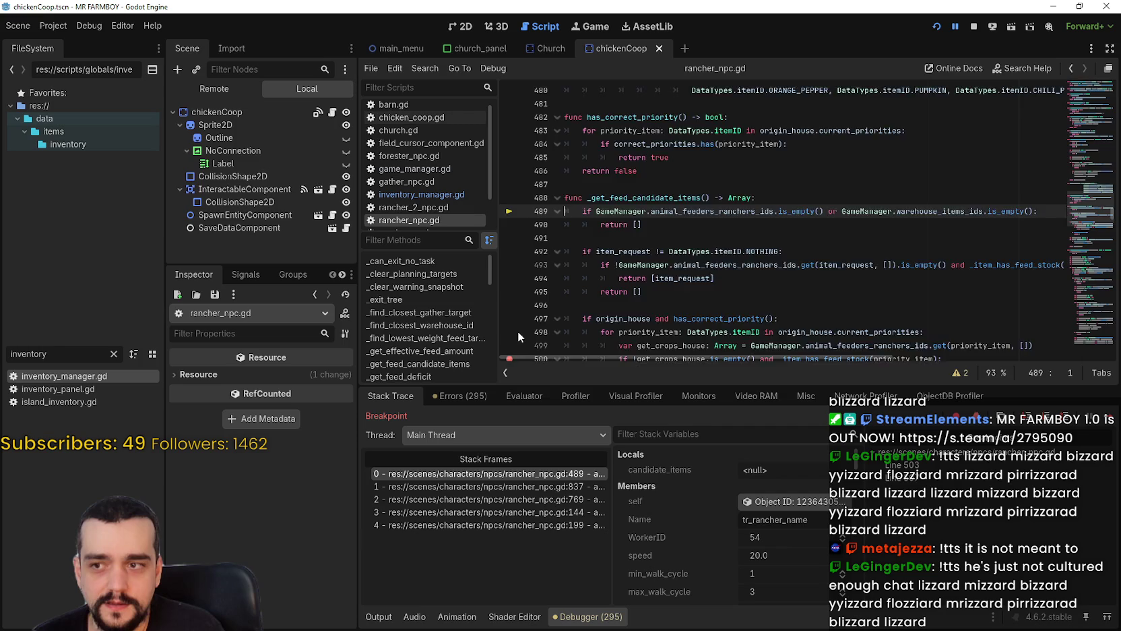
Scroll through lines 504–511 and back up, then resume the game from the breakpoint.
{"action": "scroll", "coordinate": [518, 343], "scroll_direction": "down", "scroll_amount": 2}
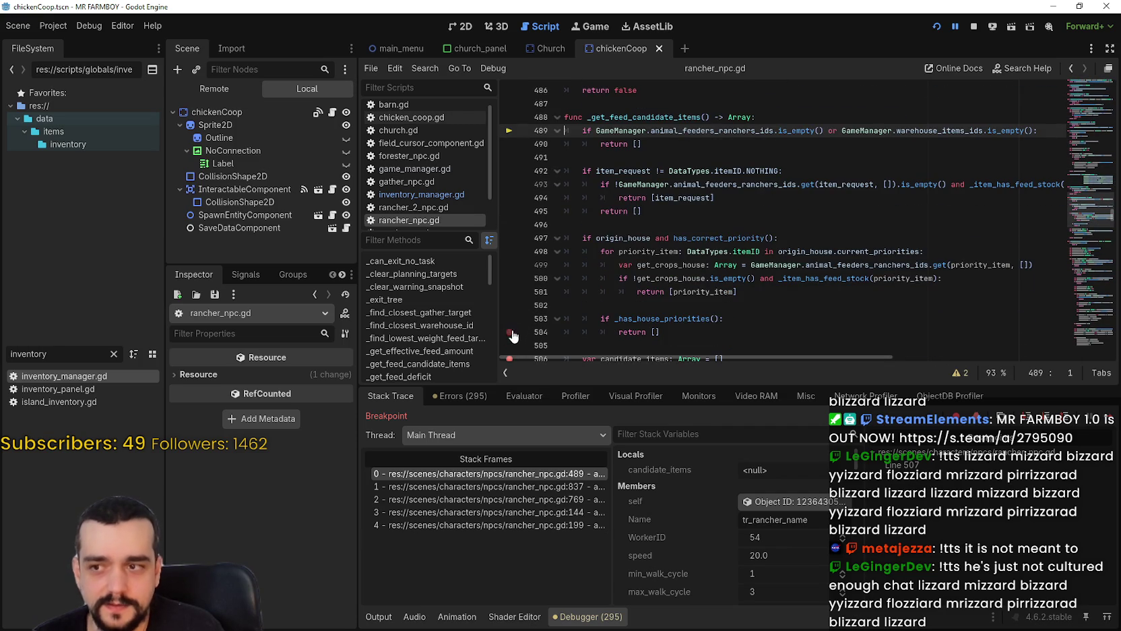
{"action": "scroll", "coordinate": [609, 351], "scroll_direction": "down", "scroll_amount": 2}
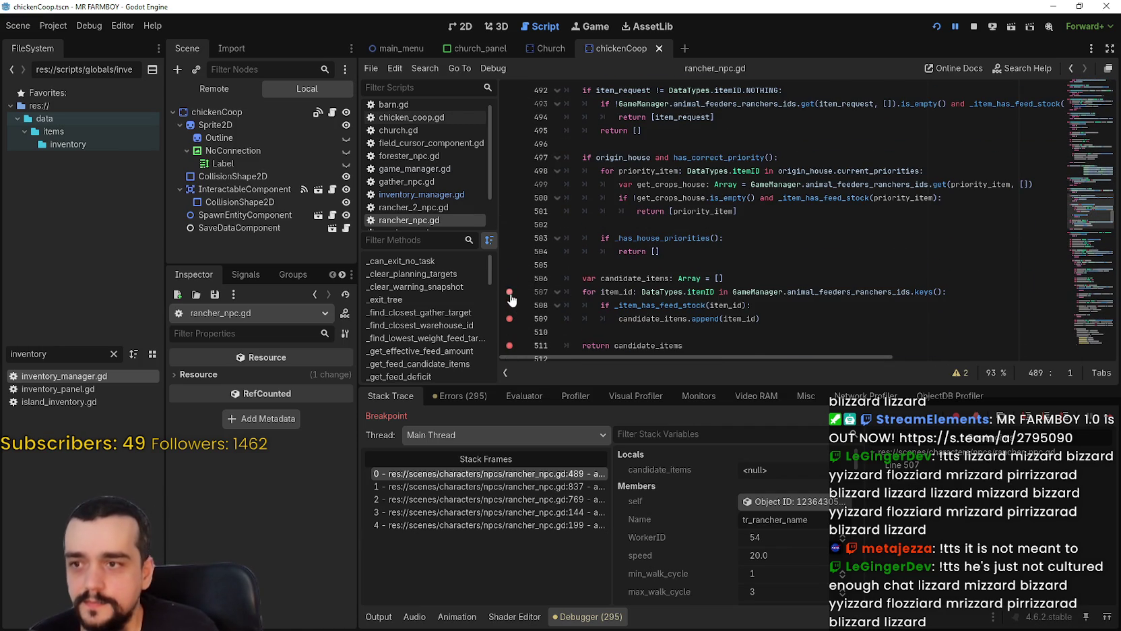
{"action": "scroll", "coordinate": [512, 283], "scroll_direction": "down", "scroll_amount": 2}
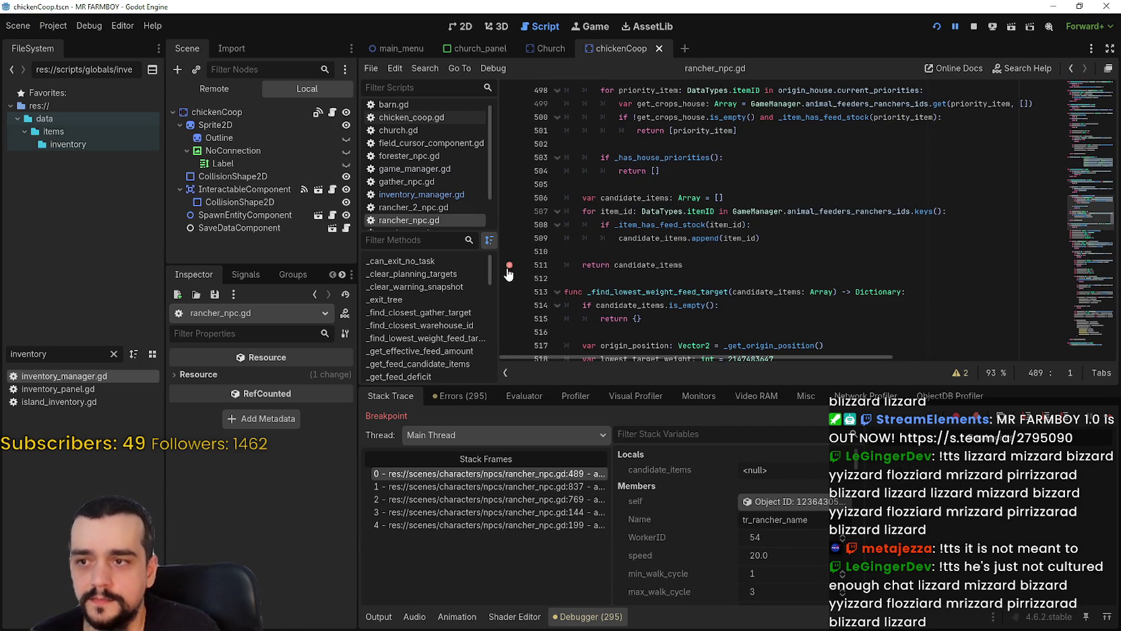
{"action": "scroll", "coordinate": [766, 259], "scroll_direction": "up", "scroll_amount": 1}
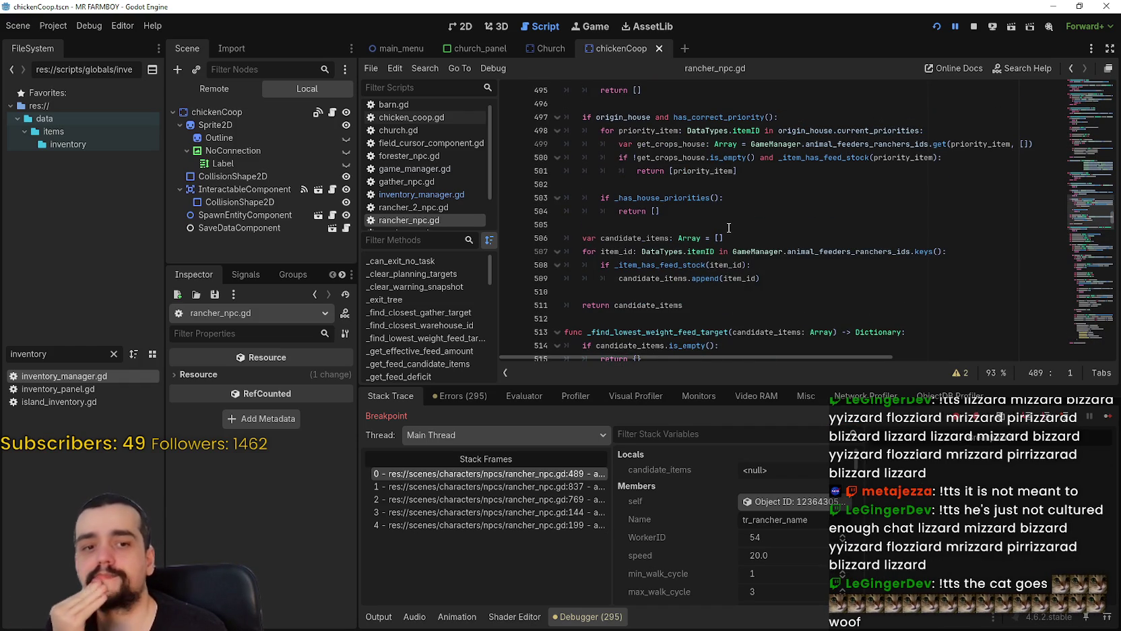
{"action": "scroll", "coordinate": [728, 227], "scroll_direction": "up", "scroll_amount": 3}
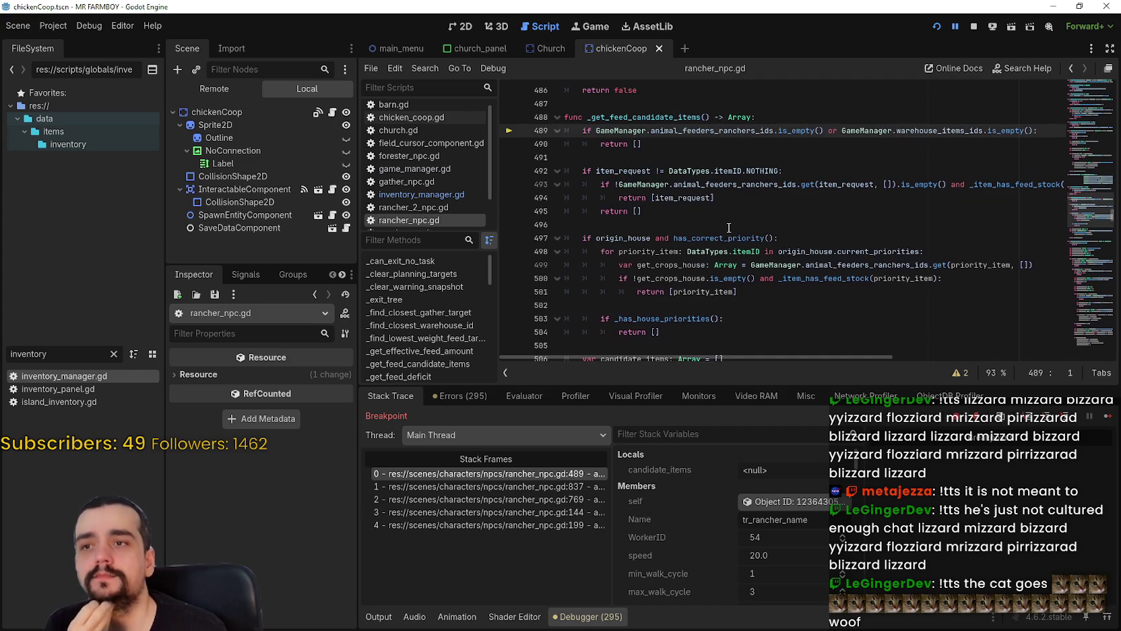
{"action": "scroll", "coordinate": [748, 246], "scroll_direction": "up", "scroll_amount": 1}
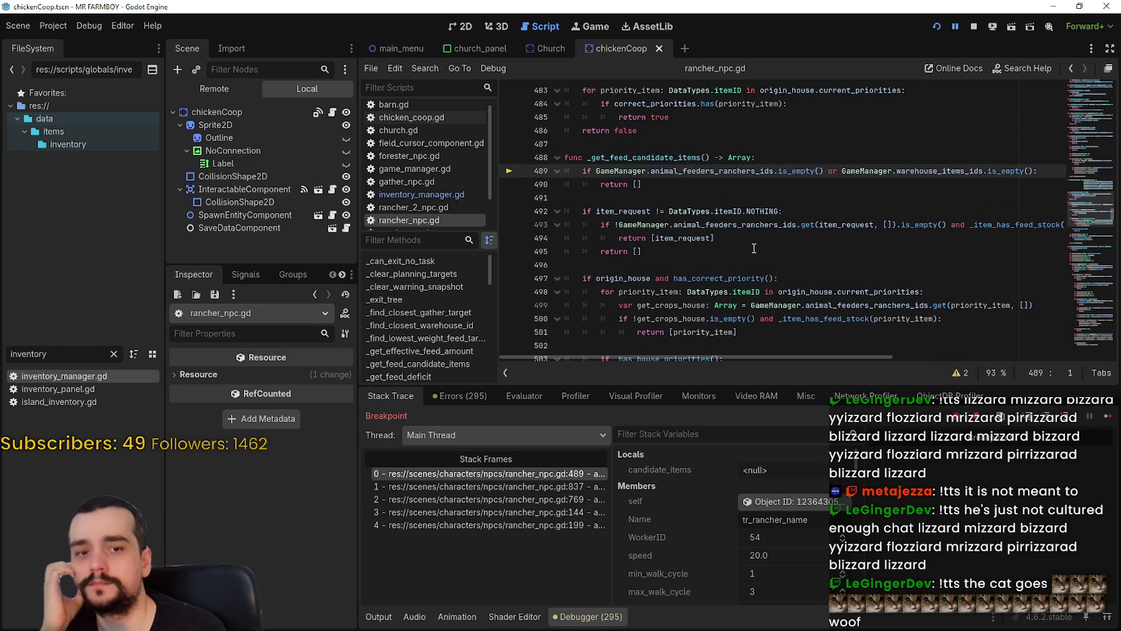
{"action": "left_click", "coordinate": [1108, 418]}
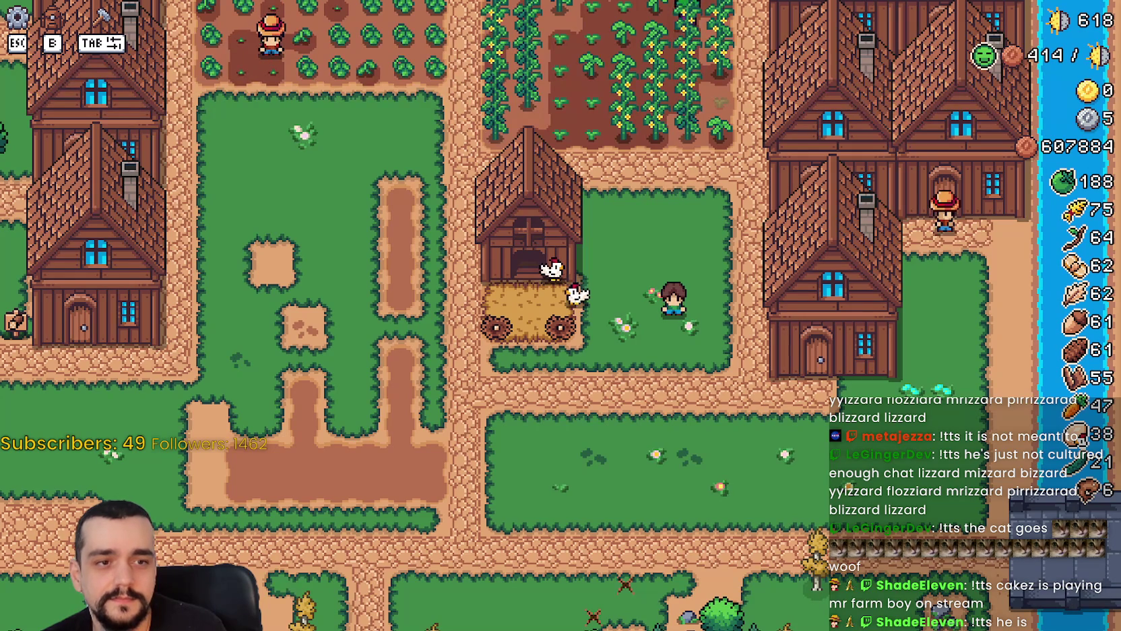
Drag the Twitch stream window over the Mr Farmboy game.
{"action": "mouse_move", "coordinate": [987, 136]}
{"action": "left_mouse_down"}
{"action": "mouse_move", "coordinate": [398, 17]}
{"action": "mouse_move", "coordinate": [406, 13]}
{"action": "left_mouse_up"}
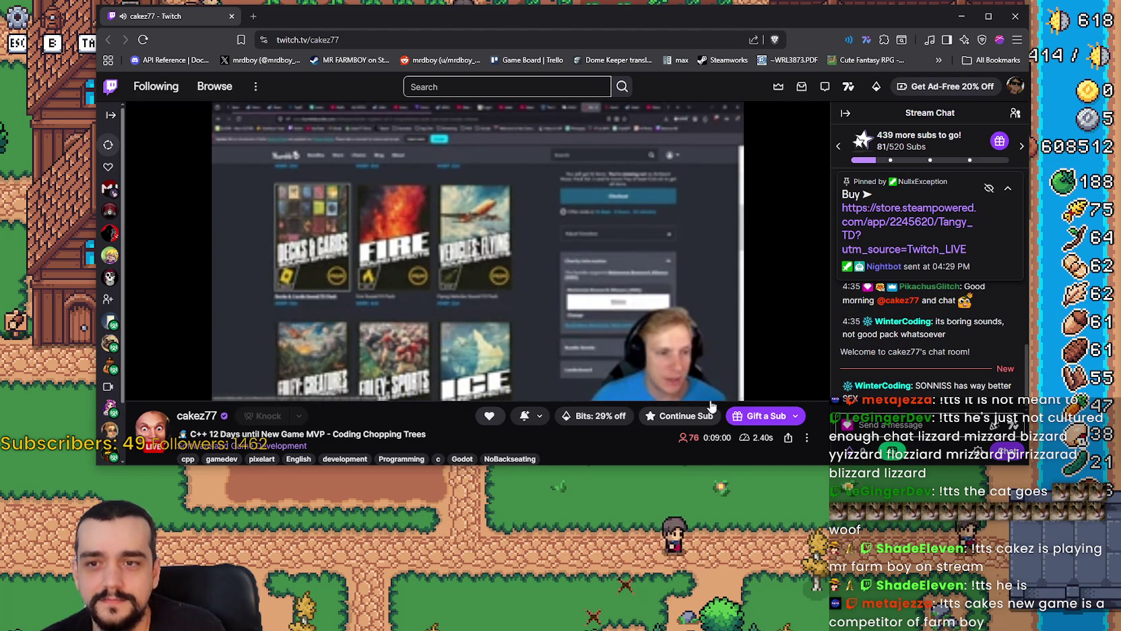
Collapse the pinned message and reply to a viewer's greeting with a favourite 7TV emote.
{"action": "left_click", "coordinate": [1007, 188]}
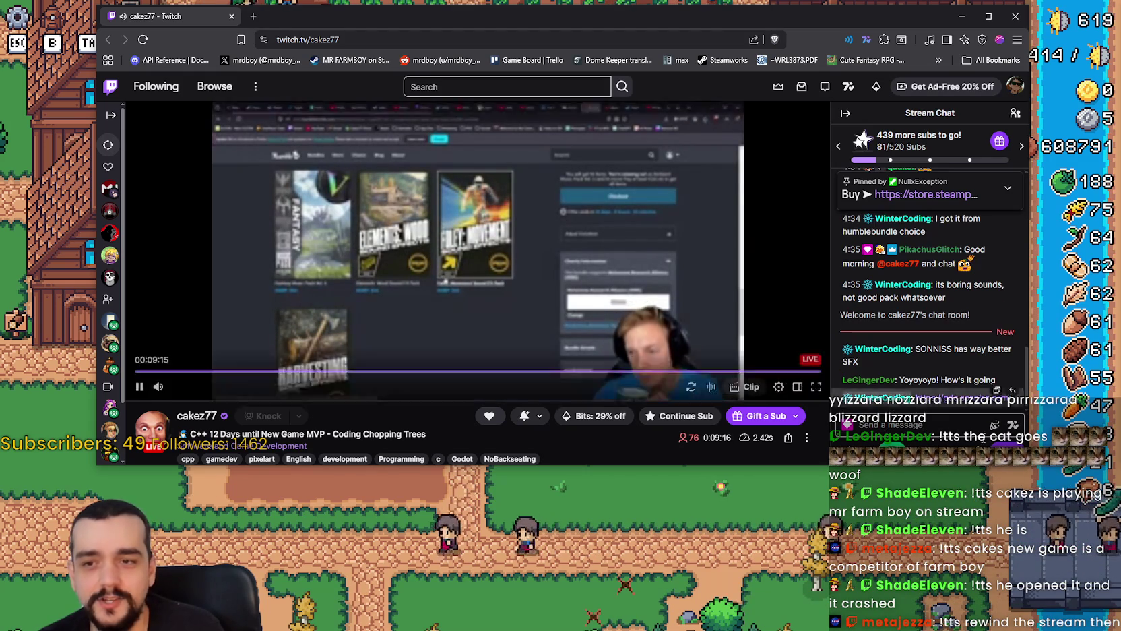
{"action": "left_click", "coordinate": [1009, 338]}
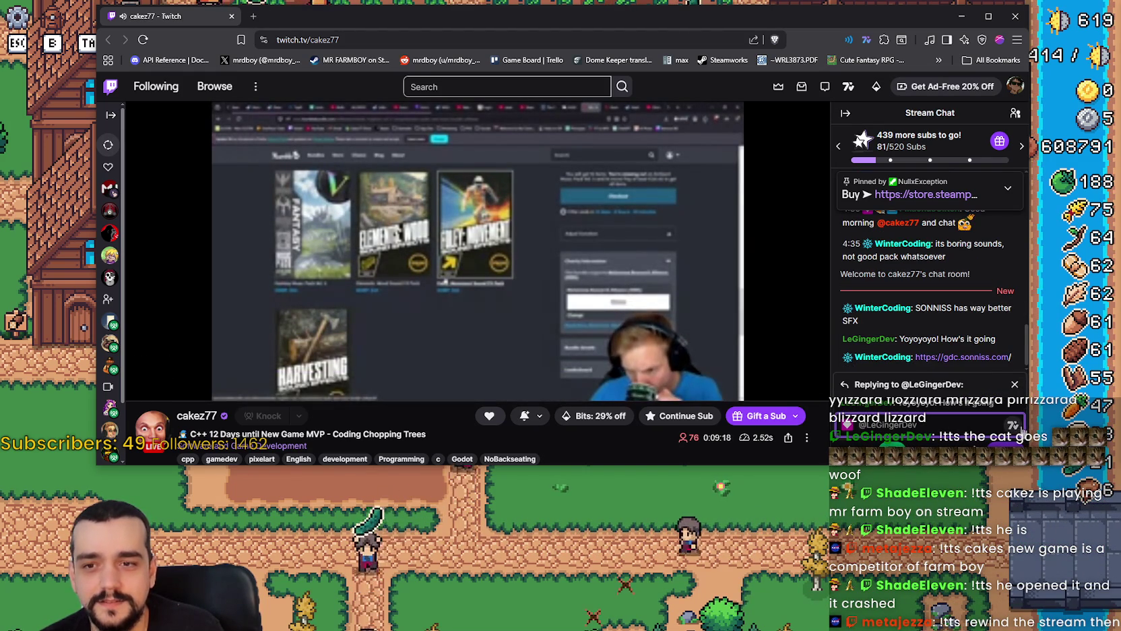
{"action": "left_click", "coordinate": [1013, 424]}
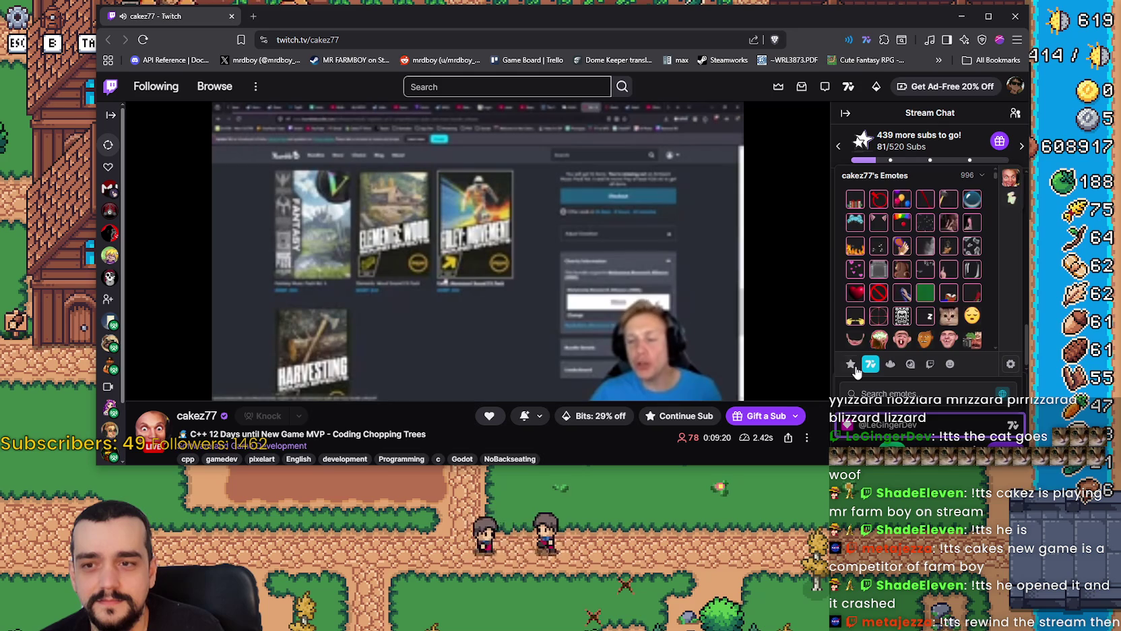
{"action": "left_click", "coordinate": [851, 365]}
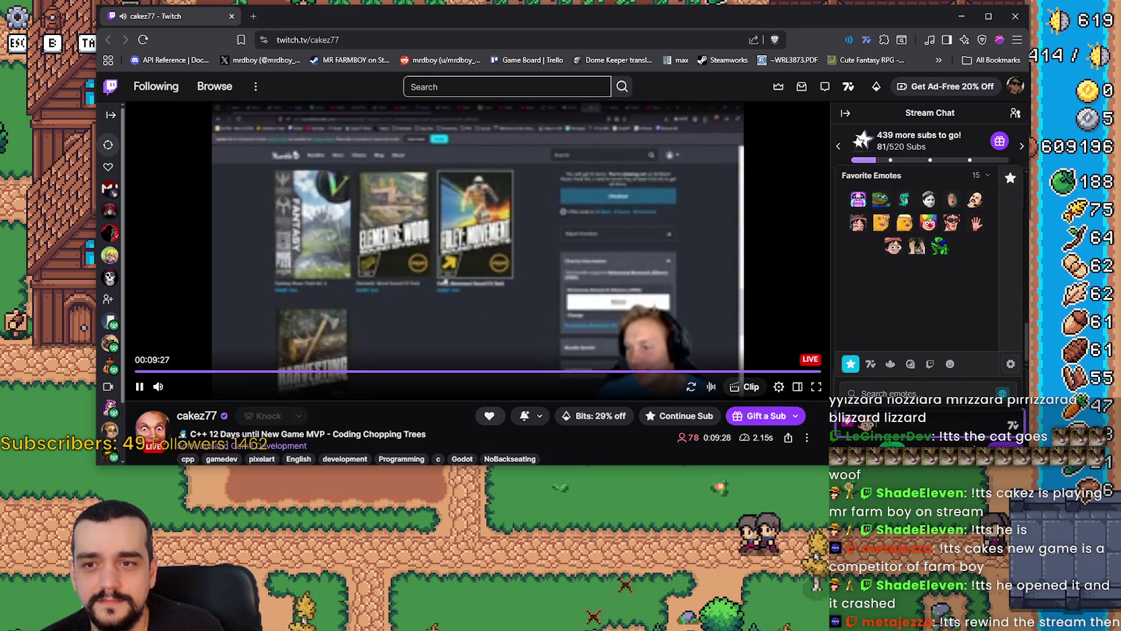
{"action": "key", "text": "Escape"}
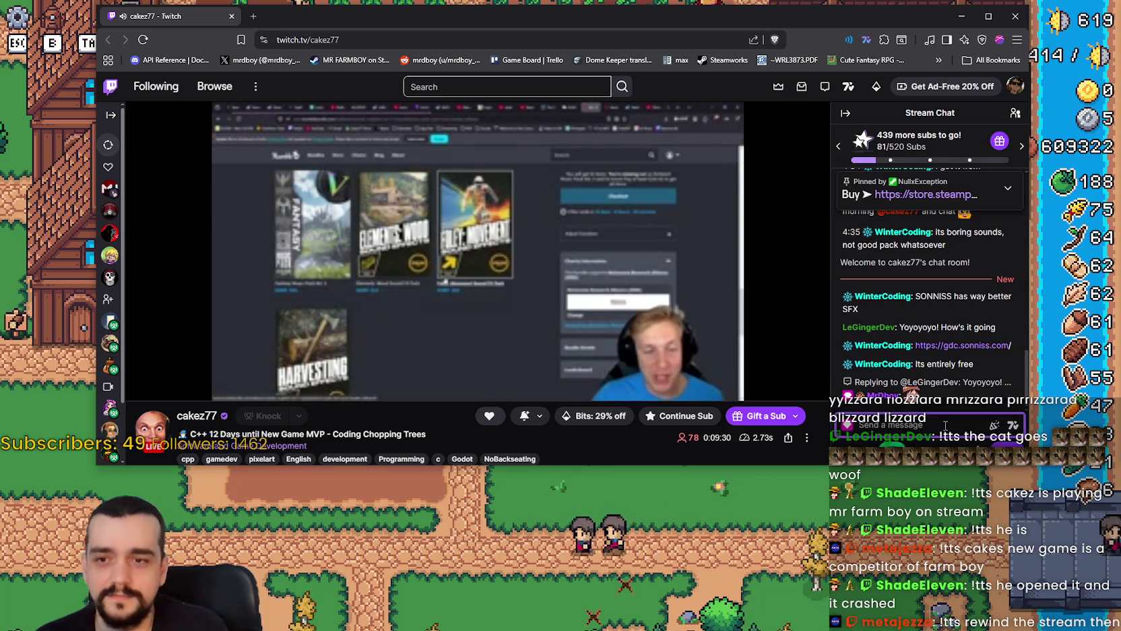
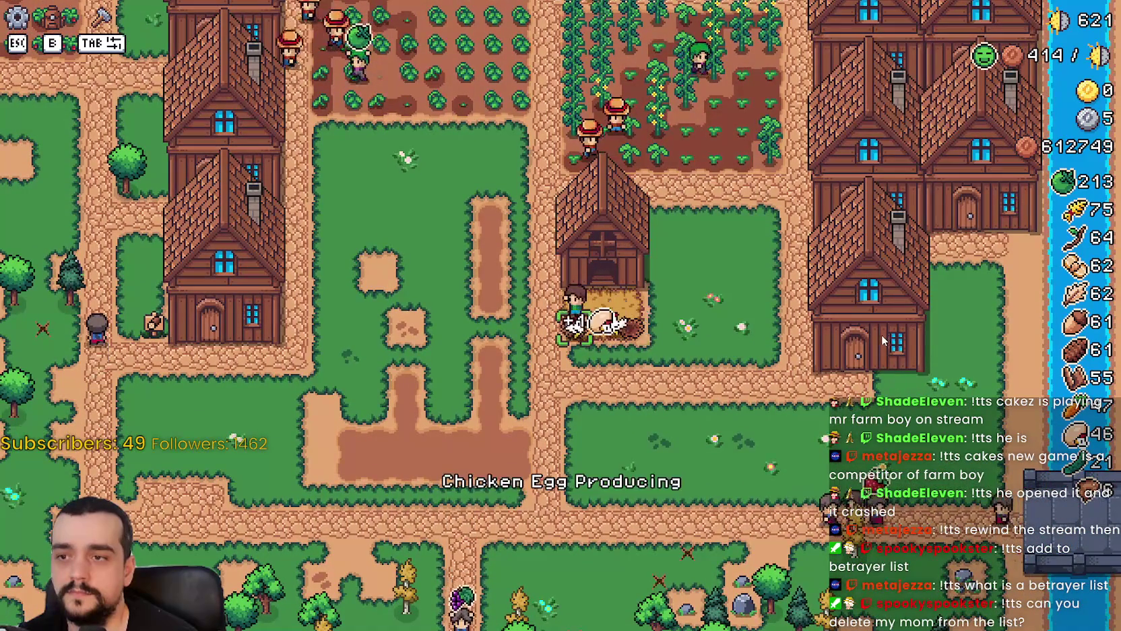
Open the coop's details panel, switch to the house's worker panel, then close them.
{"action": "key", "text": "e"}
{"action": "key", "text": "Tab"}
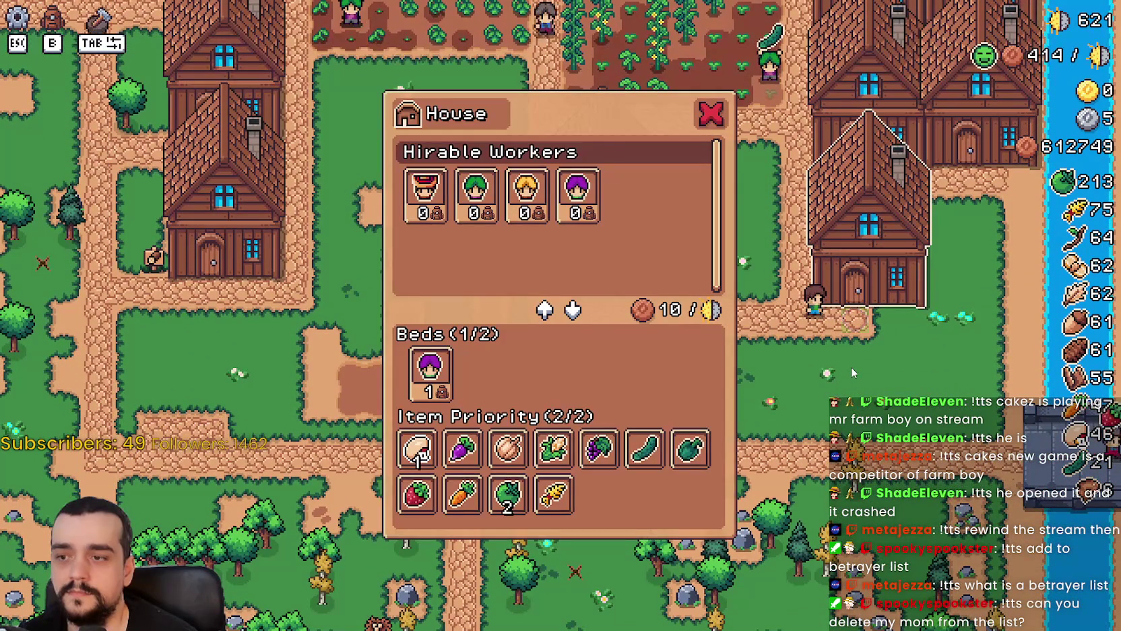
{"action": "key", "text": "Escape"}
{"action": "key", "text": "Tab"}
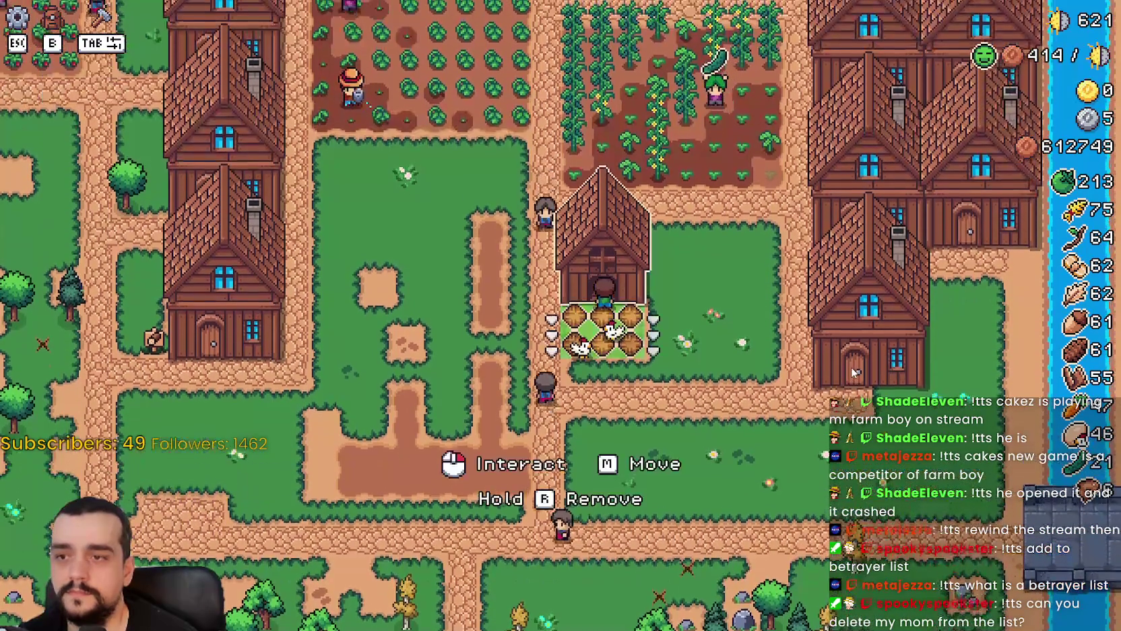
{"action": "key", "text": "e"}
{"action": "key", "text": "Escape"}
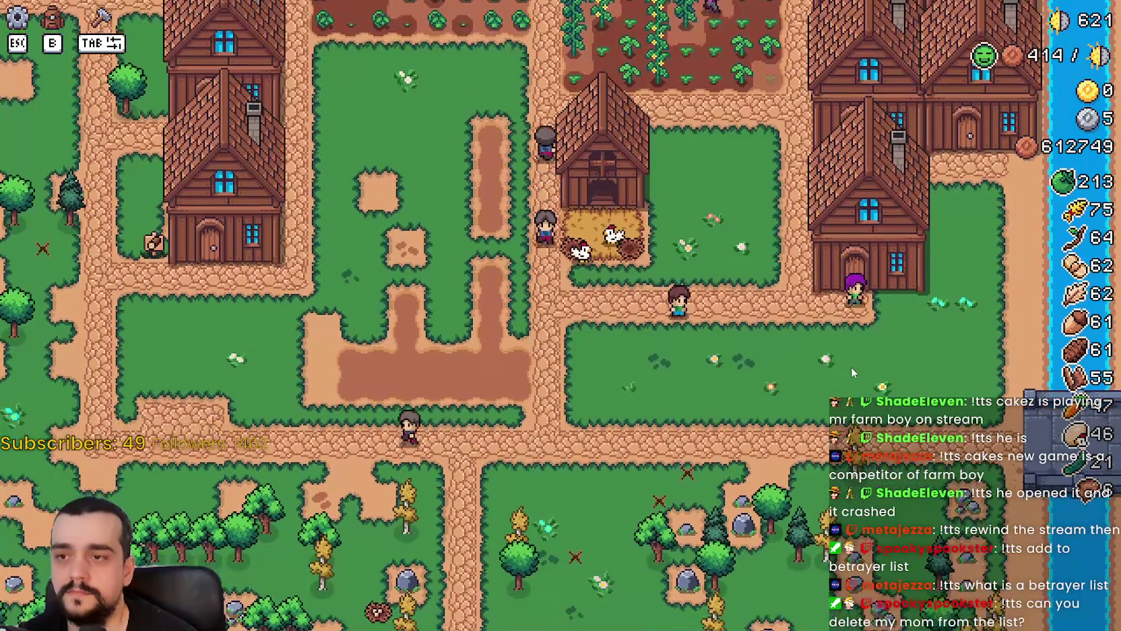
Toggle the coop panel a few more times, including from build mode.
{"action": "scroll", "coordinate": [852, 370], "scroll_direction": "up", "scroll_amount": 2}
{"action": "key", "text": "Tab"}
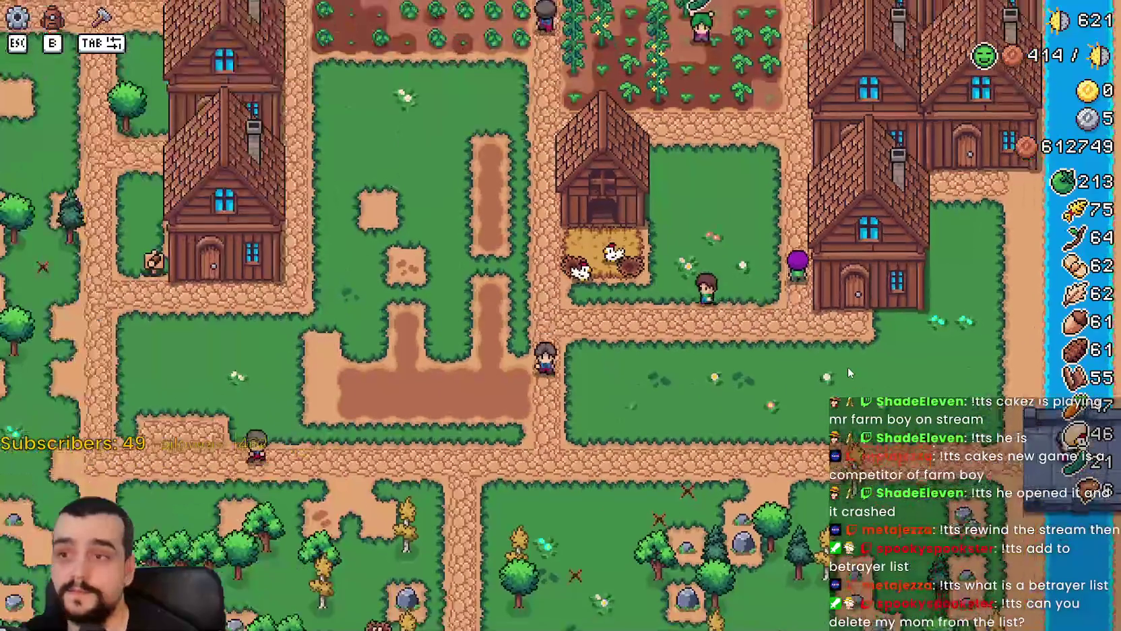
{"action": "key", "text": "e"}
{"action": "key", "text": "Escape"}
{"action": "key", "text": "Tab"}
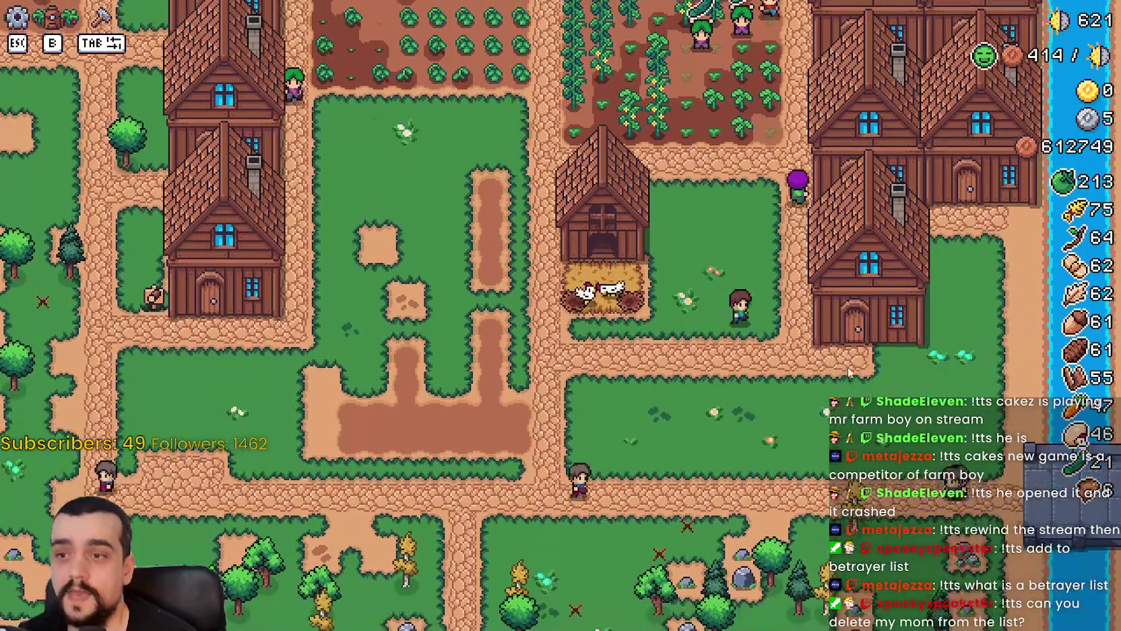
{"action": "key", "text": "e"}
{"action": "key", "text": "Escape"}
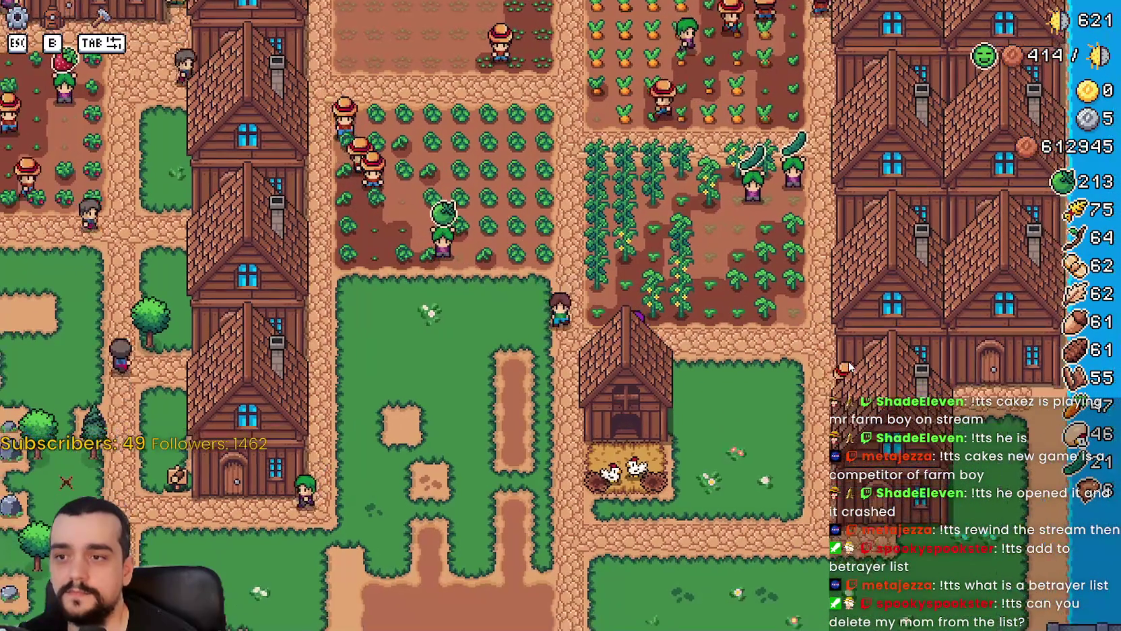
Pause Mr Farmboy and quit back to the editor's rancher_npc.gd.
{"action": "key", "text": "Escape"}
{"action": "left_click", "coordinate": [620, 449]}
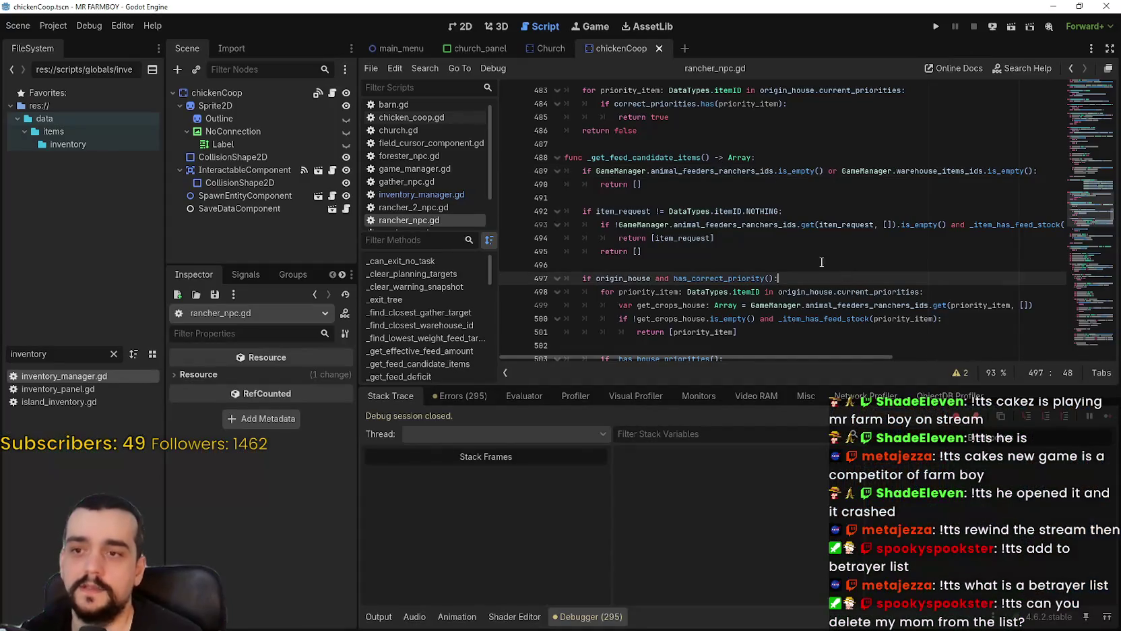
{"action": "left_click", "coordinate": [795, 258]}
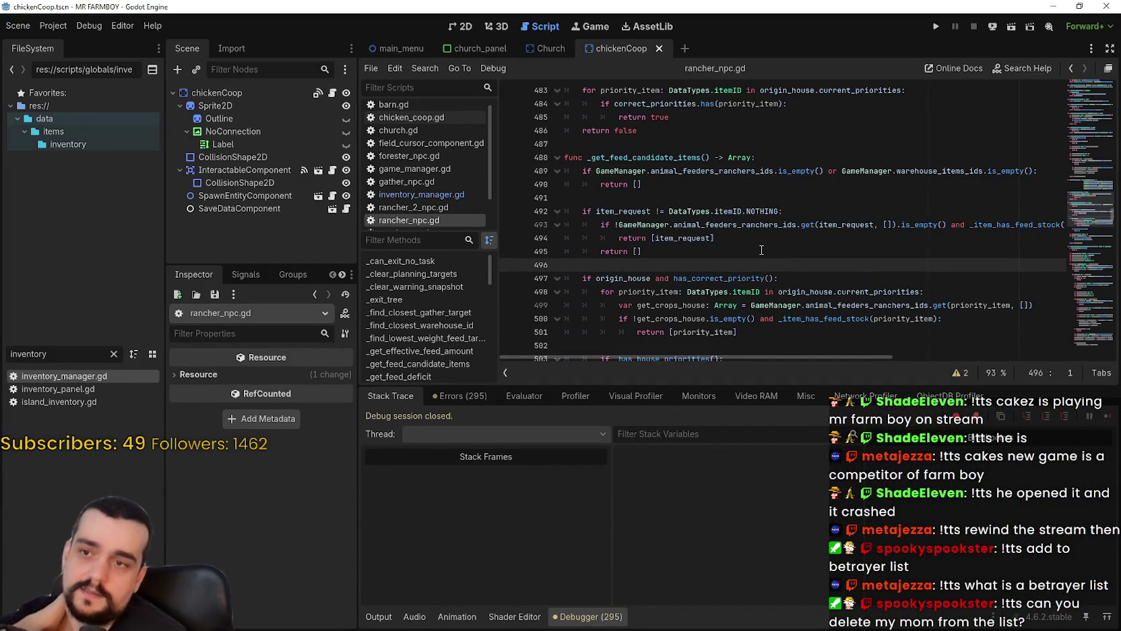
Look over rancher_npc.gd around lines 475–502, including the correct_priorities list.
{"action": "left_click", "coordinate": [730, 198]}
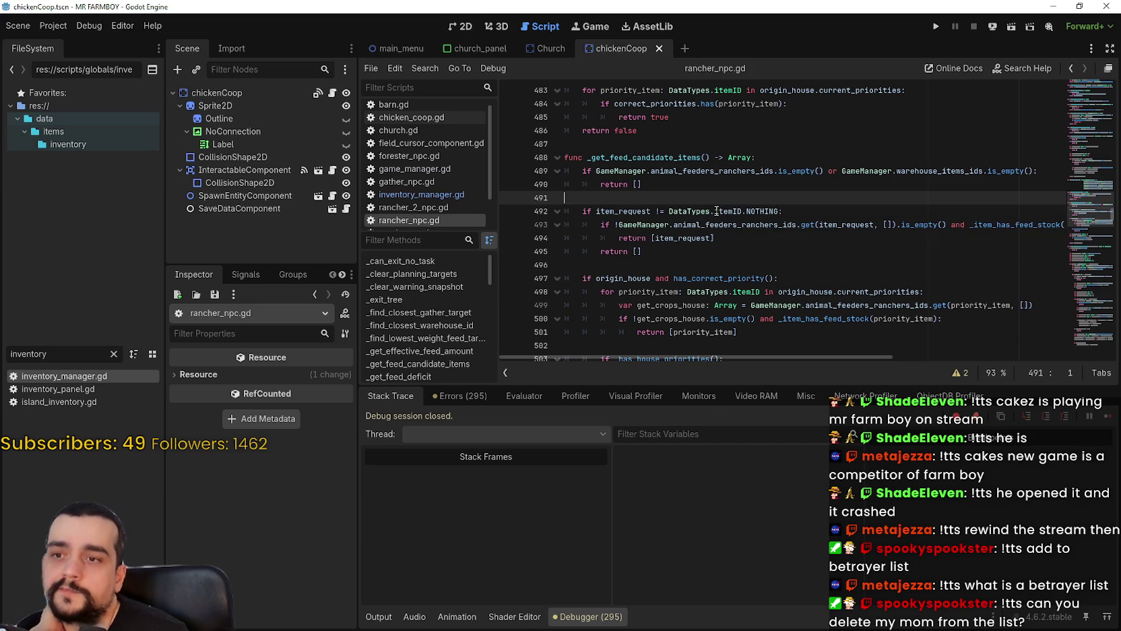
{"action": "left_click", "coordinate": [689, 270]}
{"action": "scroll", "coordinate": [688, 269], "scroll_direction": "down", "scroll_amount": 2}
{"action": "left_click", "coordinate": [689, 266]}
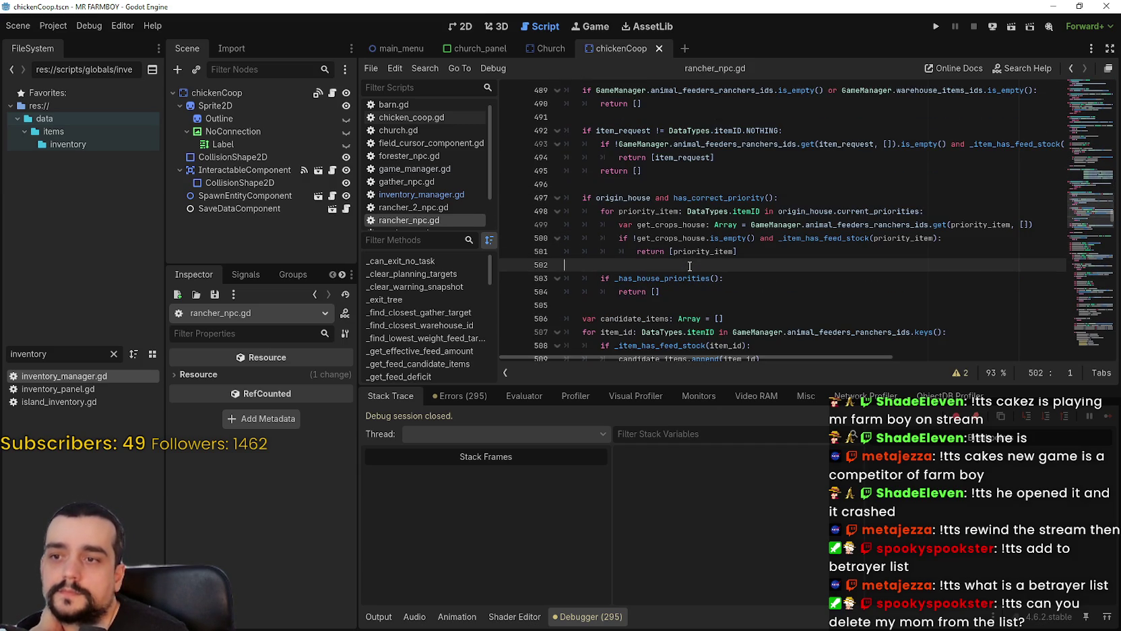
{"action": "scroll", "coordinate": [697, 268], "scroll_direction": "down", "scroll_amount": 2}
{"action": "left_click", "coordinate": [706, 237]}
{"action": "scroll", "coordinate": [1079, 228], "scroll_direction": "up", "scroll_amount": 7}
{"action": "scroll", "coordinate": [1086, 209], "scroll_direction": "up", "scroll_amount": 2}
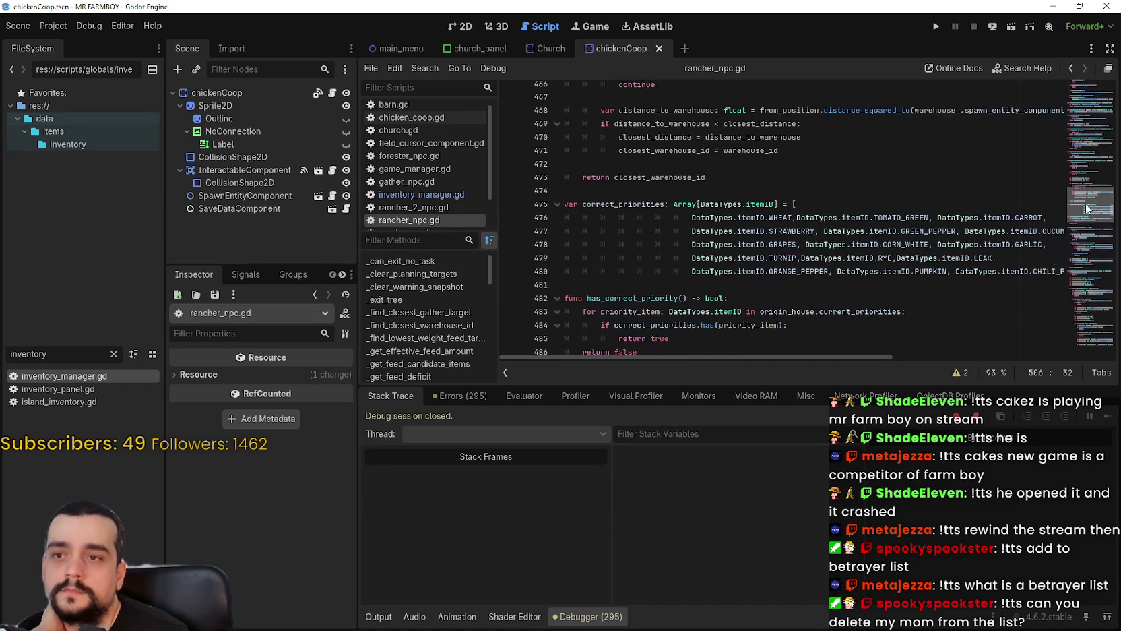
{"action": "scroll", "coordinate": [1086, 209], "scroll_direction": "up", "scroll_amount": 4}
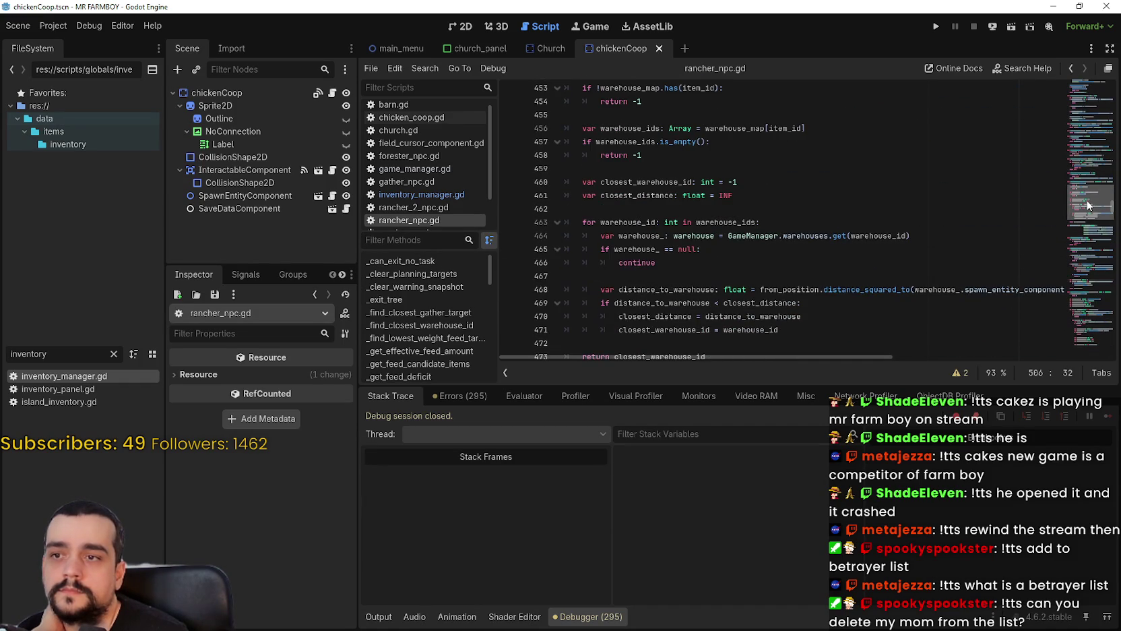
{"action": "scroll", "coordinate": [1087, 205], "scroll_direction": "up", "scroll_amount": 3}
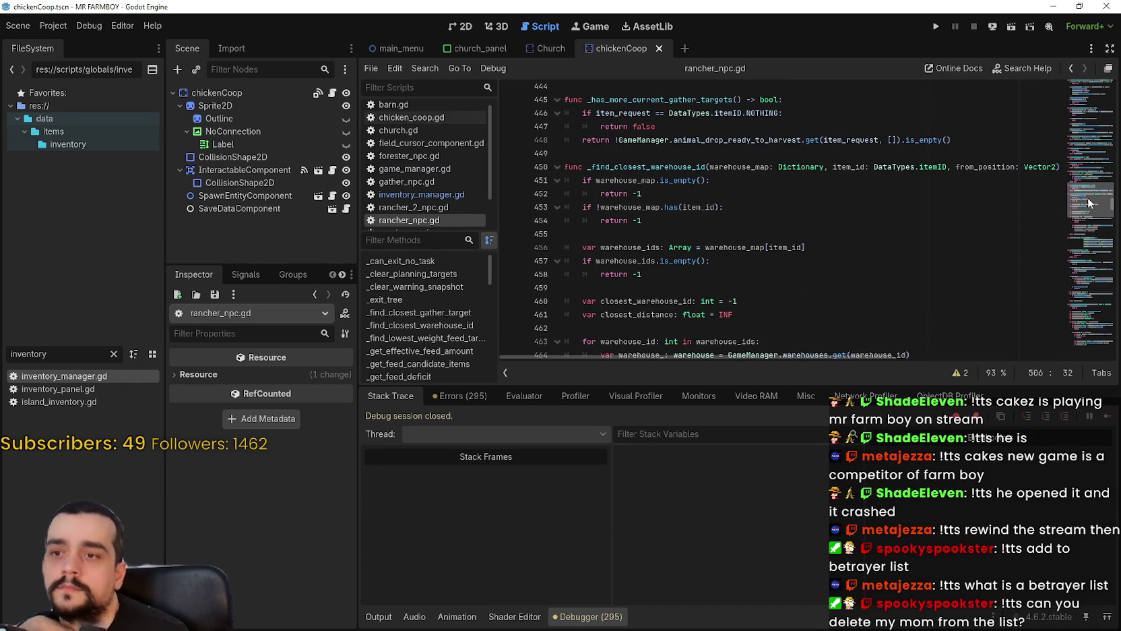
{"action": "scroll", "coordinate": [1088, 202], "scroll_direction": "down", "scroll_amount": 5}
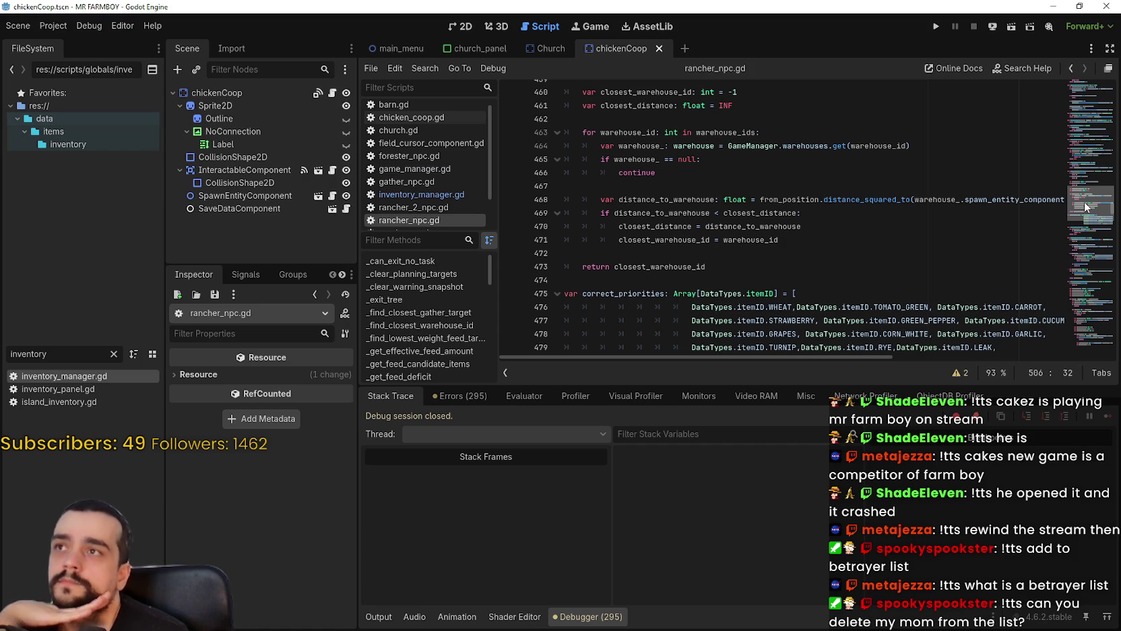
Expand the open-scripts list to show barn.gd through royal_spot.gd, and open chicken_coop.gd.
{"action": "scroll", "coordinate": [1085, 206], "scroll_direction": "up", "scroll_amount": 2}
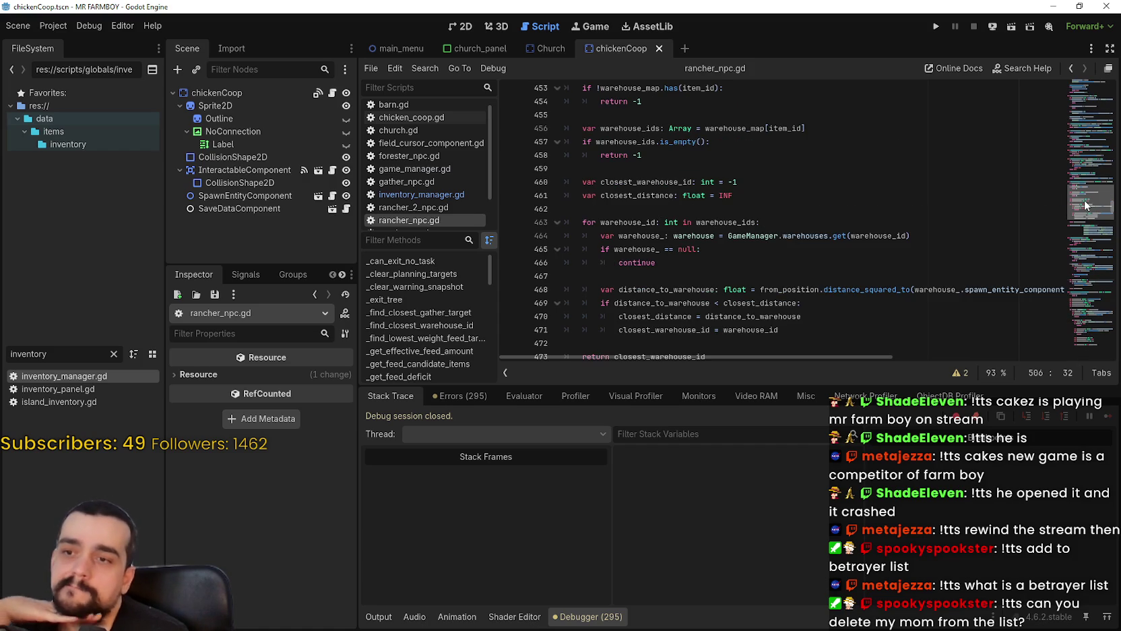
{"action": "scroll", "coordinate": [1084, 206], "scroll_direction": "up", "scroll_amount": 4}
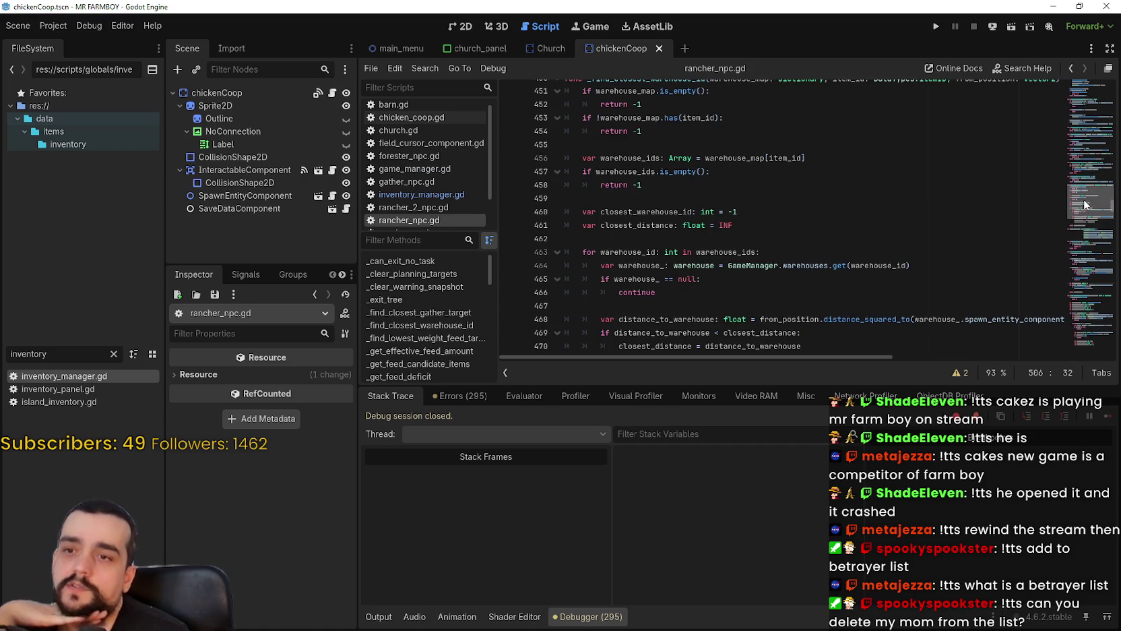
{"action": "scroll", "coordinate": [1086, 199], "scroll_direction": "up", "scroll_amount": 5}
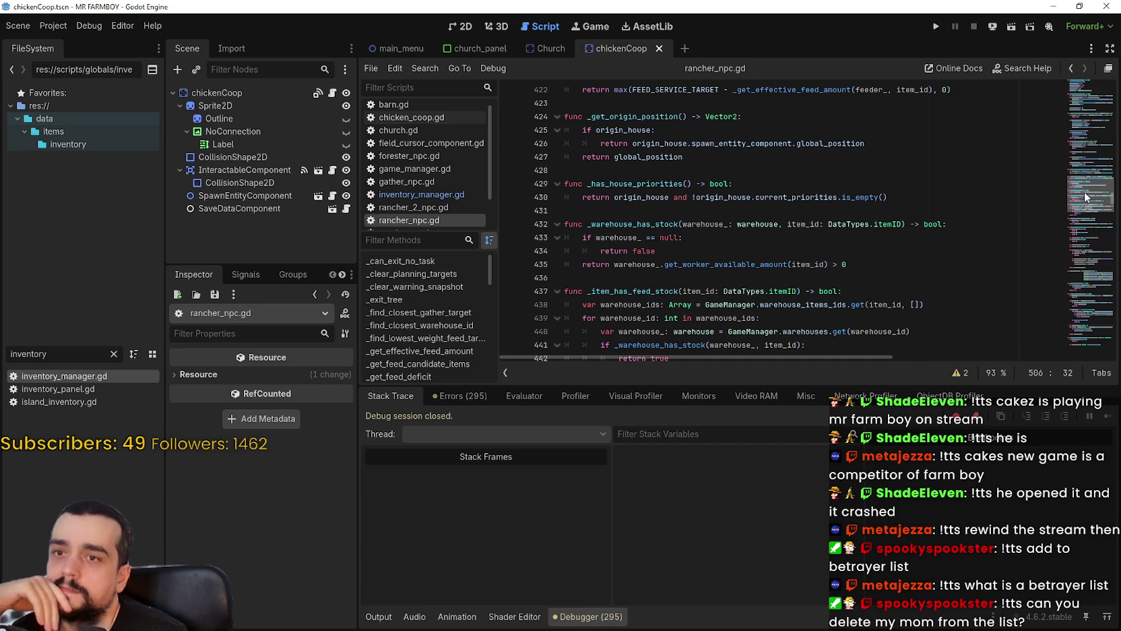
{"action": "scroll", "coordinate": [1084, 192], "scroll_direction": "up", "scroll_amount": 8}
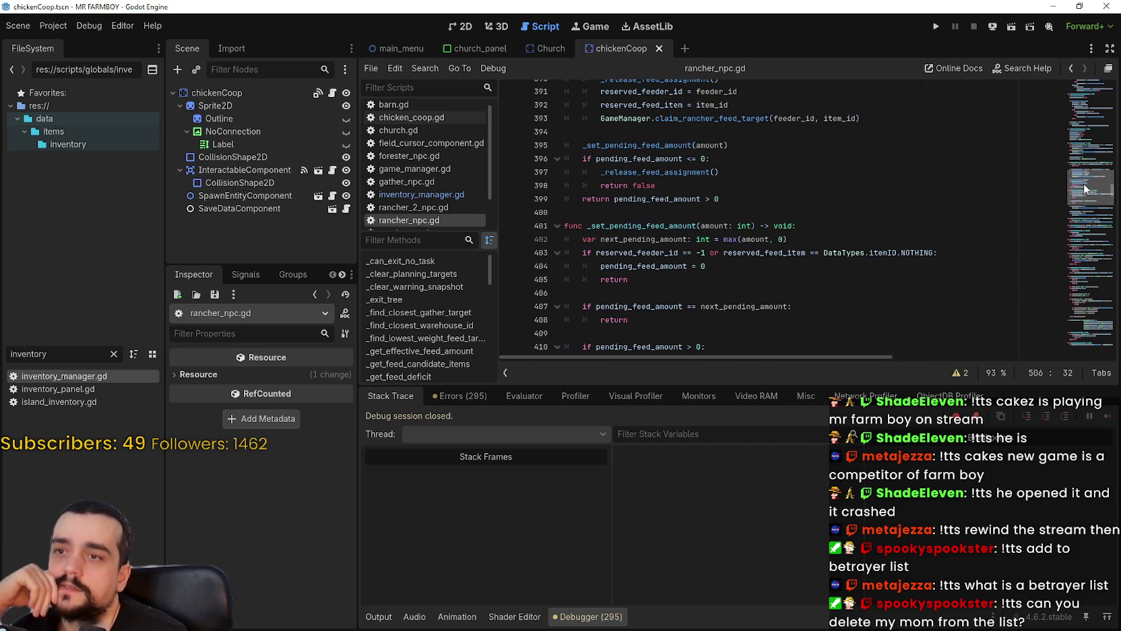
{"action": "scroll", "coordinate": [1085, 188], "scroll_direction": "up", "scroll_amount": 4}
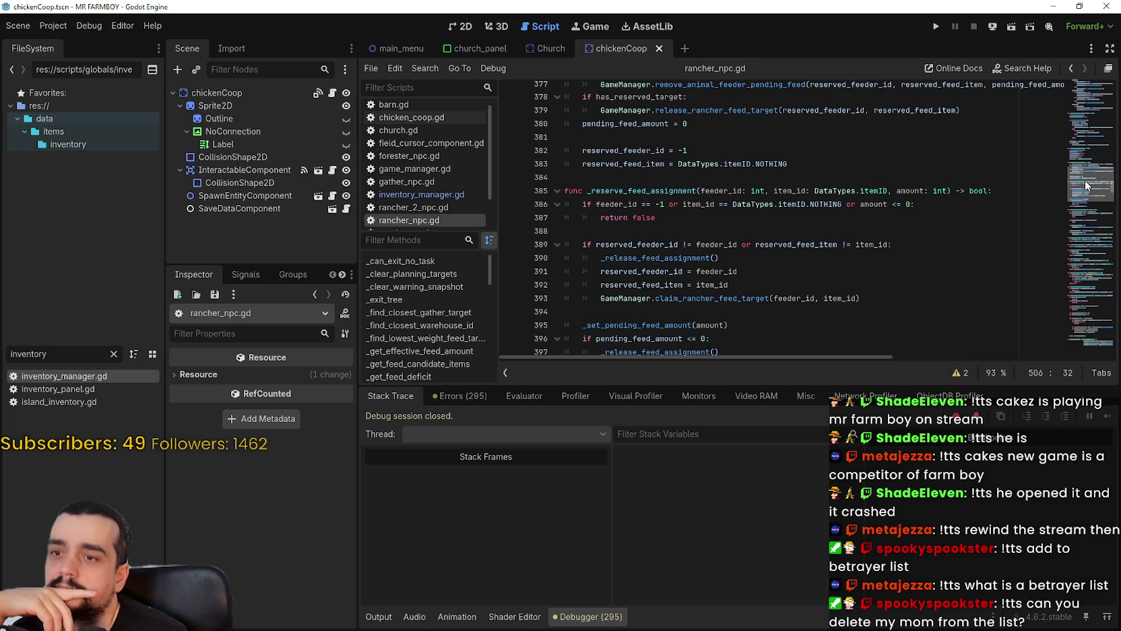
{"action": "scroll", "coordinate": [1085, 186], "scroll_direction": "up", "scroll_amount": 3}
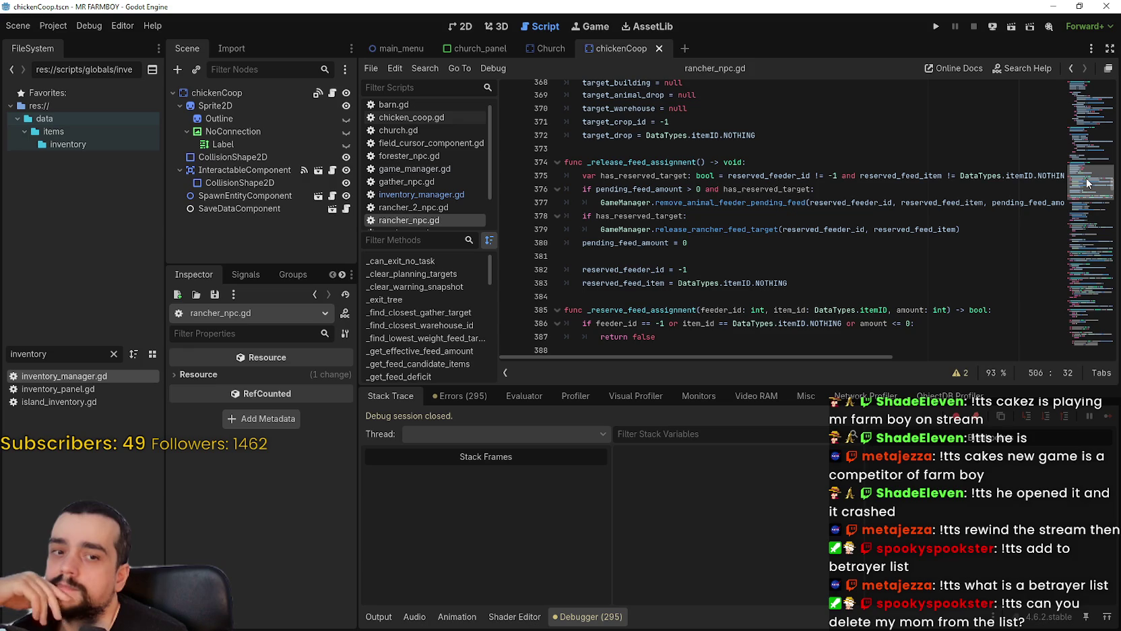
{"action": "scroll", "coordinate": [1087, 182], "scroll_direction": "up", "scroll_amount": 3}
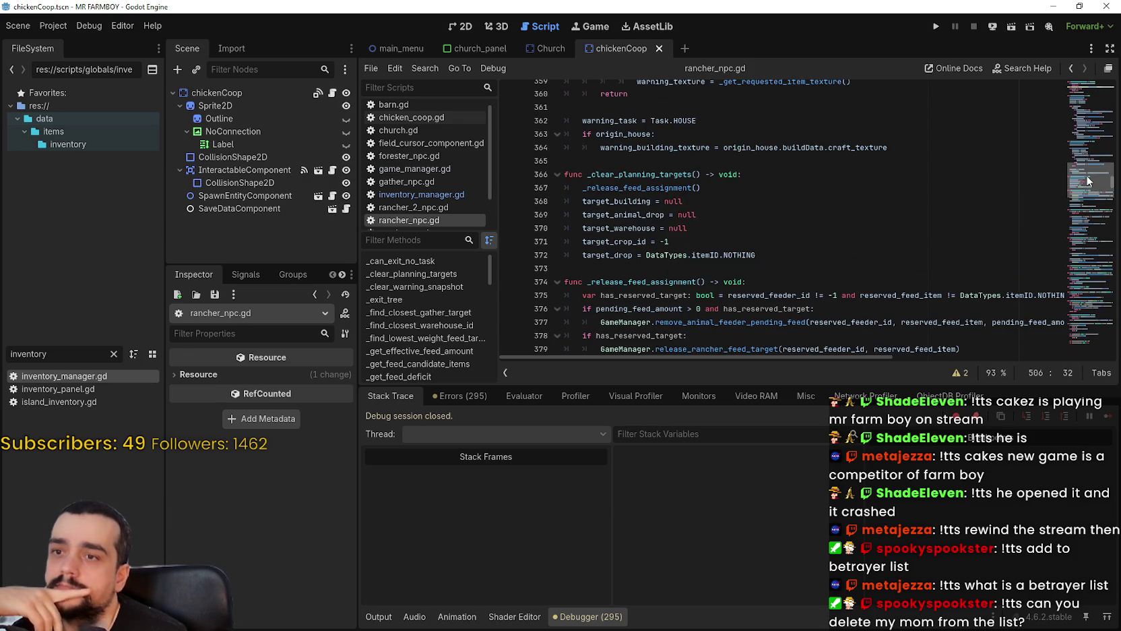
{"action": "left_click", "coordinate": [789, 269]}
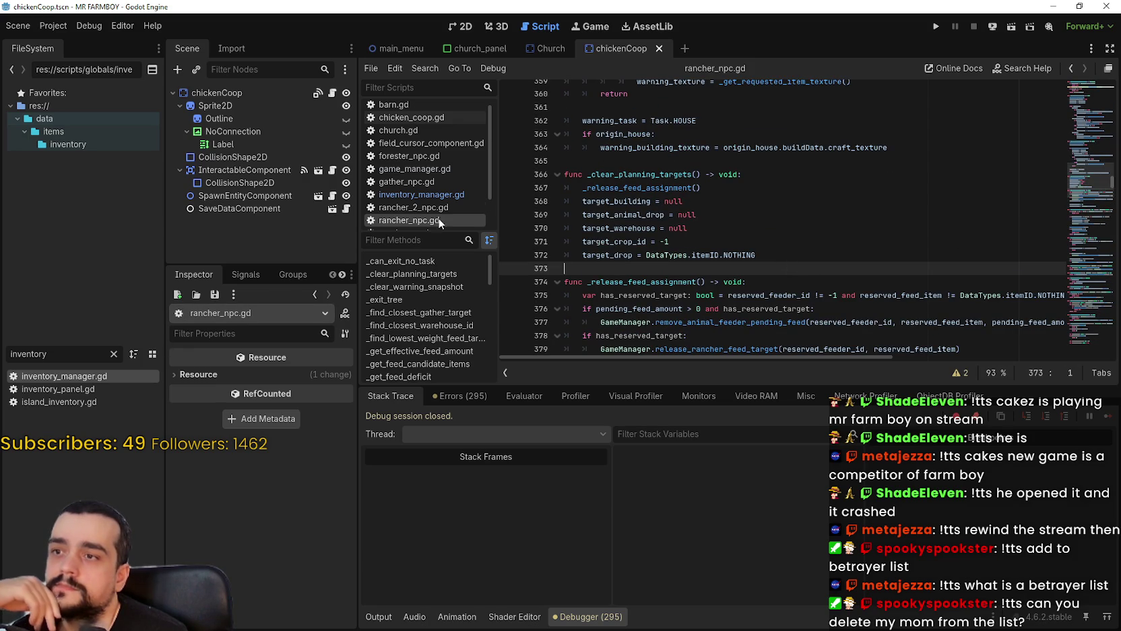
{"action": "scroll", "coordinate": [431, 189], "scroll_direction": "down", "scroll_amount": 2}
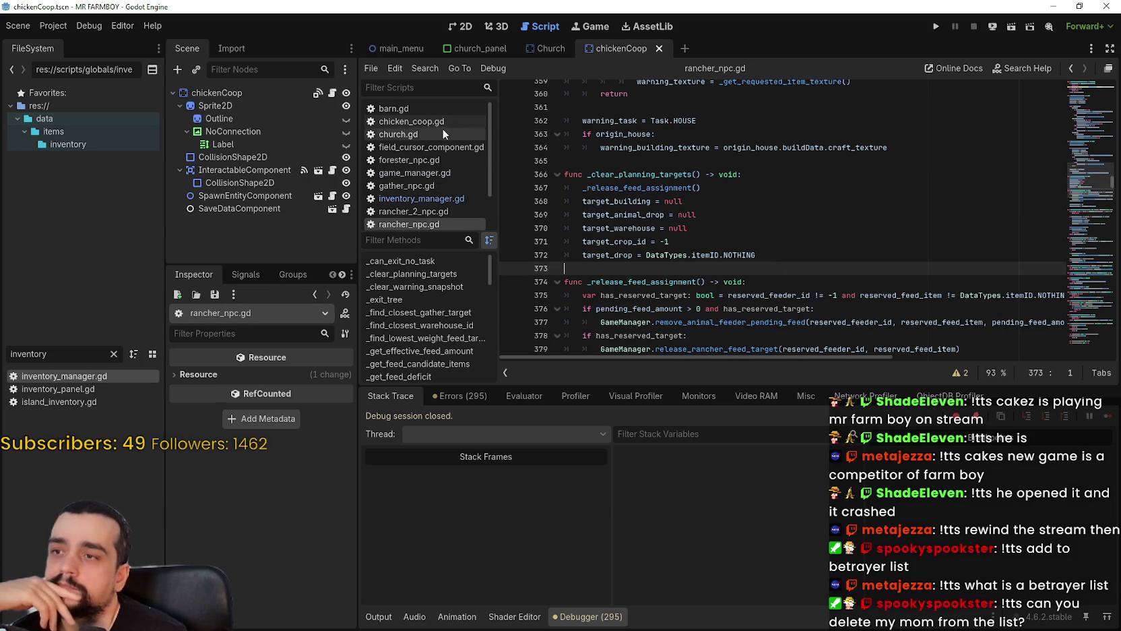
{"action": "left_click_drag", "start_coordinate": [443, 232], "coordinate": [457, 328]}
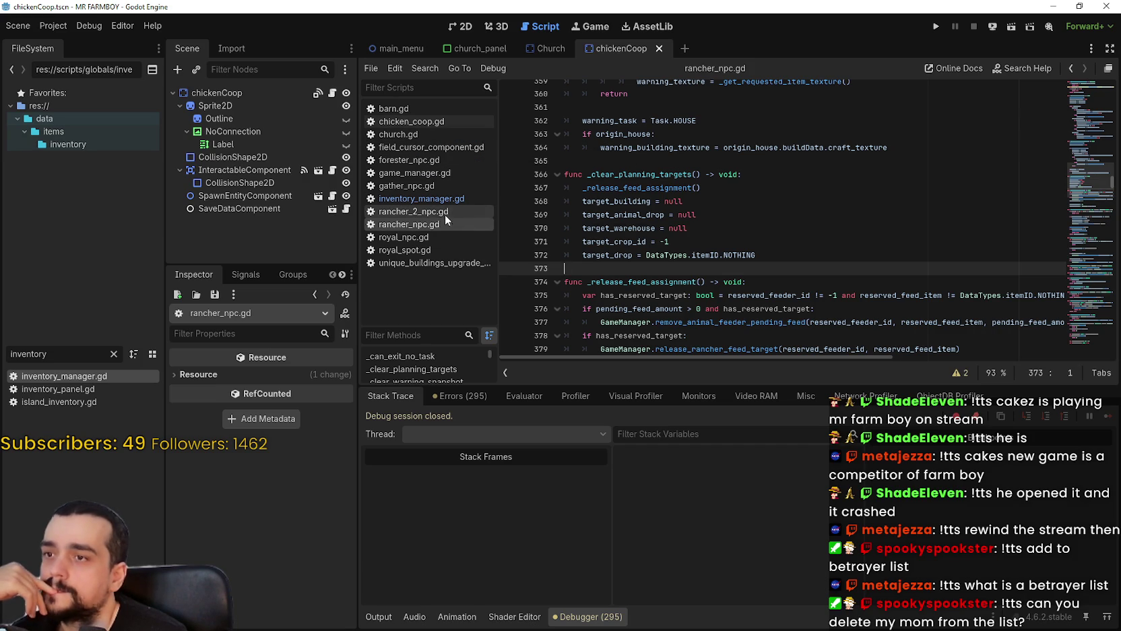
{"action": "left_click", "coordinate": [429, 124]}
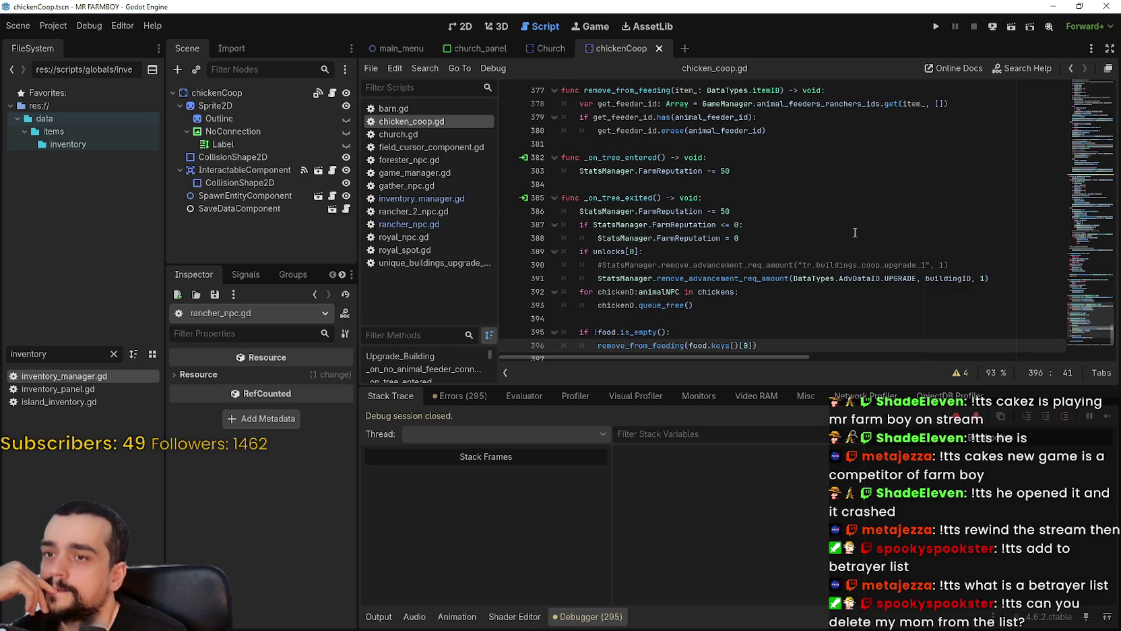
Change the 100 threshold on line 367 to 50 and save.
{"action": "left_click", "coordinate": [1019, 230]}
{"action": "scroll", "coordinate": [566, 315], "scroll_direction": "up", "scroll_amount": 9}
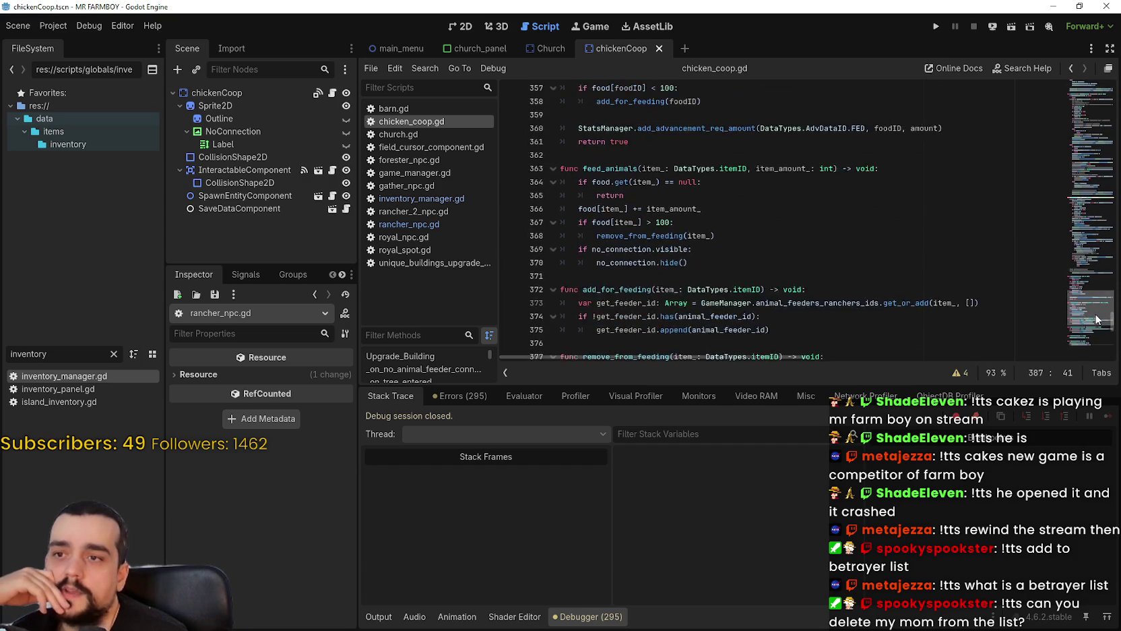
{"action": "double_click", "coordinate": [663, 295]}
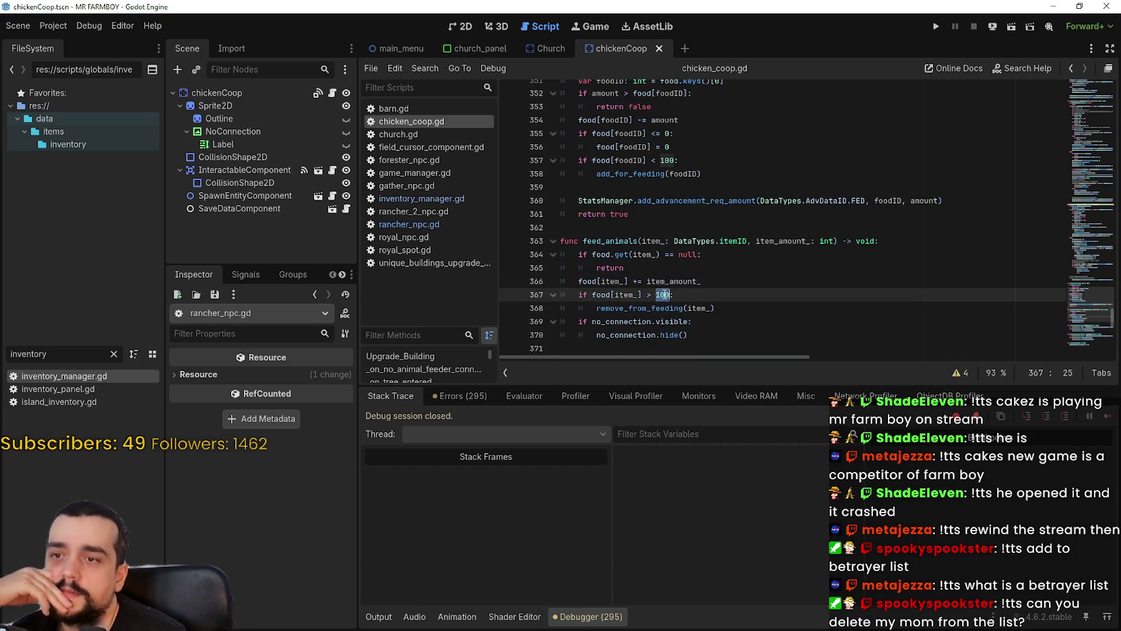
{"action": "type", "text": "509"}
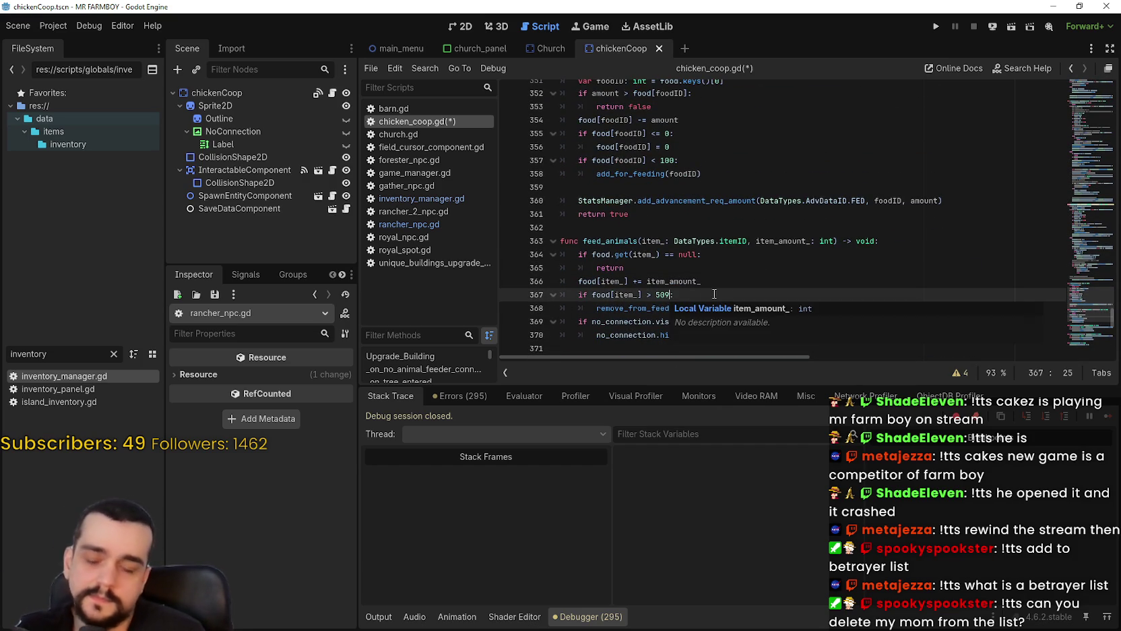
{"action": "key", "text": "BackSpace"}
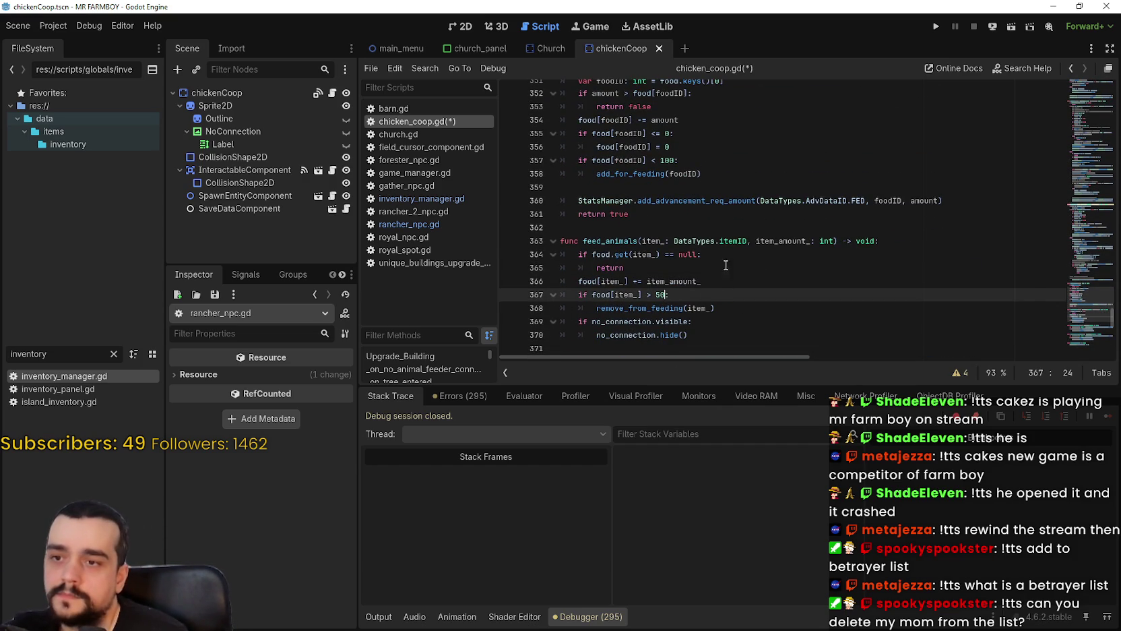
{"action": "key", "text": "ctrl+s"}
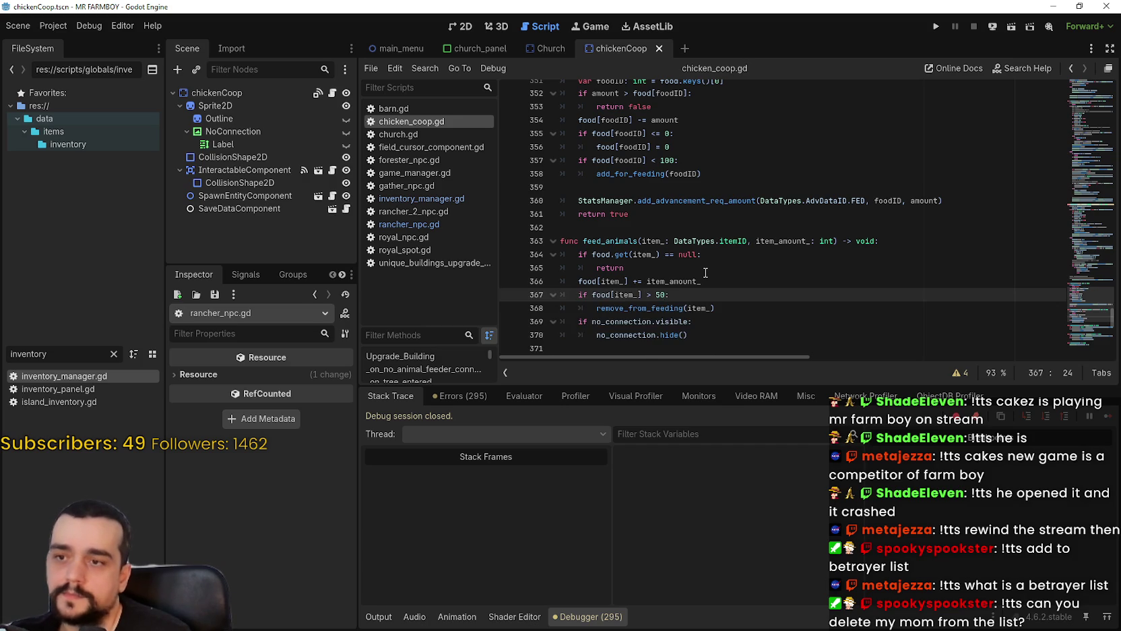
Set the feeding-check threshold in feed_animal to 48 and save chicken_coop.gd.
{"action": "scroll", "coordinate": [706, 272], "scroll_direction": "down", "scroll_amount": 1}
{"action": "scroll", "coordinate": [704, 259], "scroll_direction": "up", "scroll_amount": 2}
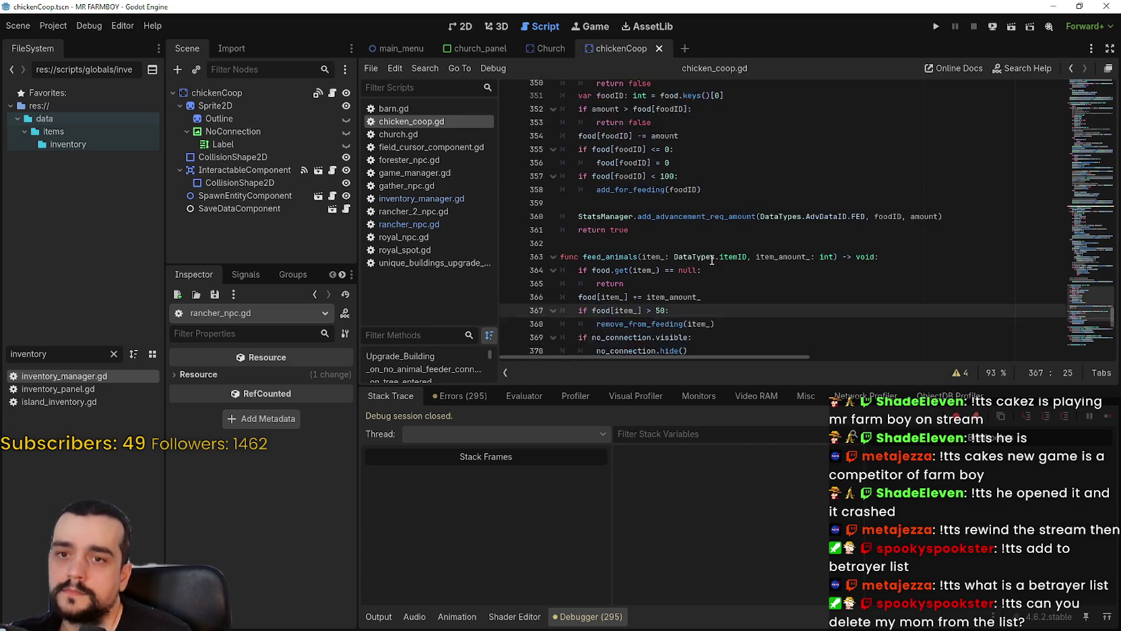
{"action": "double_click", "coordinate": [673, 202]}
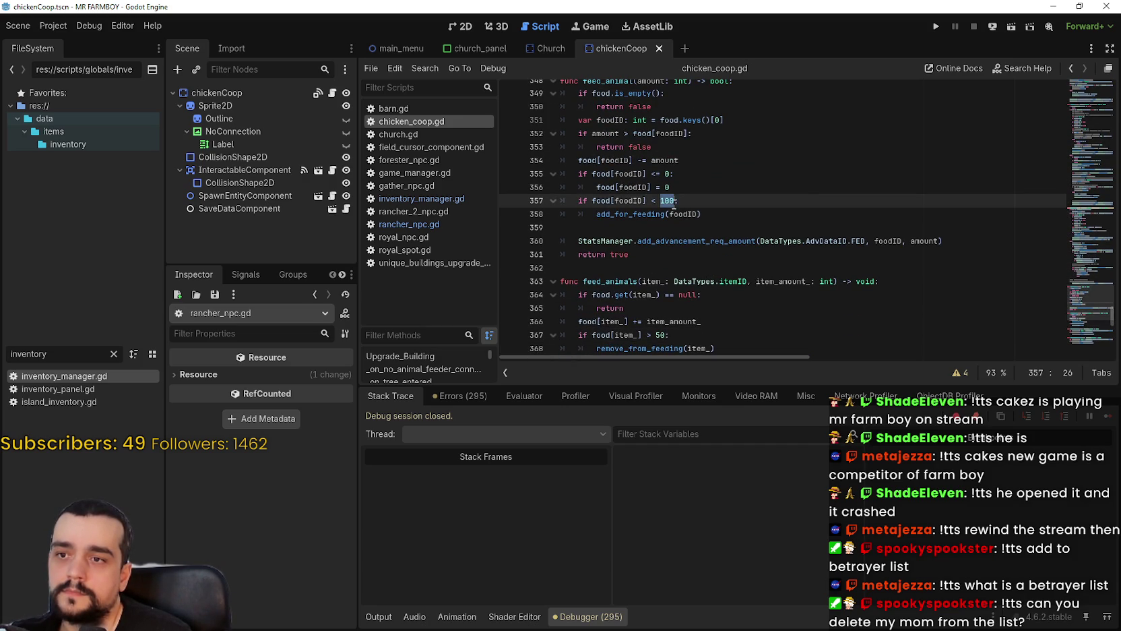
{"action": "scroll", "coordinate": [795, 203], "scroll_direction": "down", "scroll_amount": 1}
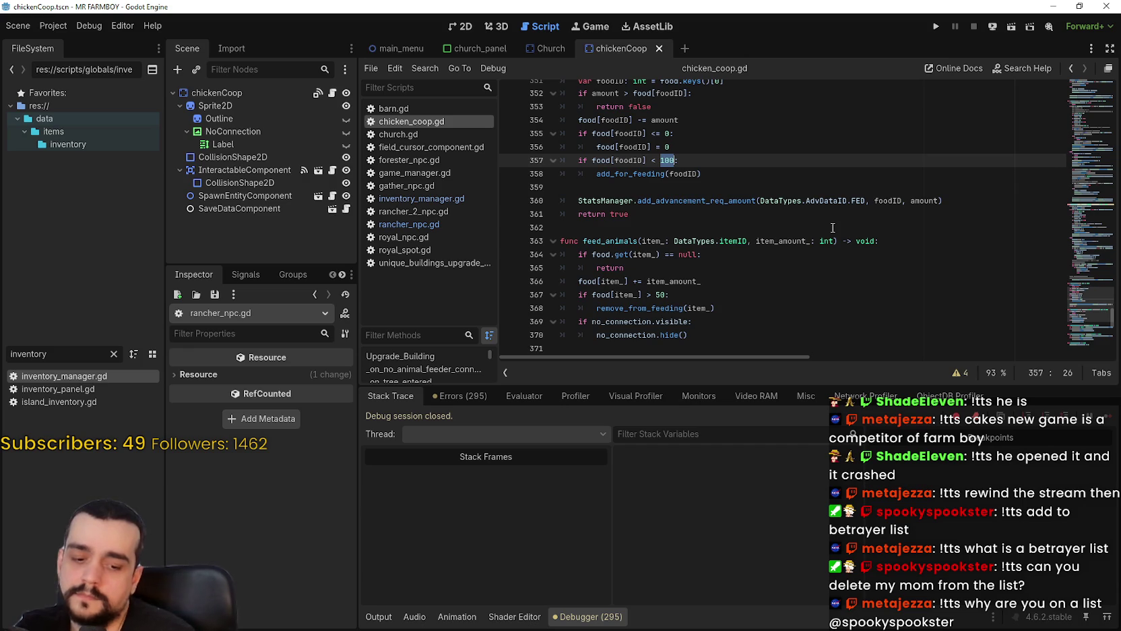
{"action": "type", "text": "48"}
{"action": "left_click", "coordinate": [786, 192]}
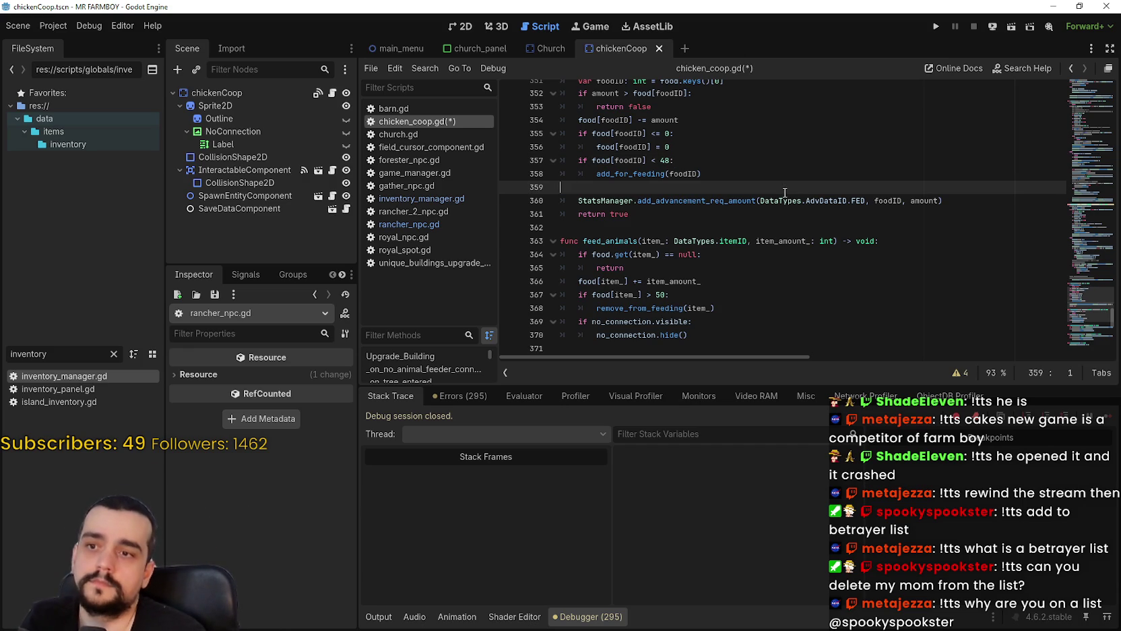
{"action": "key", "text": "ctrl+s"}
{"action": "scroll", "coordinate": [810, 200], "scroll_direction": "up", "scroll_amount": 1}
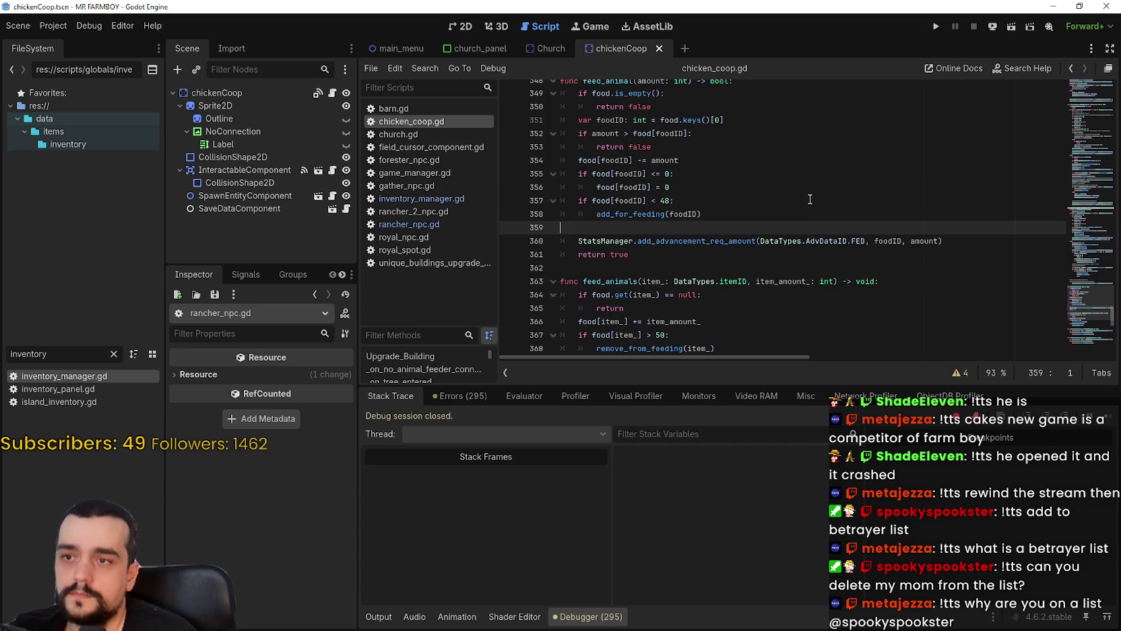
Look over add_item's slot-limit check and its food transfer lines in chicken_coop.gd.
{"action": "scroll", "coordinate": [792, 195], "scroll_direction": "up", "scroll_amount": 1}
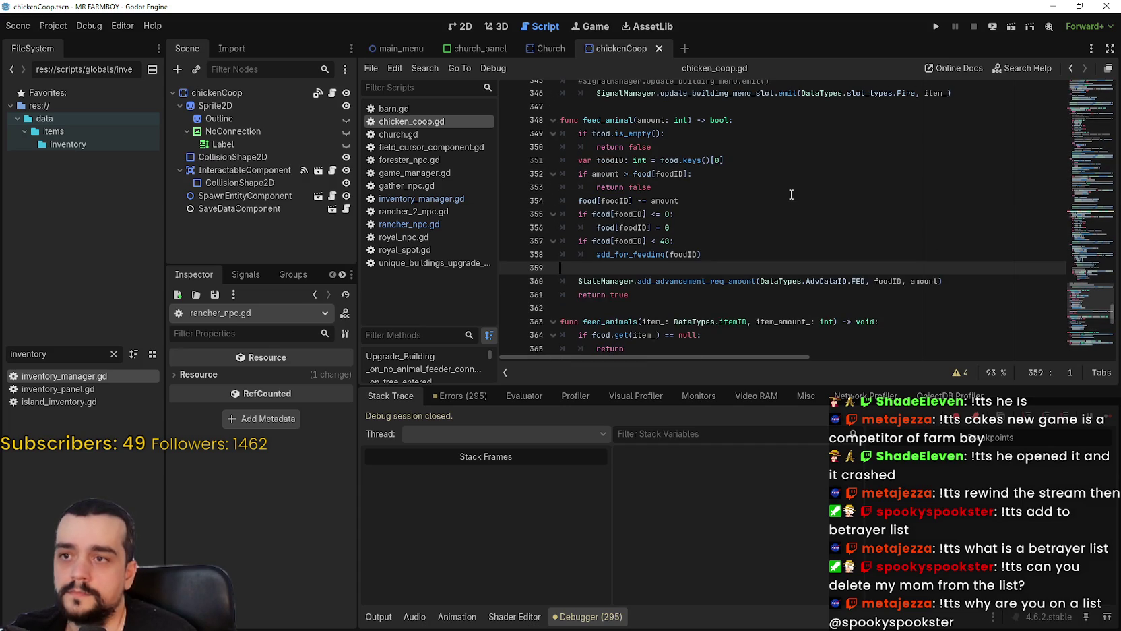
{"action": "scroll", "coordinate": [791, 195], "scroll_direction": "up", "scroll_amount": 7}
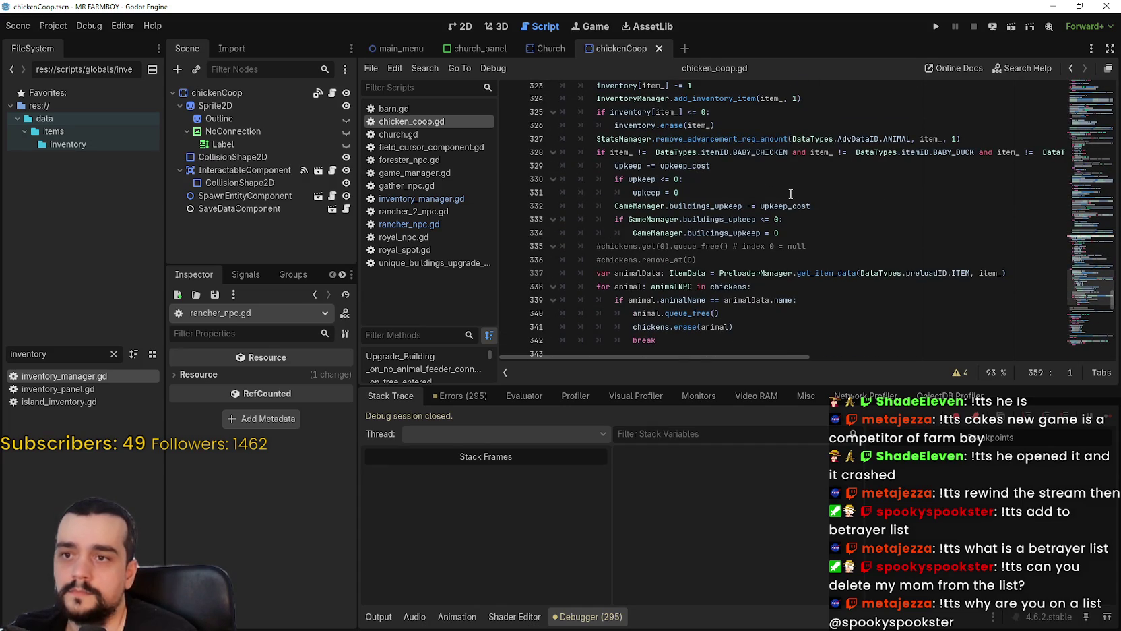
{"action": "scroll", "coordinate": [790, 193], "scroll_direction": "up", "scroll_amount": 8}
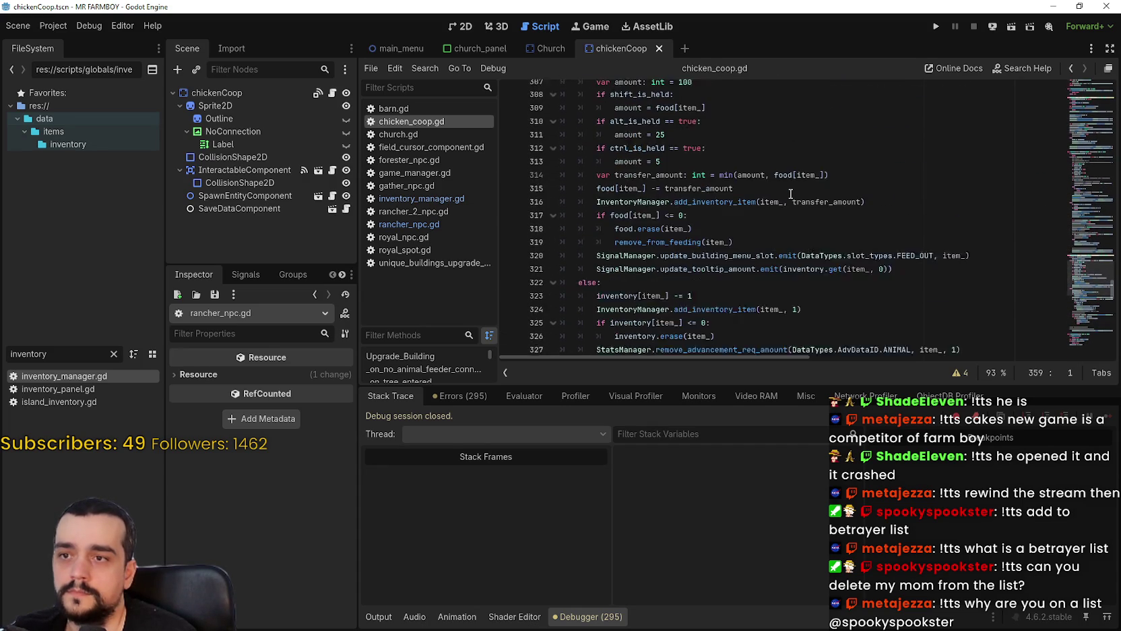
{"action": "scroll", "coordinate": [888, 218], "scroll_direction": "down", "scroll_amount": 3}
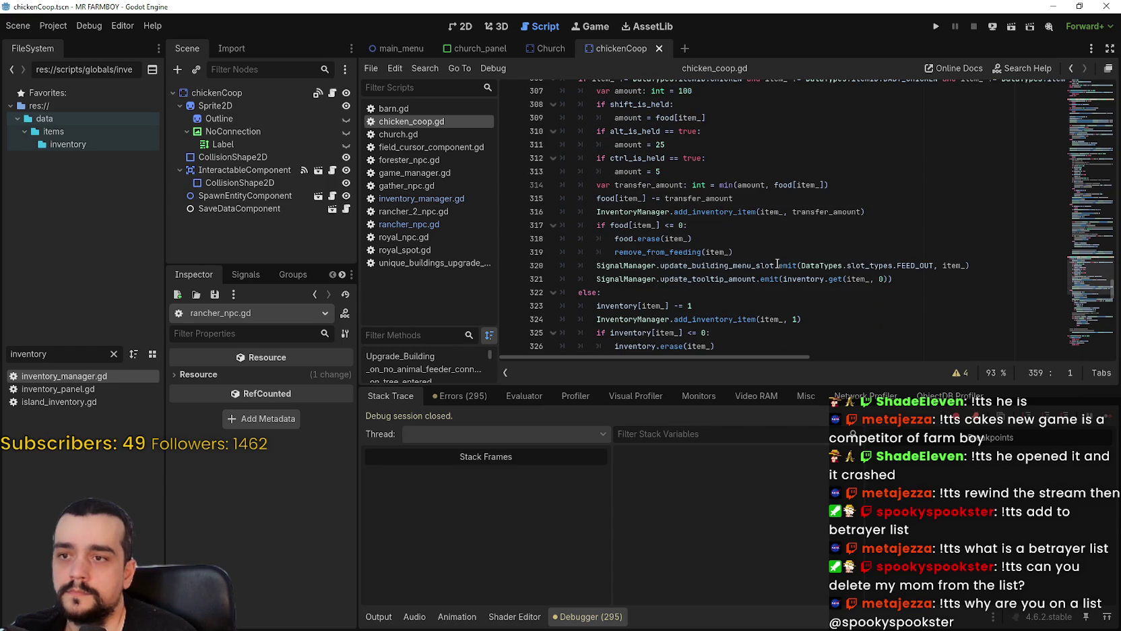
{"action": "scroll", "coordinate": [776, 263], "scroll_direction": "up", "scroll_amount": 3}
{"action": "scroll", "coordinate": [780, 257], "scroll_direction": "up", "scroll_amount": 8}
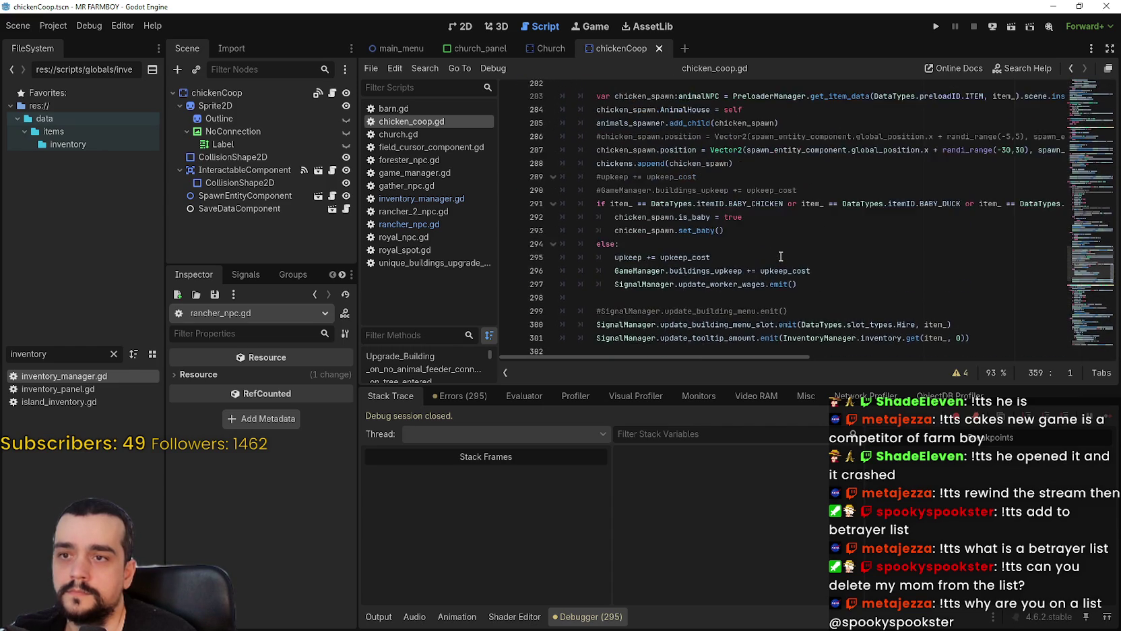
{"action": "scroll", "coordinate": [782, 255], "scroll_direction": "up", "scroll_amount": 5}
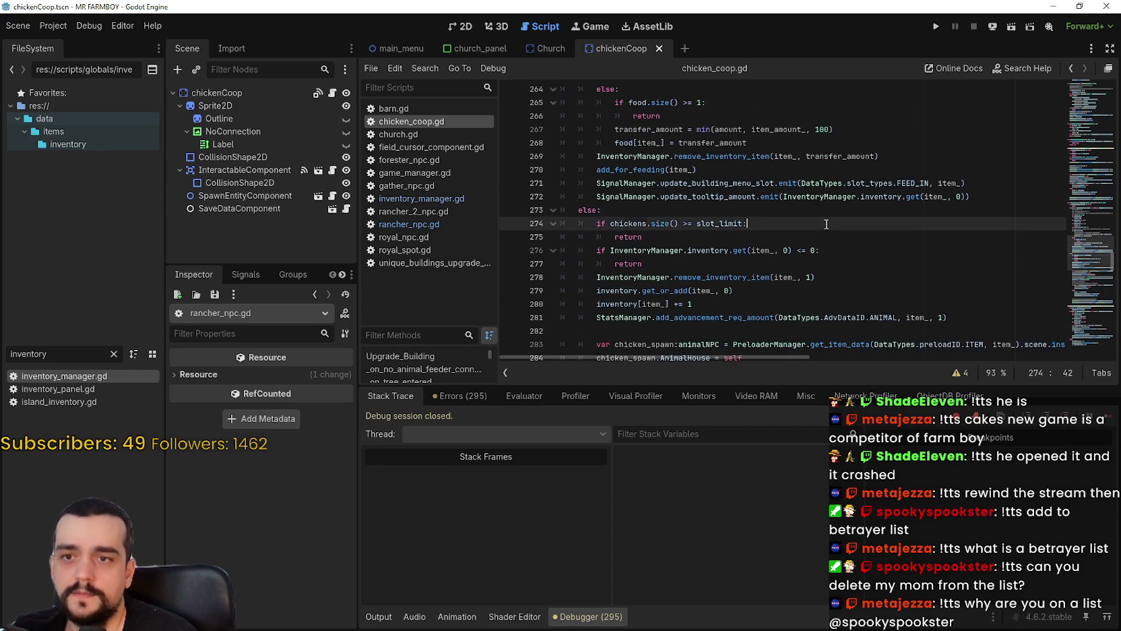
{"action": "left_click", "coordinate": [825, 225]}
{"action": "left_click", "coordinate": [823, 188]}
{"action": "scroll", "coordinate": [824, 195], "scroll_direction": "up", "scroll_amount": 2}
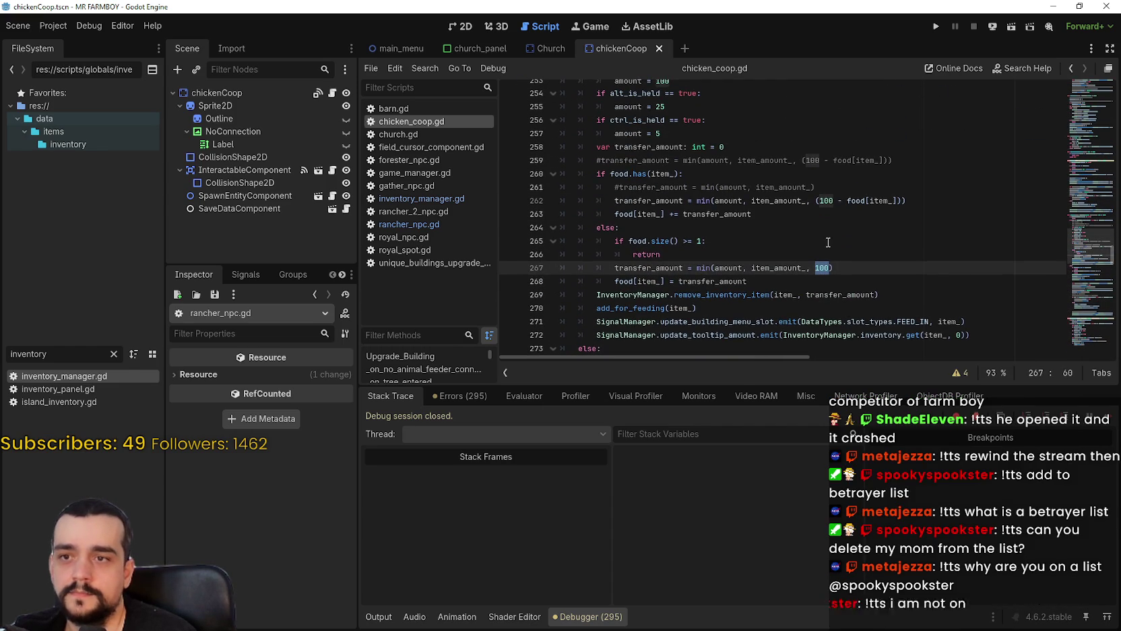
Change the transfer caps on lines 262 and 267 from 100 to 50 and save.
{"action": "left_click", "coordinate": [826, 200]}
{"action": "double_click", "coordinate": [826, 200]}
{"action": "type", "text": "50"}
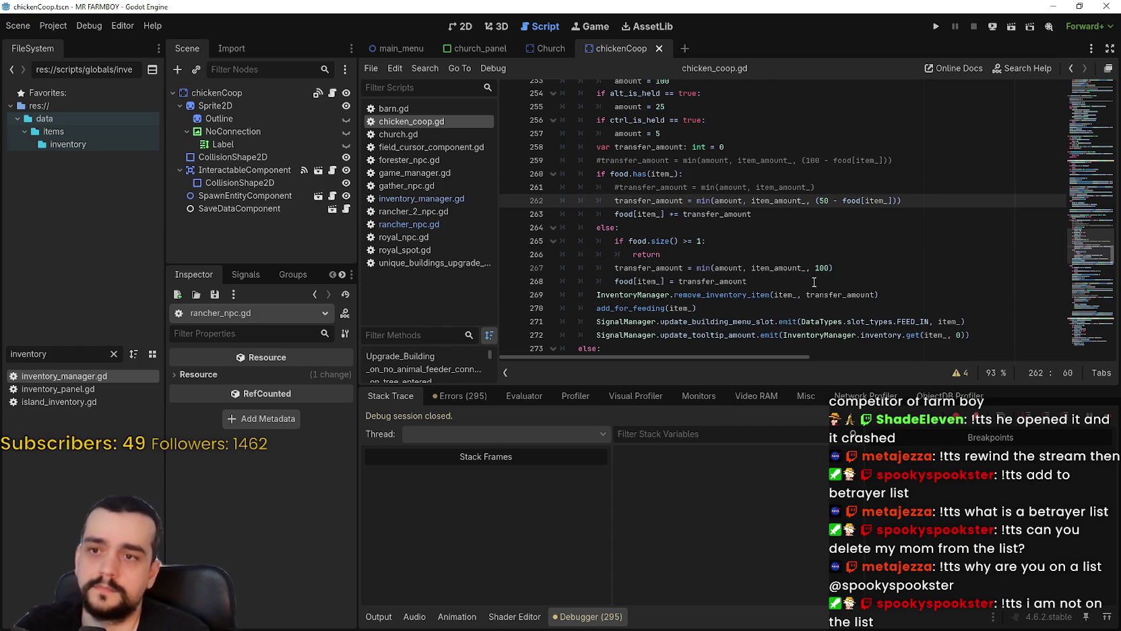
{"action": "double_click", "coordinate": [823, 268]}
{"action": "type", "text": "50"}
{"action": "left_click", "coordinate": [840, 227]}
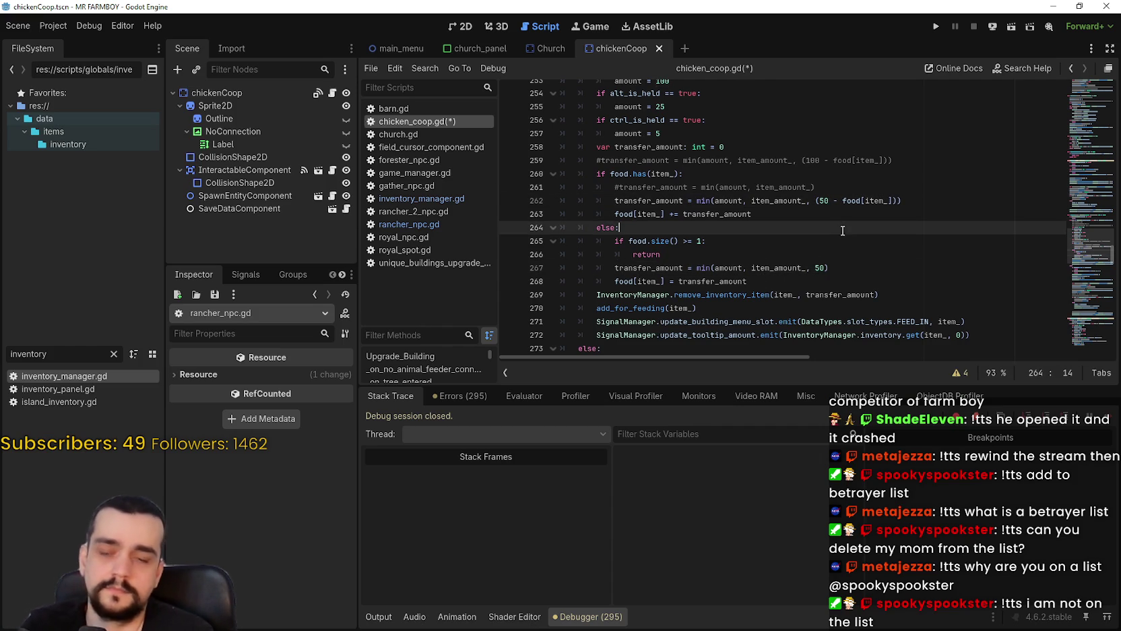
{"action": "key", "text": "ctrl+s"}
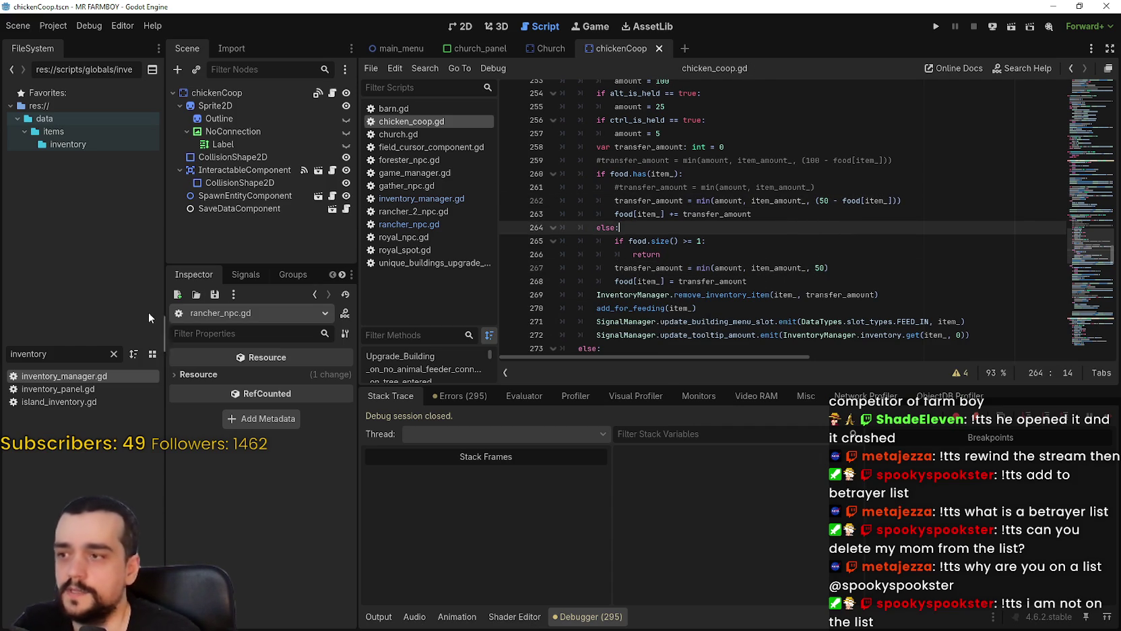
Open barn.gd and review its add_item feeding code around line 254.
{"action": "left_click", "coordinate": [413, 111]}
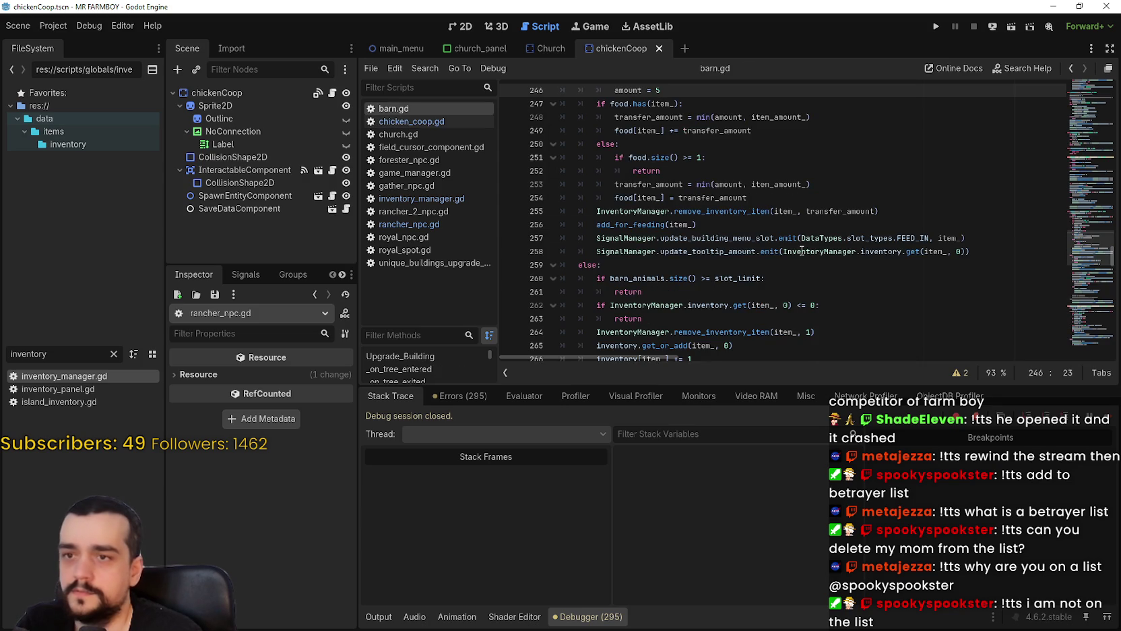
{"action": "scroll", "coordinate": [799, 248], "scroll_direction": "up", "scroll_amount": 4}
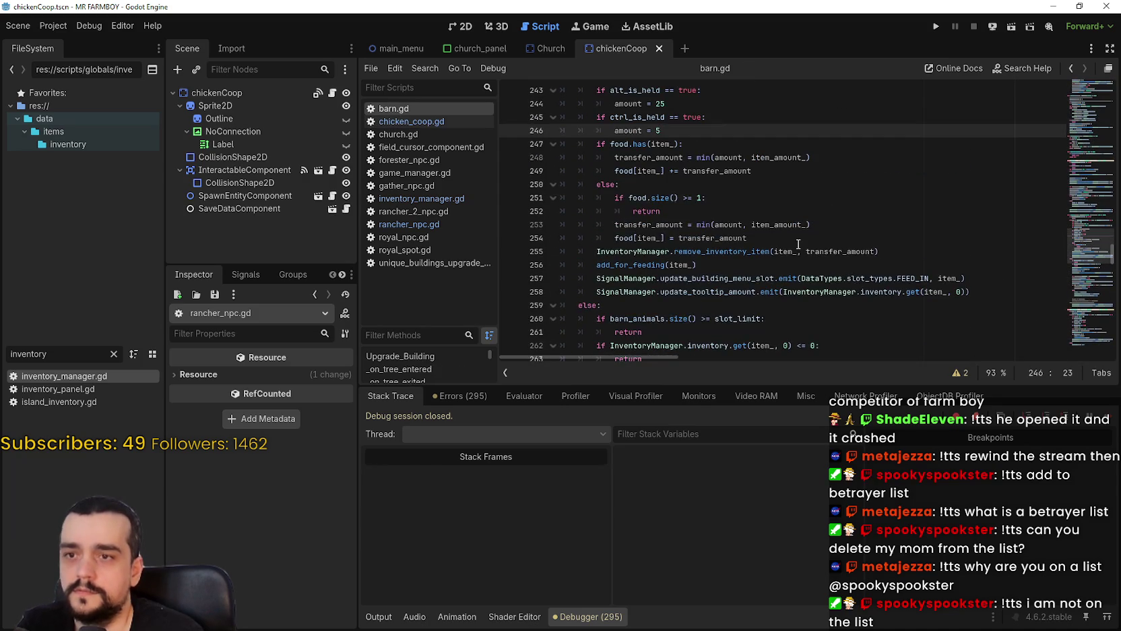
{"action": "scroll", "coordinate": [799, 244], "scroll_direction": "up", "scroll_amount": 2}
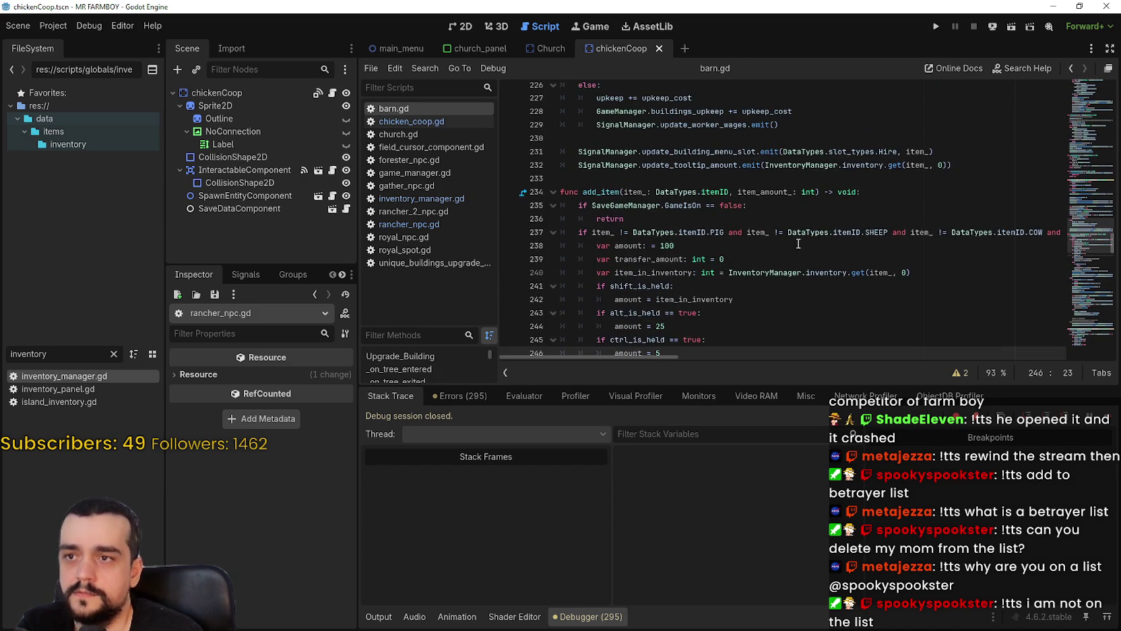
{"action": "scroll", "coordinate": [798, 243], "scroll_direction": "down", "scroll_amount": 2}
{"action": "scroll", "coordinate": [798, 244], "scroll_direction": "down", "scroll_amount": 2}
{"action": "left_click", "coordinate": [898, 259]}
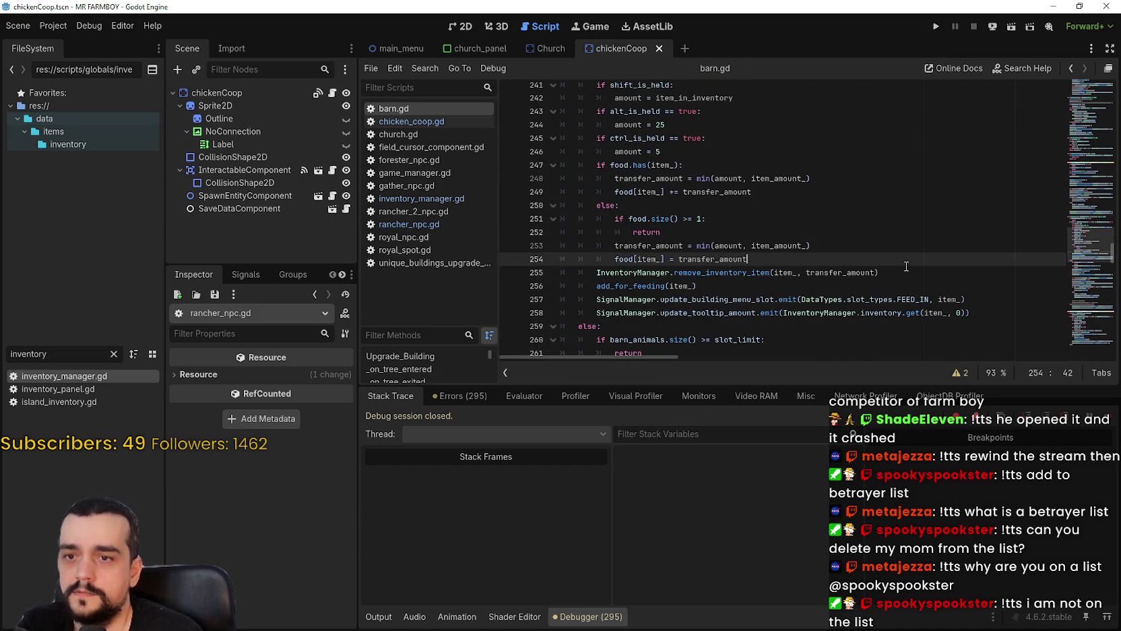
{"action": "scroll", "coordinate": [898, 263], "scroll_direction": "up", "scroll_amount": 3}
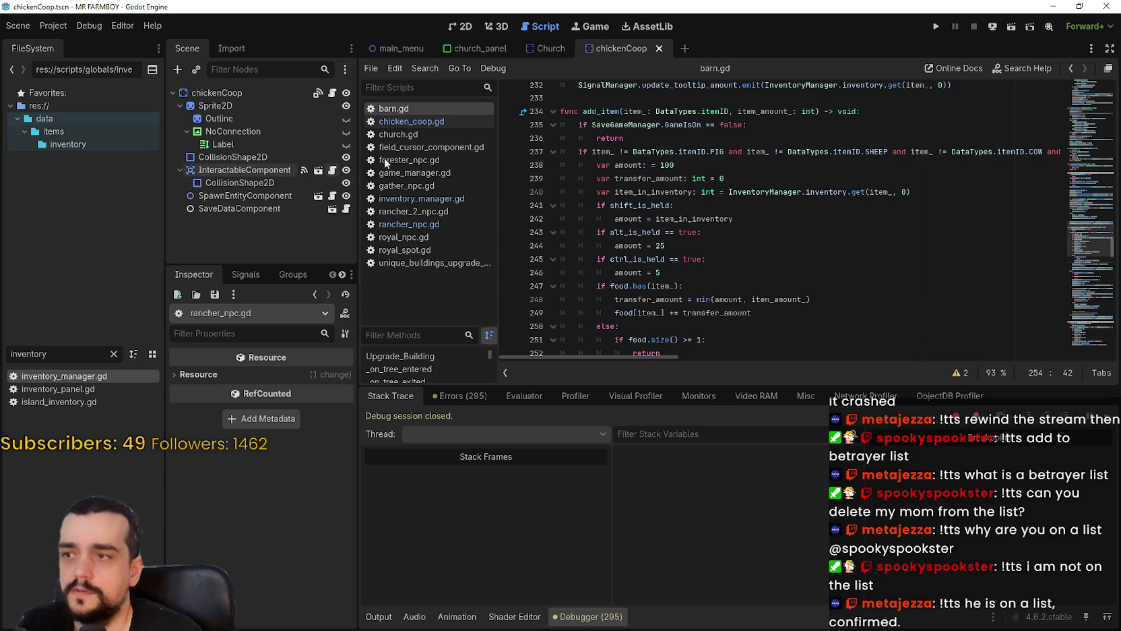
{"action": "left_click", "coordinate": [432, 123]}
In chicken_coop.gd, change the default and shift-held amounts on lines 251 and 253 to 50.
{"action": "scroll", "coordinate": [754, 228], "scroll_direction": "up", "scroll_amount": 3}
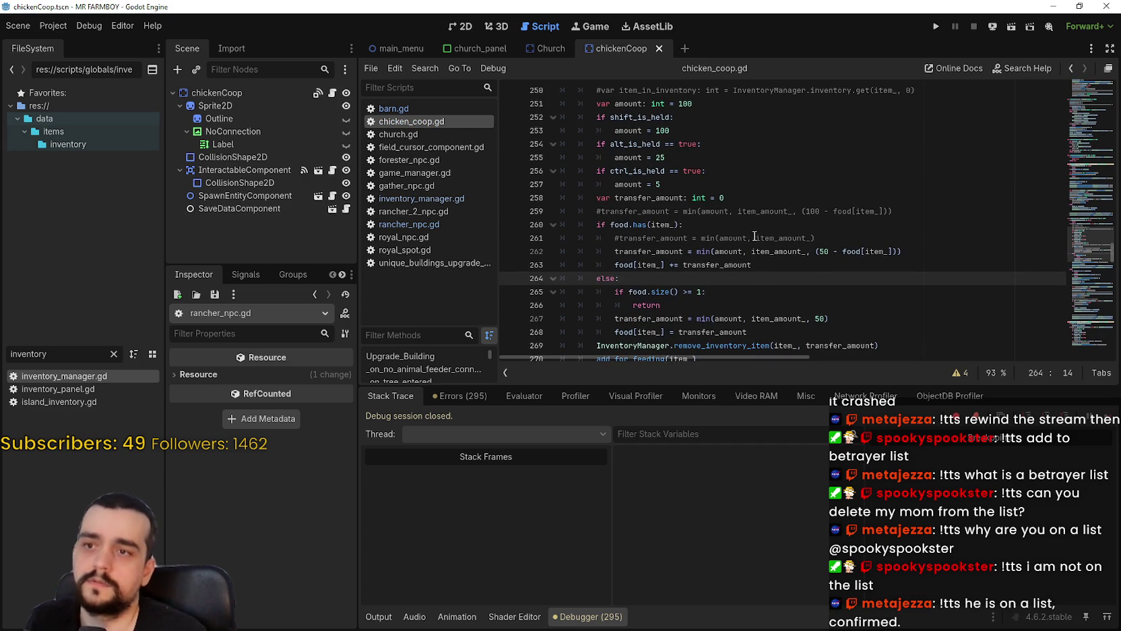
{"action": "left_click", "coordinate": [816, 262]}
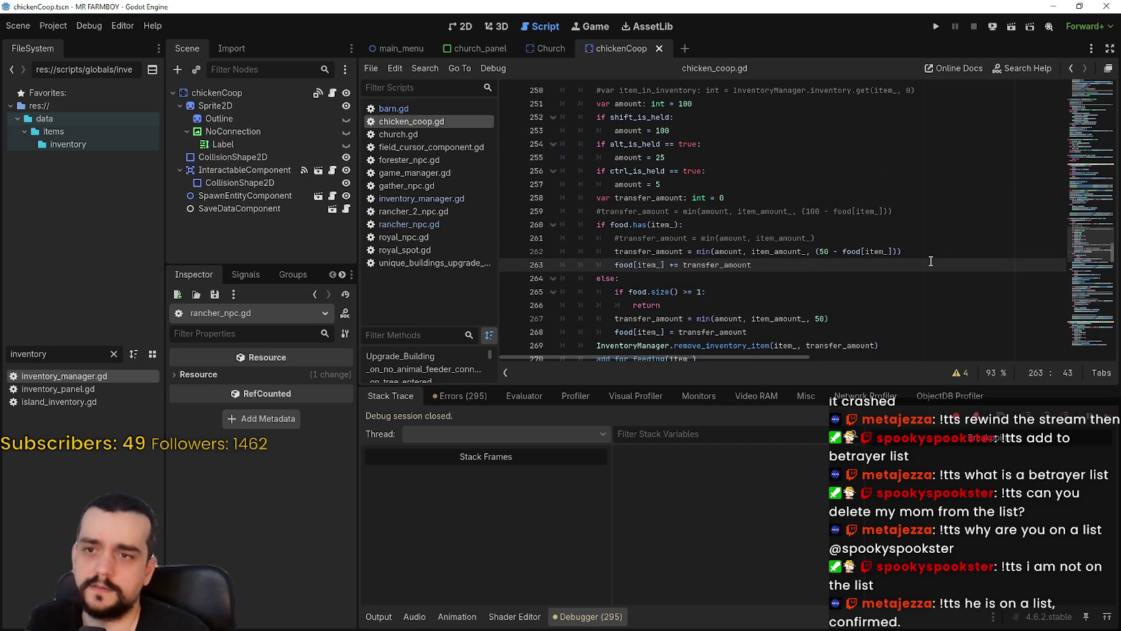
{"action": "scroll", "coordinate": [928, 255], "scroll_direction": "up", "scroll_amount": 1}
{"action": "scroll", "coordinate": [877, 223], "scroll_direction": "down", "scroll_amount": 1}
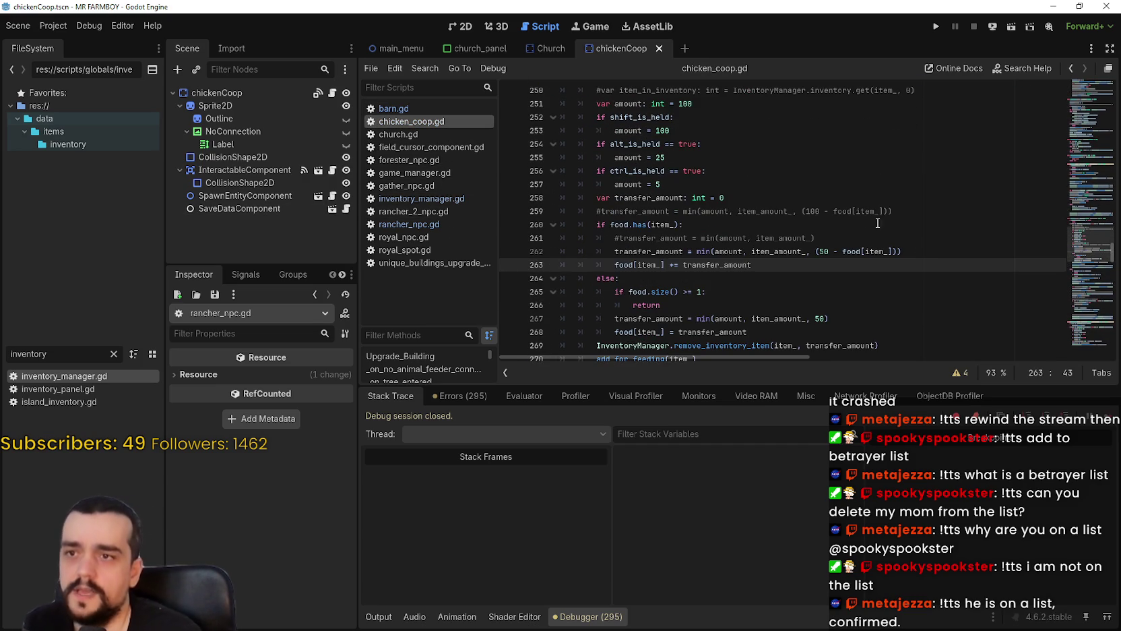
{"action": "double_click", "coordinate": [687, 104]}
{"action": "double_click", "coordinate": [662, 130]}
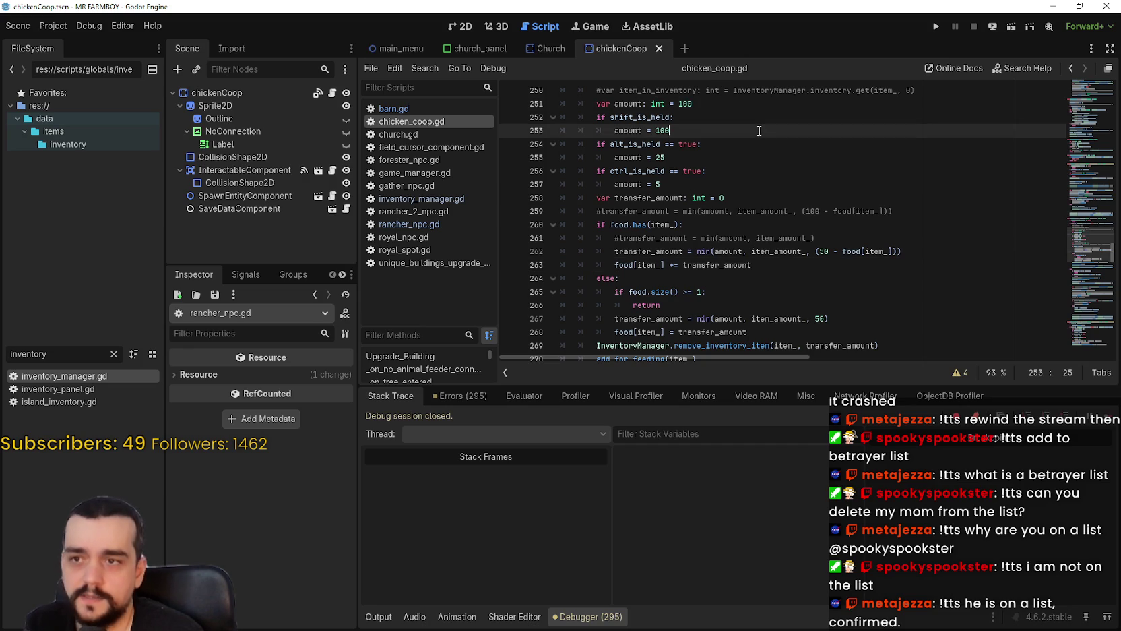
{"action": "double_click", "coordinate": [689, 104]}
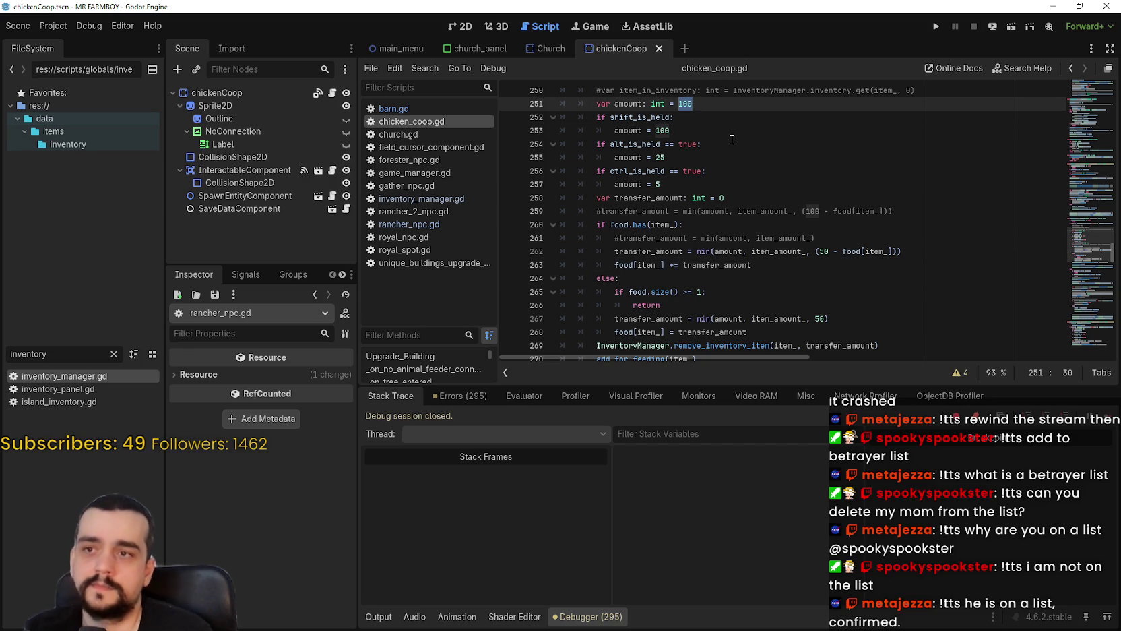
{"action": "type", "text": "5"}
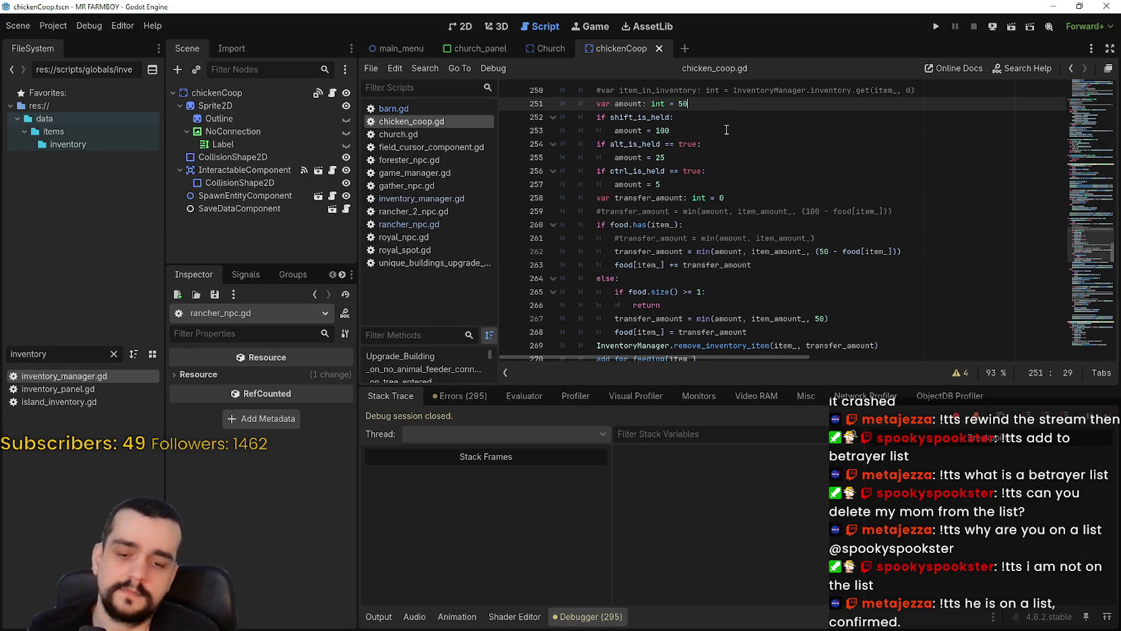
{"action": "type", "text": "0"}
{"action": "left_click", "coordinate": [724, 129]}
{"action": "key", "text": "BackSpace"}
{"action": "key", "text": "BackSpace"}
{"action": "key", "text": "BackSpace"}
{"action": "type", "text": "50"}
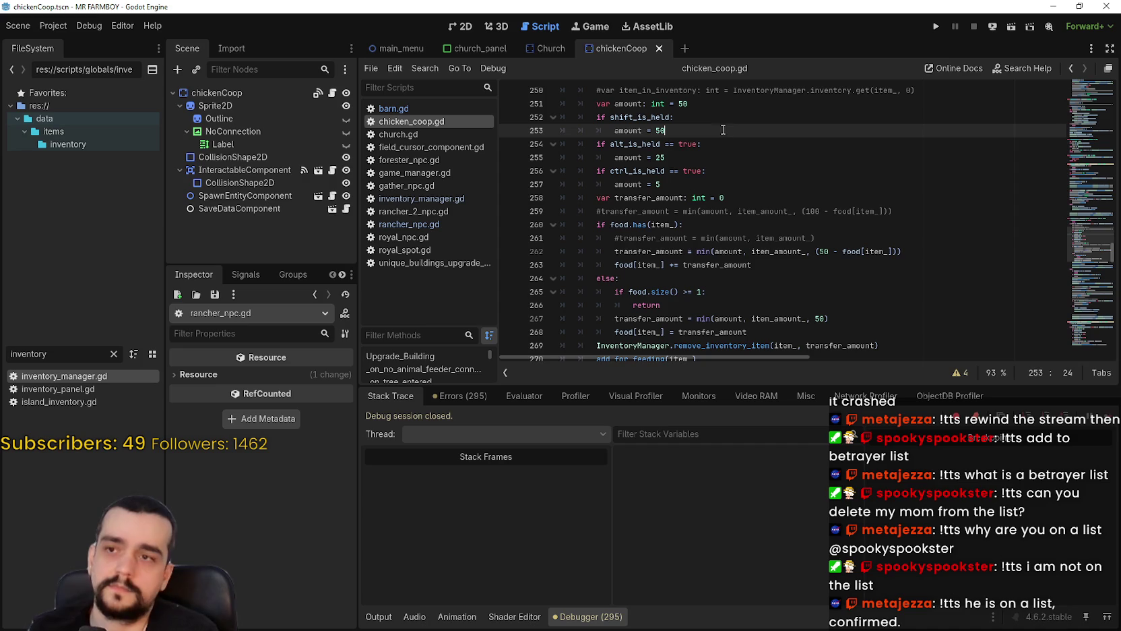
Save chicken_coop.gd and select the 50-capped transfer line 262 to carry into barn.gd.
{"action": "key", "text": "ctrl+s"}
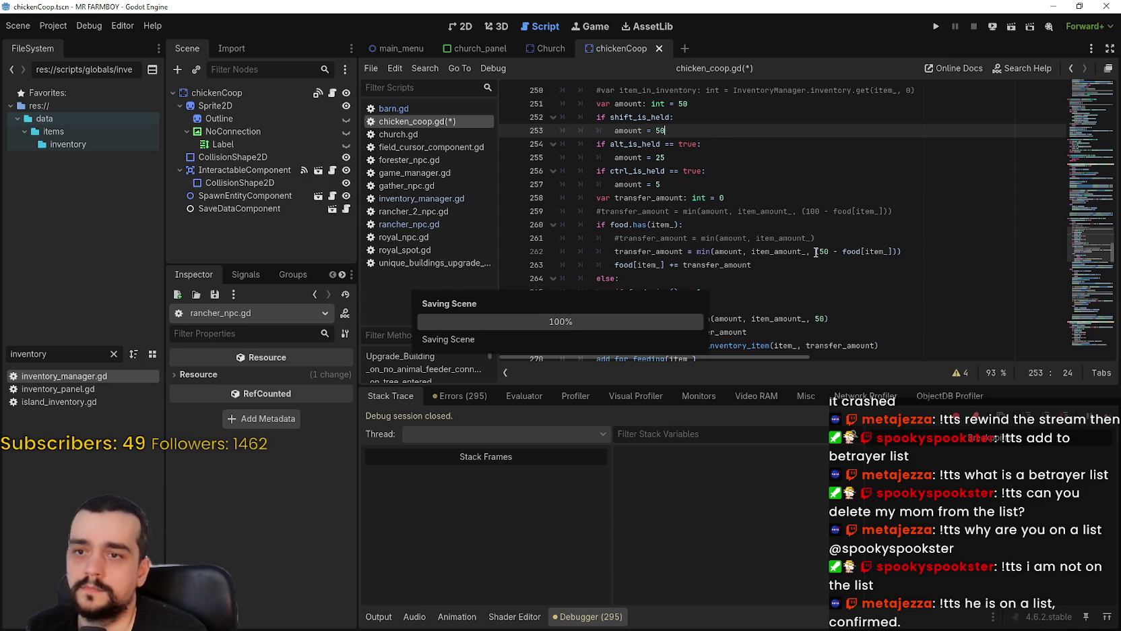
{"action": "left_click_drag", "start_coordinate": [910, 252], "coordinate": [611, 257]}
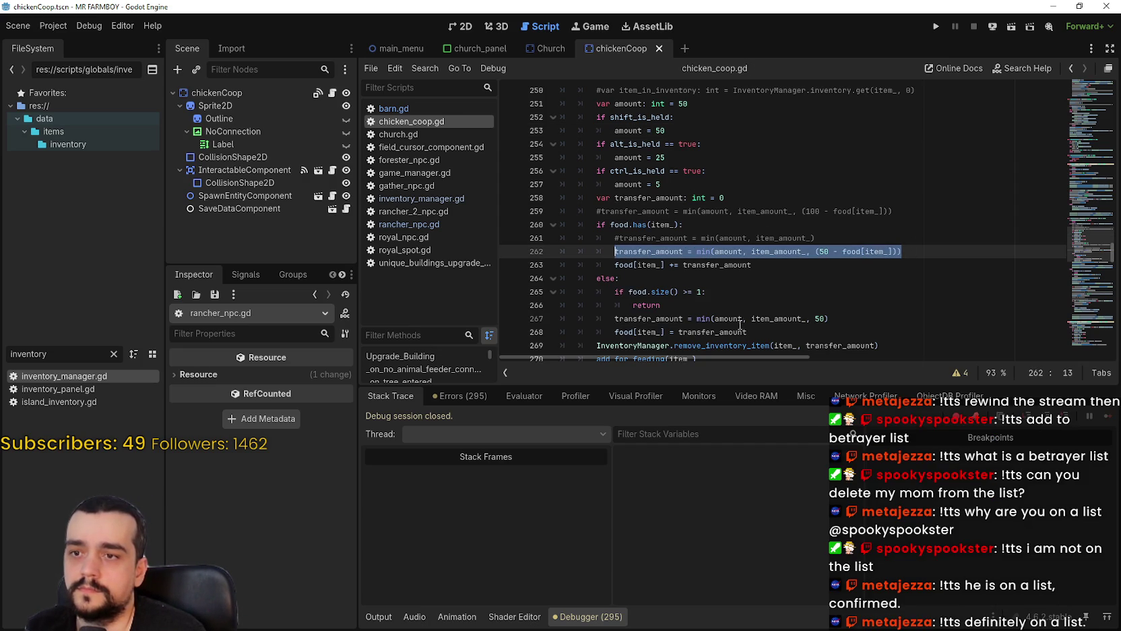
{"action": "left_click", "coordinate": [393, 107]}
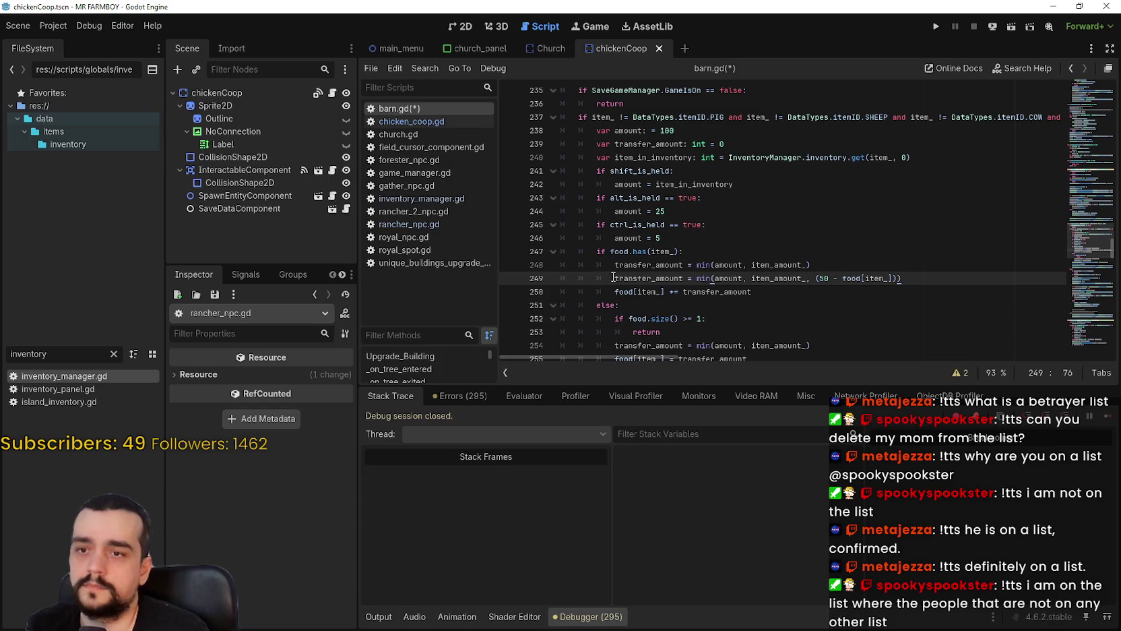
Comment out barn.gd's old transfer line 248 and save.
{"action": "left_click", "coordinate": [606, 269]}
{"action": "left_click", "coordinate": [636, 291]}
{"action": "key", "text": "Up"}
{"action": "key", "text": "Up"}
{"action": "key", "text": "ctrl+k"}
{"action": "left_click", "coordinate": [725, 240]}
{"action": "key", "text": "ctrl+s"}
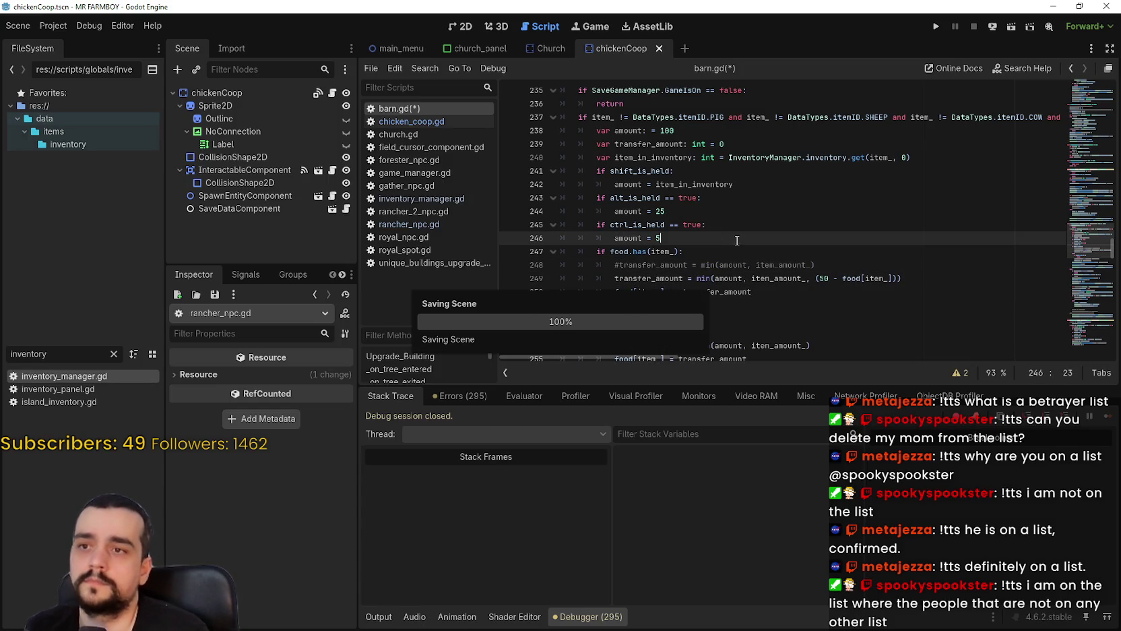
Set barn.gd's default amount to 50, comment out the item_in_inventory declaration, and save.
{"action": "left_click", "coordinate": [681, 130]}
{"action": "key", "text": "BackSpace"}
{"action": "key", "text": "BackSpace"}
{"action": "key", "text": "BackSpace"}
{"action": "type", "text": "5"}
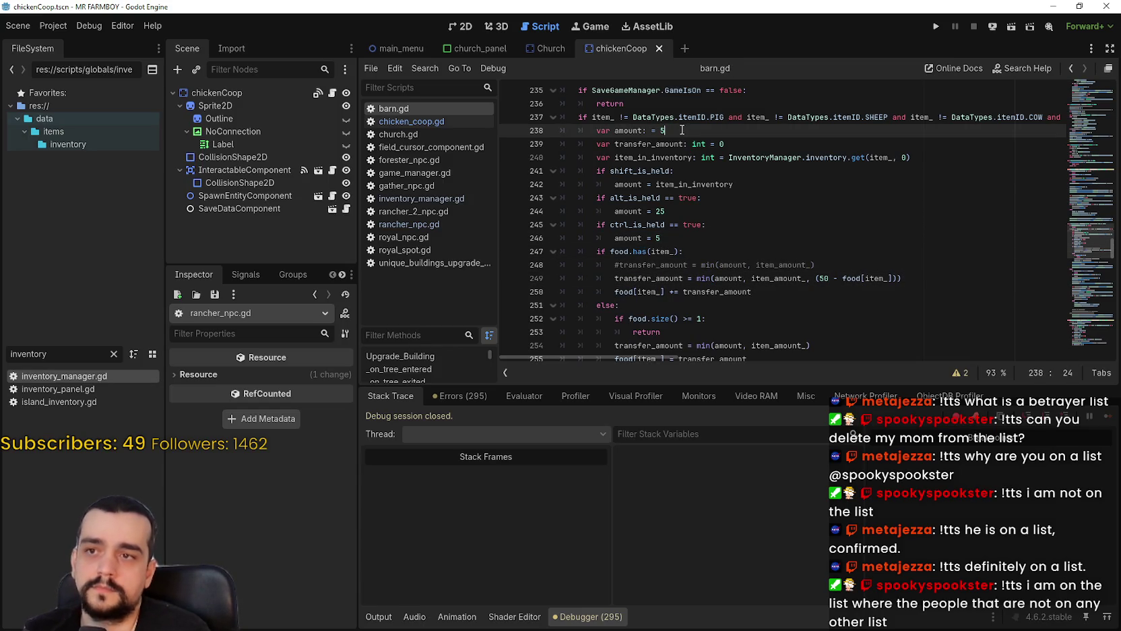
{"action": "type", "text": "0"}
{"action": "double_click", "coordinate": [715, 184]}
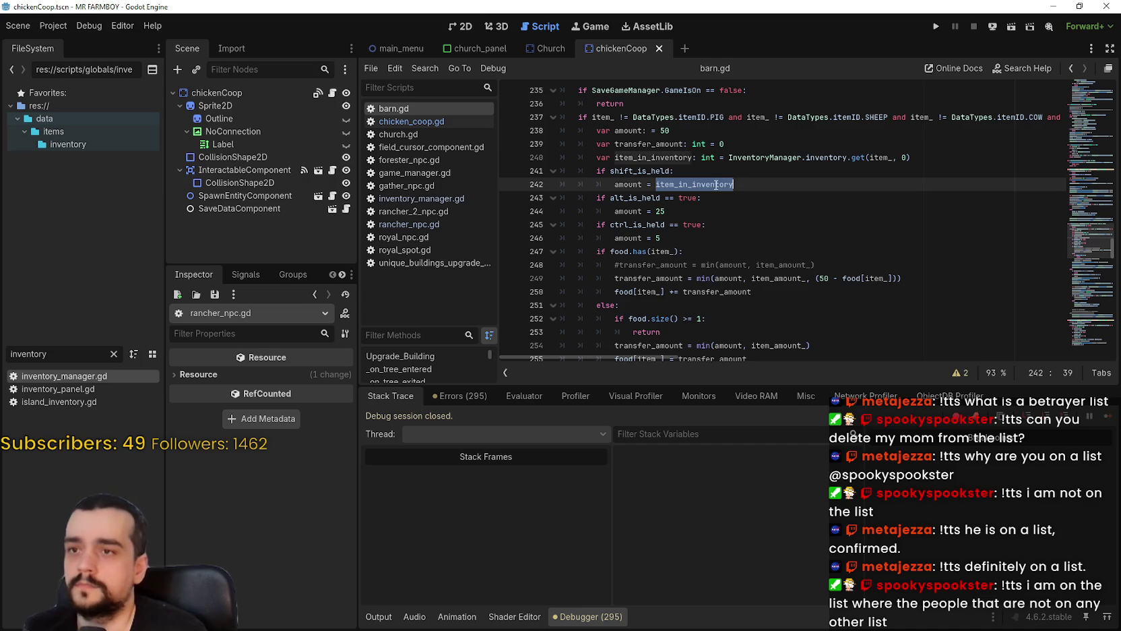
{"action": "type", "text": "50"}
{"action": "left_click", "coordinate": [707, 143]}
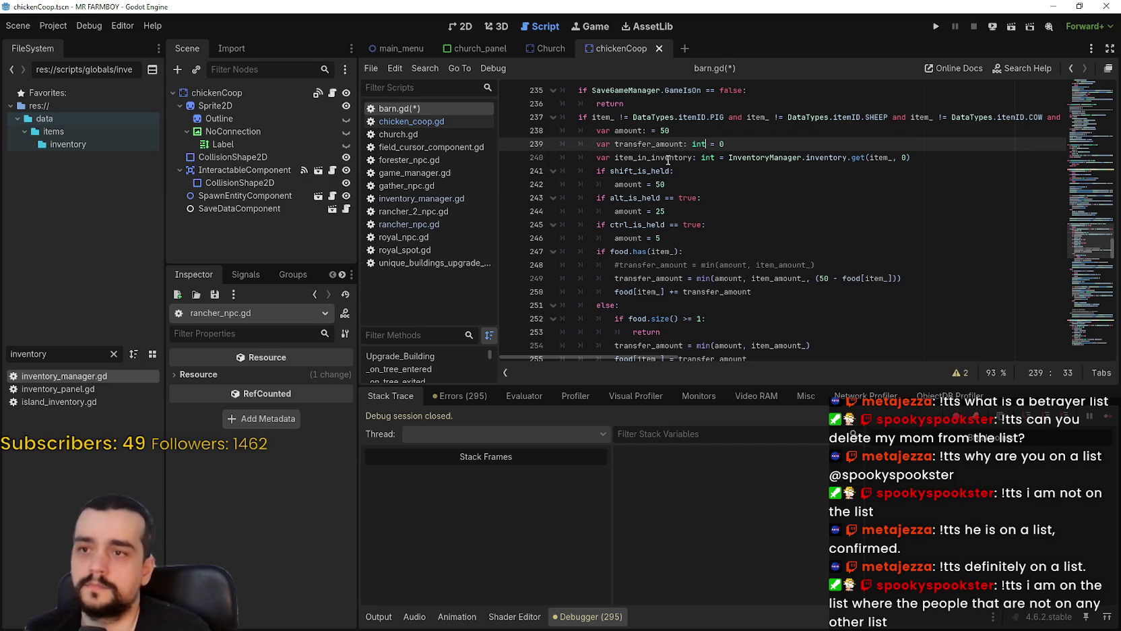
{"action": "left_click", "coordinate": [611, 155]}
{"action": "key", "text": "ctrl+k"}
{"action": "left_click", "coordinate": [747, 193]}
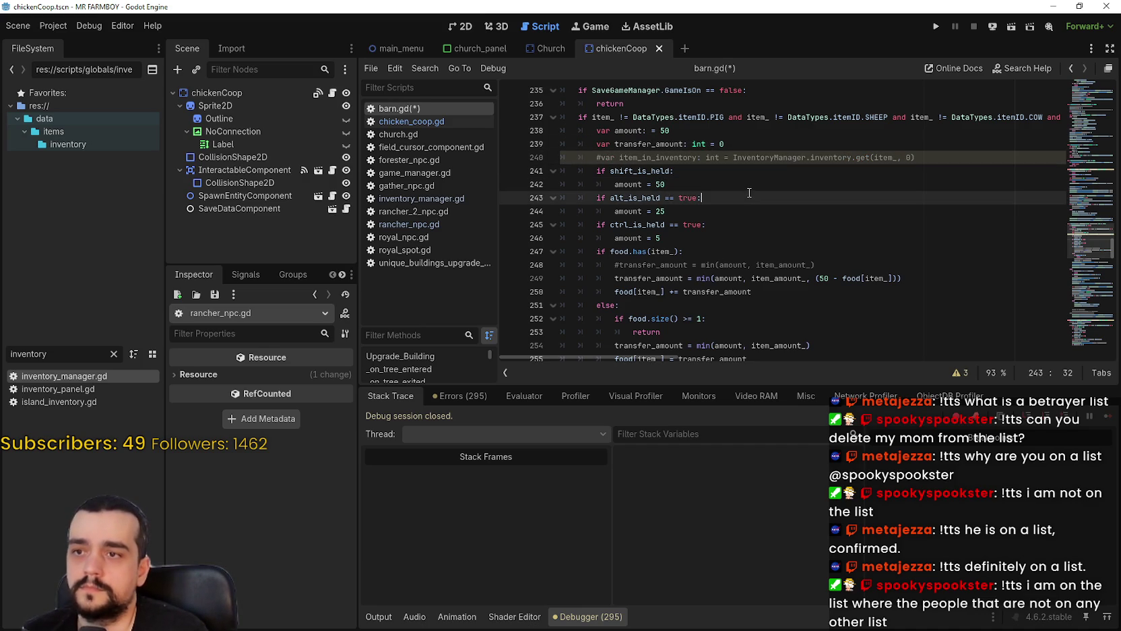
{"action": "key", "text": "ctrl+s"}
Cap the min() transfer call on line 254 at 50 and save barn.gd.
{"action": "scroll", "coordinate": [809, 303], "scroll_direction": "down", "scroll_amount": 1}
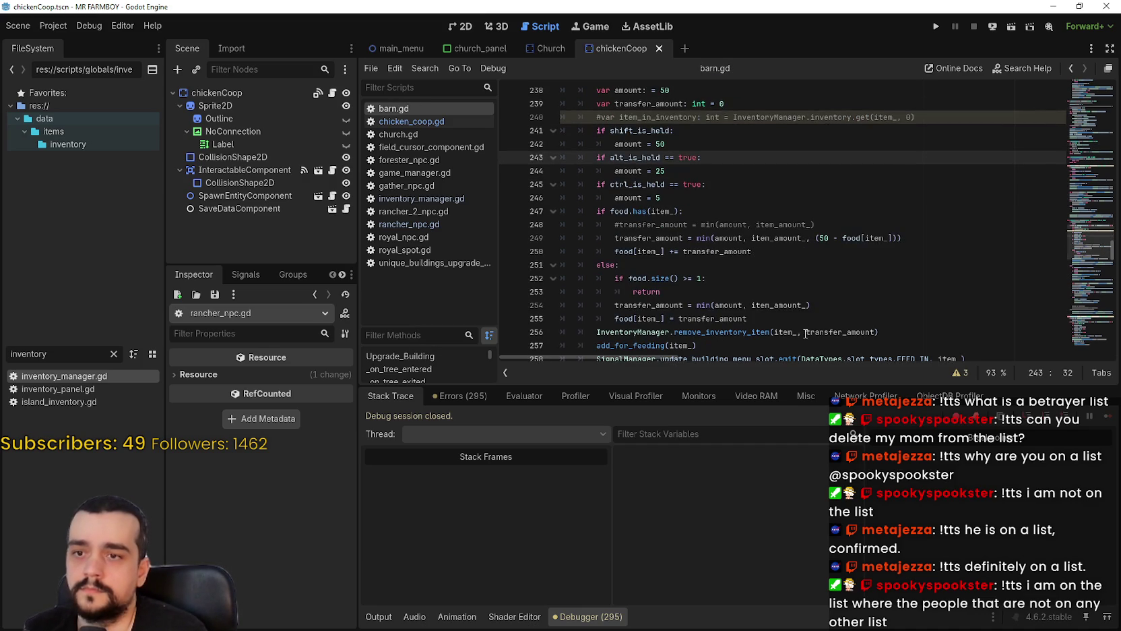
{"action": "left_click", "coordinate": [812, 305]}
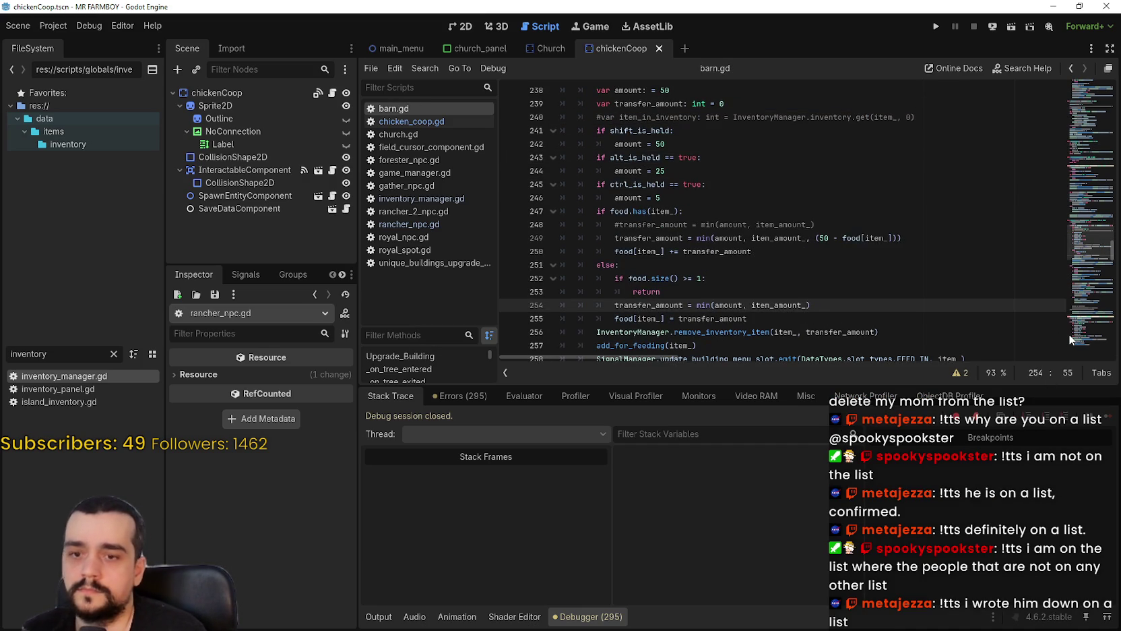
{"action": "type", "text": ", 50"}
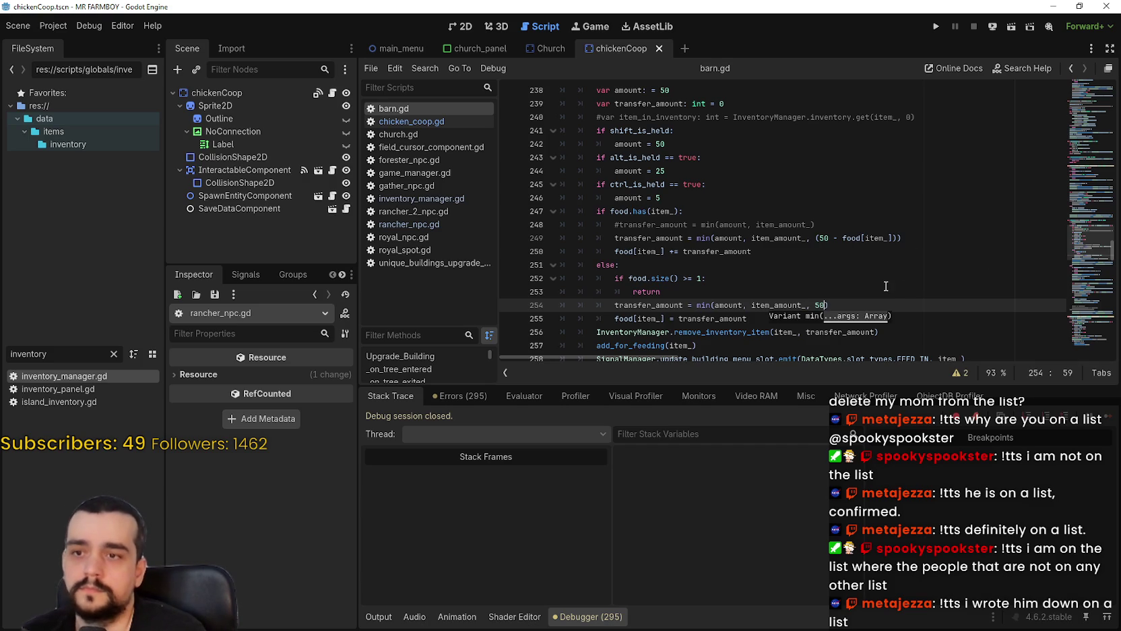
{"action": "left_click", "coordinate": [884, 286]}
{"action": "key", "text": "ctrl+s"}
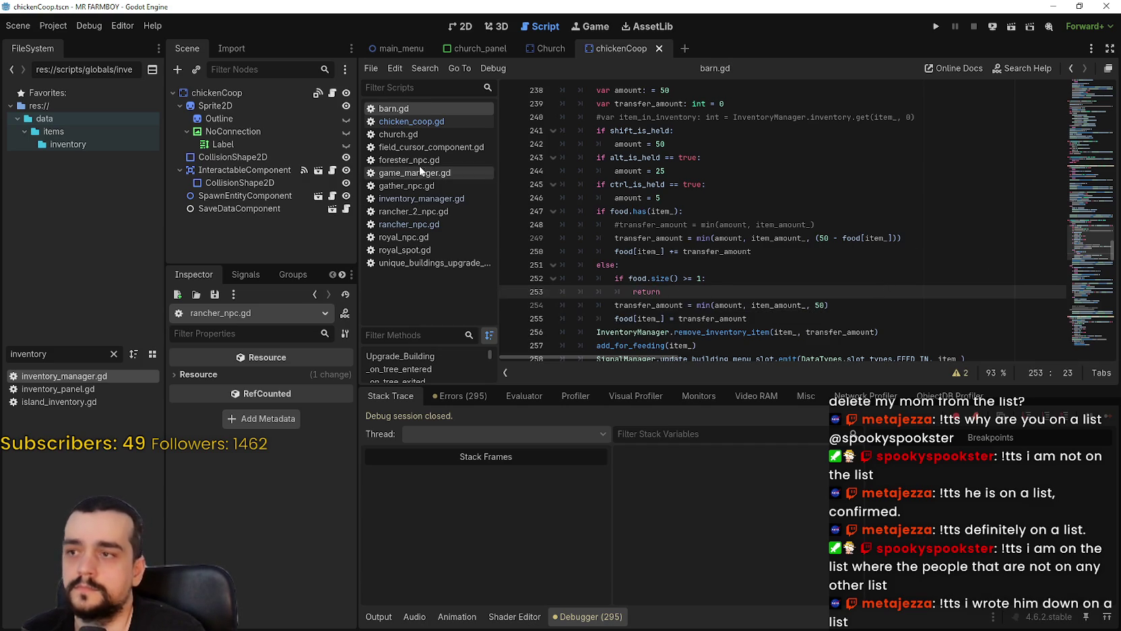
Flip between chicken_coop.gd and barn.gd to compare their feeding code.
{"action": "left_click", "coordinate": [406, 122]}
{"action": "key", "text": "alt+Left"}
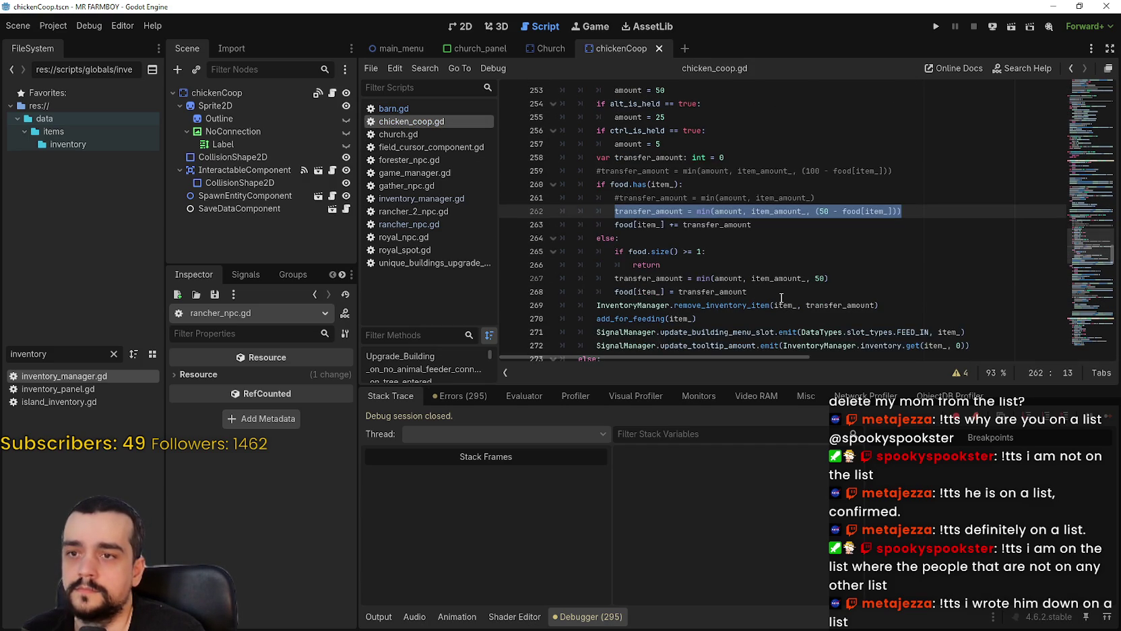
{"action": "left_click", "coordinate": [419, 120]}
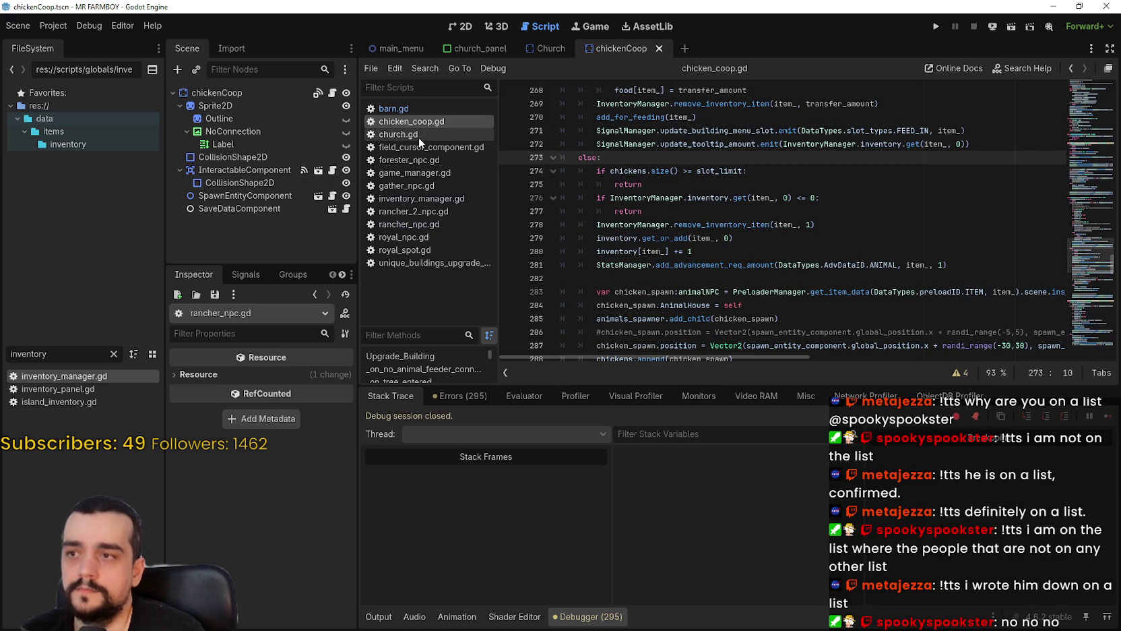
{"action": "key", "text": "alt+Left"}
Scroll through barn.gd past remove_item and the amount = 25 branch to the feeding functions.
{"action": "scroll", "coordinate": [736, 288], "scroll_direction": "down", "scroll_amount": 3}
{"action": "scroll", "coordinate": [736, 288], "scroll_direction": "down", "scroll_amount": 5}
{"action": "left_click", "coordinate": [685, 202]}
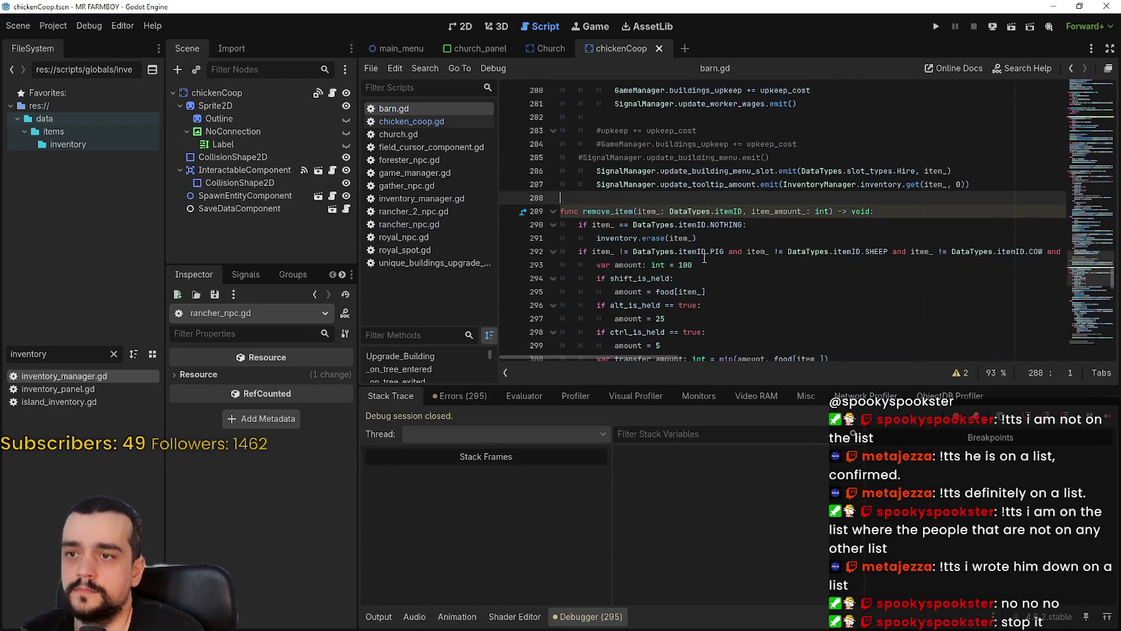
{"action": "scroll", "coordinate": [704, 246], "scroll_direction": "down", "scroll_amount": 5}
{"action": "left_click", "coordinate": [700, 214]}
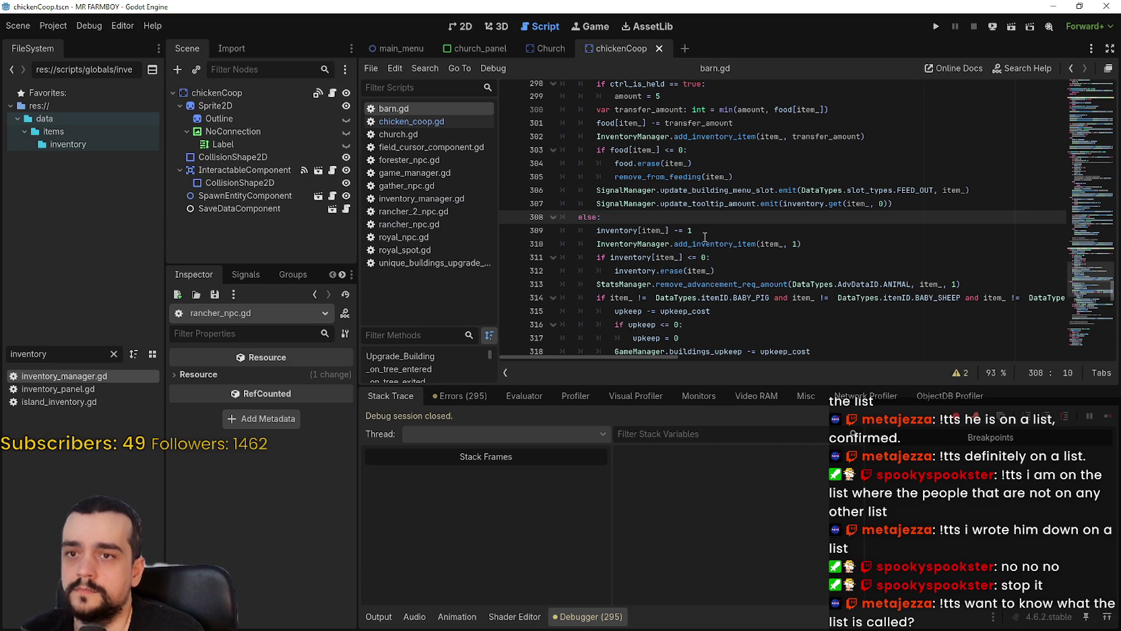
{"action": "scroll", "coordinate": [705, 238], "scroll_direction": "up", "scroll_amount": 3}
{"action": "scroll", "coordinate": [704, 237], "scroll_direction": "up", "scroll_amount": 1}
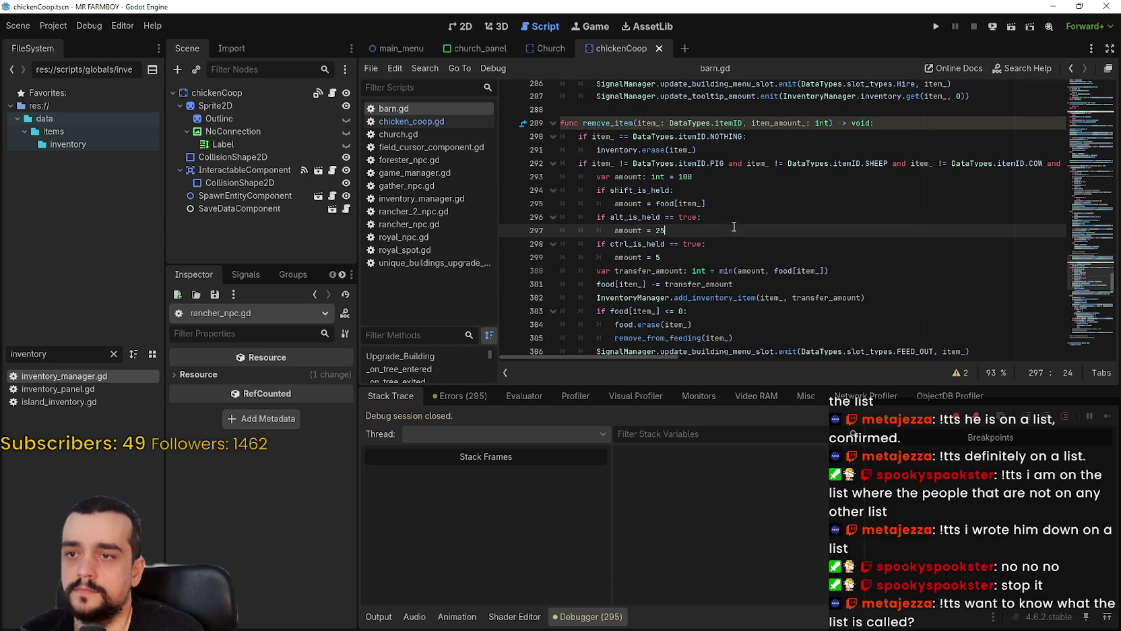
{"action": "left_click", "coordinate": [735, 230]}
{"action": "scroll", "coordinate": [734, 244], "scroll_direction": "down", "scroll_amount": 4}
{"action": "scroll", "coordinate": [734, 246], "scroll_direction": "down", "scroll_amount": 2}
{"action": "left_click", "coordinate": [734, 217]}
{"action": "scroll", "coordinate": [733, 217], "scroll_direction": "down", "scroll_amount": 3}
{"action": "left_click", "coordinate": [735, 244]}
{"action": "scroll", "coordinate": [735, 244], "scroll_direction": "down", "scroll_amount": 4}
{"action": "left_click", "coordinate": [719, 189]}
{"action": "scroll", "coordinate": [719, 202], "scroll_direction": "down", "scroll_amount": 2}
Set feed_animal's threshold to 48 and feed_animals' limit to 50, save, and run the game.
{"action": "double_click", "coordinate": [667, 257]}
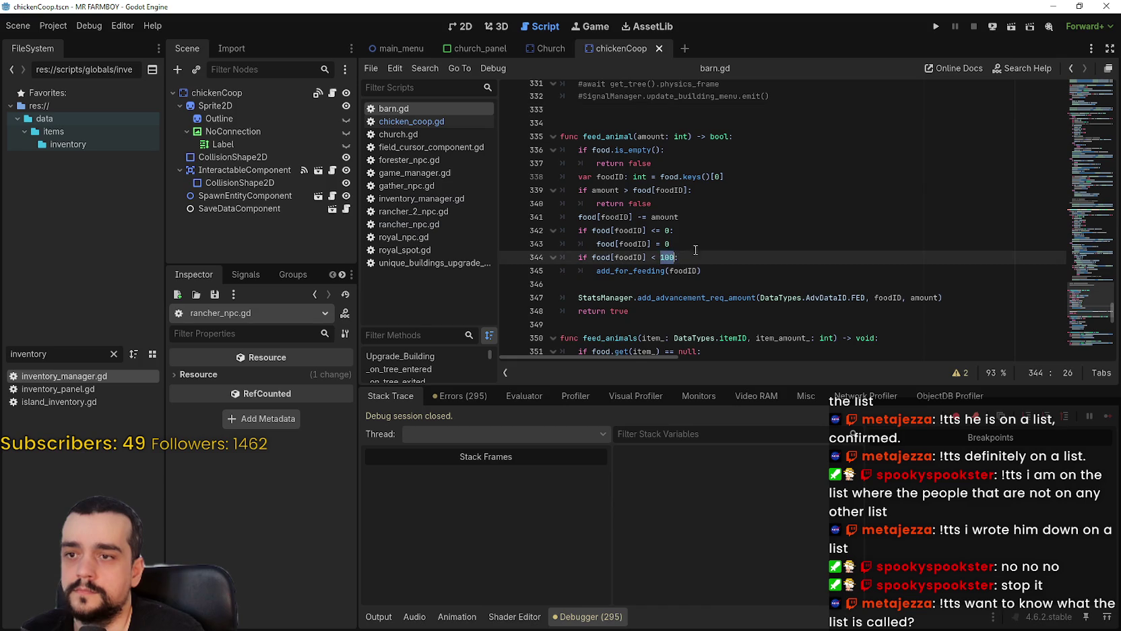
{"action": "scroll", "coordinate": [744, 215], "scroll_direction": "down", "scroll_amount": 2}
{"action": "type", "text": "48"}
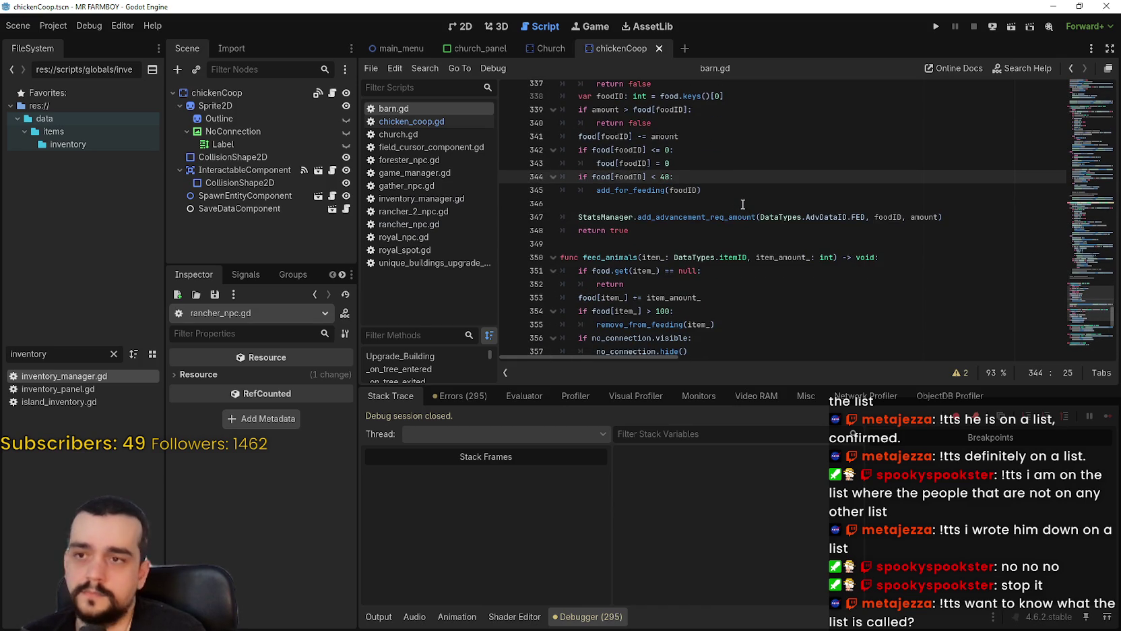
{"action": "type", "text": "8"}
{"action": "left_click", "coordinate": [738, 204]}
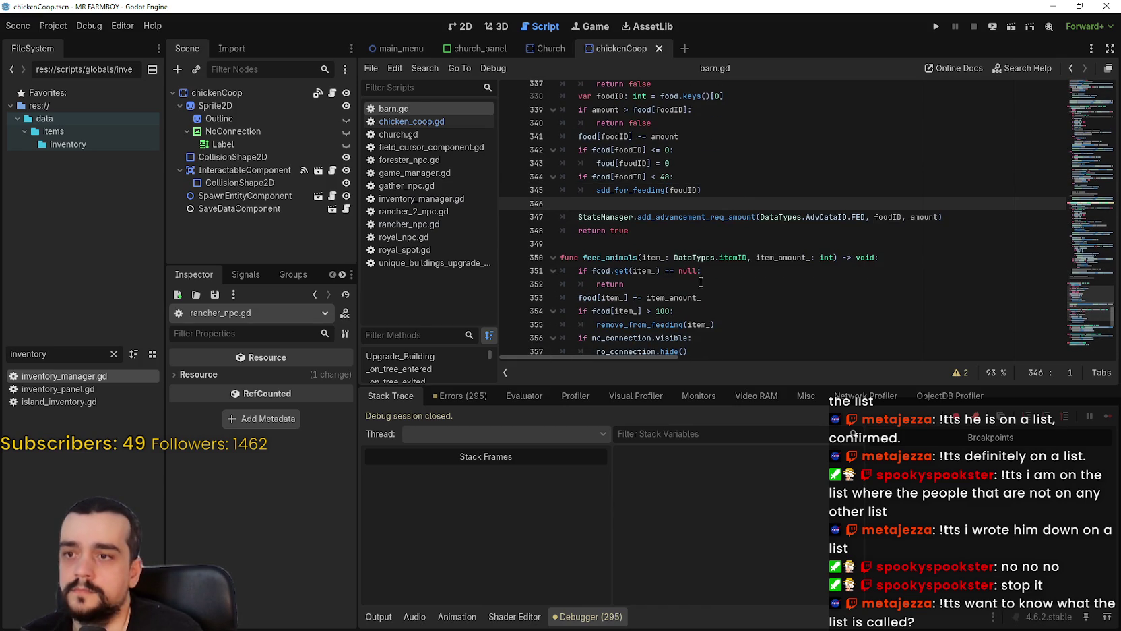
{"action": "double_click", "coordinate": [665, 311]}
{"action": "type", "text": "50"}
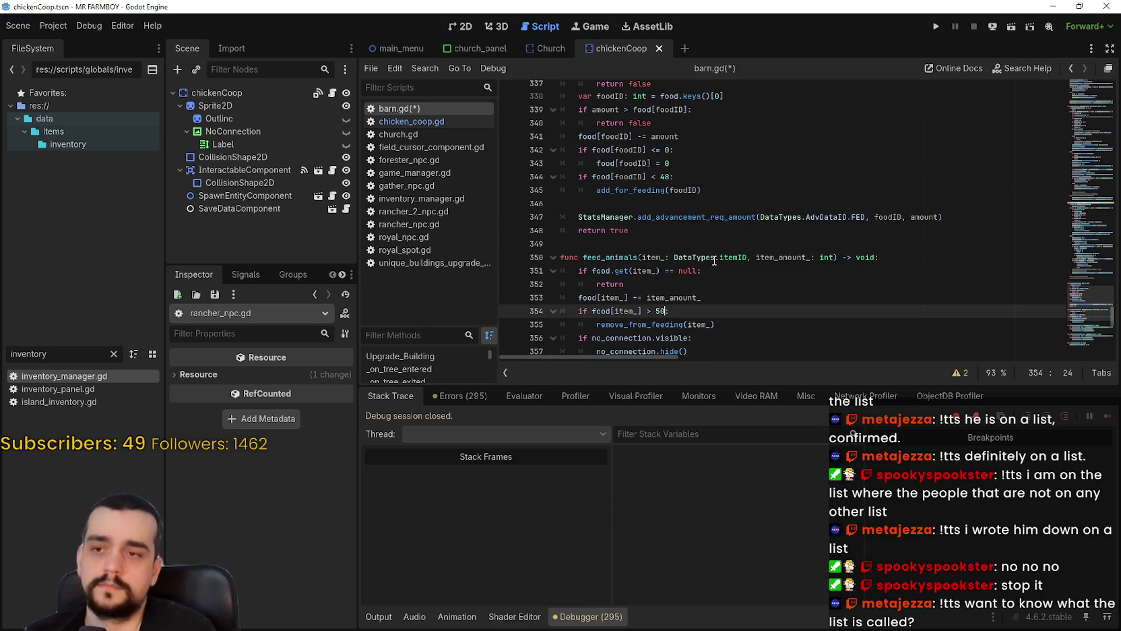
{"action": "key", "text": "ctrl+s"}
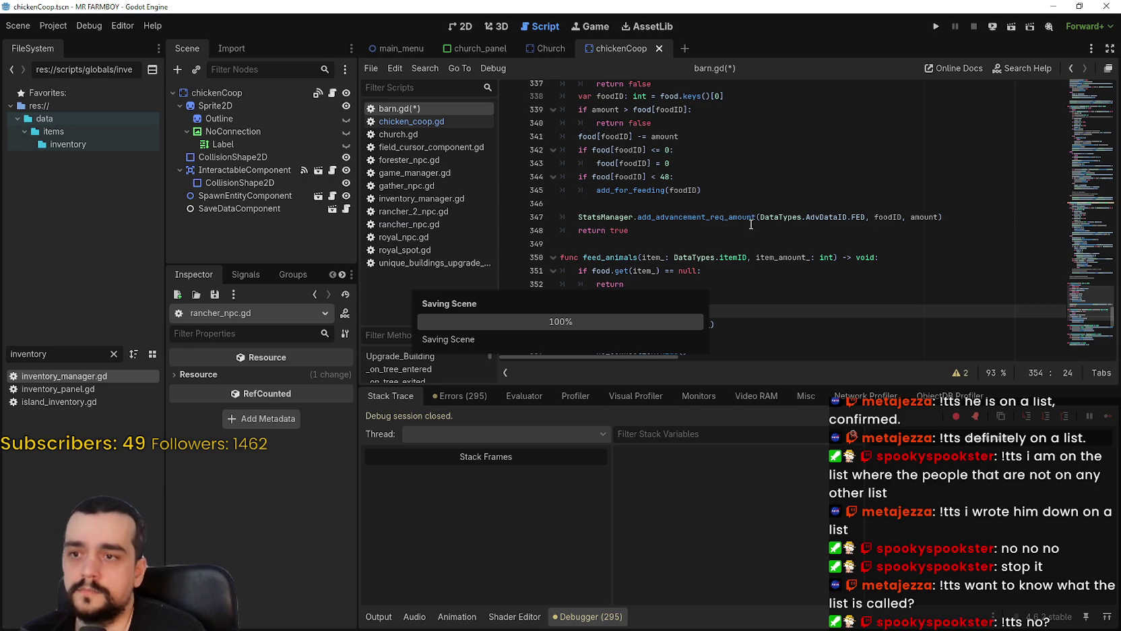
{"action": "left_click", "coordinate": [734, 244]}
{"action": "key", "text": "F5"}
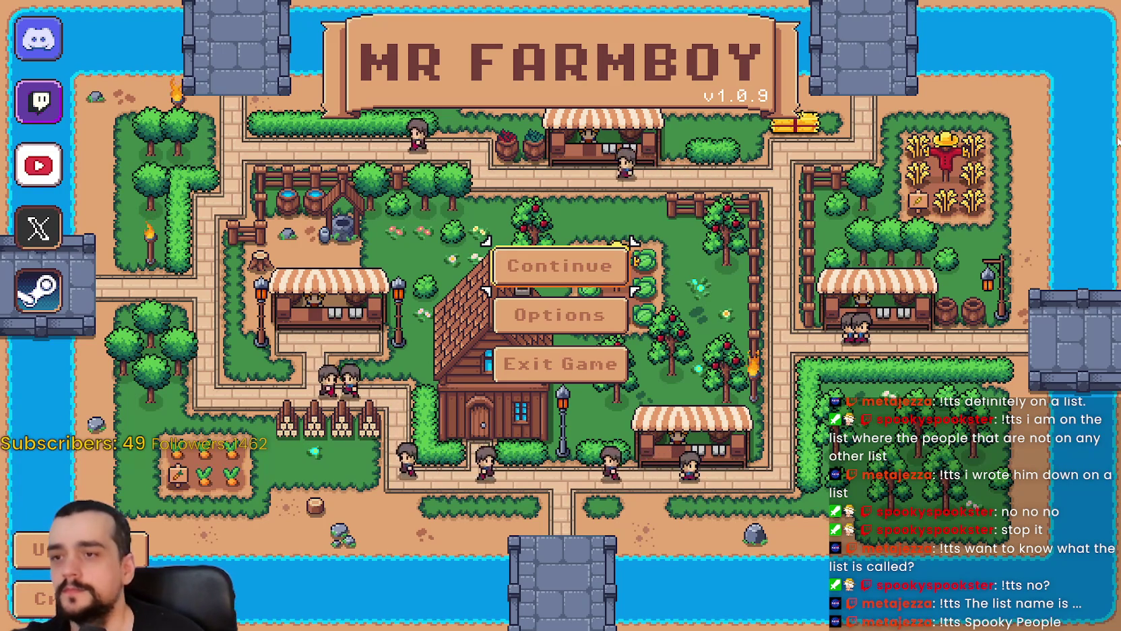
Continue from the title screen and pick Save 6 in the Select Save Game list.
{"action": "left_click", "coordinate": [560, 266]}
{"action": "scroll", "coordinate": [649, 377], "scroll_direction": "down", "scroll_amount": 3}
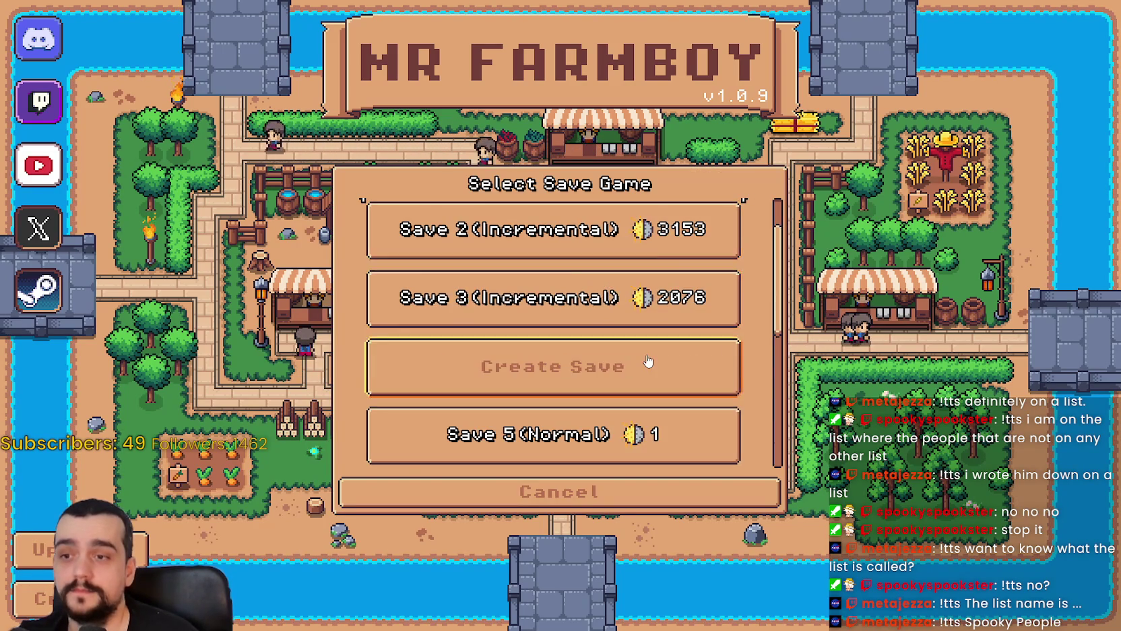
{"action": "left_click", "coordinate": [649, 385]}
Load Save 6, walk right to the houses and inspect two houses' priority panels.
{"action": "left_click", "coordinate": [495, 381]}
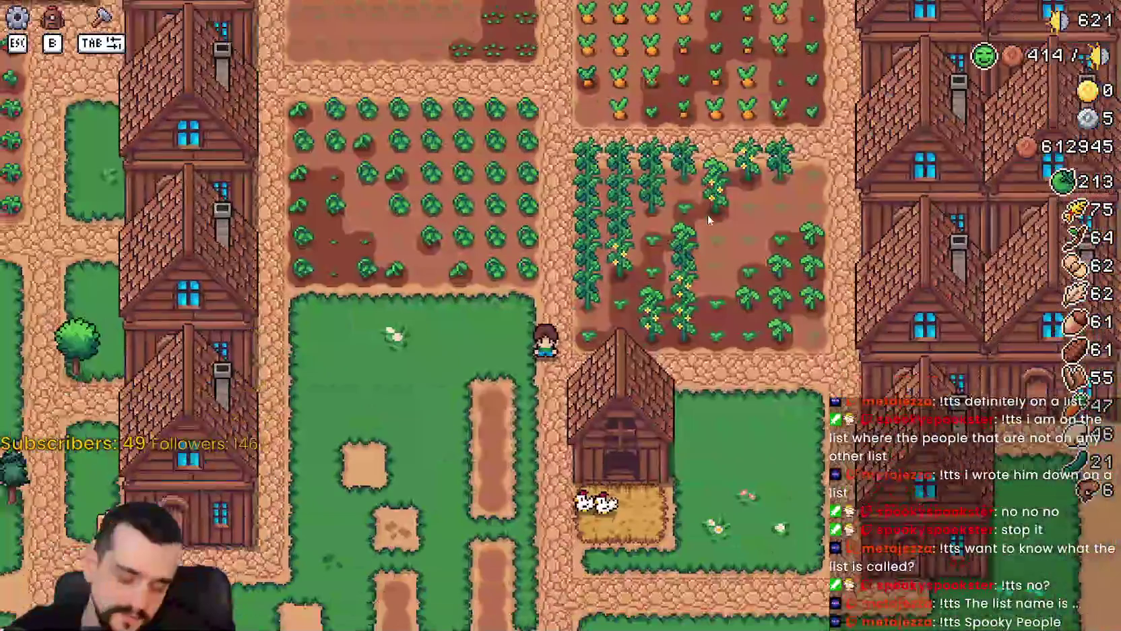
{"action": "key", "text": "d"}
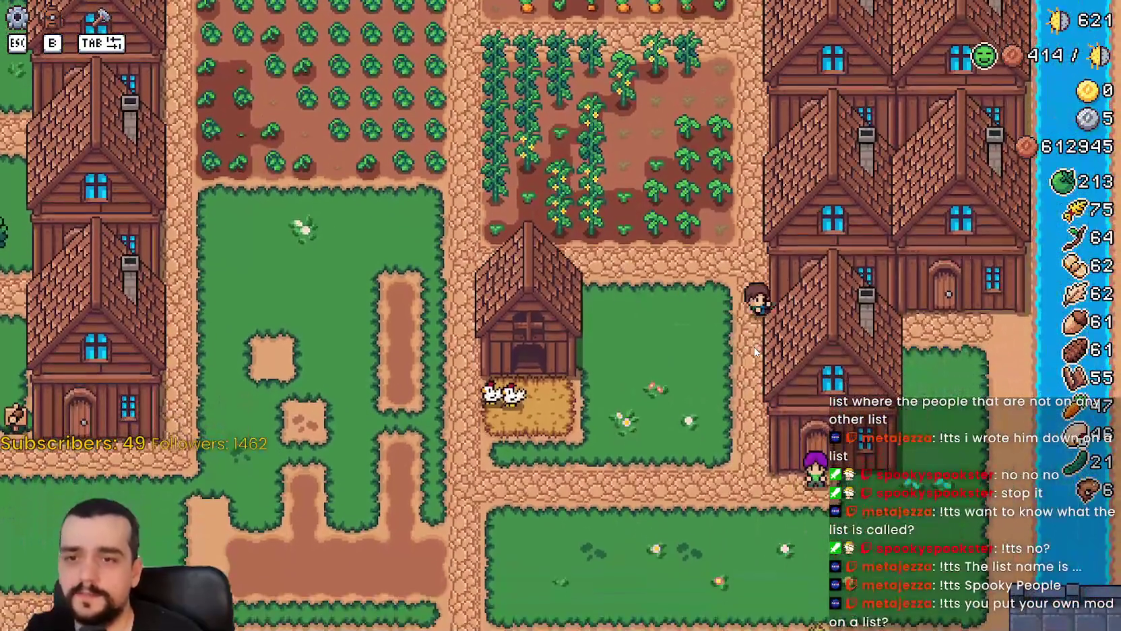
{"action": "key", "text": "d"}
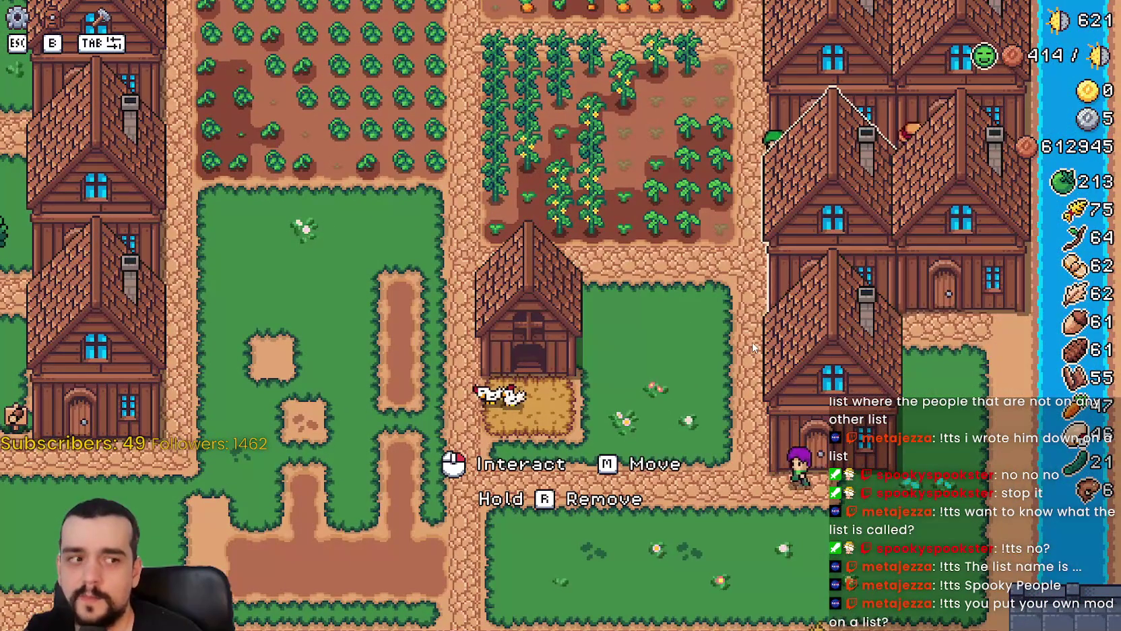
{"action": "left_click", "coordinate": [753, 346]}
{"action": "key", "text": "Escape"}
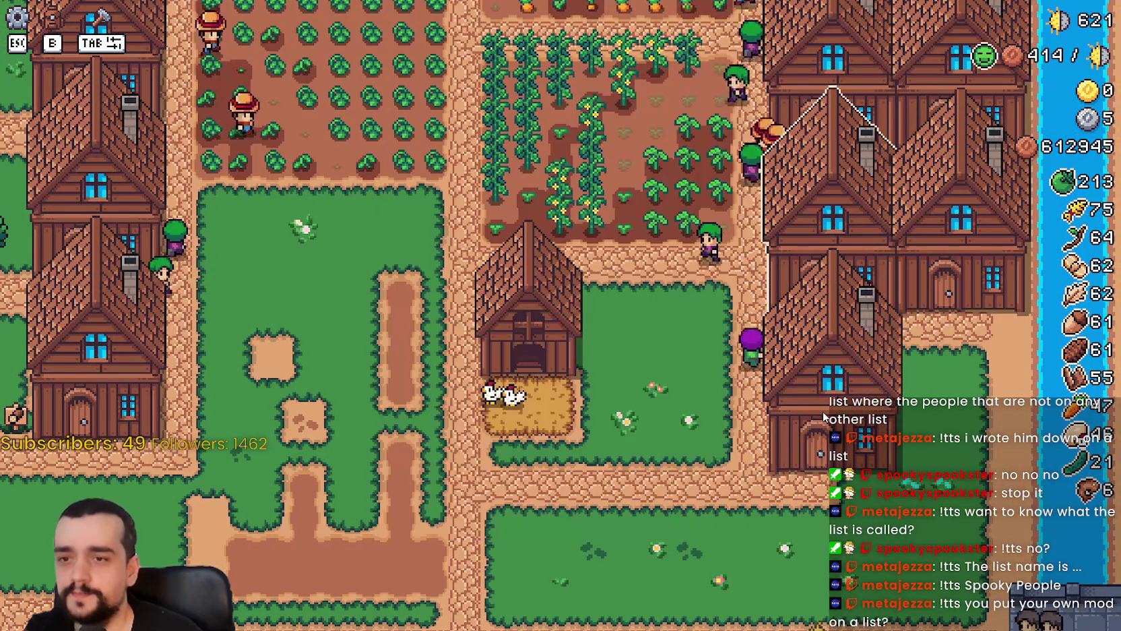
{"action": "left_click", "coordinate": [826, 413]}
{"action": "key", "text": "Escape"}
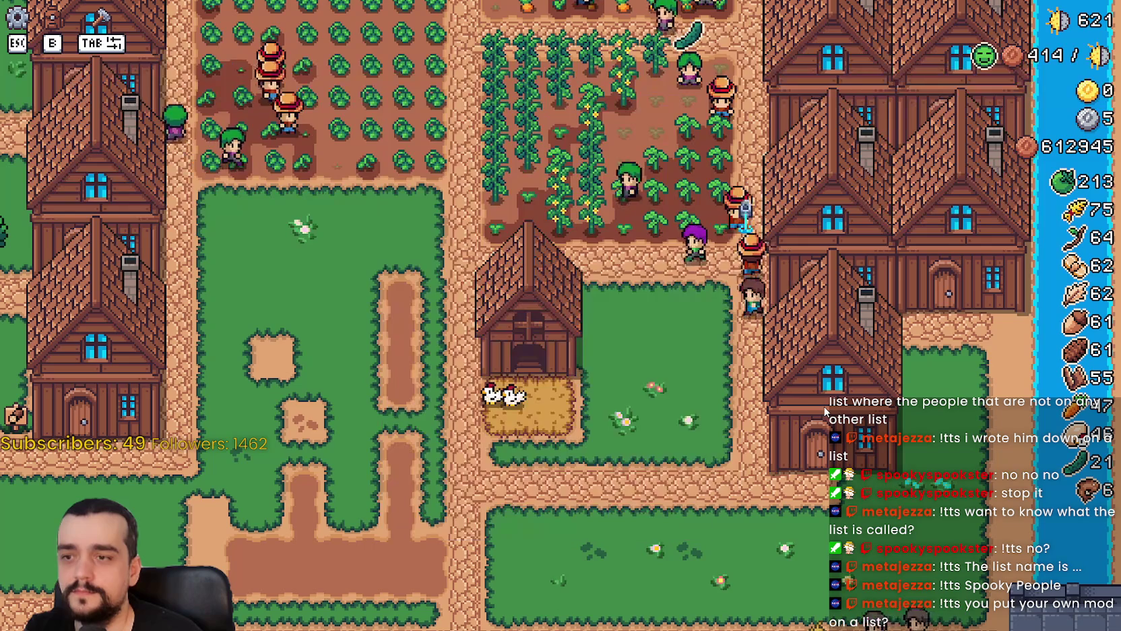
Walk between the chicken coop and a house, checking their panels, ending at the coop's panel.
{"action": "key", "text": "s"}
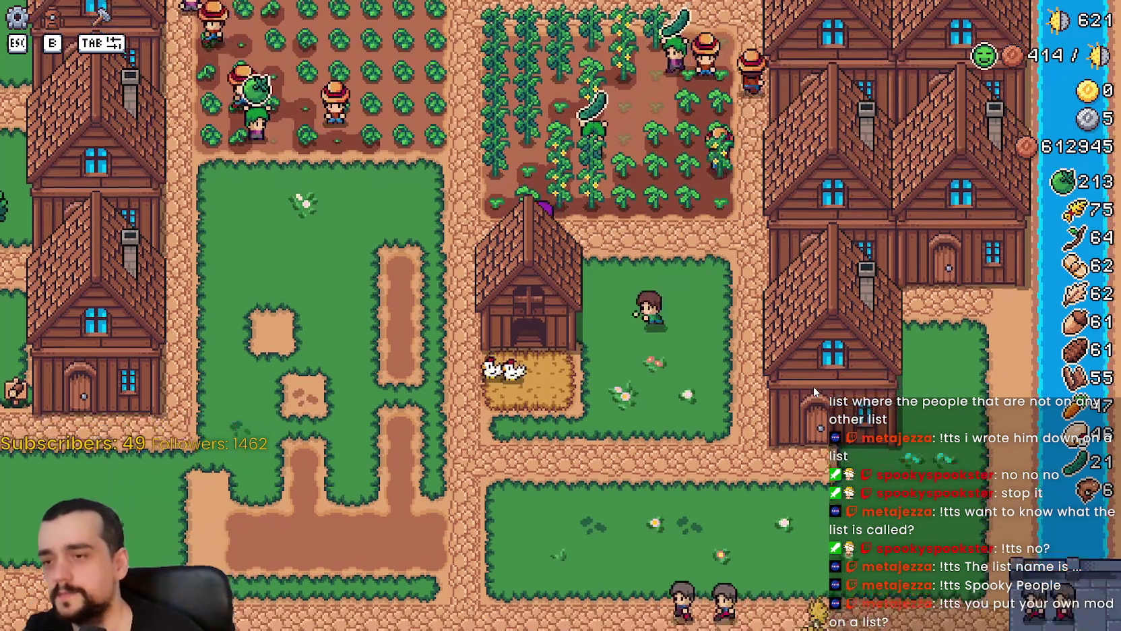
{"action": "left_click", "coordinate": [786, 386]}
{"action": "key", "text": "Escape"}
{"action": "key", "text": "s"}
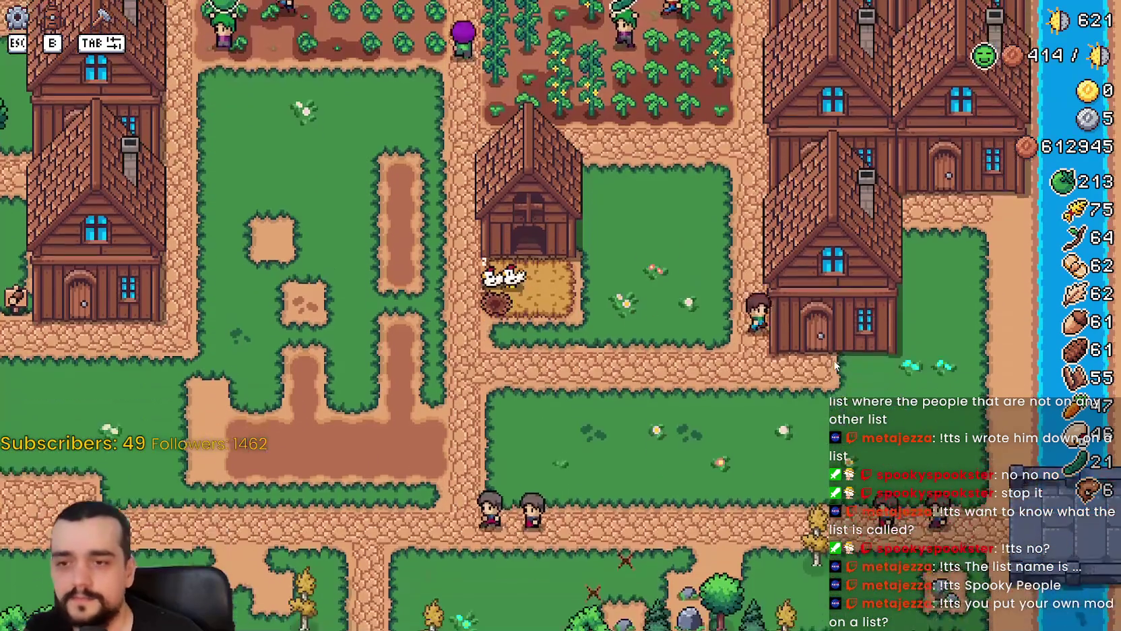
{"action": "left_click", "coordinate": [830, 357]}
{"action": "key", "text": "Escape"}
{"action": "key", "text": "w"}
{"action": "left_click", "coordinate": [704, 353]}
Take the surplus tomatoes out of the coop's food and close the coop panel.
{"action": "left_click", "coordinate": [406, 423]}
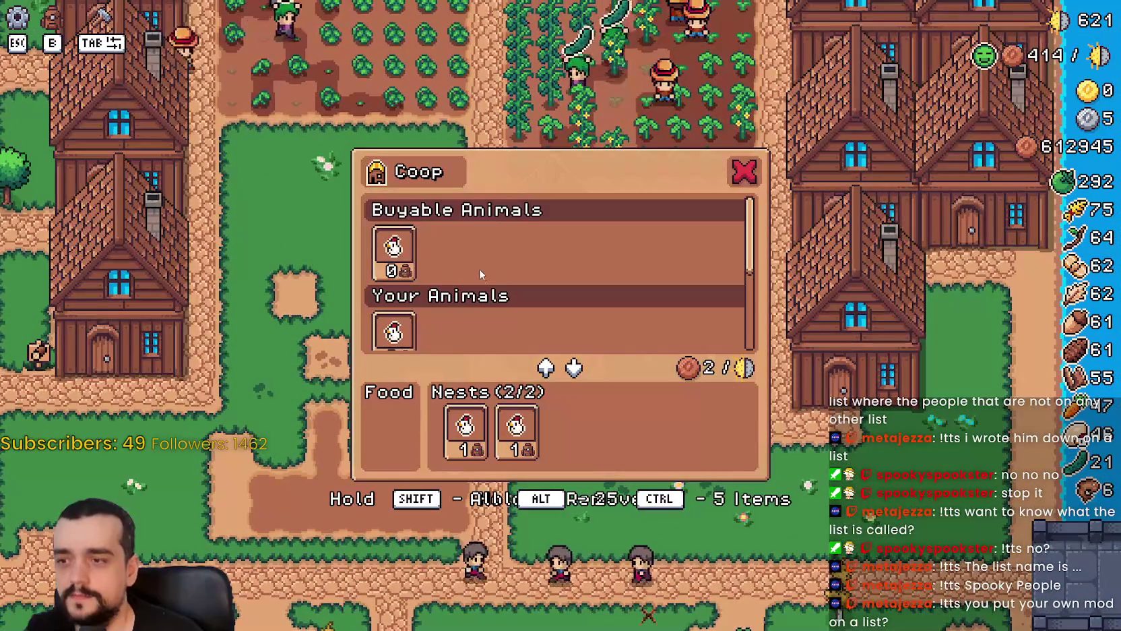
{"action": "scroll", "coordinate": [480, 270], "scroll_direction": "down", "scroll_amount": 3}
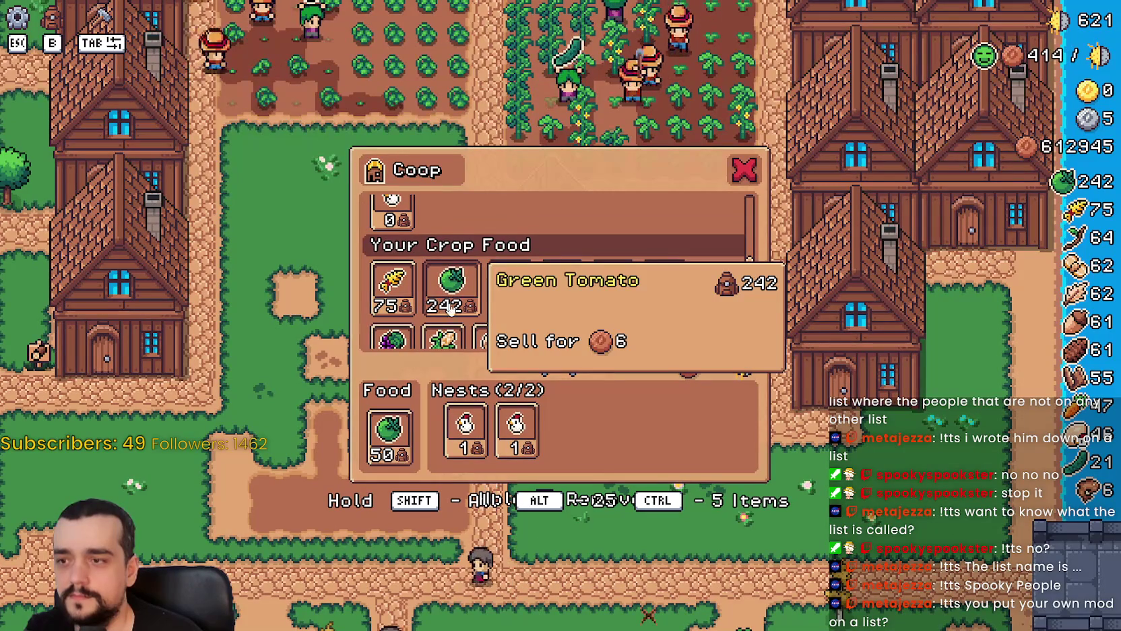
{"action": "scroll", "coordinate": [606, 309], "scroll_direction": "down", "scroll_amount": 1}
{"action": "left_click", "coordinate": [745, 173]}
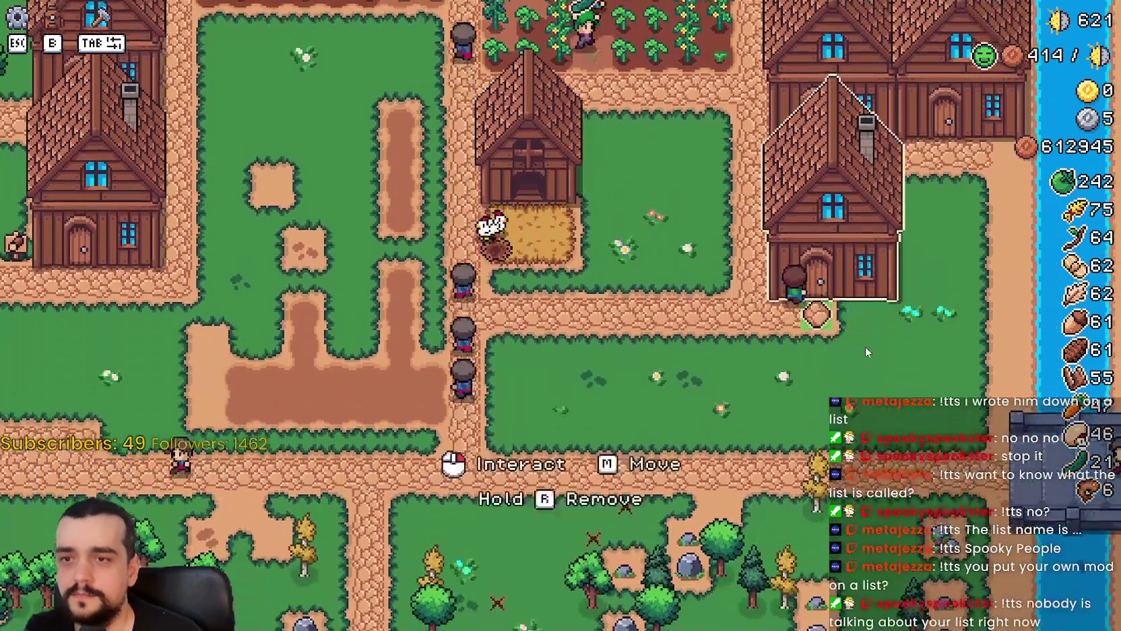
Check the house's item priority and the coop's food stock.
{"action": "left_click", "coordinate": [866, 352]}
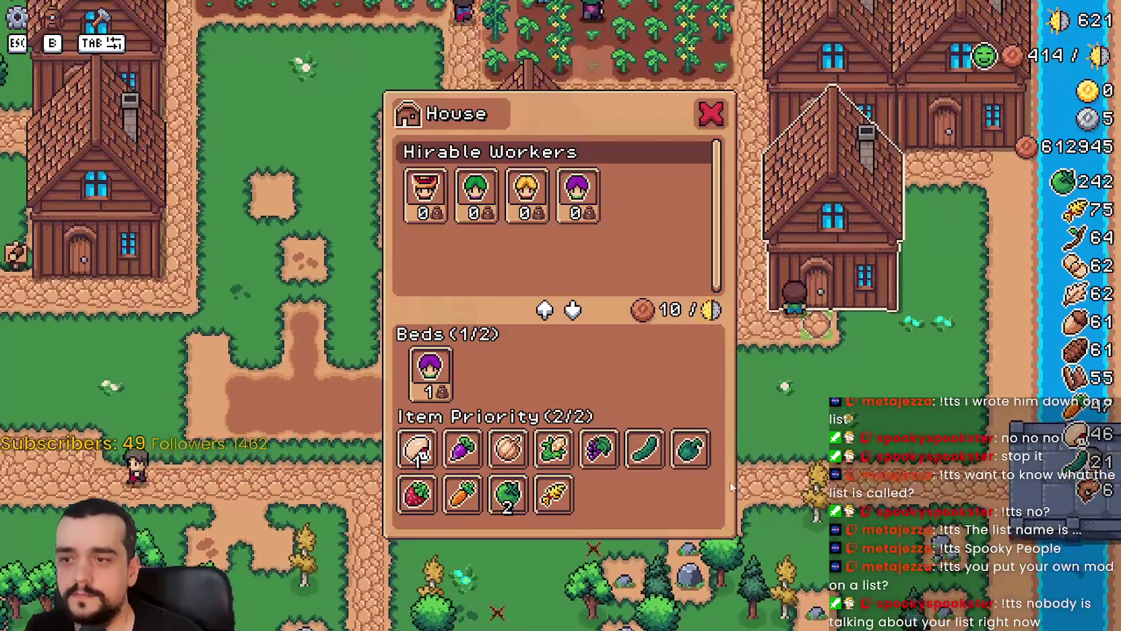
{"action": "key", "text": "Escape"}
{"action": "scroll", "coordinate": [815, 361], "scroll_direction": "up", "scroll_amount": 2}
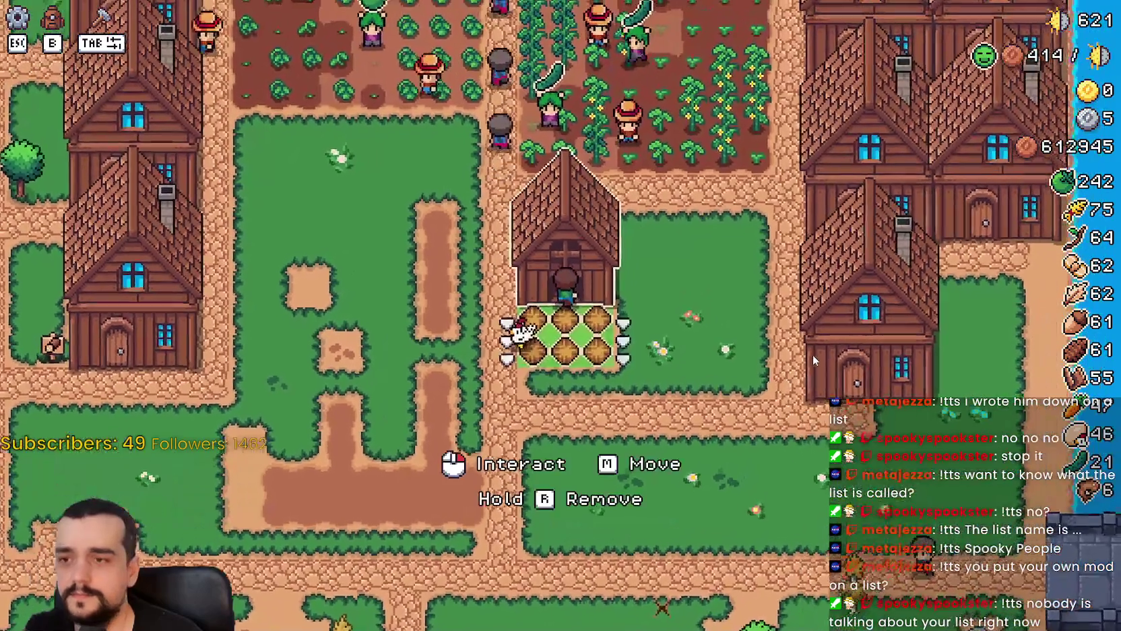
{"action": "left_click", "coordinate": [813, 355]}
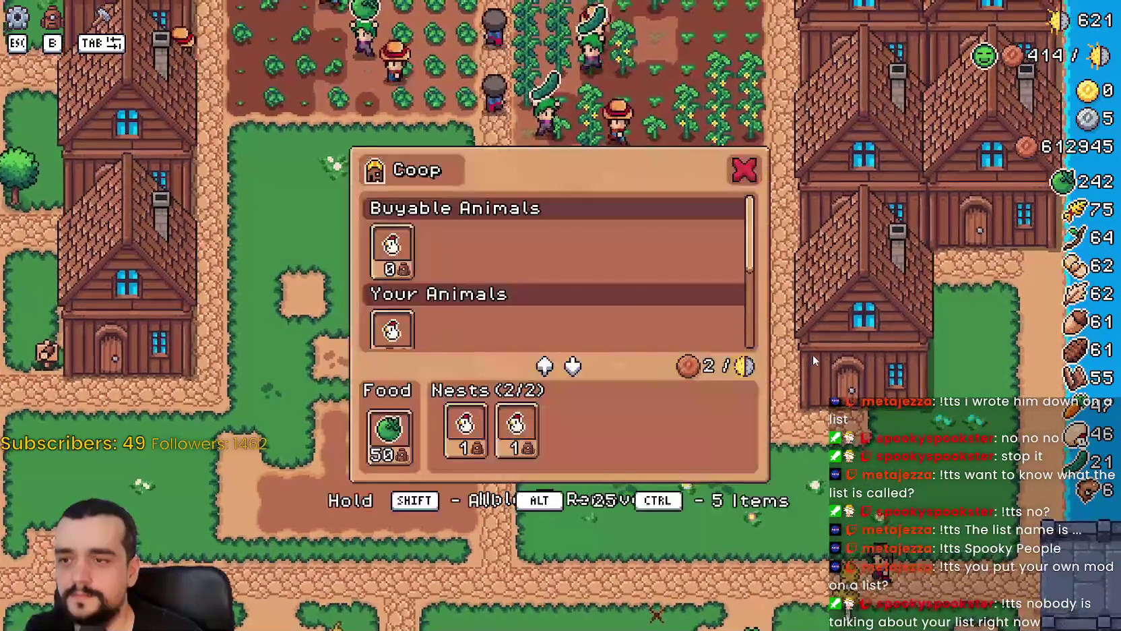
{"action": "key", "text": "Escape"}
Walk the farmer around the village and back to the chicken coop.
{"action": "key", "text": "w"}
{"action": "key", "text": "s"}
{"action": "key", "text": "a"}
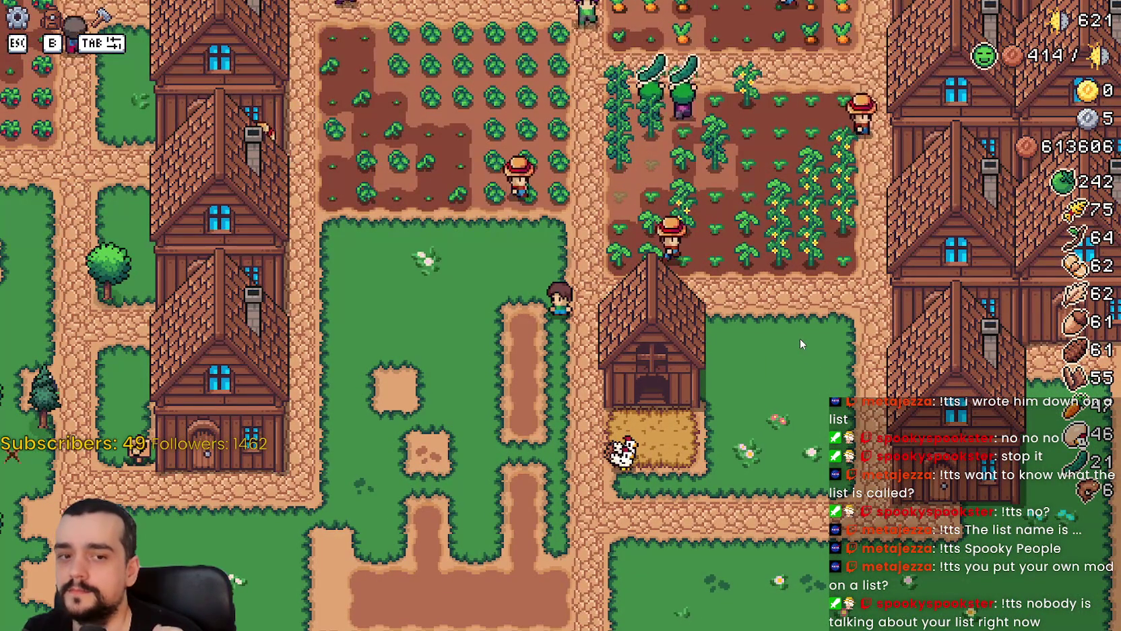
{"action": "key", "text": "d"}
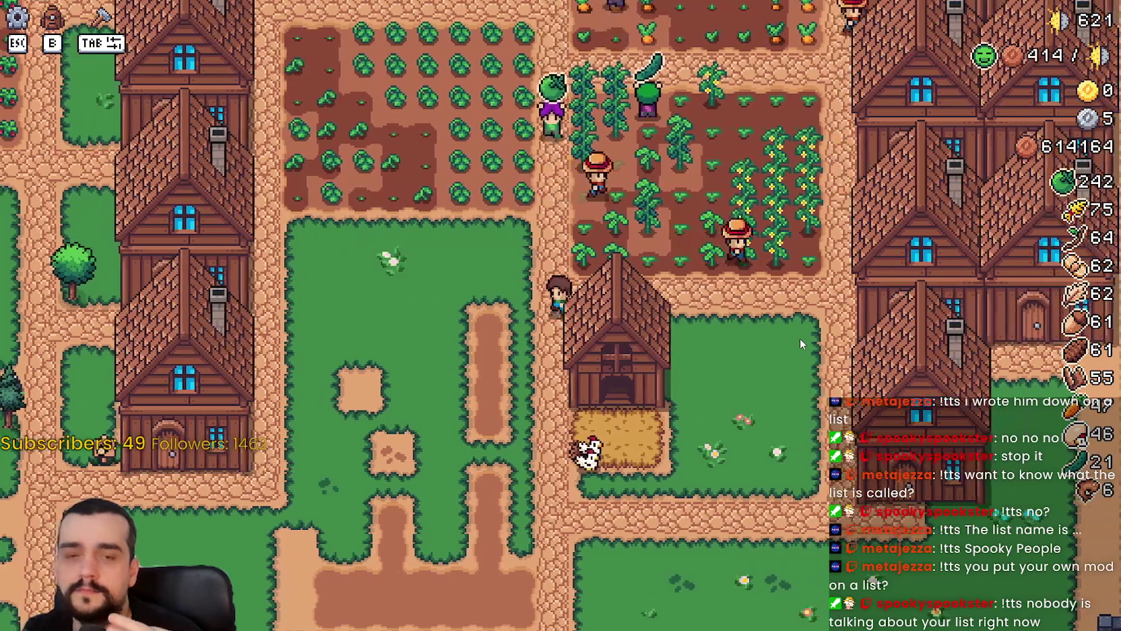
{"action": "key", "text": "s"}
{"action": "key", "text": "d"}
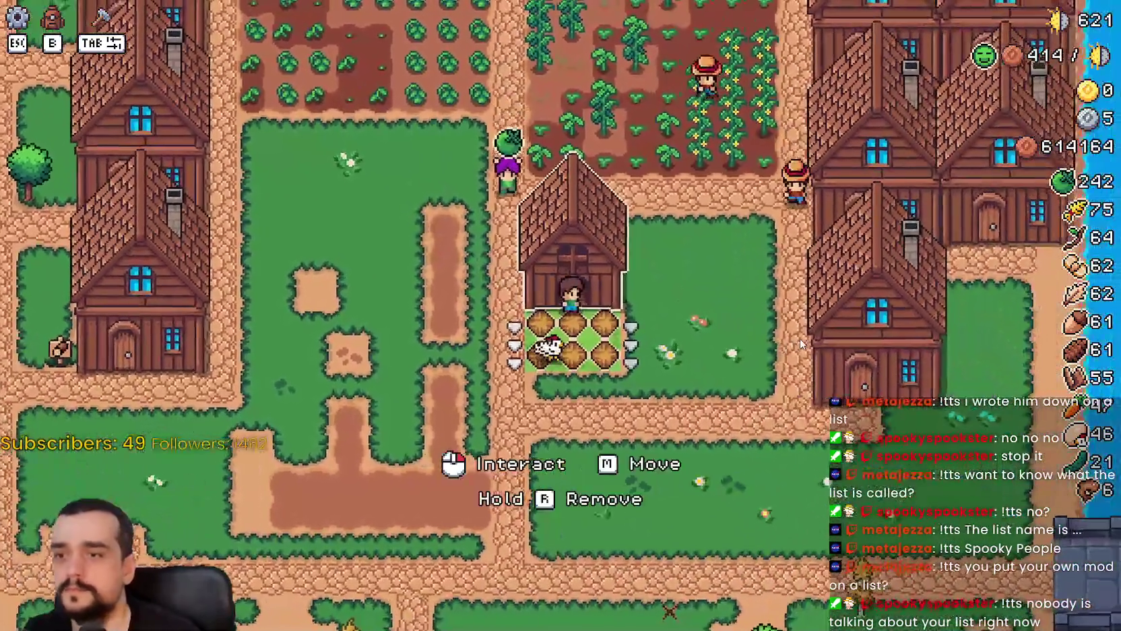
Review the coop panel, then browse the crafting panel while heading north.
{"action": "left_click", "coordinate": [800, 343]}
{"action": "scroll", "coordinate": [660, 209], "scroll_direction": "down", "scroll_amount": 4}
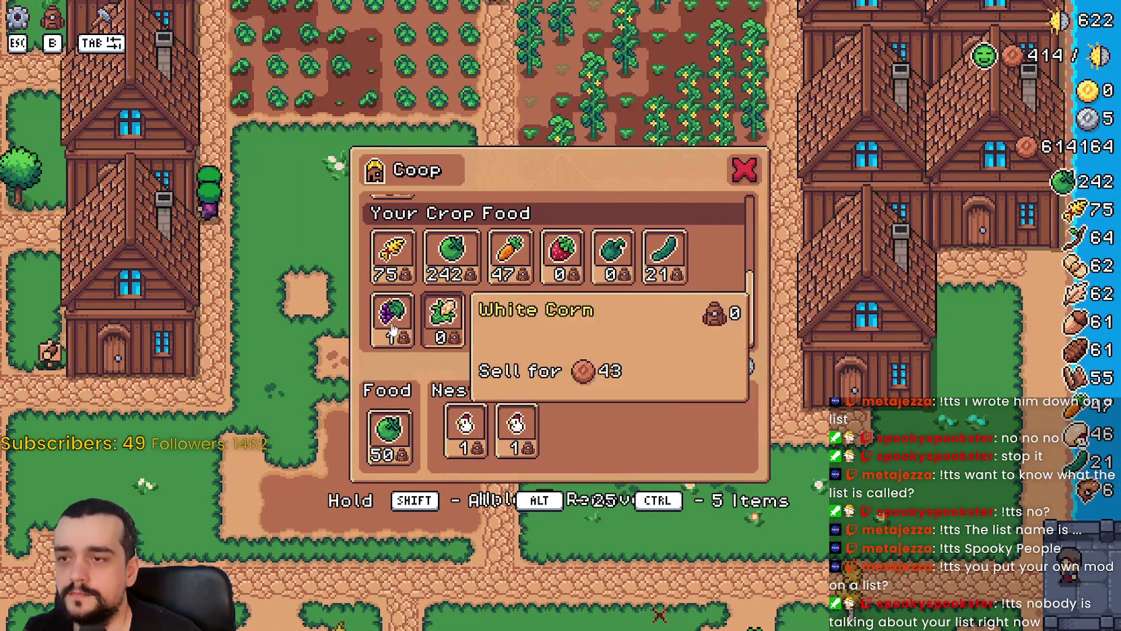
{"action": "key", "text": "Escape"}
{"action": "key", "text": "b"}
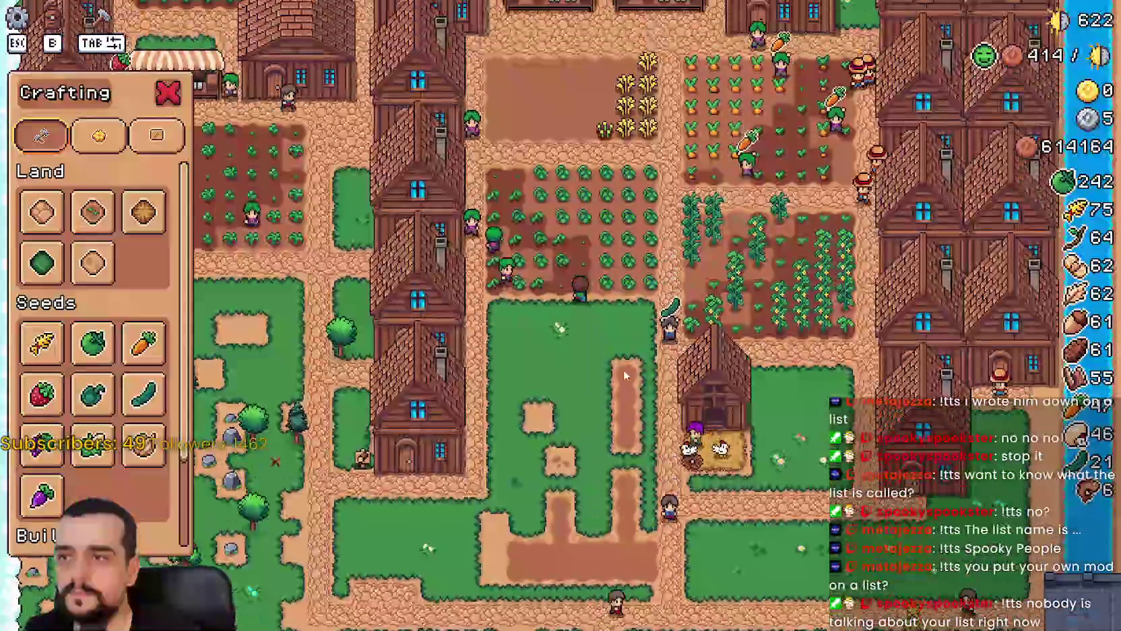
{"action": "scroll", "coordinate": [101, 377], "scroll_direction": "down", "scroll_amount": 3}
{"action": "key", "text": "w"}
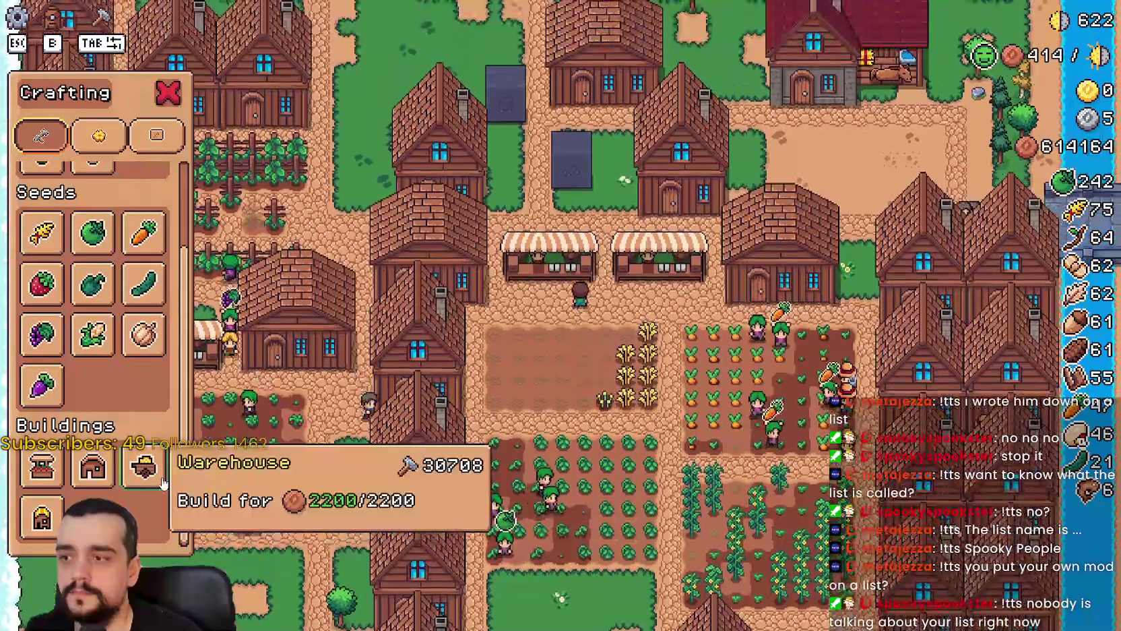
Close crafting and review the Unable to Nest advancement in the player house's Advancements.
{"action": "key", "text": "b"}
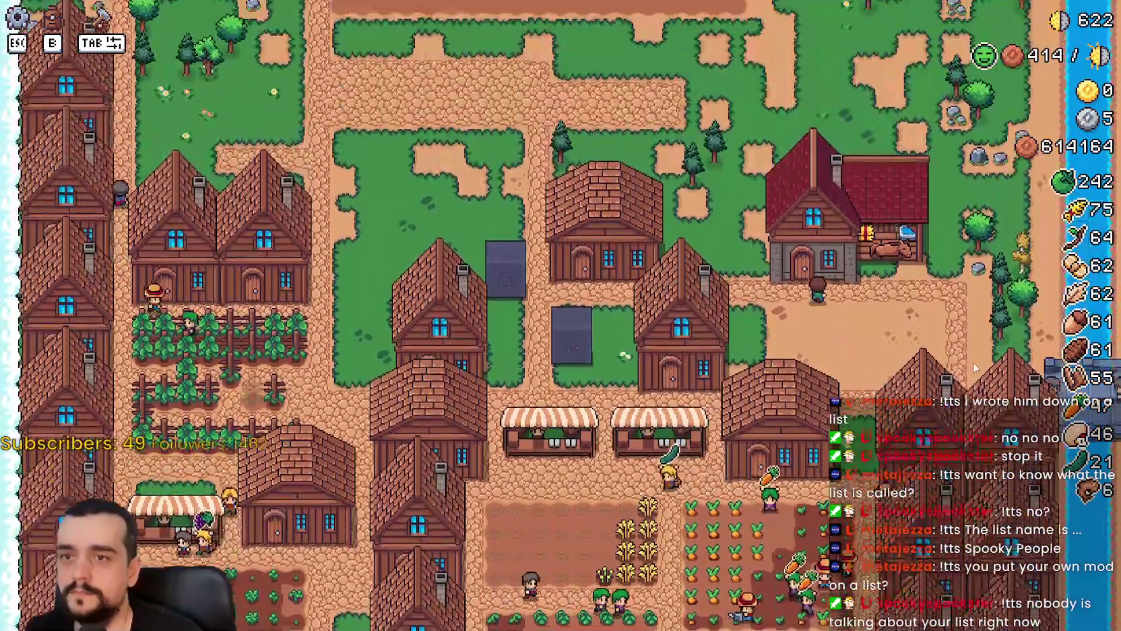
{"action": "left_click", "coordinate": [891, 265]}
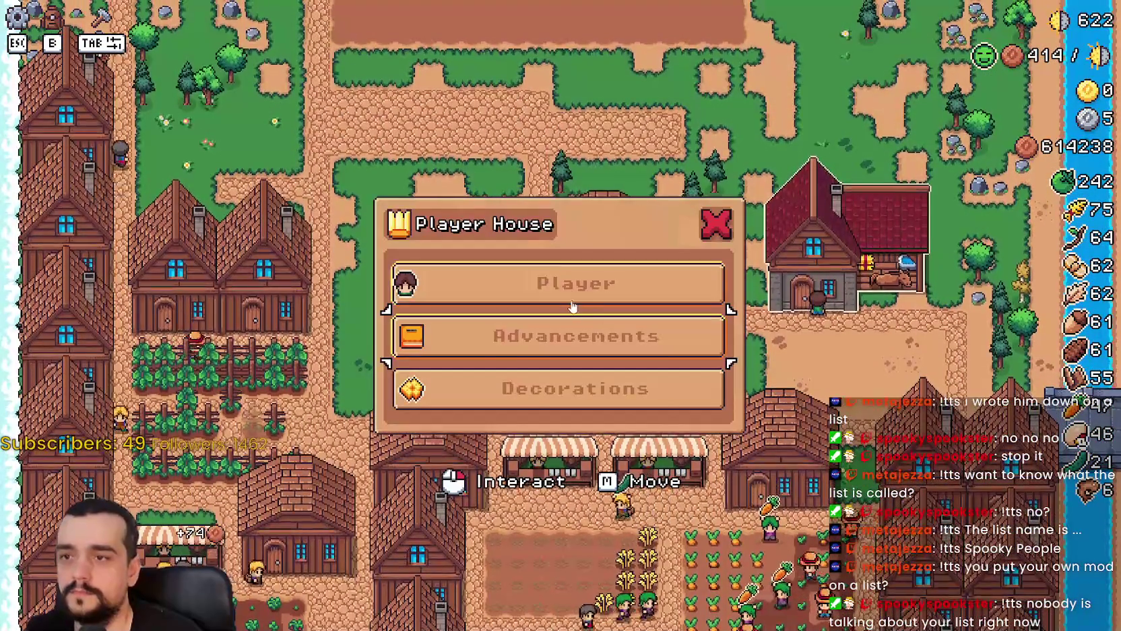
{"action": "left_click", "coordinate": [669, 344]}
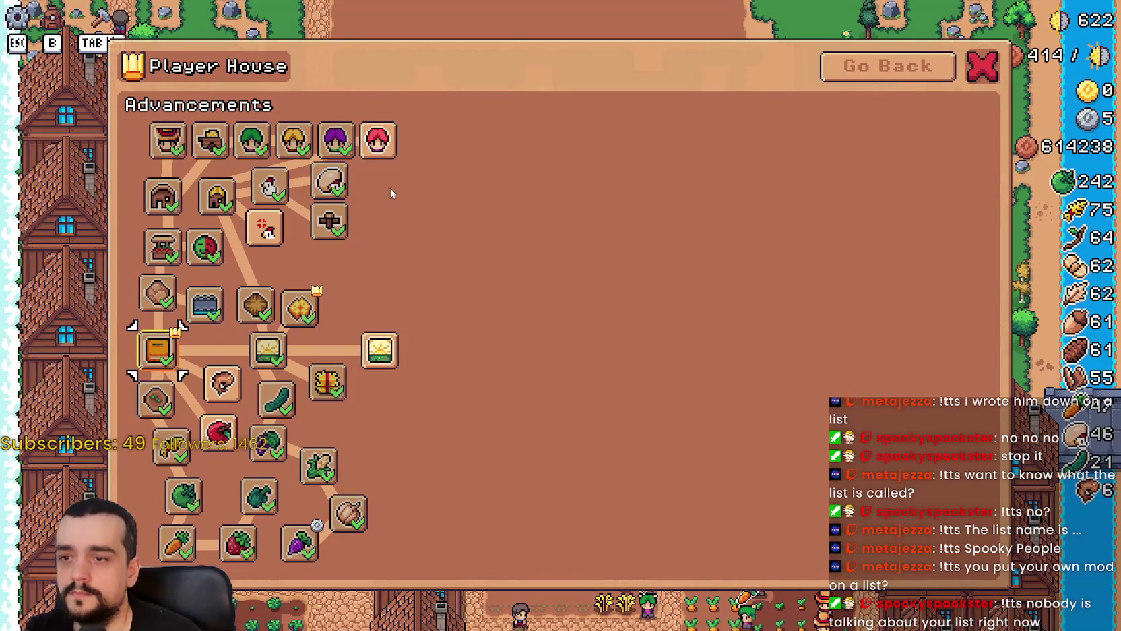
{"action": "mouse_move", "coordinate": [250, 217]}
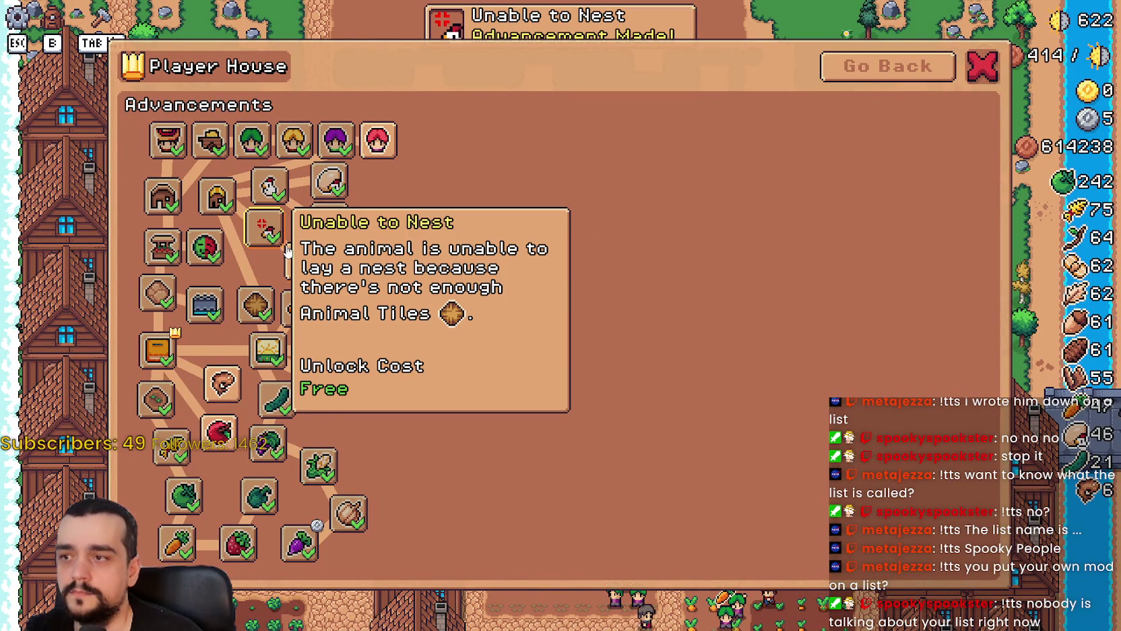
{"action": "key", "text": "Escape"}
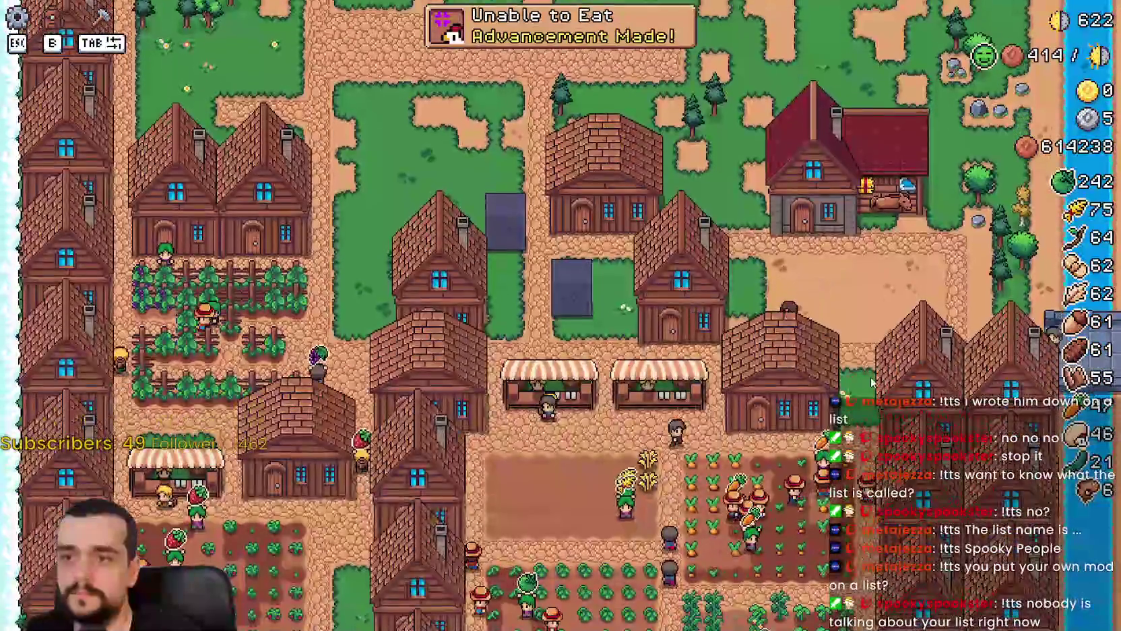
Walk south to the chicken coop and check its window twice.
{"action": "key", "text": "s"}
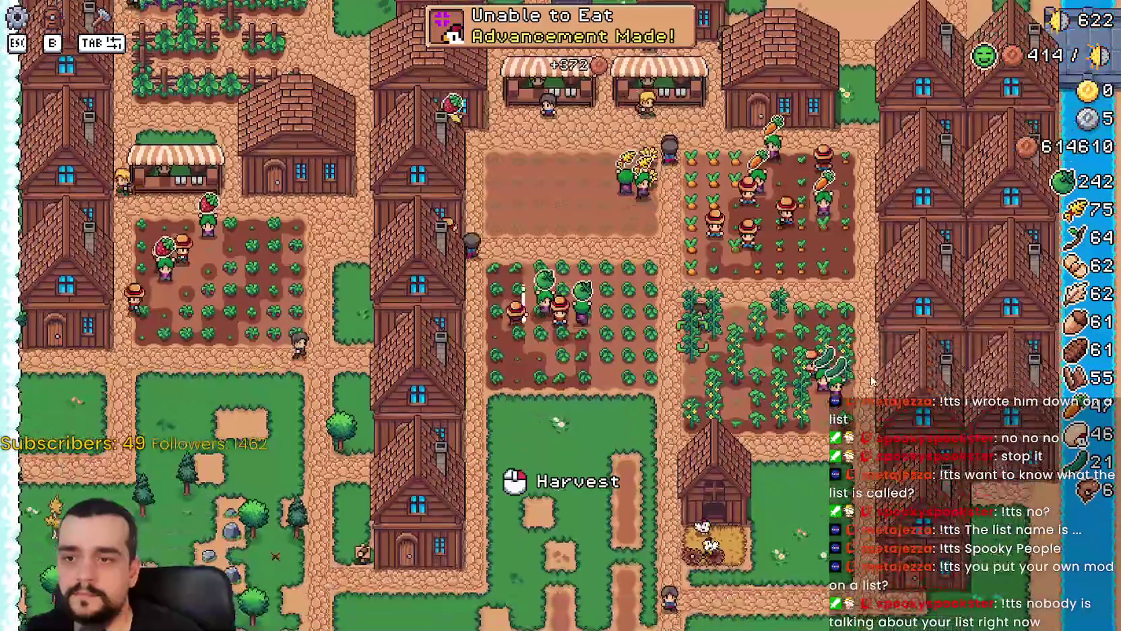
{"action": "scroll", "coordinate": [859, 374], "scroll_direction": "up", "scroll_amount": 3}
{"action": "key", "text": "a"}
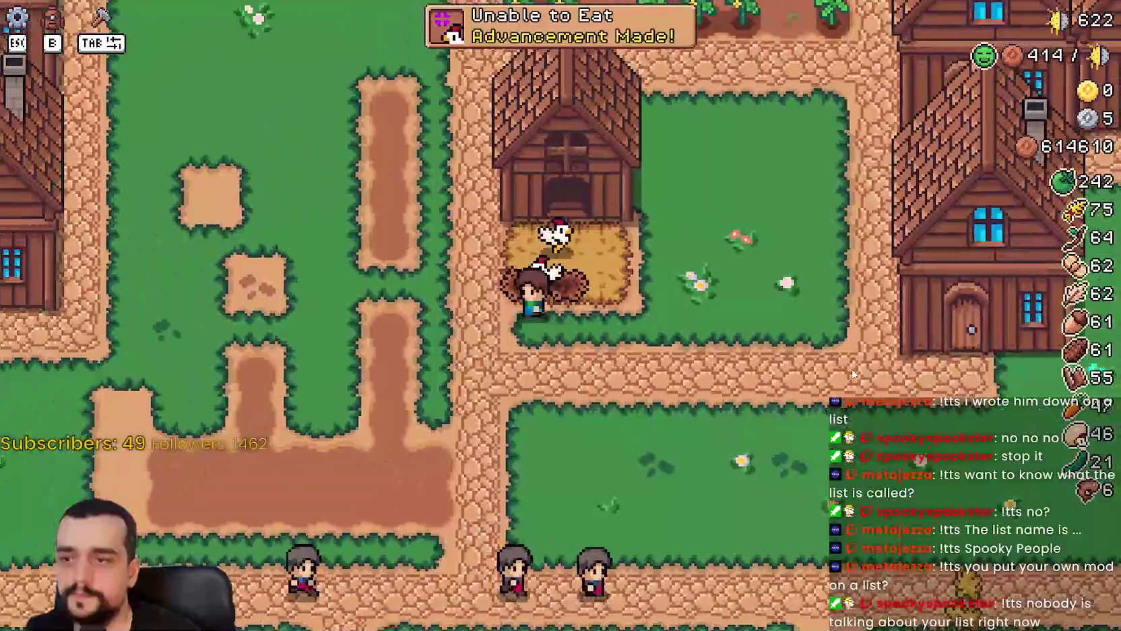
{"action": "key", "text": "e"}
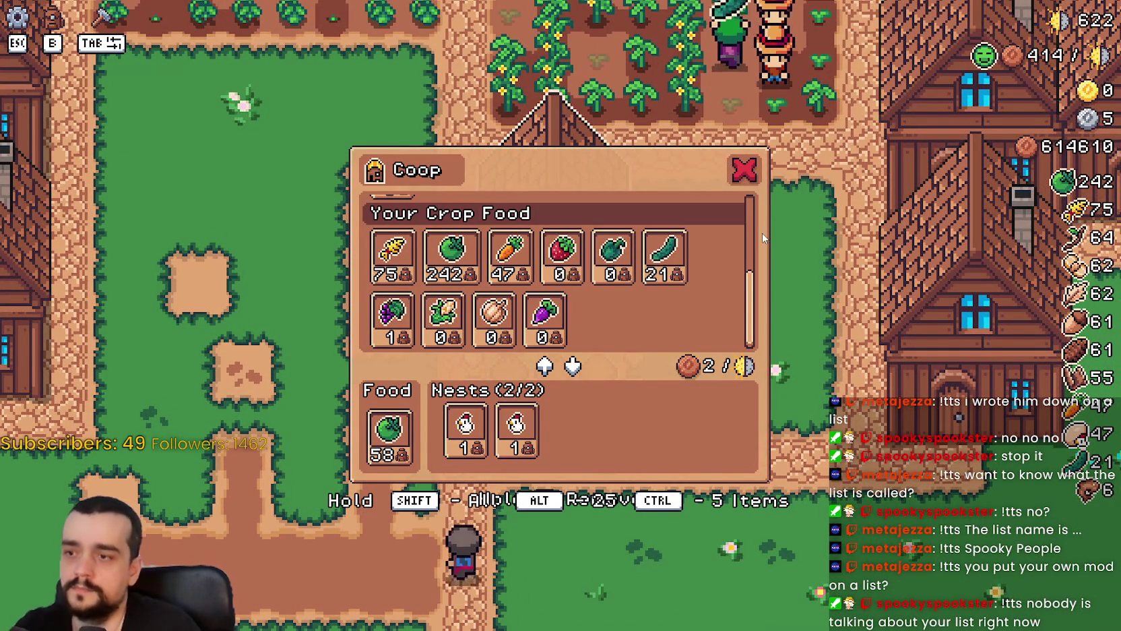
{"action": "key", "text": "Escape"}
{"action": "key", "text": "e"}
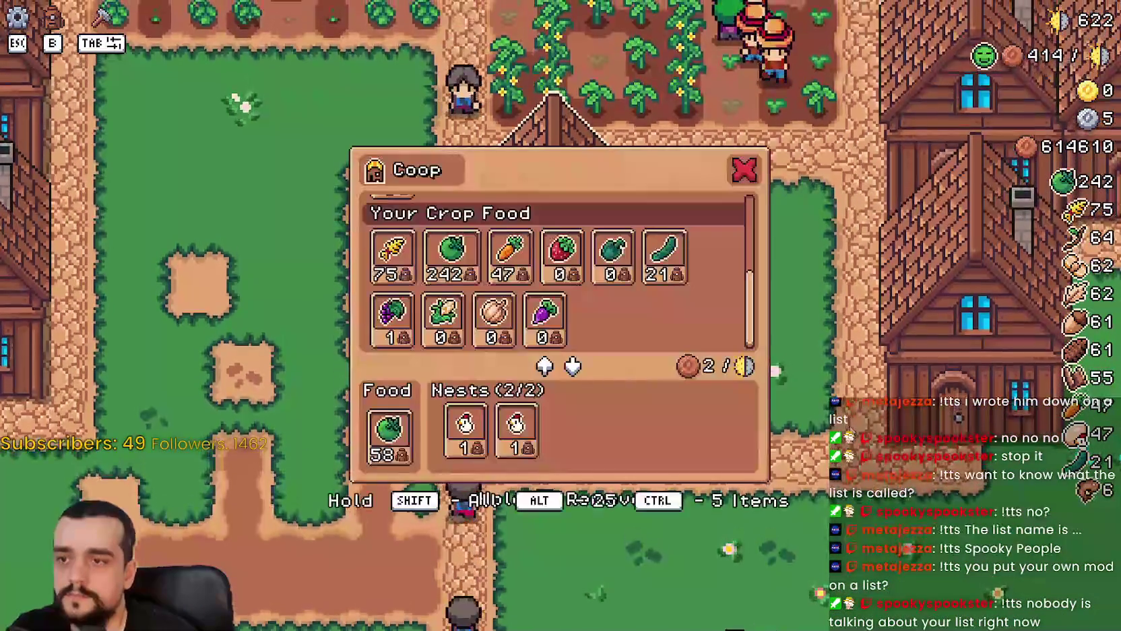
{"action": "key", "text": "Escape"}
{"action": "scroll", "coordinate": [806, 381], "scroll_direction": "down", "scroll_amount": 3}
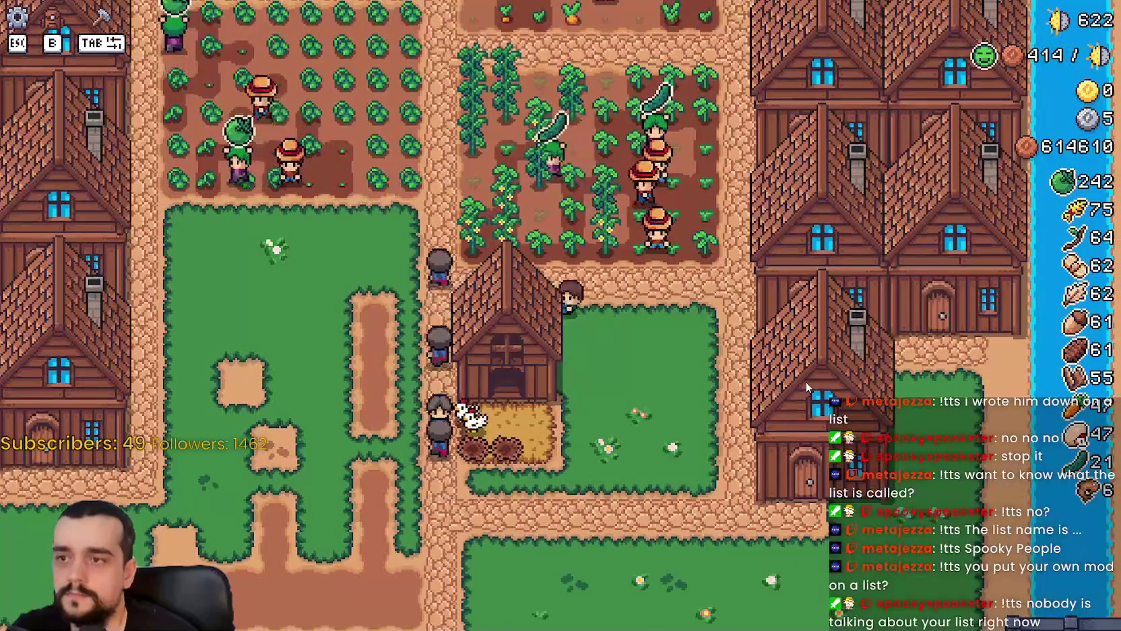
Walk the farmer around the fields, return to the coop and check its Green Tomato food stock.
{"action": "key", "text": "w"}
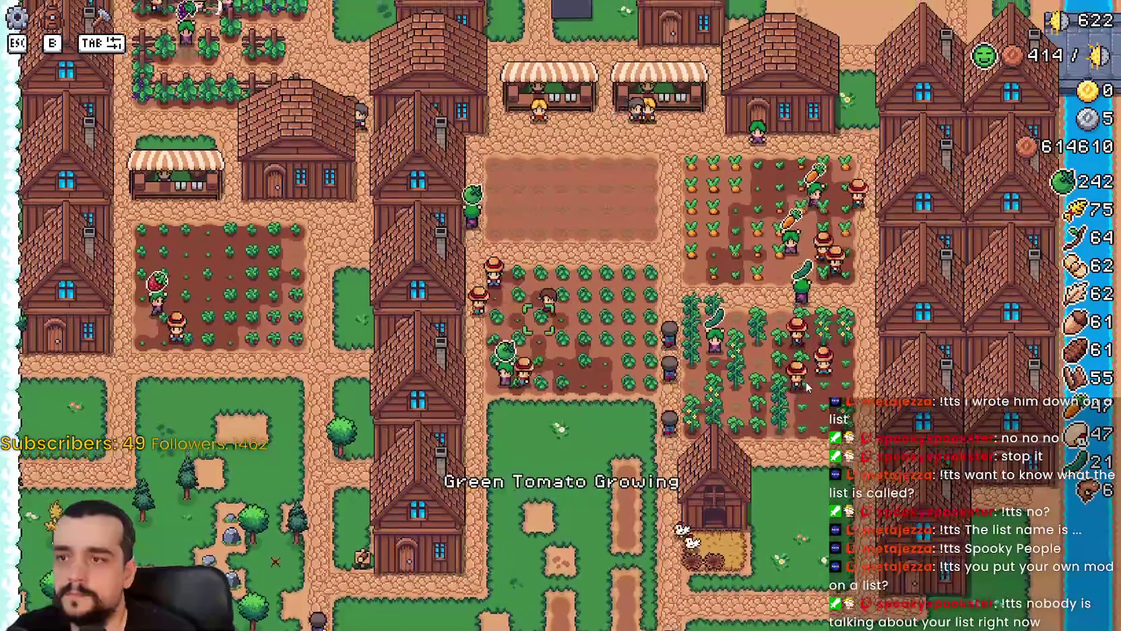
{"action": "key", "text": "s"}
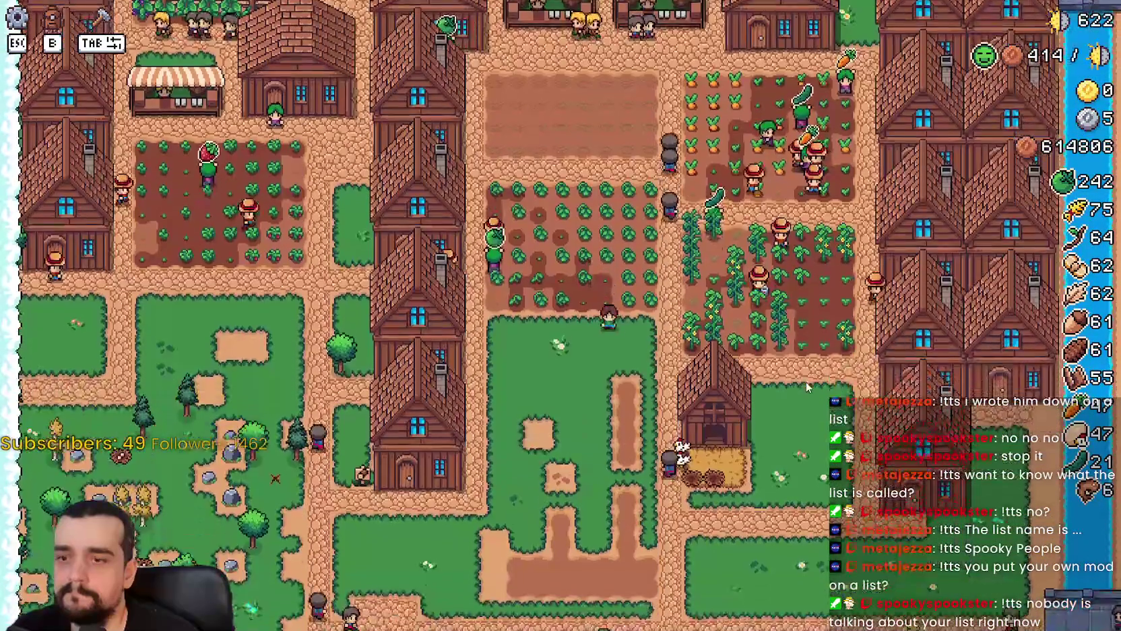
{"action": "key", "text": "s"}
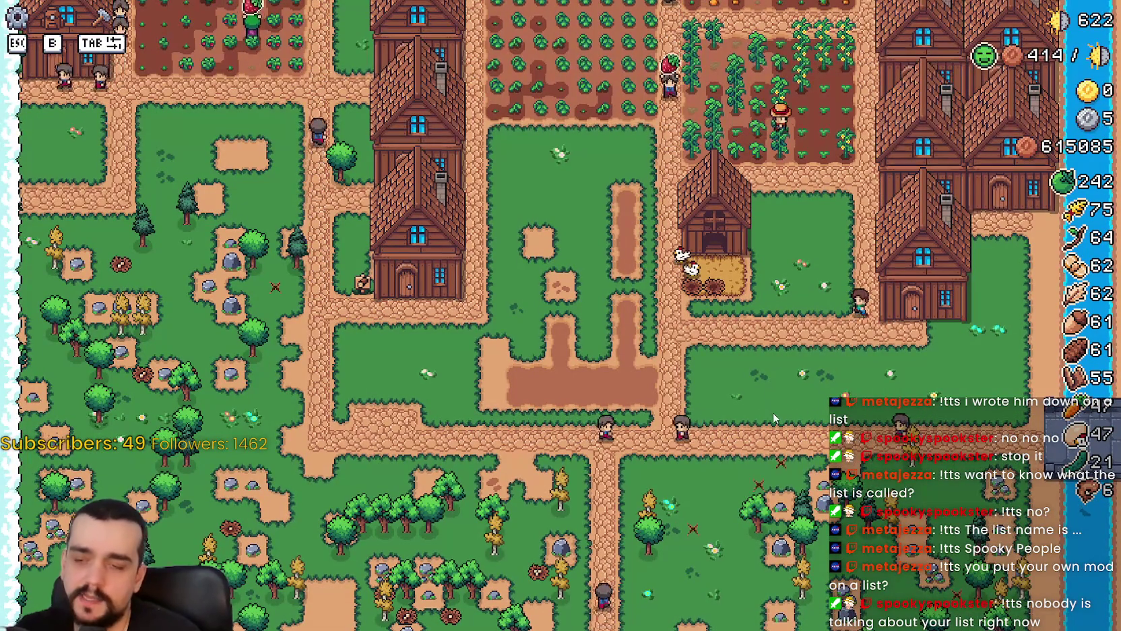
{"action": "key", "text": "s"}
{"action": "key", "text": "w"}
{"action": "left_click", "coordinate": [774, 404]}
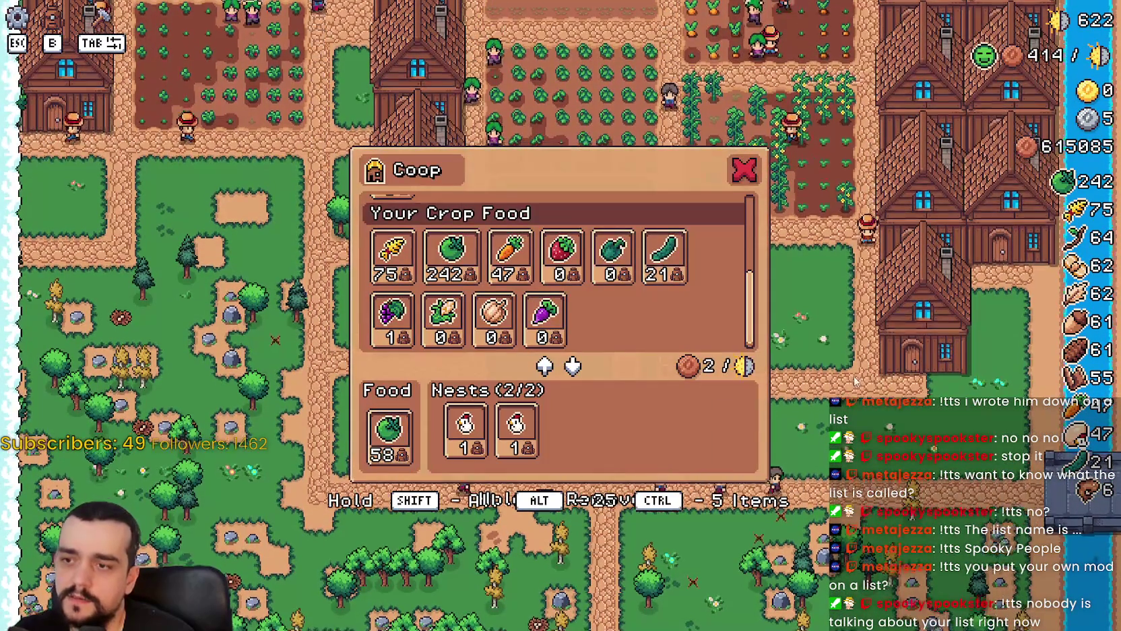
{"action": "left_click", "coordinate": [854, 380]}
Reopen the coop window a few times to confirm its 58 food and two filled nests.
{"action": "scroll", "coordinate": [423, 465], "scroll_direction": "up", "scroll_amount": 3}
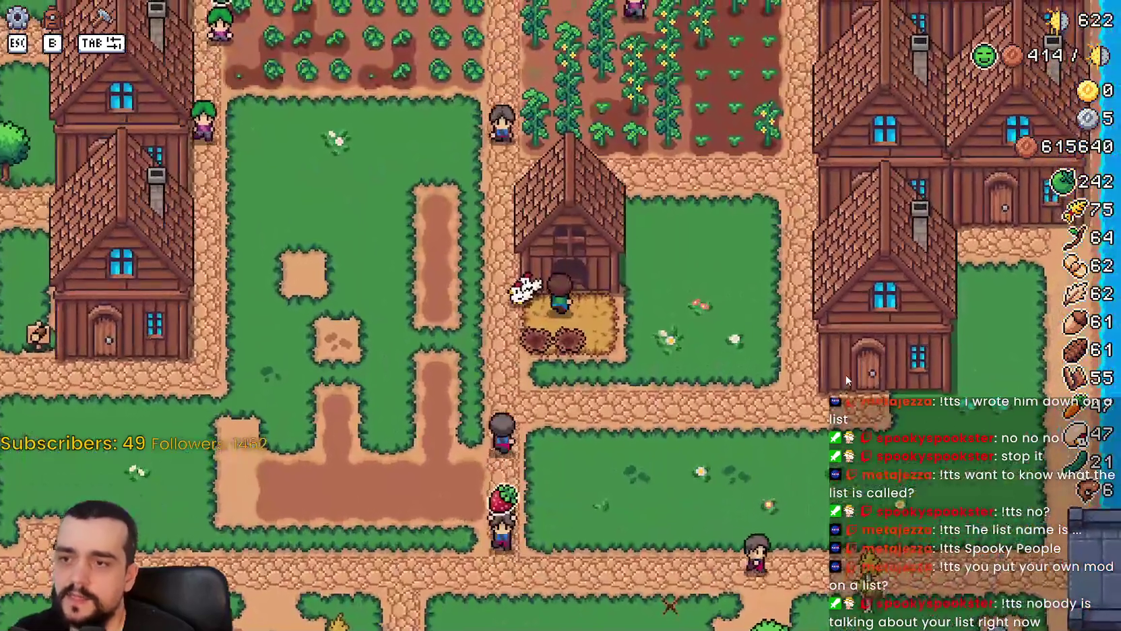
{"action": "left_click", "coordinate": [423, 465]}
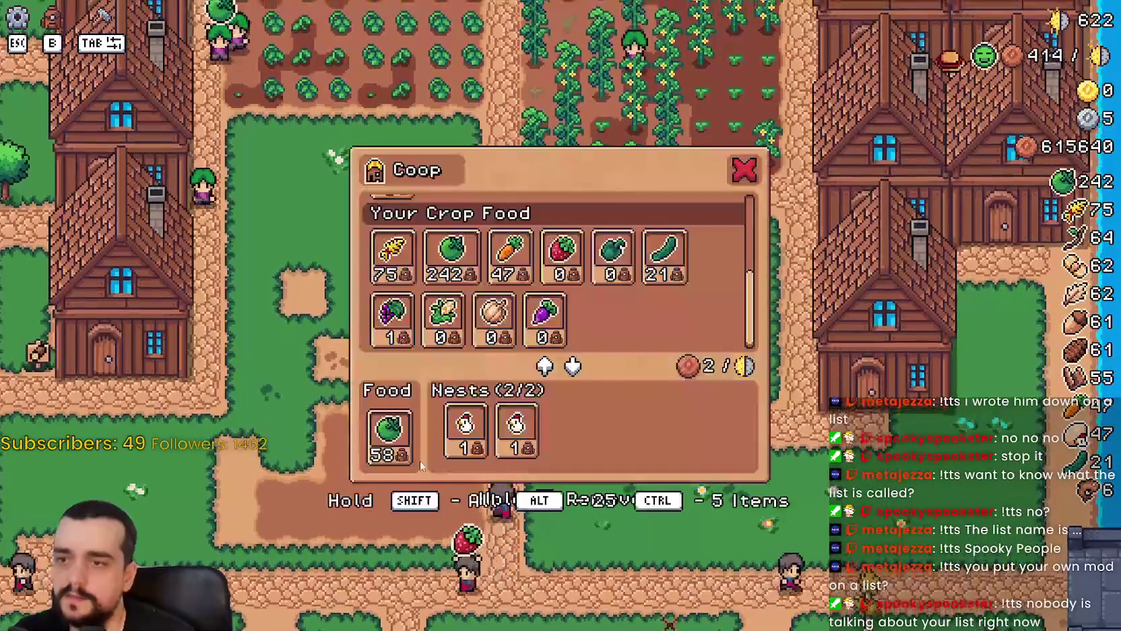
{"action": "left_click", "coordinate": [798, 350]}
{"action": "scroll", "coordinate": [798, 349], "scroll_direction": "up", "scroll_amount": 3}
{"action": "left_click", "coordinate": [795, 348]}
{"action": "key", "text": "Escape"}
{"action": "scroll", "coordinate": [788, 422], "scroll_direction": "down", "scroll_amount": 3}
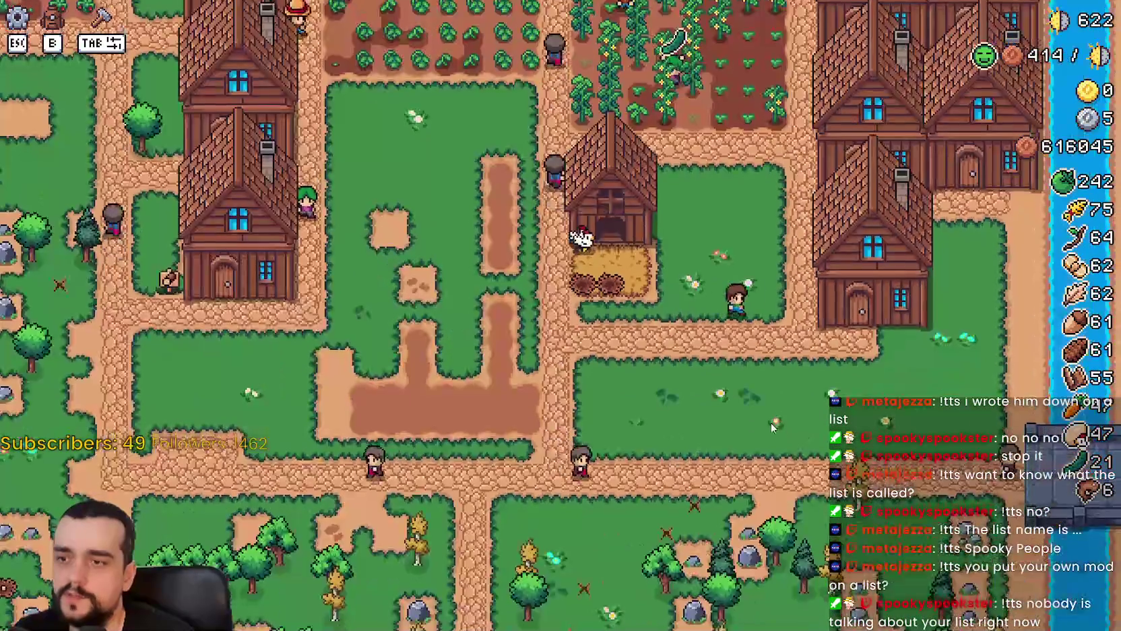
Remove the Green Tomato item priority from the house, then check the coop and neighbouring house.
{"action": "left_click", "coordinate": [859, 317]}
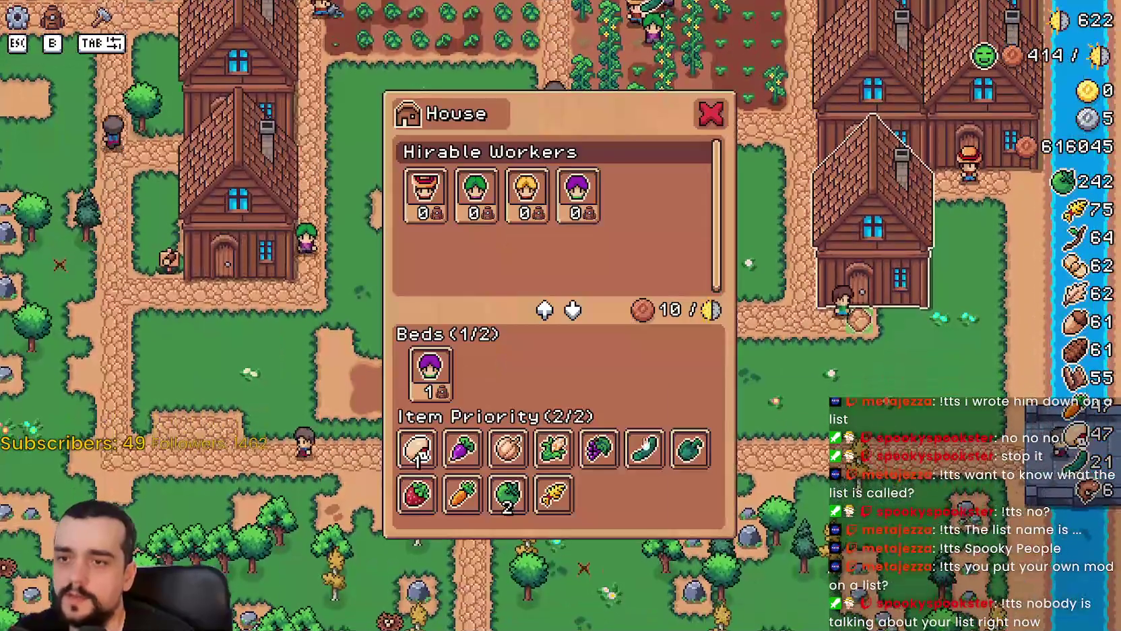
{"action": "left_click", "coordinate": [505, 500]}
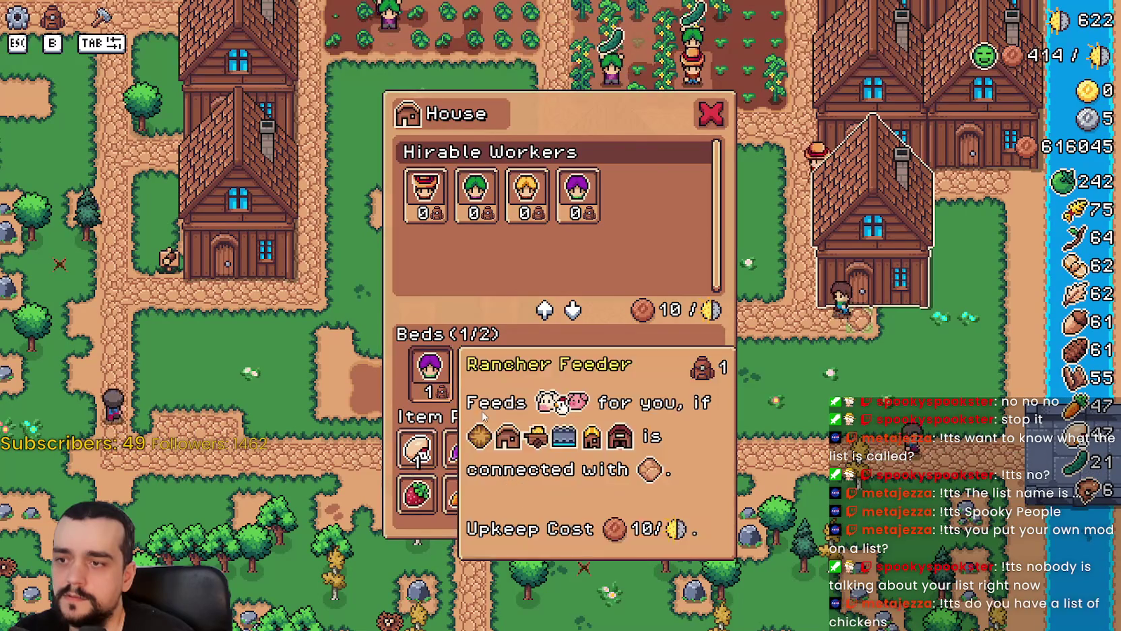
{"action": "key", "text": "Escape"}
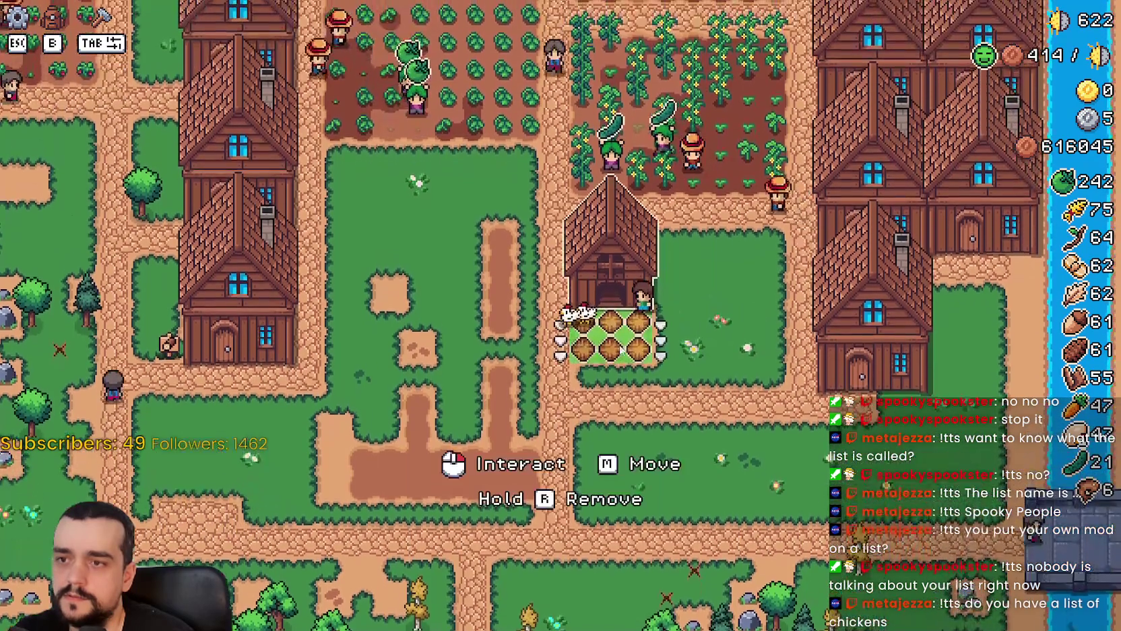
{"action": "left_click", "coordinate": [606, 269]}
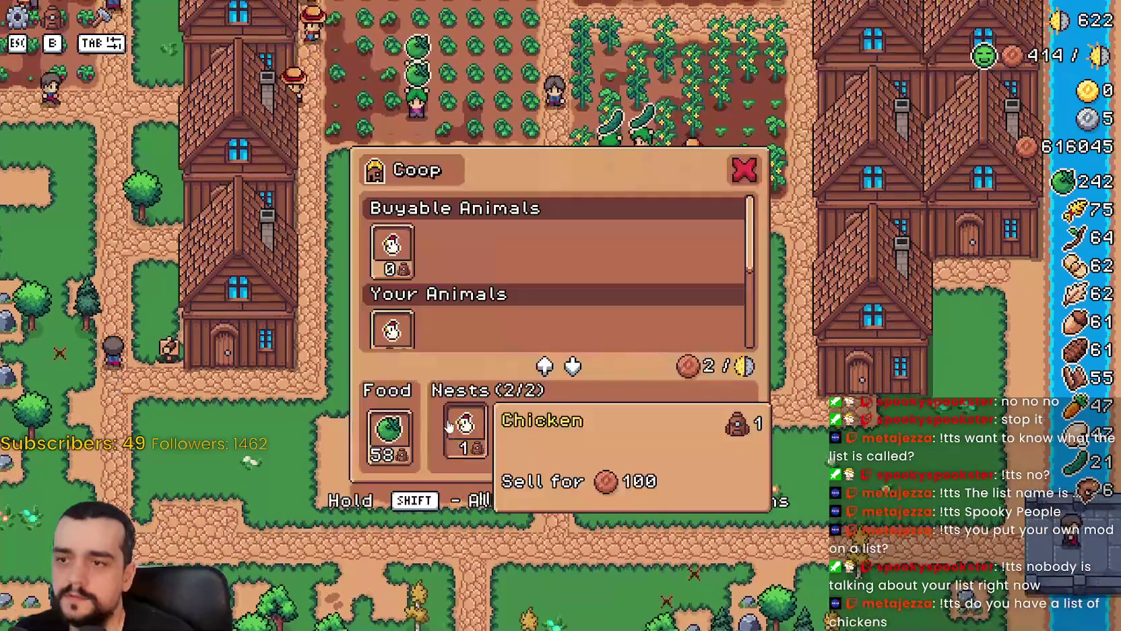
{"action": "key", "text": "Escape"}
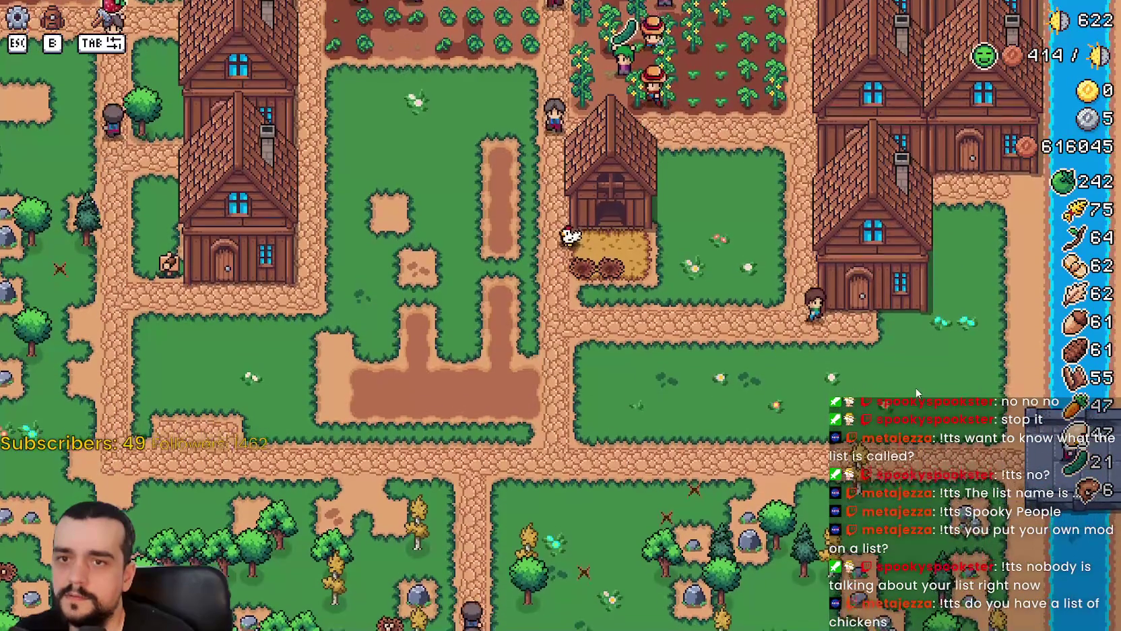
{"action": "left_click", "coordinate": [915, 387]}
{"action": "mouse_move", "coordinate": [578, 202]}
{"action": "key", "text": "Escape"}
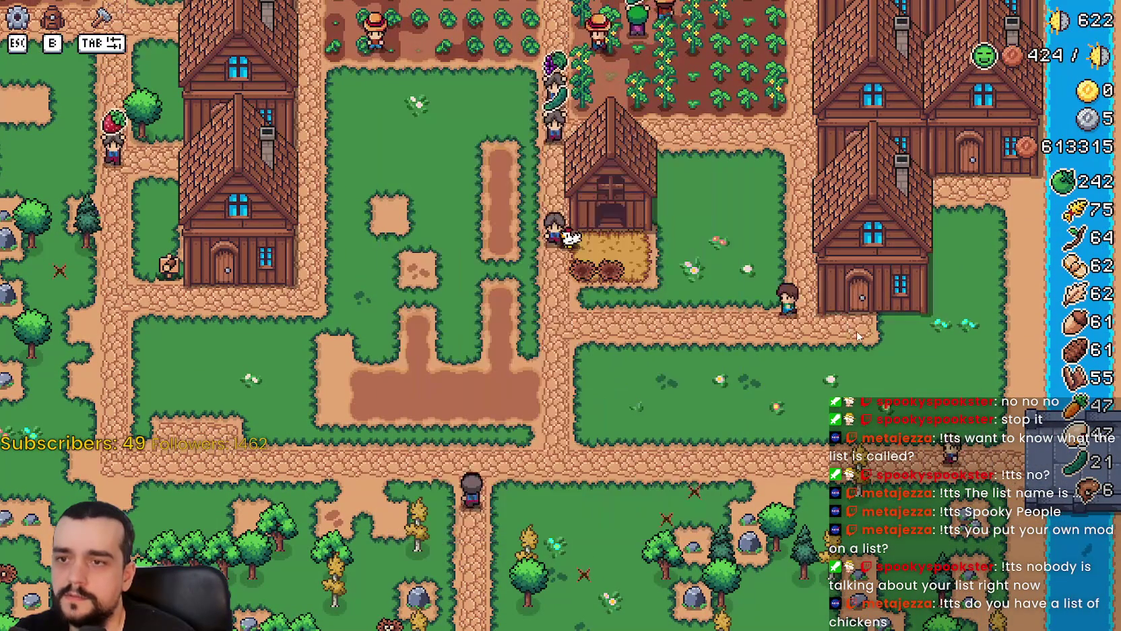
Turn the dirt strip by the field into grass tiles from the crafting panel.
{"action": "key", "text": "w+a"}
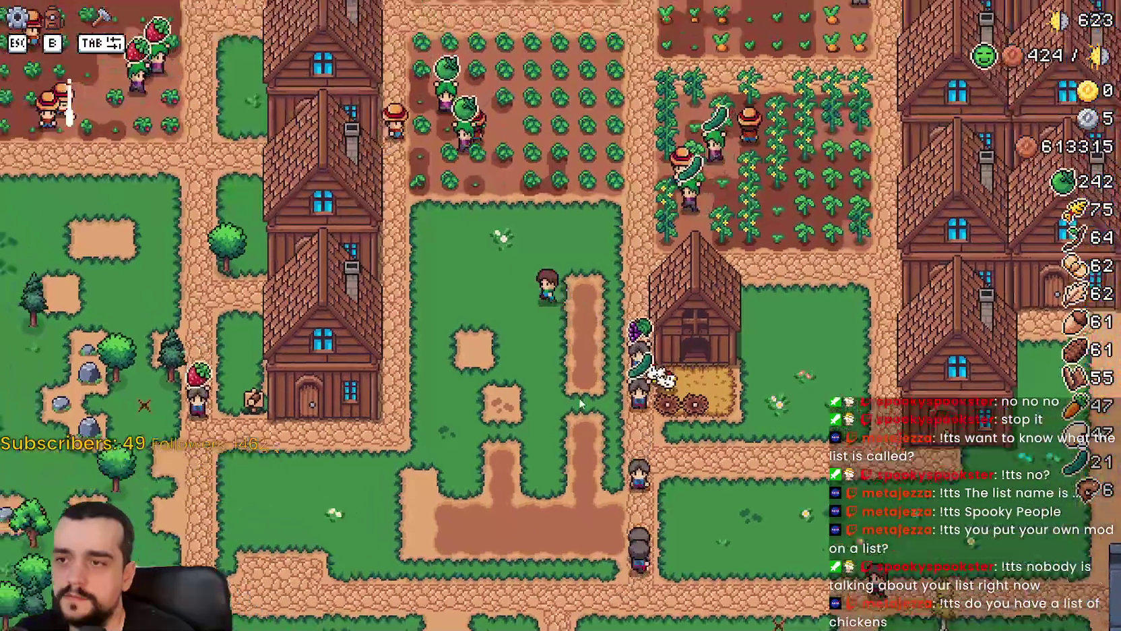
{"action": "key", "text": "s"}
{"action": "key", "text": "b"}
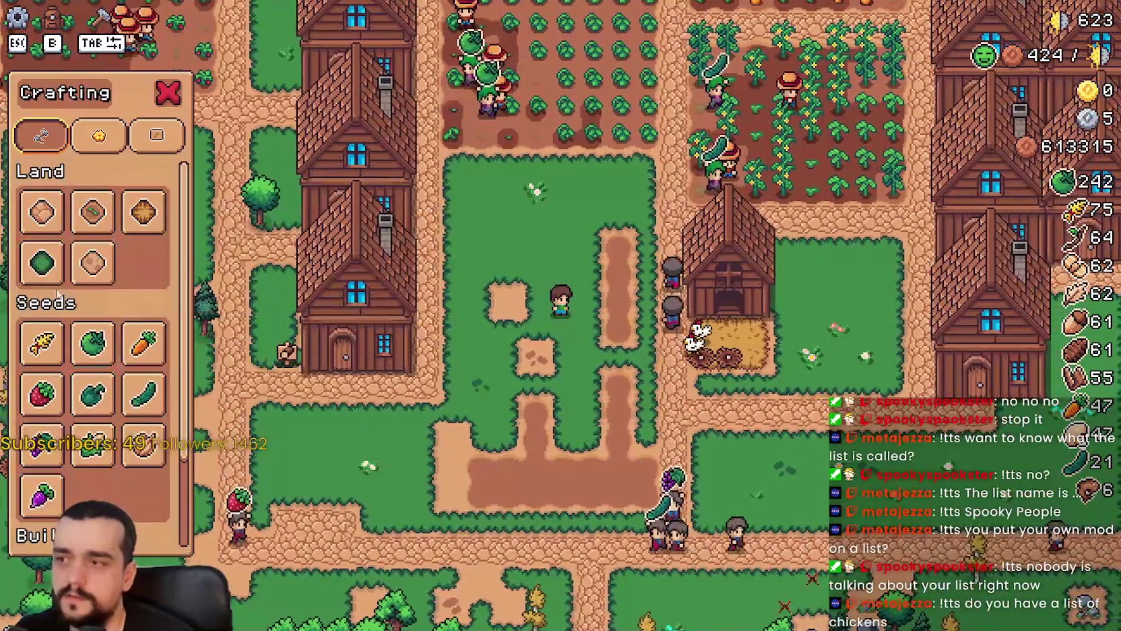
{"action": "left_click", "coordinate": [41, 262]}
{"action": "key", "text": "d"}
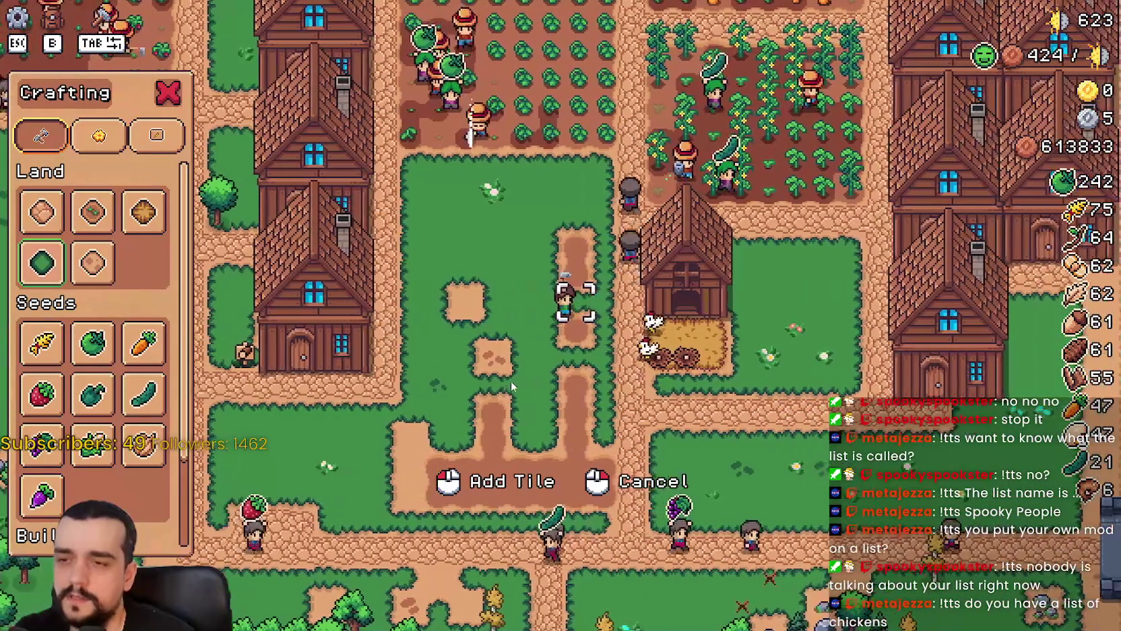
{"action": "left_click", "coordinate": [510, 378]}
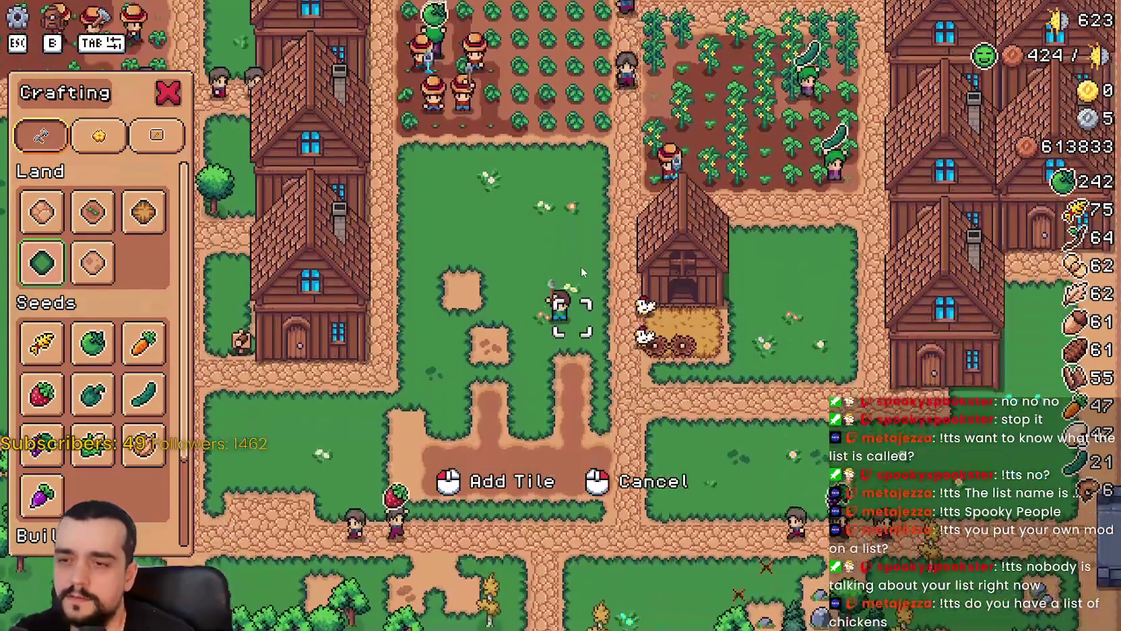
{"action": "key", "text": "s"}
{"action": "left_click", "coordinate": [581, 265]}
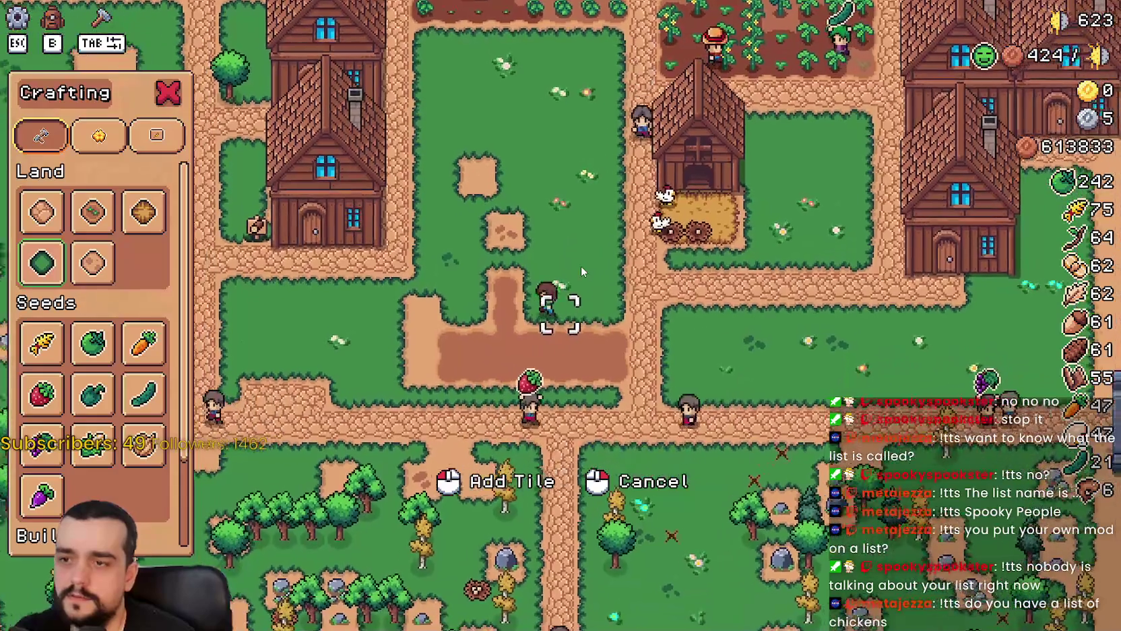
{"action": "key", "text": "w"}
{"action": "right_click", "coordinate": [581, 268]}
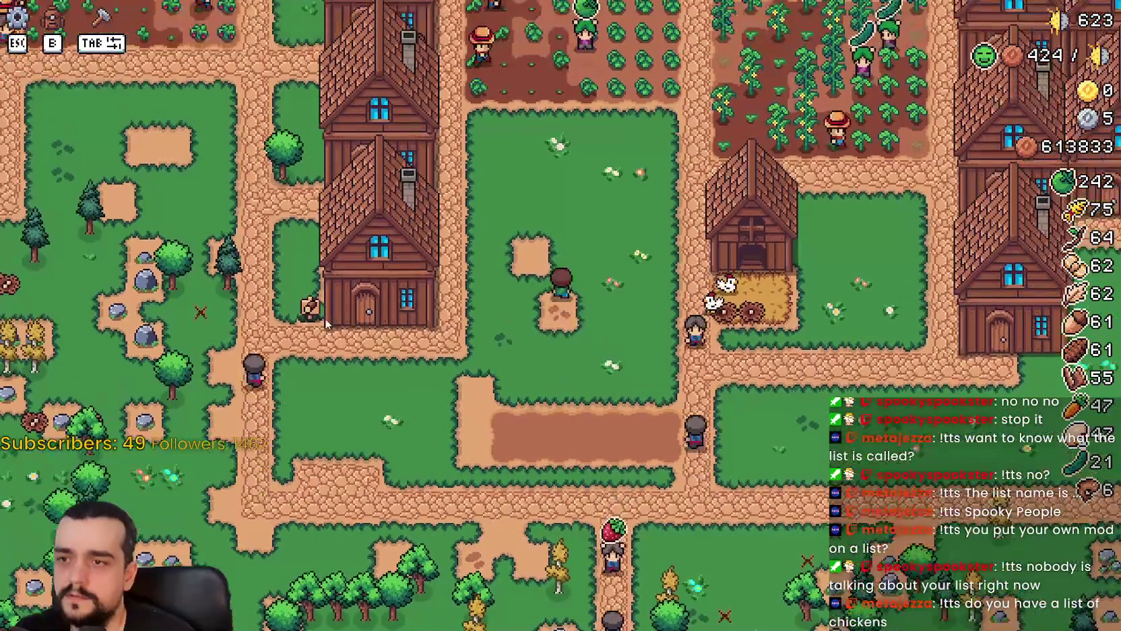
Pick road tiles, close crafting and walk north to the market houses.
{"action": "key", "text": "s"}
{"action": "key", "text": "b"}
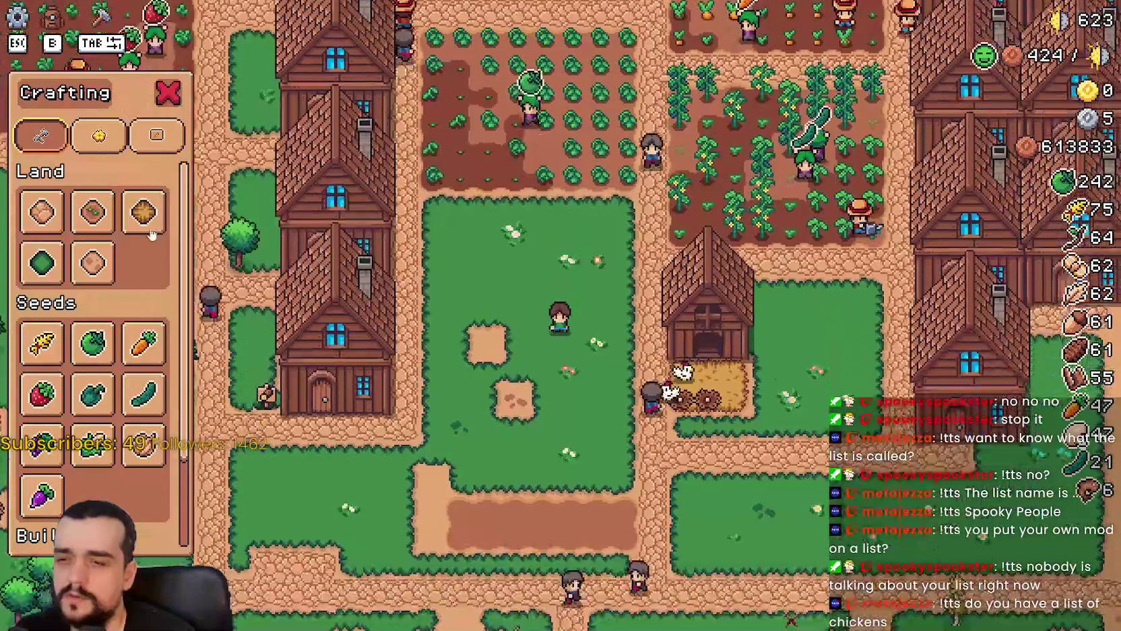
{"action": "left_click", "coordinate": [42, 214]}
{"action": "key", "text": "d"}
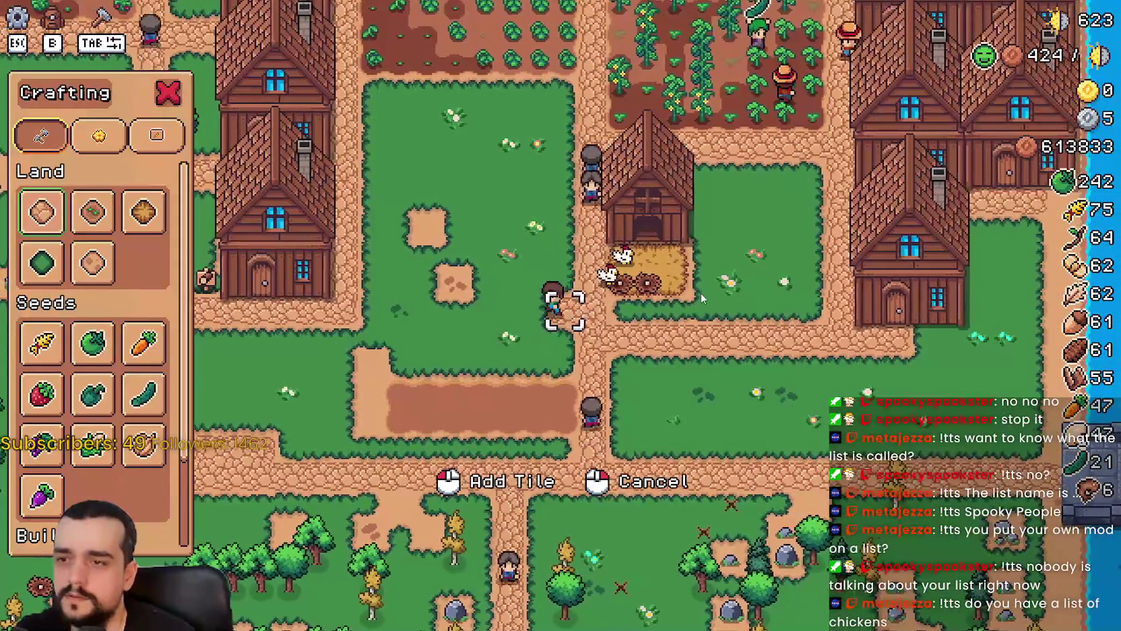
{"action": "key", "text": "a"}
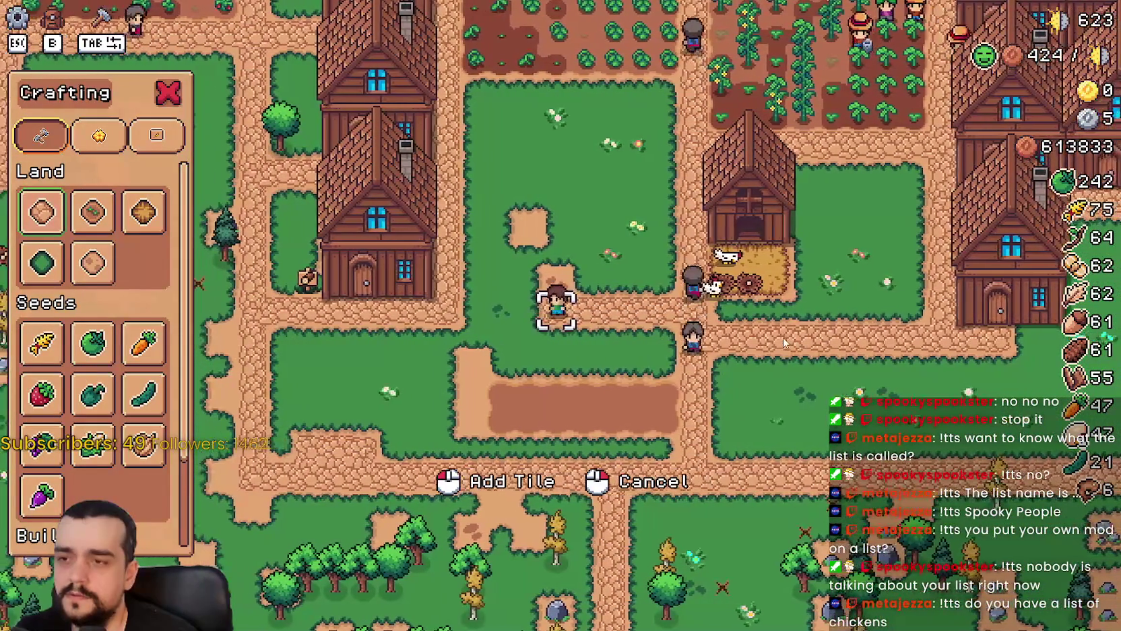
{"action": "key", "text": "w"}
{"action": "key", "text": "b"}
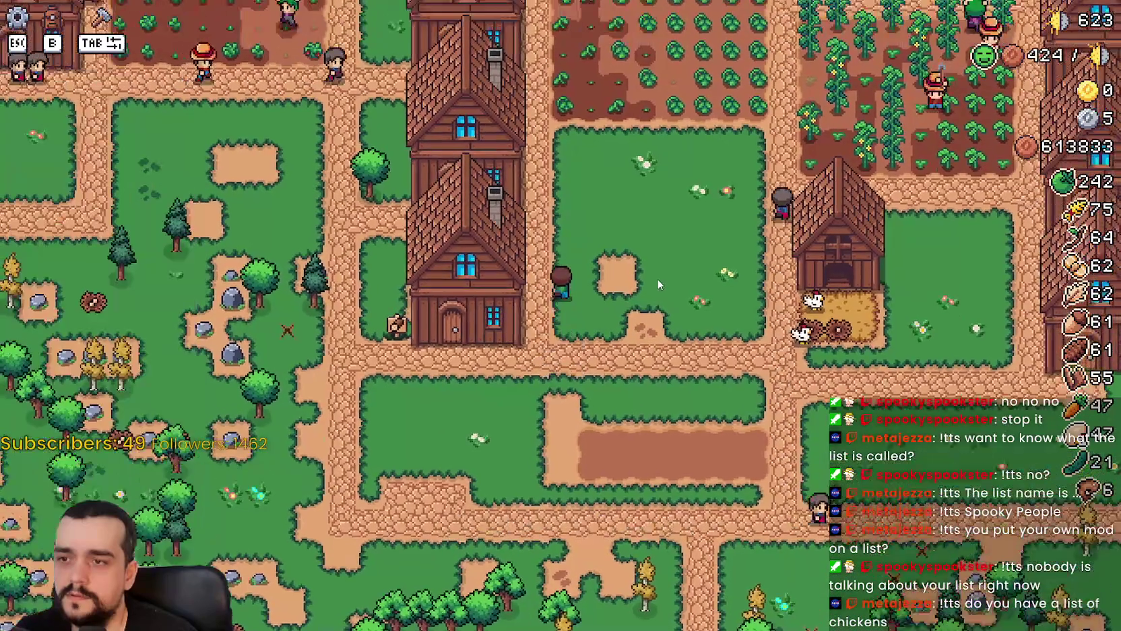
{"action": "key", "text": "w"}
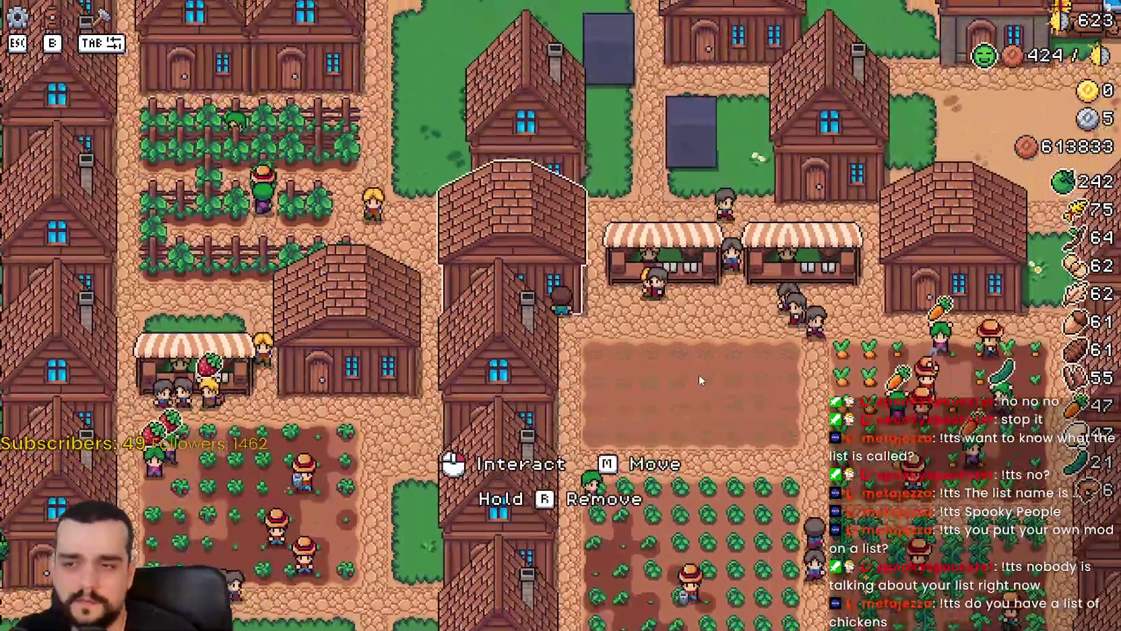
Check the warehouse inventory, then move the brick house onto the grass beside the coop.
{"action": "left_click", "coordinate": [698, 374]}
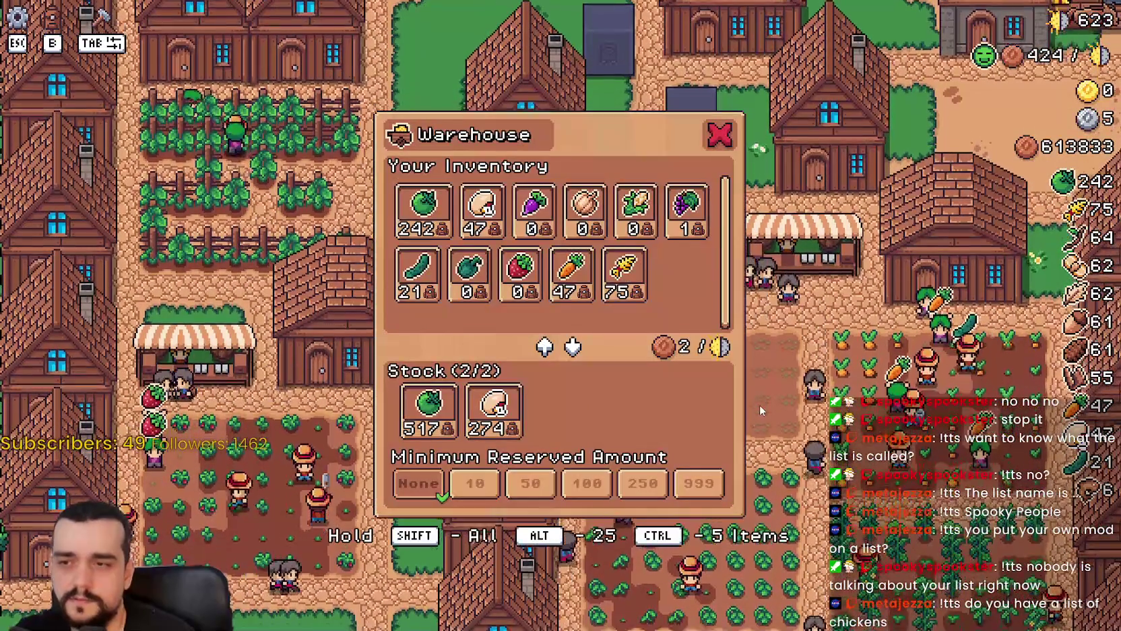
{"action": "key", "text": "Escape"}
{"action": "key", "text": "m"}
{"action": "key", "text": "s"}
{"action": "key", "text": "d"}
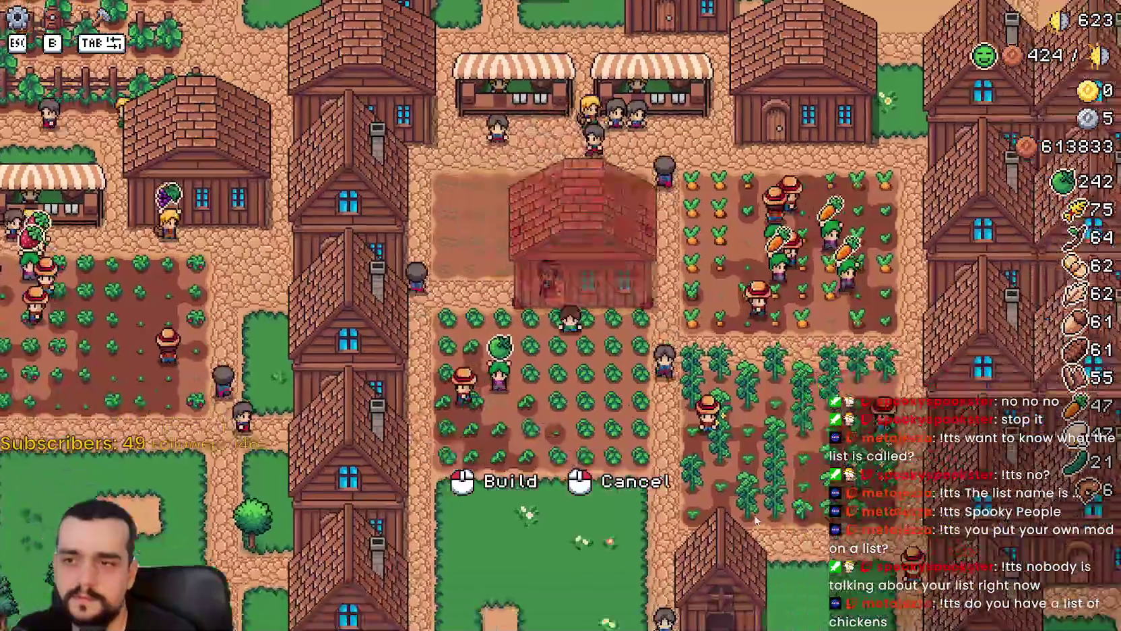
{"action": "key", "text": "s"}
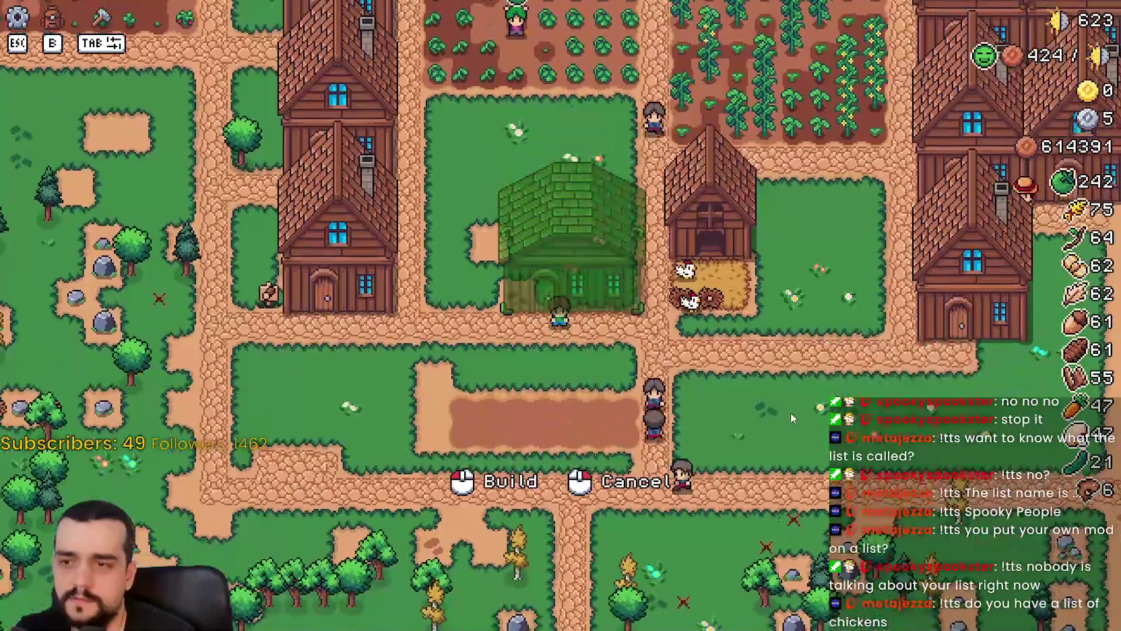
{"action": "left_click", "coordinate": [791, 418]}
Walk up beside the coop, then start and cancel another move of the brick house.
{"action": "key", "text": "d"}
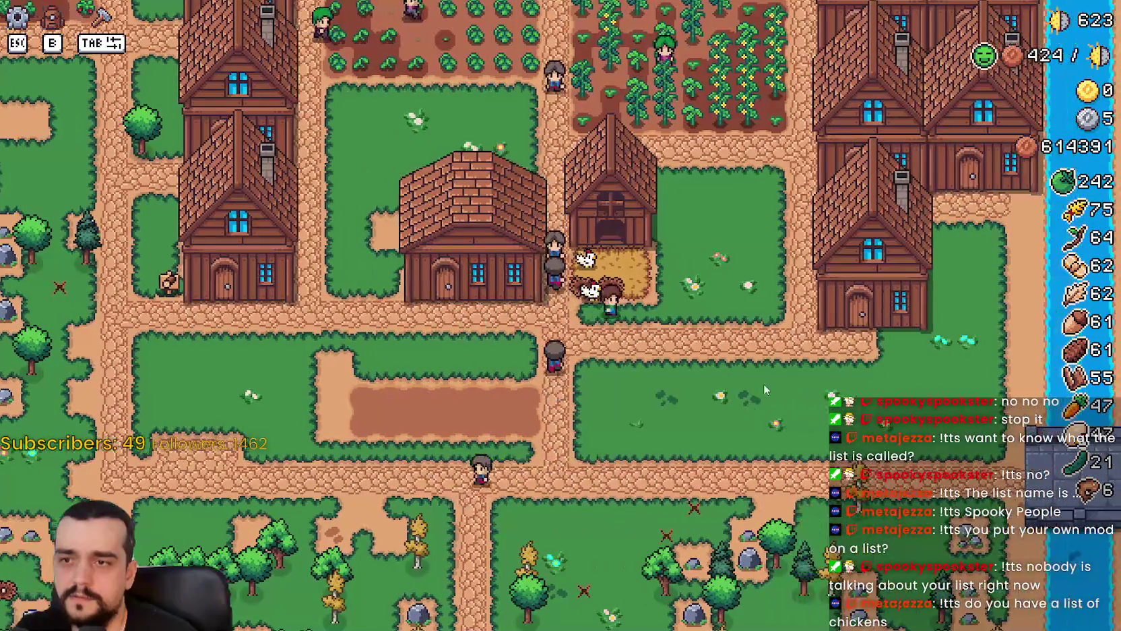
{"action": "scroll", "coordinate": [679, 357], "scroll_direction": "up", "scroll_amount": 2}
{"action": "key", "text": "w"}
{"action": "scroll", "coordinate": [781, 378], "scroll_direction": "down", "scroll_amount": 3}
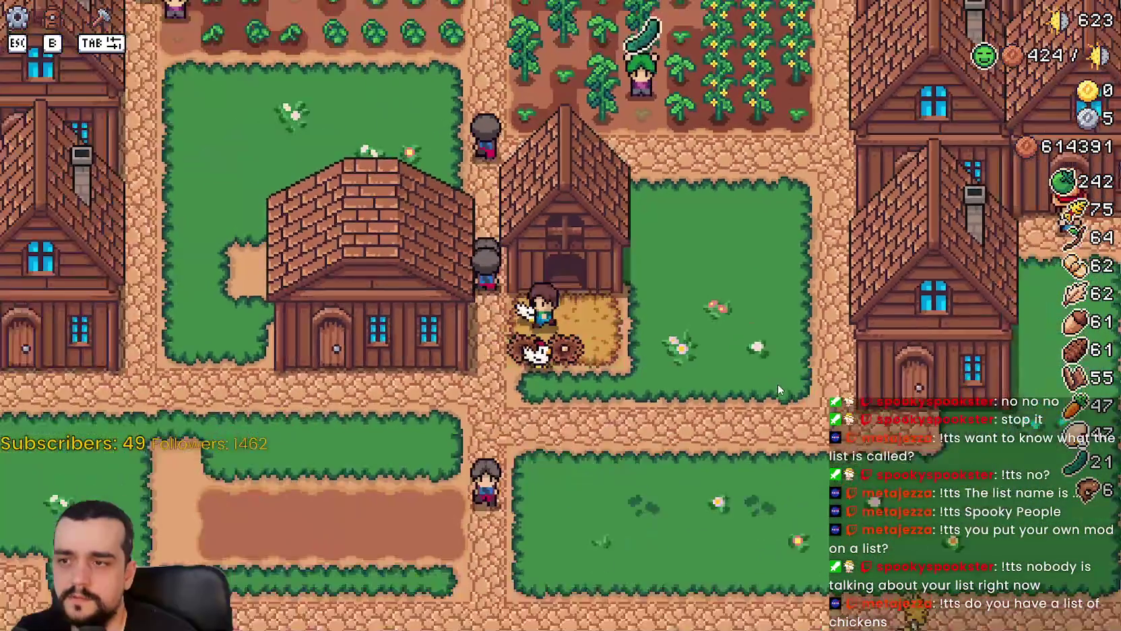
{"action": "scroll", "coordinate": [769, 405], "scroll_direction": "up", "scroll_amount": 3}
{"action": "key", "text": "m"}
{"action": "right_click", "coordinate": [769, 427]}
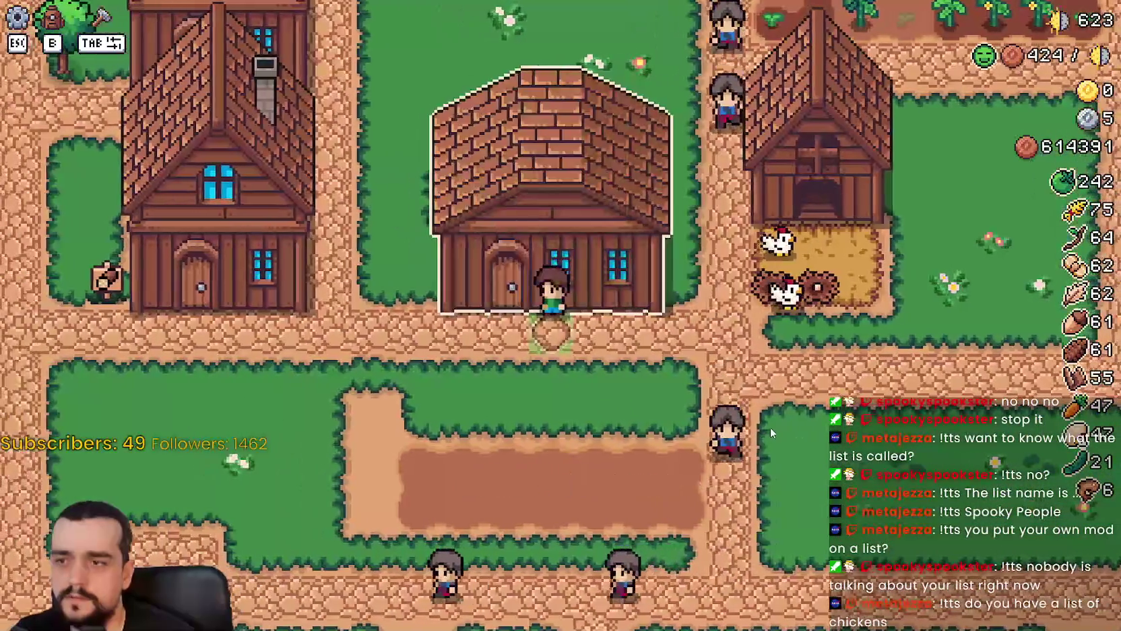
{"action": "scroll", "coordinate": [764, 417], "scroll_direction": "down", "scroll_amount": 3}
Check the coop's menu and the house's worker menu, then walk back to the coop.
{"action": "key", "text": "e"}
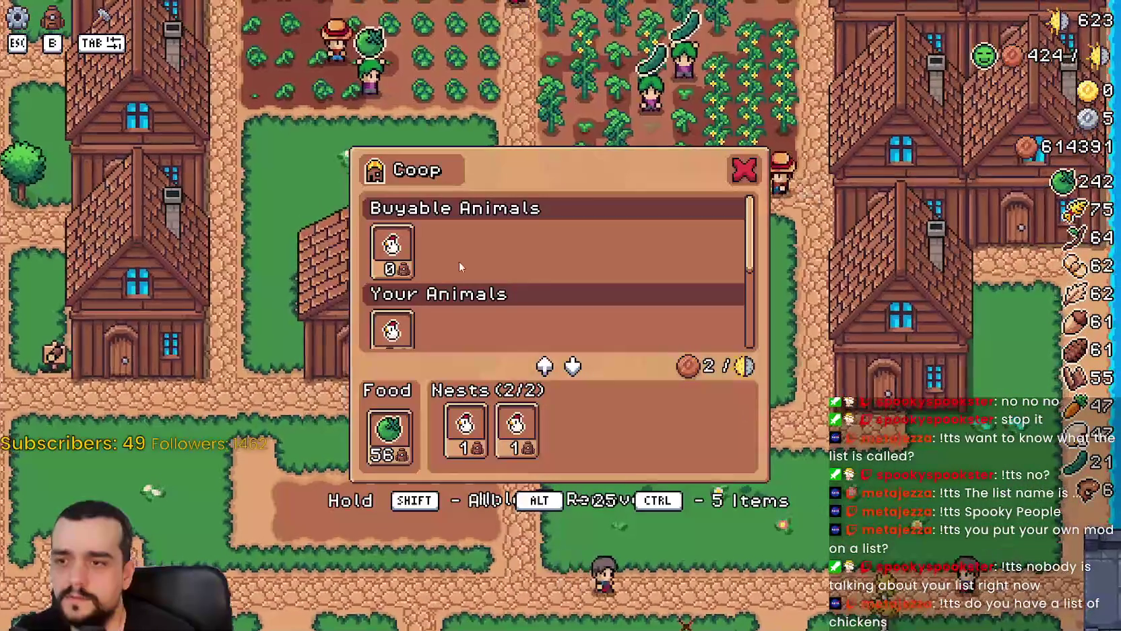
{"action": "key", "text": "Escape"}
{"action": "key", "text": "d"}
{"action": "key", "text": "e"}
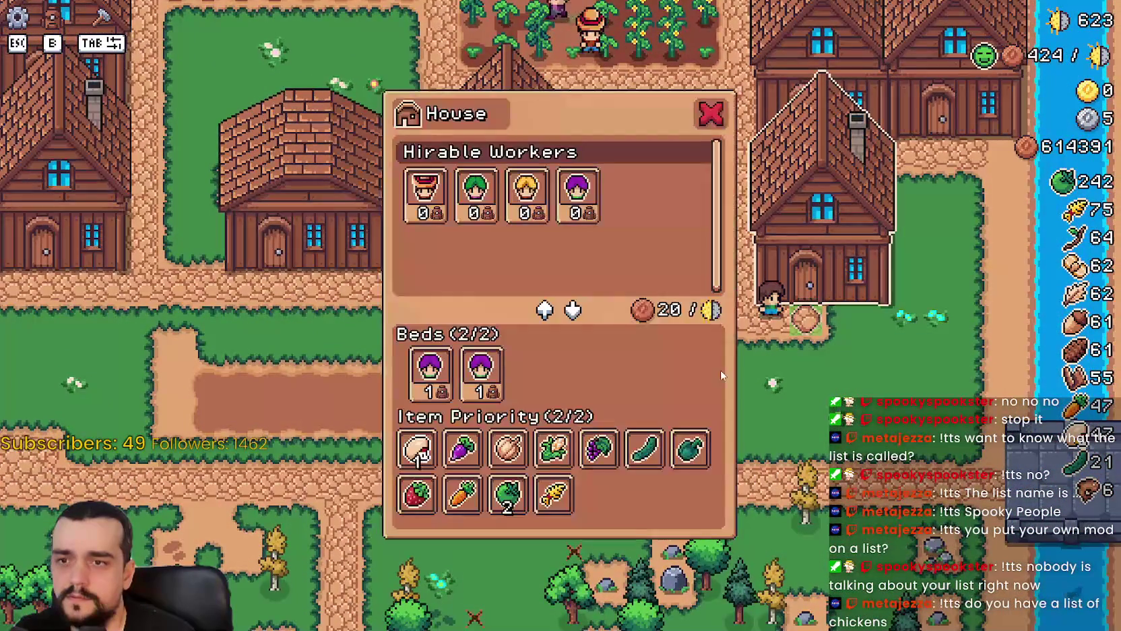
{"action": "key", "text": "Escape"}
{"action": "key", "text": "w"}
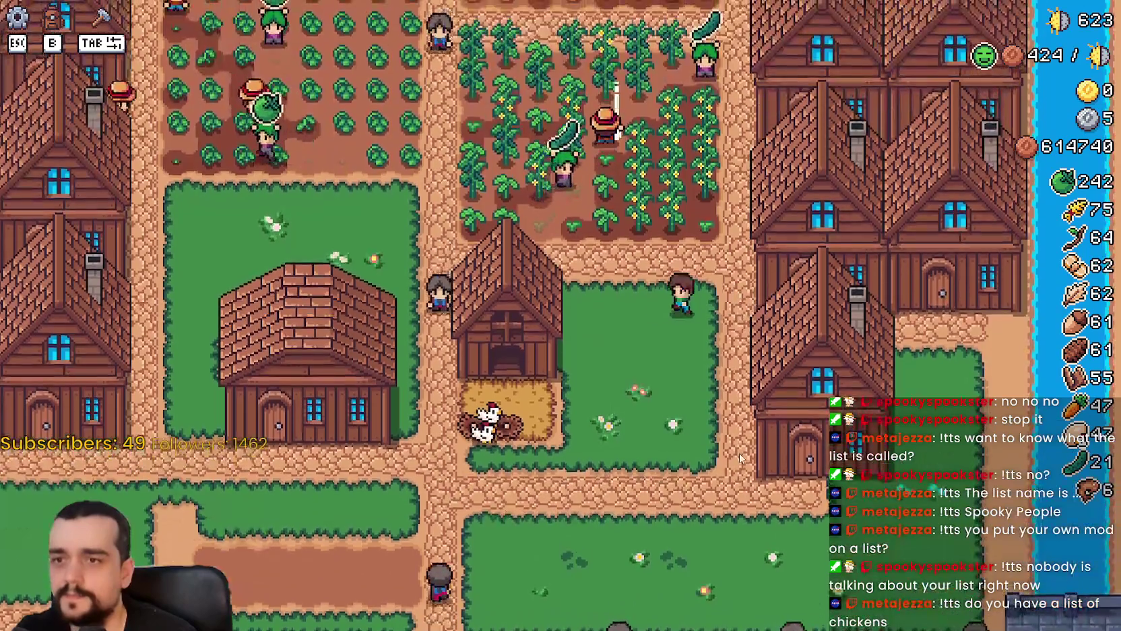
{"action": "key", "text": "s"}
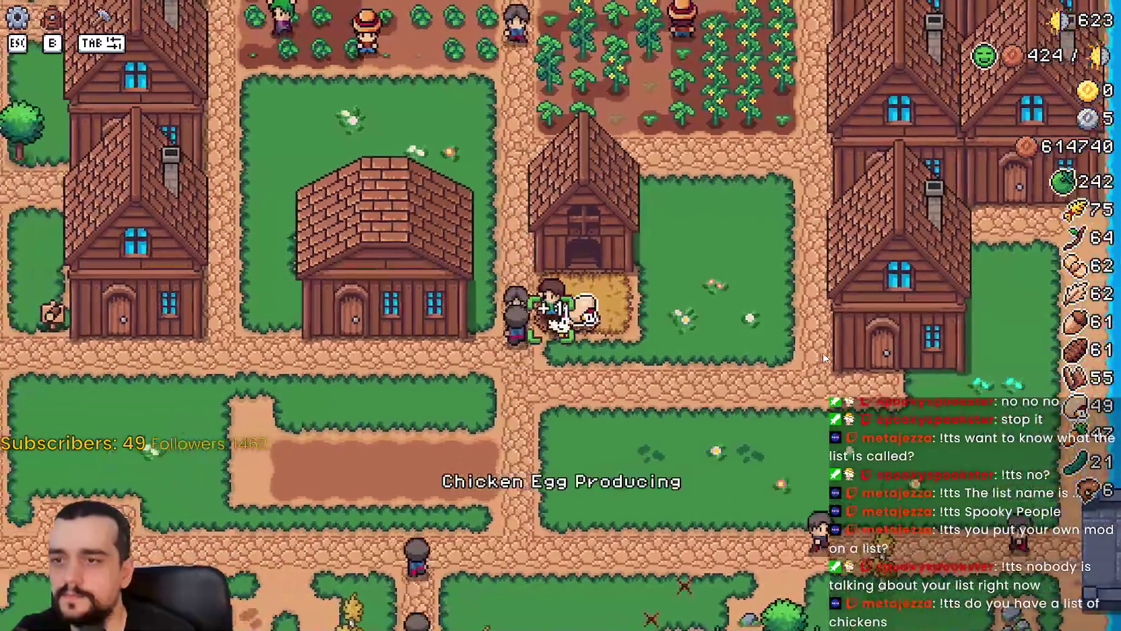
Take 5 green tomatoes out of the coop's food, leaving 51, and close its menu.
{"action": "key", "text": "e"}
{"action": "mouse_move", "coordinate": [377, 436]}
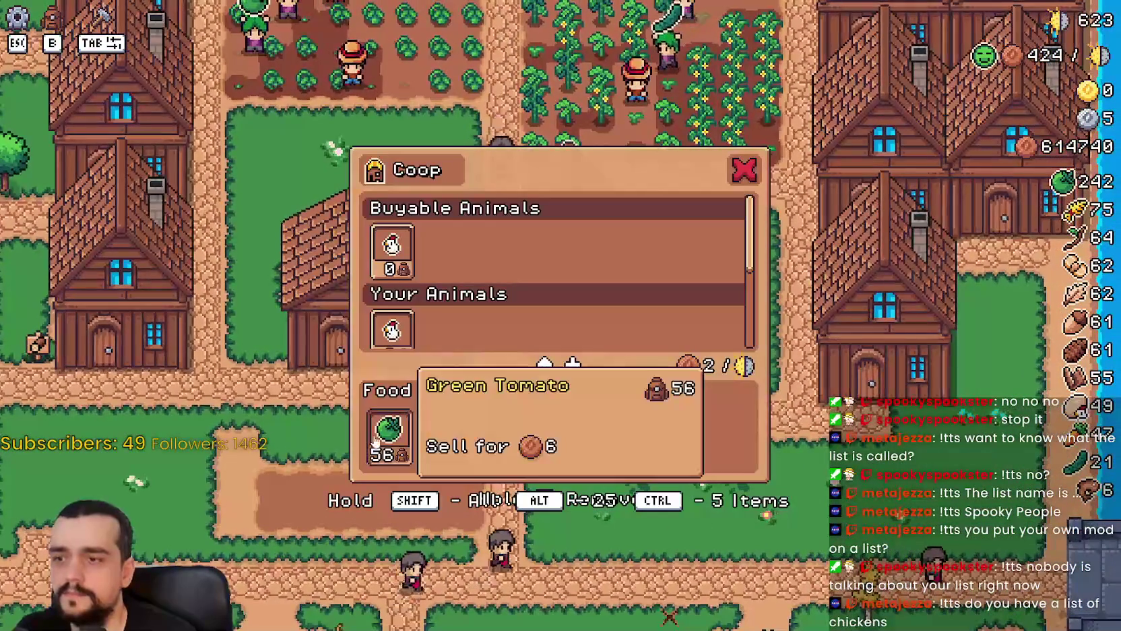
{"action": "left_click", "coordinate": [382, 441], "text": "ctrl+alt"}
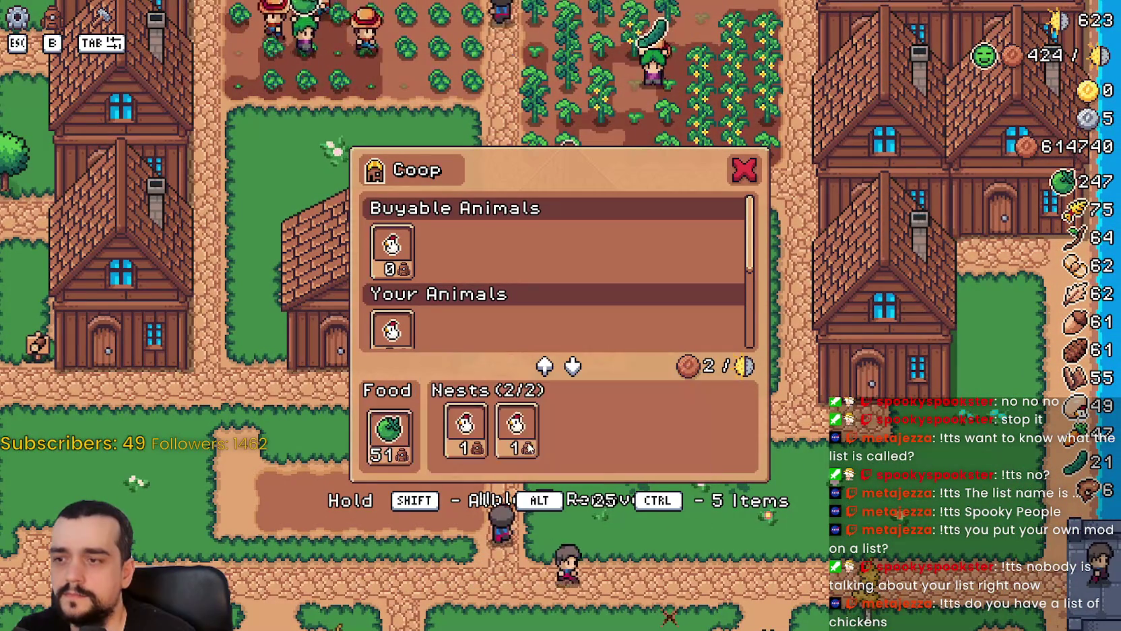
{"action": "key", "text": "Escape"}
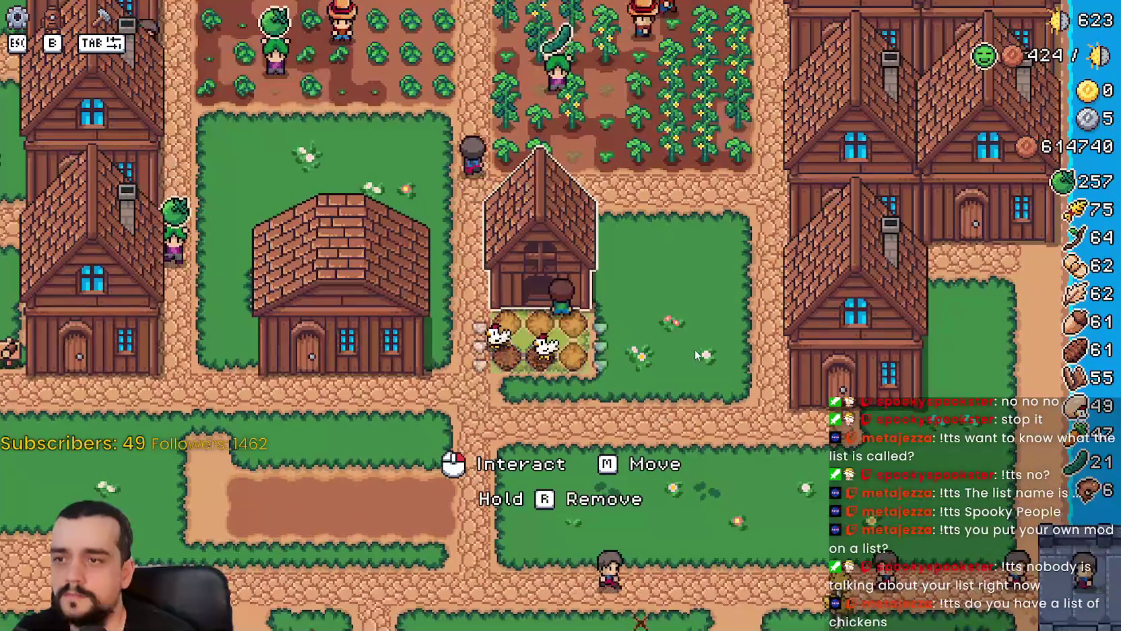
{"action": "left_click", "coordinate": [700, 333]}
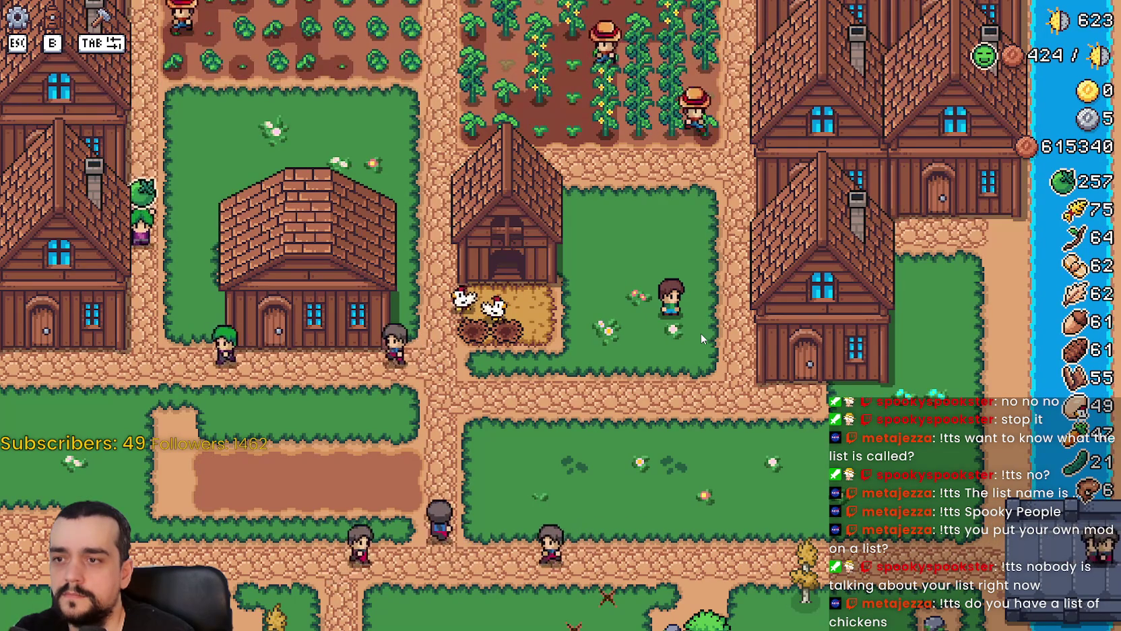
Pause Mr Farmboy and return to barn.gd's feed_animal code in the Godot editor.
{"action": "key", "text": "Escape"}
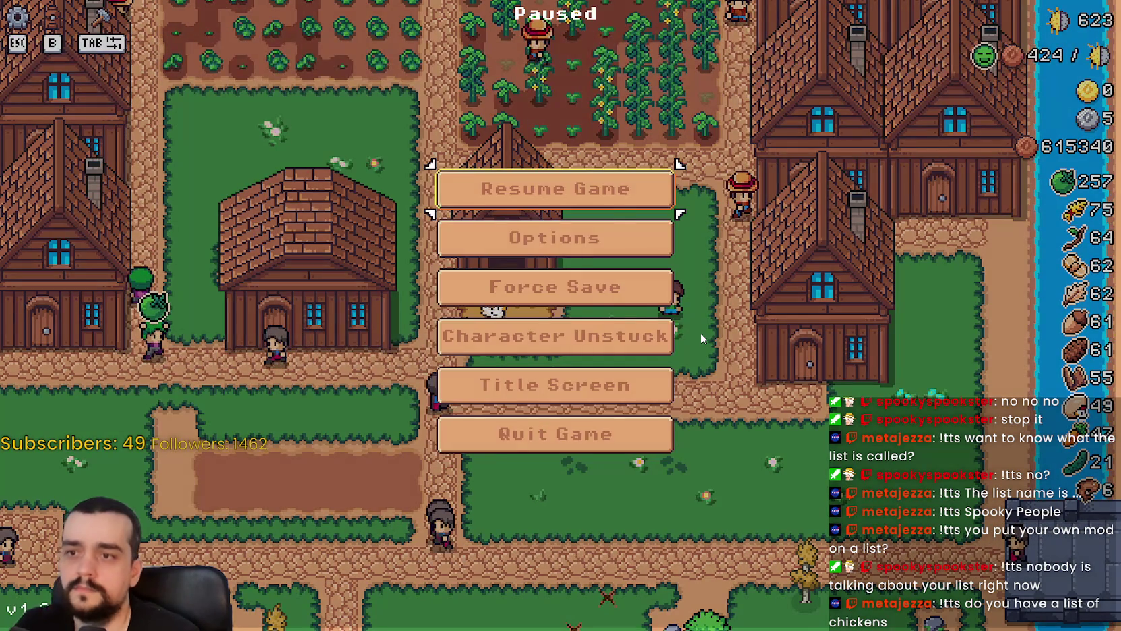
{"action": "key", "text": "alt+Tab"}
{"action": "scroll", "coordinate": [659, 246], "scroll_direction": "up", "scroll_amount": 5}
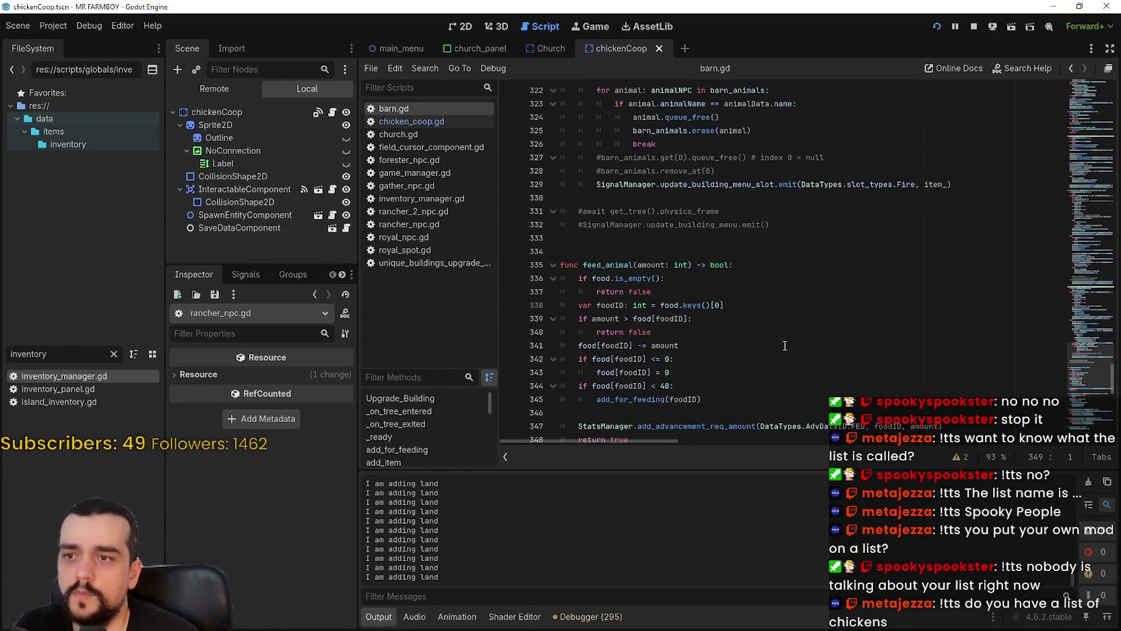
Select the start of remove_item, the empty-food check and the word remove_from_feeding in barn.gd.
{"action": "scroll", "coordinate": [660, 351], "scroll_direction": "up", "scroll_amount": 4}
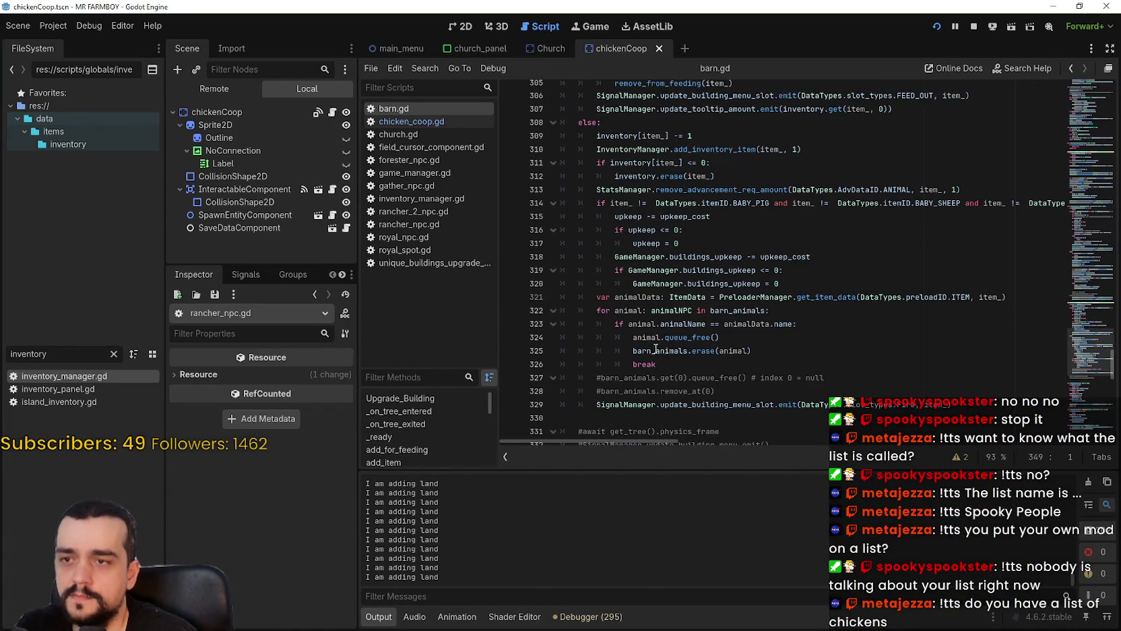
{"action": "left_click", "coordinate": [685, 338]}
{"action": "scroll", "coordinate": [680, 334], "scroll_direction": "up", "scroll_amount": 5}
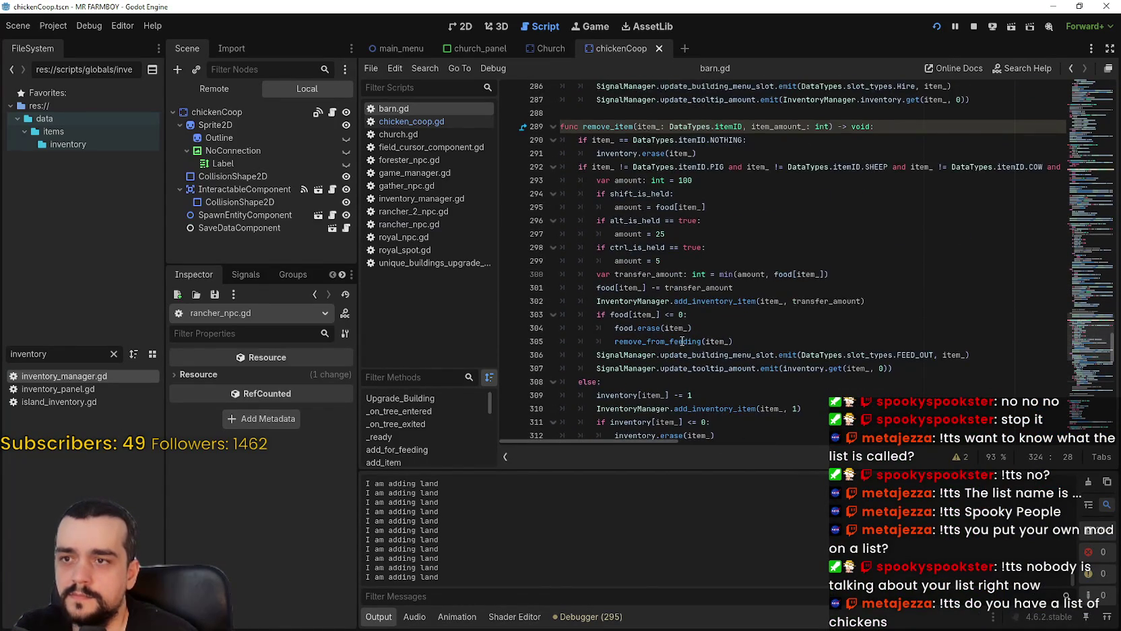
{"action": "mouse_move", "coordinate": [633, 85]}
{"action": "left_mouse_down"}
{"action": "mouse_move", "coordinate": [674, 195]}
{"action": "mouse_move", "coordinate": [706, 231]}
{"action": "left_mouse_up"}
{"action": "mouse_move", "coordinate": [687, 275]}
{"action": "left_mouse_down"}
{"action": "mouse_move", "coordinate": [596, 264]}
{"action": "mouse_move", "coordinate": [587, 275]}
{"action": "left_mouse_up"}
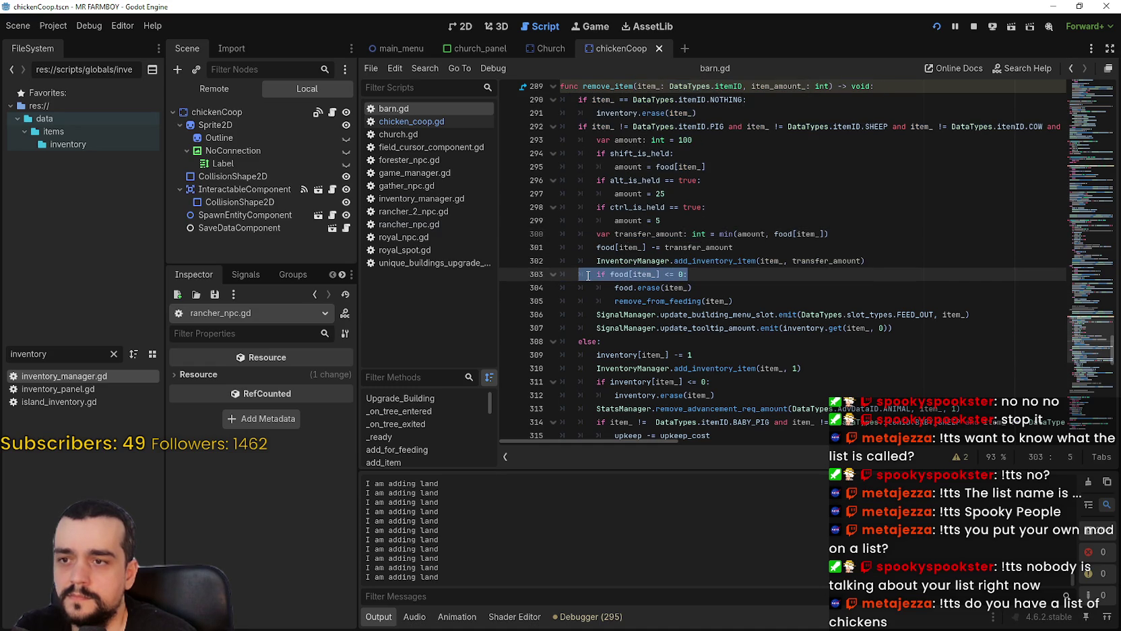
{"action": "double_click", "coordinate": [665, 301]}
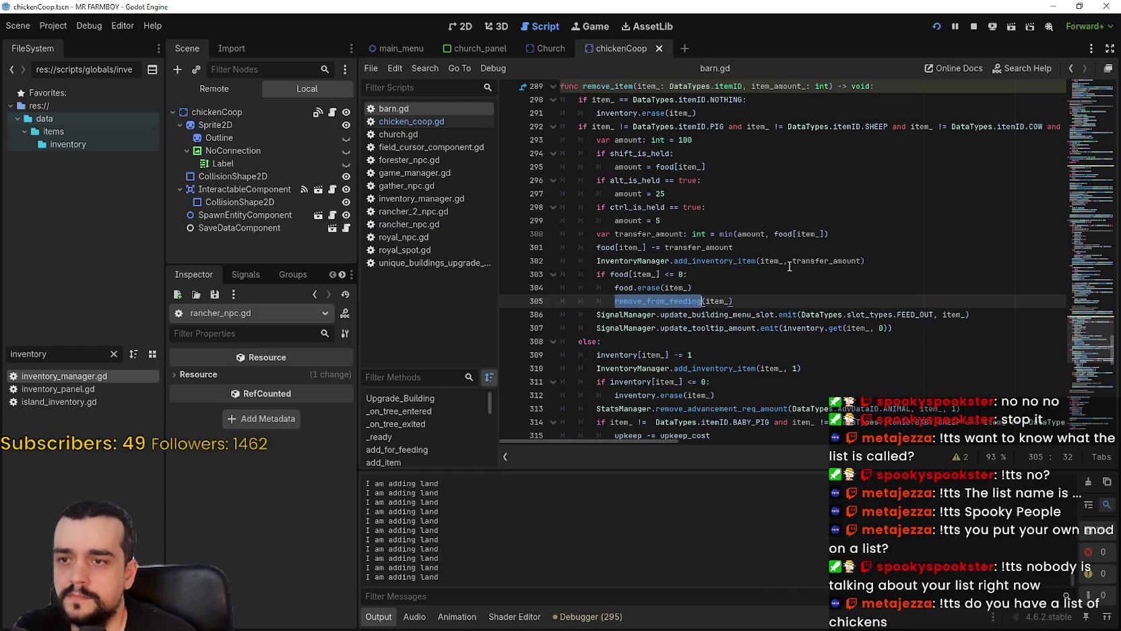
Re-read remove_item, selecting food[item_] on line 301 and the empty-food check on lines 303–305.
{"action": "scroll", "coordinate": [788, 264], "scroll_direction": "up", "scroll_amount": 1}
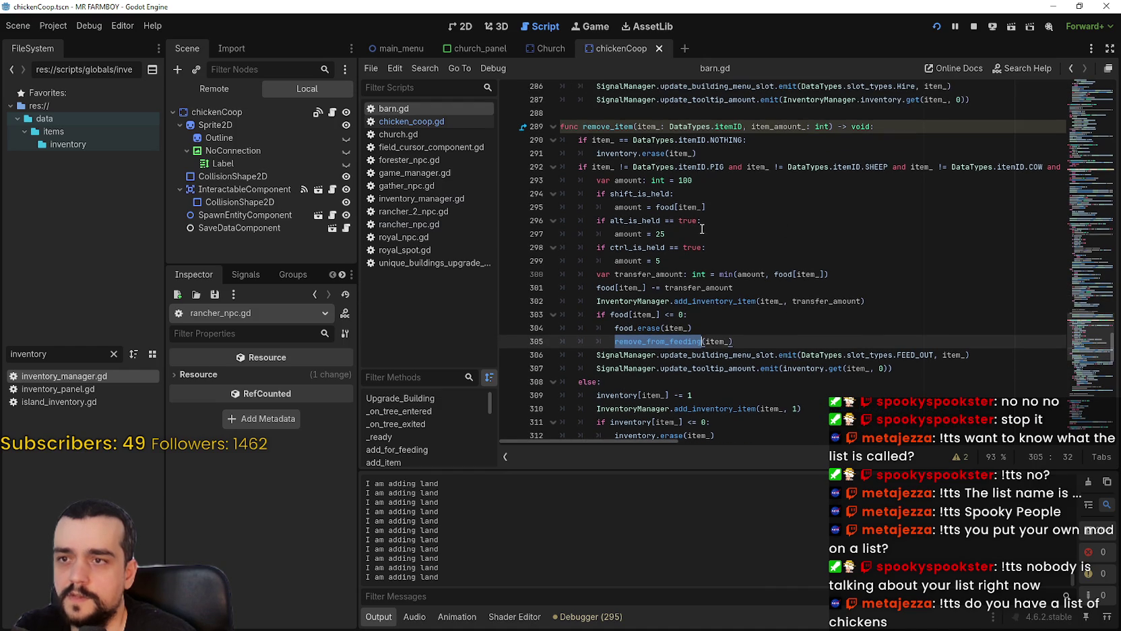
{"action": "scroll", "coordinate": [703, 229], "scroll_direction": "up", "scroll_amount": 1}
{"action": "scroll", "coordinate": [740, 257], "scroll_direction": "down", "scroll_amount": 1}
{"action": "scroll", "coordinate": [740, 257], "scroll_direction": "down", "scroll_amount": 1}
{"action": "scroll", "coordinate": [673, 283], "scroll_direction": "up", "scroll_amount": 1}
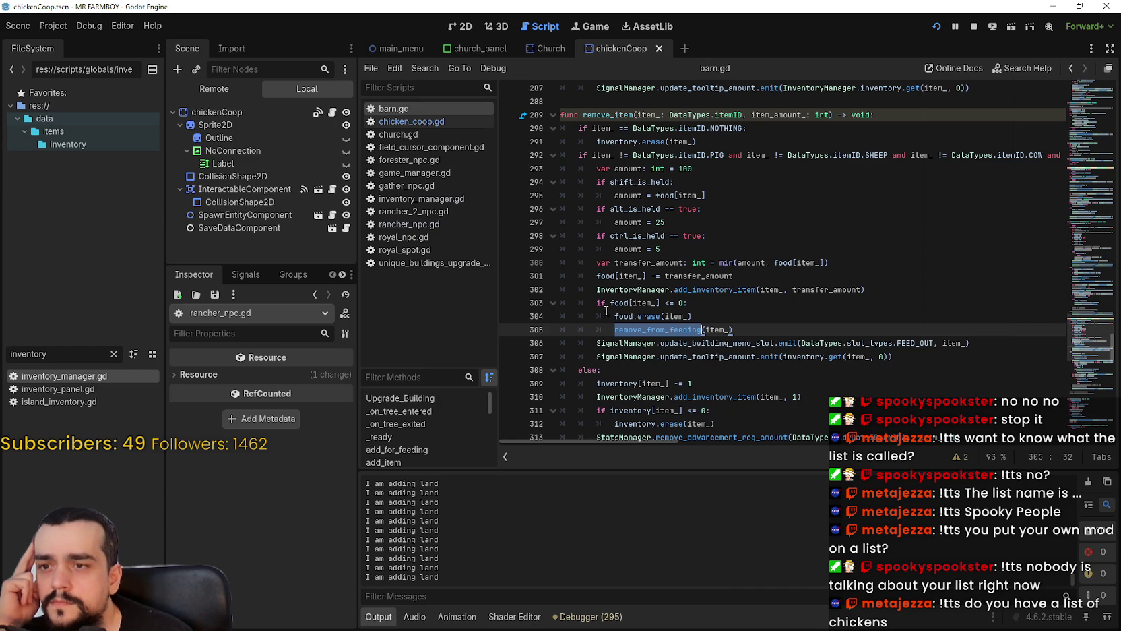
{"action": "scroll", "coordinate": [610, 301], "scroll_direction": "down", "scroll_amount": 2}
{"action": "scroll", "coordinate": [655, 276], "scroll_direction": "down", "scroll_amount": 1}
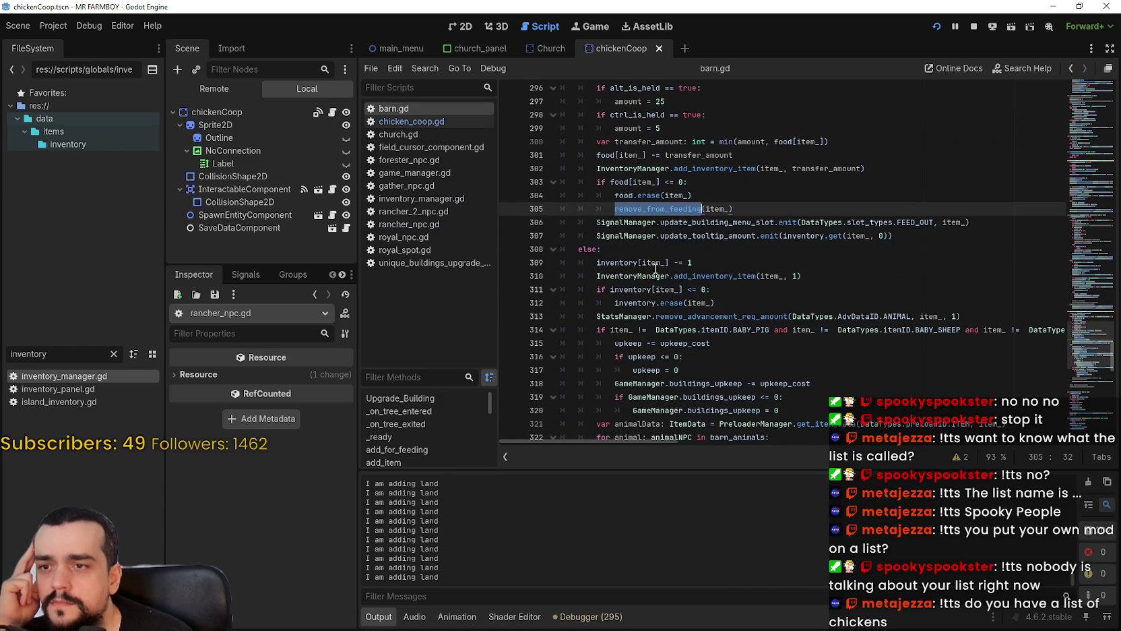
{"action": "left_click", "coordinate": [664, 221]}
{"action": "scroll", "coordinate": [743, 167], "scroll_direction": "up", "scroll_amount": 2}
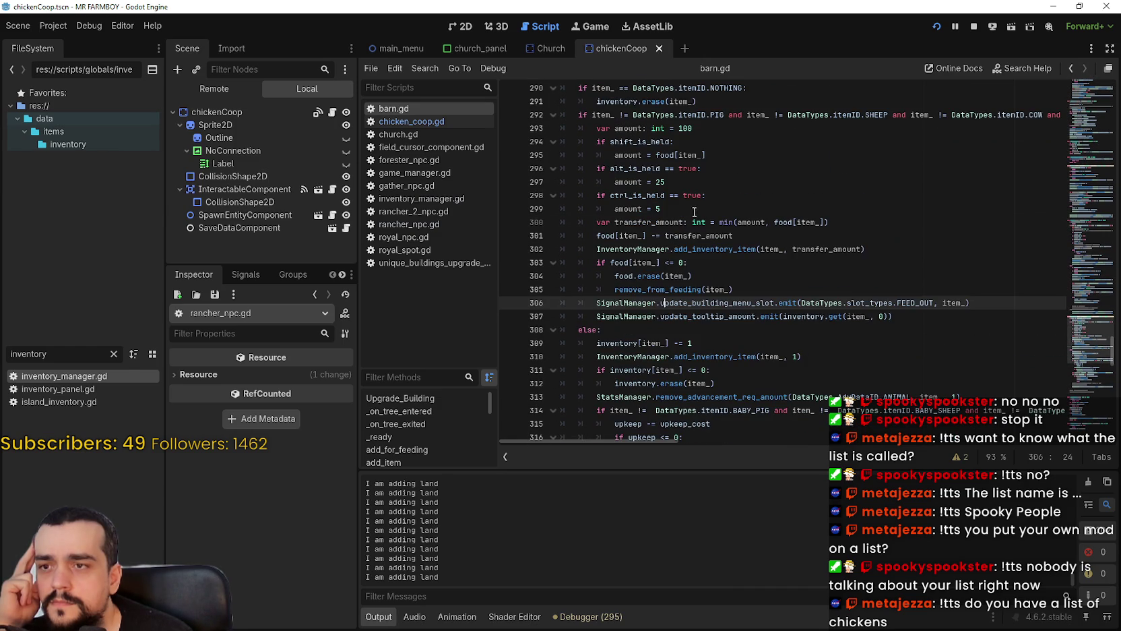
{"action": "left_click_drag", "start_coordinate": [597, 228], "coordinate": [597, 234]}
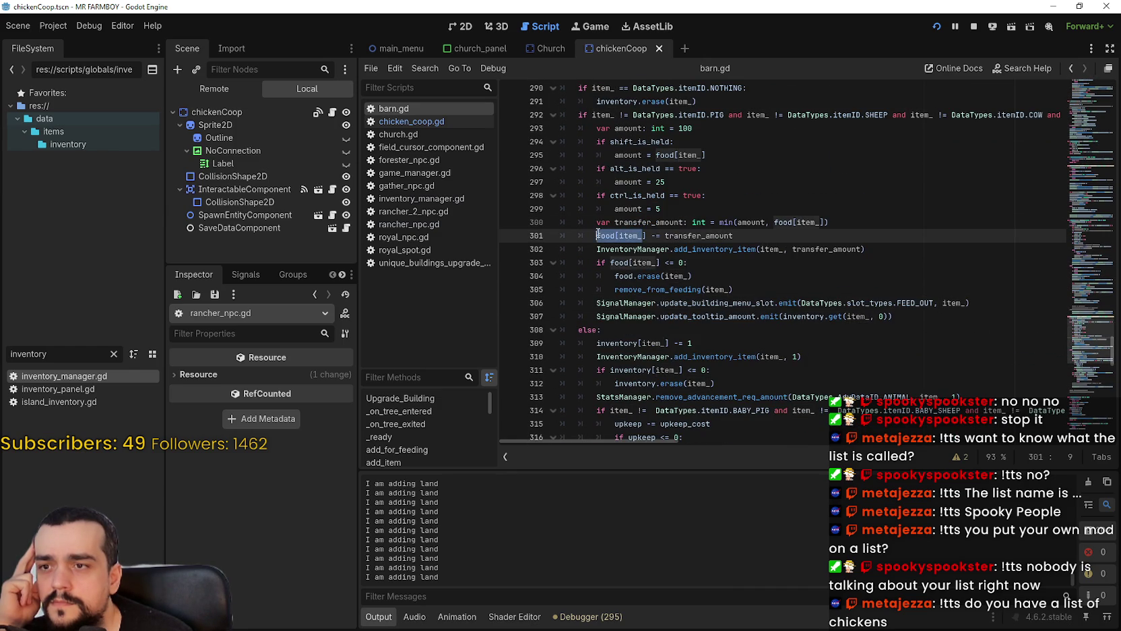
{"action": "scroll", "coordinate": [598, 233], "scroll_direction": "up", "scroll_amount": 1}
{"action": "left_click_drag", "start_coordinate": [598, 275], "coordinate": [648, 275]}
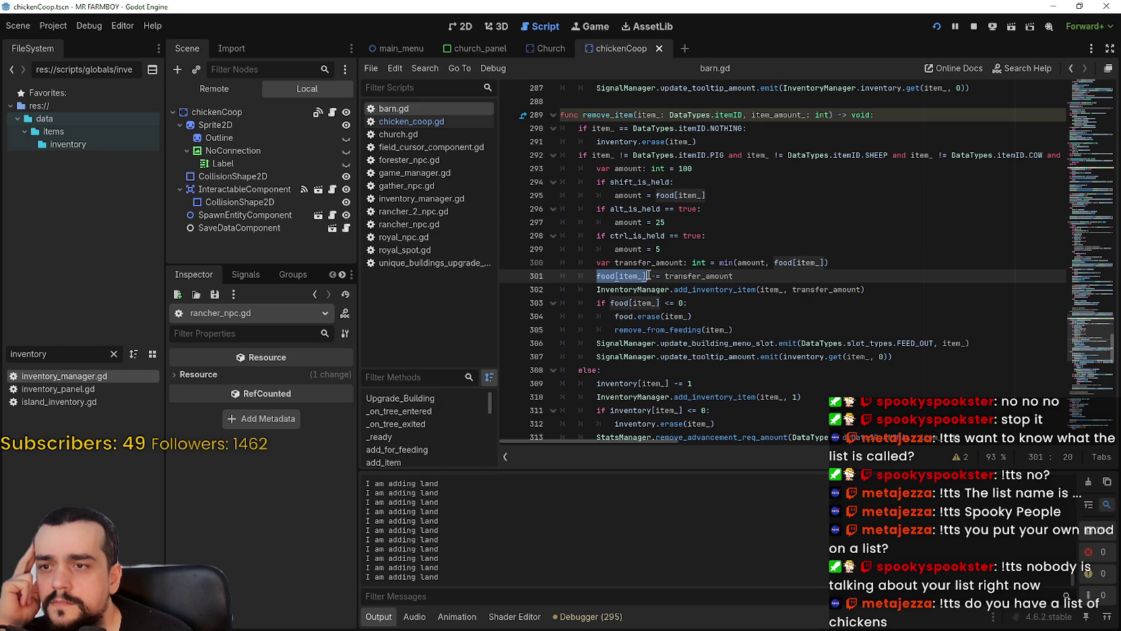
{"action": "mouse_move", "coordinate": [614, 316]}
{"action": "left_mouse_down"}
{"action": "mouse_move", "coordinate": [701, 316]}
{"action": "mouse_move", "coordinate": [618, 309]}
{"action": "left_mouse_up"}
Put the caret on line 310 and return to the paused Mr Farmboy game.
{"action": "scroll", "coordinate": [617, 310], "scroll_direction": "down", "scroll_amount": 4}
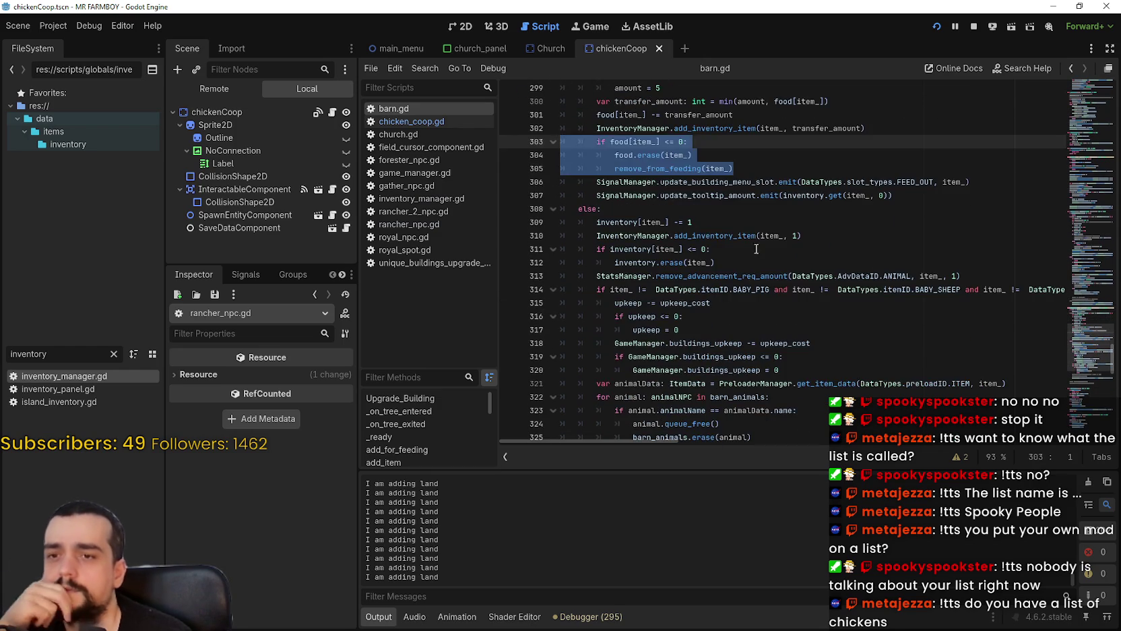
{"action": "left_click", "coordinate": [760, 235]}
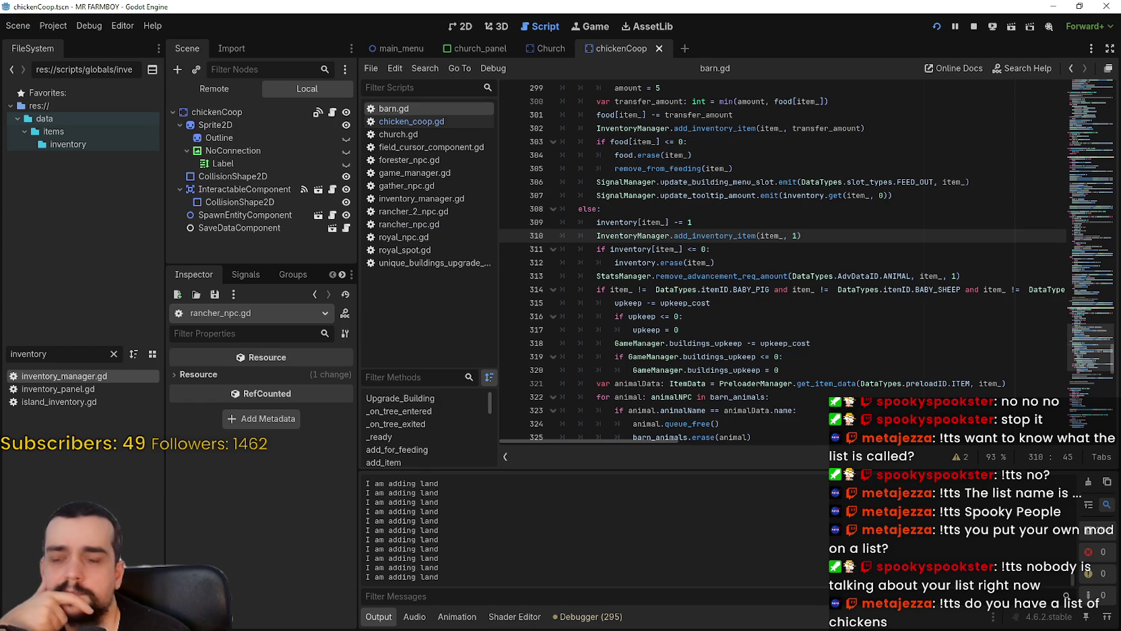
{"action": "key", "text": "alt+Tab"}
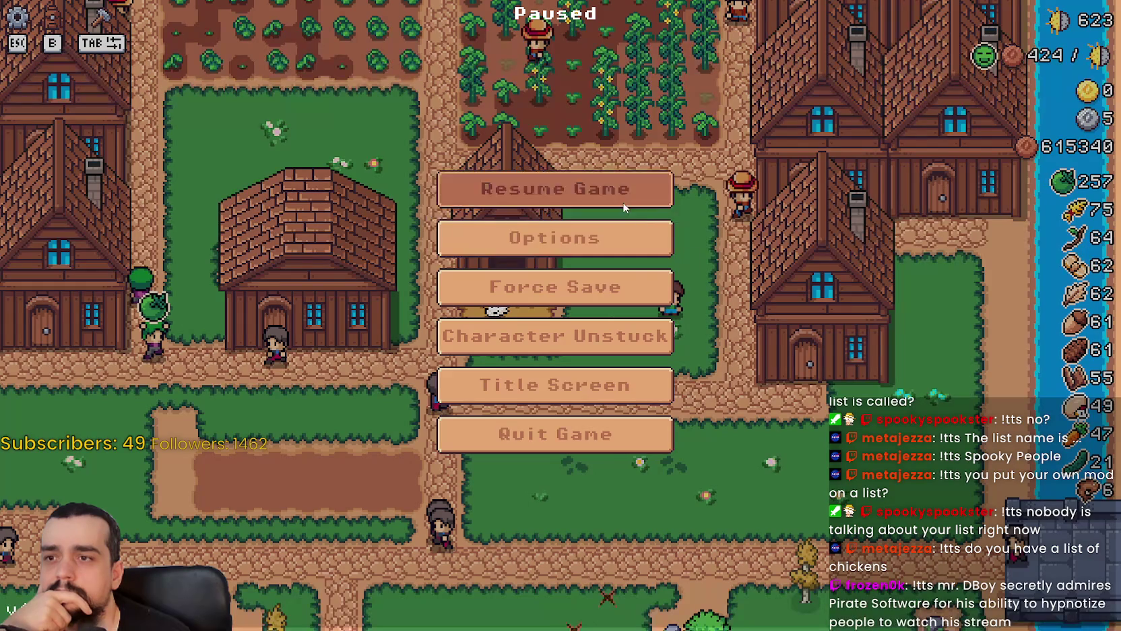
Resume the game and walk the farmer over to inspect the House panel.
{"action": "key", "text": "Escape"}
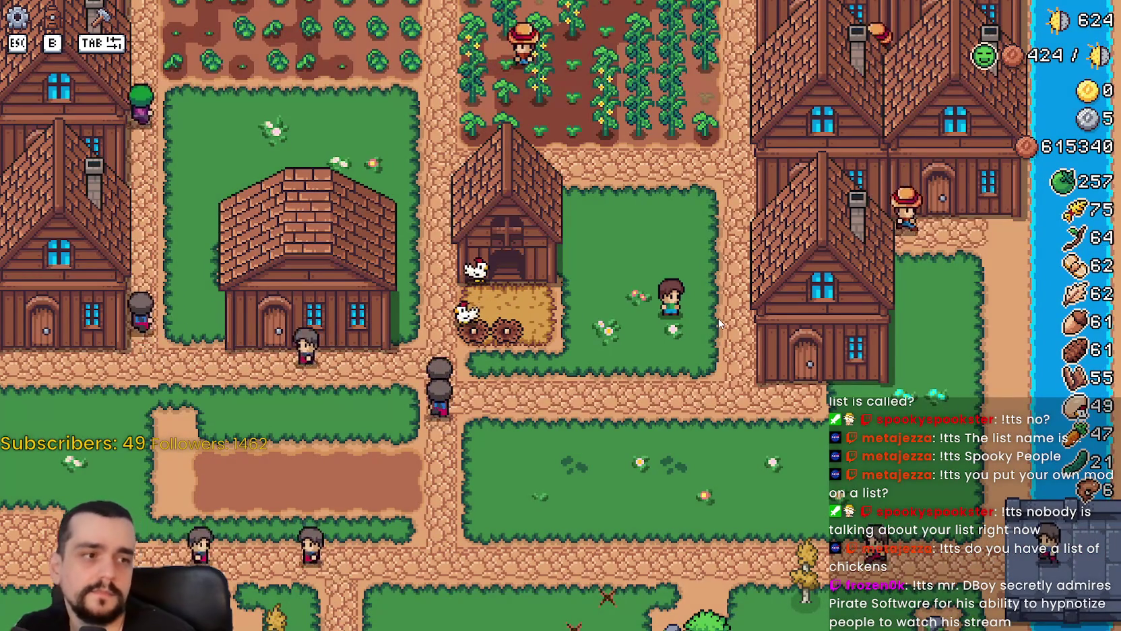
{"action": "scroll", "coordinate": [719, 318], "scroll_direction": "up", "scroll_amount": 1}
{"action": "scroll", "coordinate": [717, 318], "scroll_direction": "up", "scroll_amount": 1}
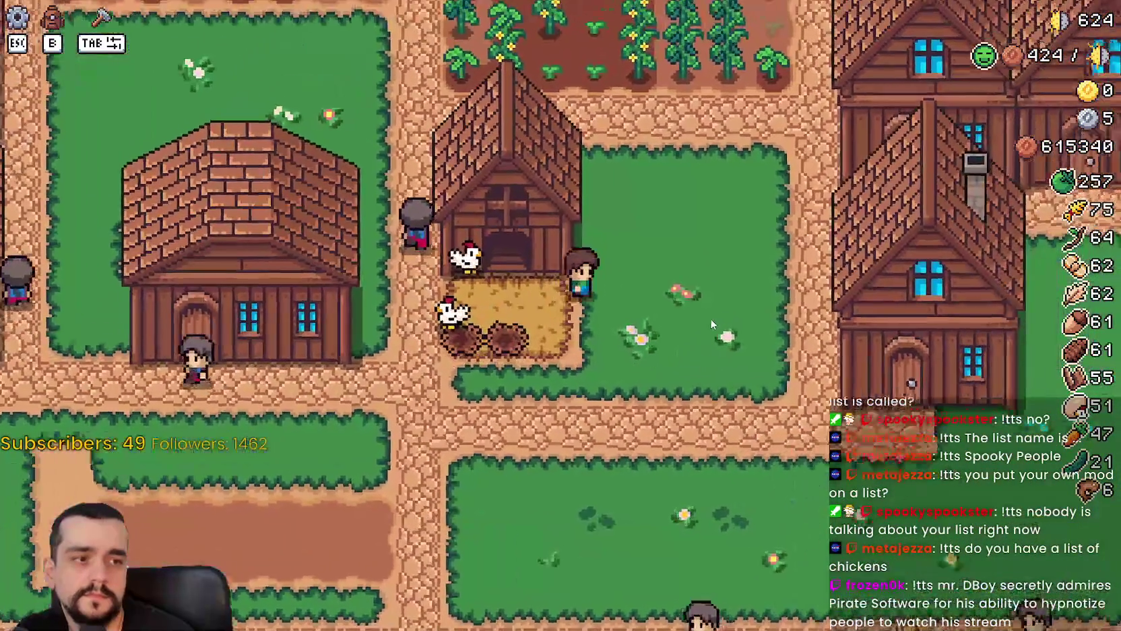
{"action": "key", "text": "d"}
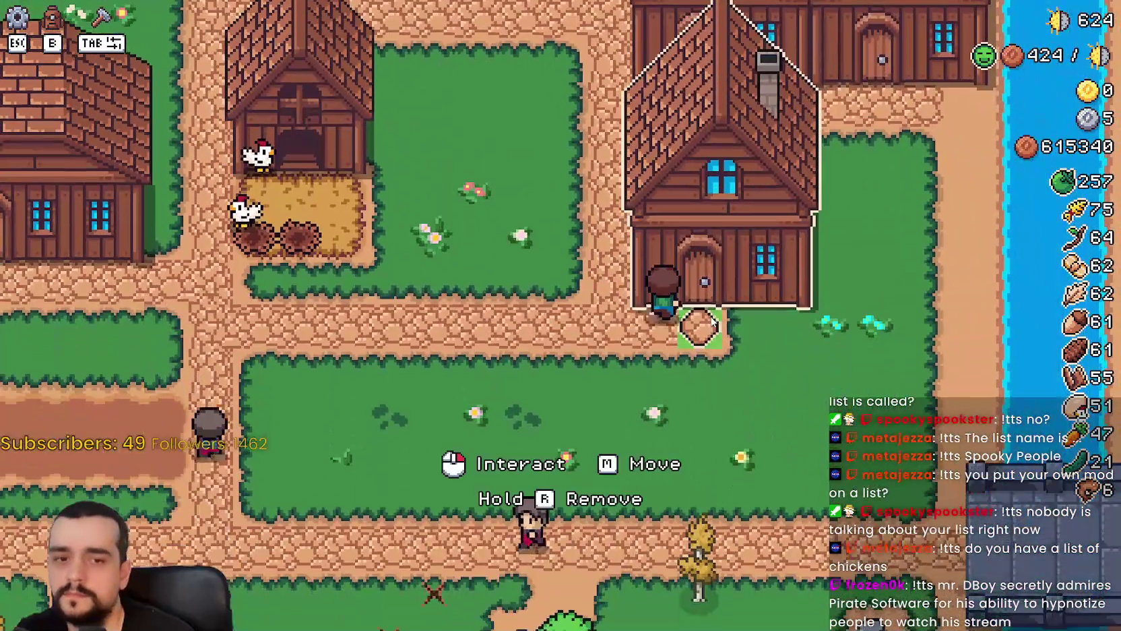
{"action": "left_click", "coordinate": [711, 314]}
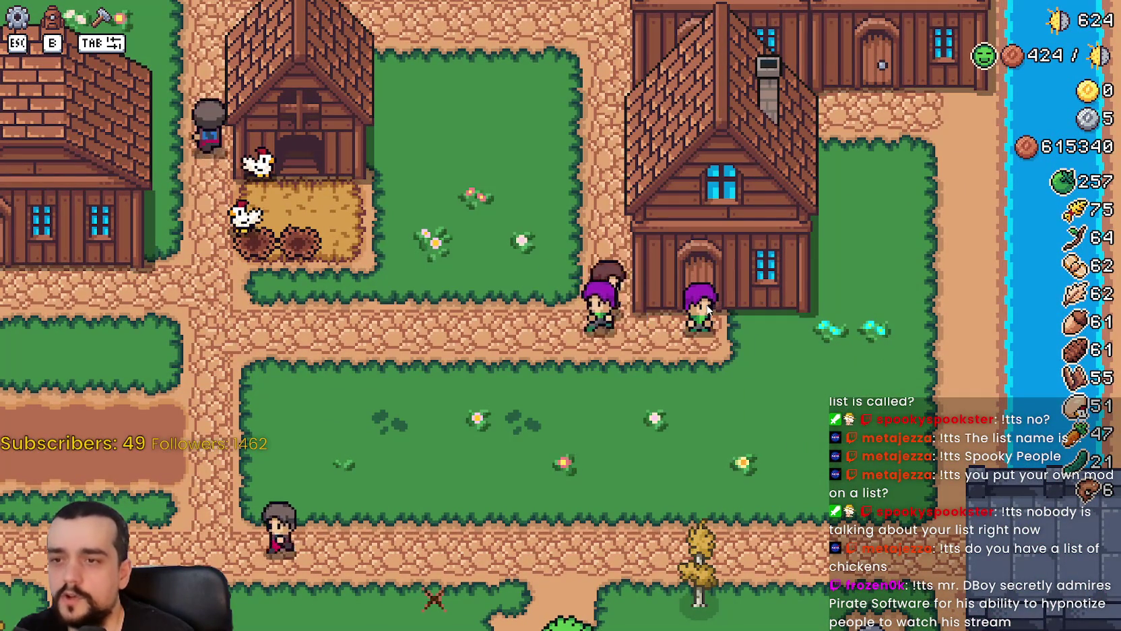
{"action": "key", "text": "Escape"}
Repeatedly check the Coop's food and nests and the Warehouse contents, then return to Godot.
{"action": "key", "text": "a"}
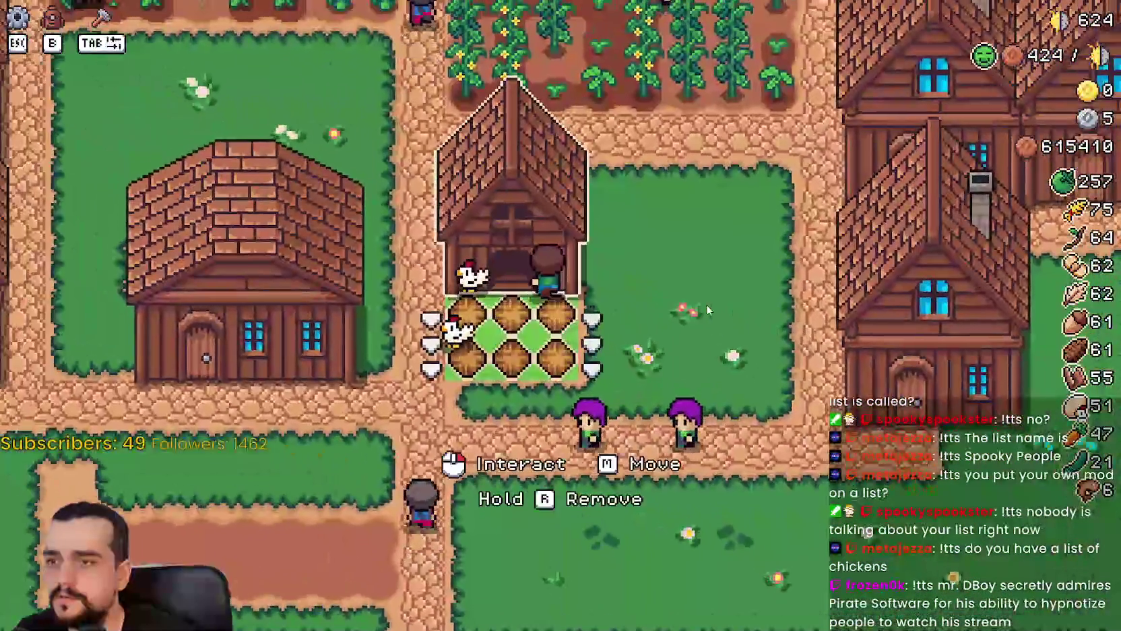
{"action": "key", "text": "Escape"}
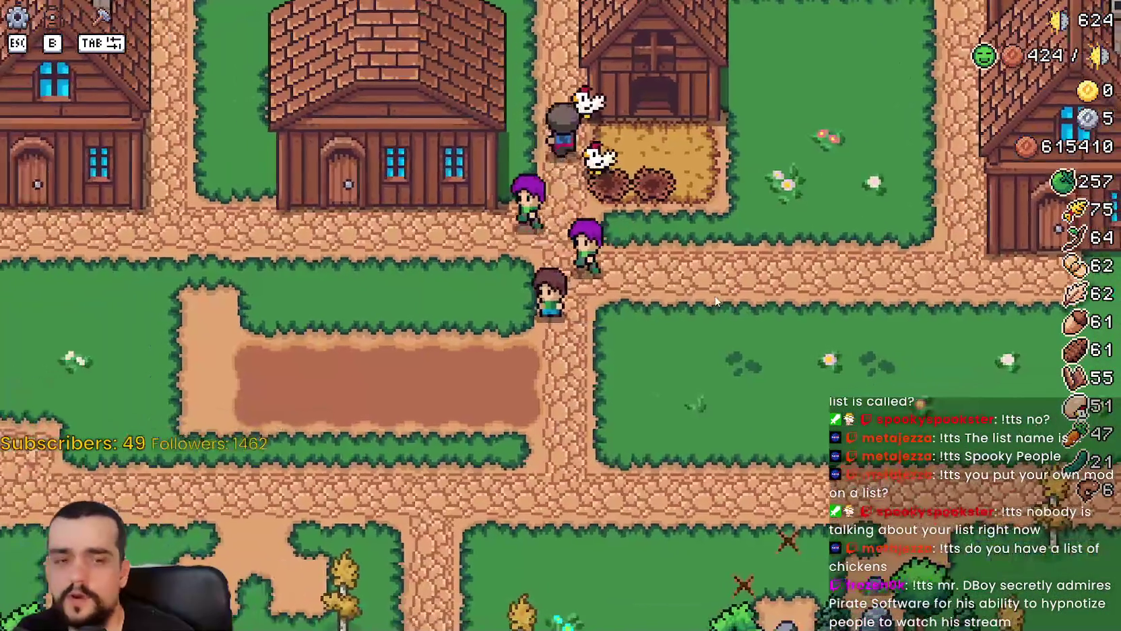
{"action": "key", "text": "e"}
{"action": "key", "text": "Escape"}
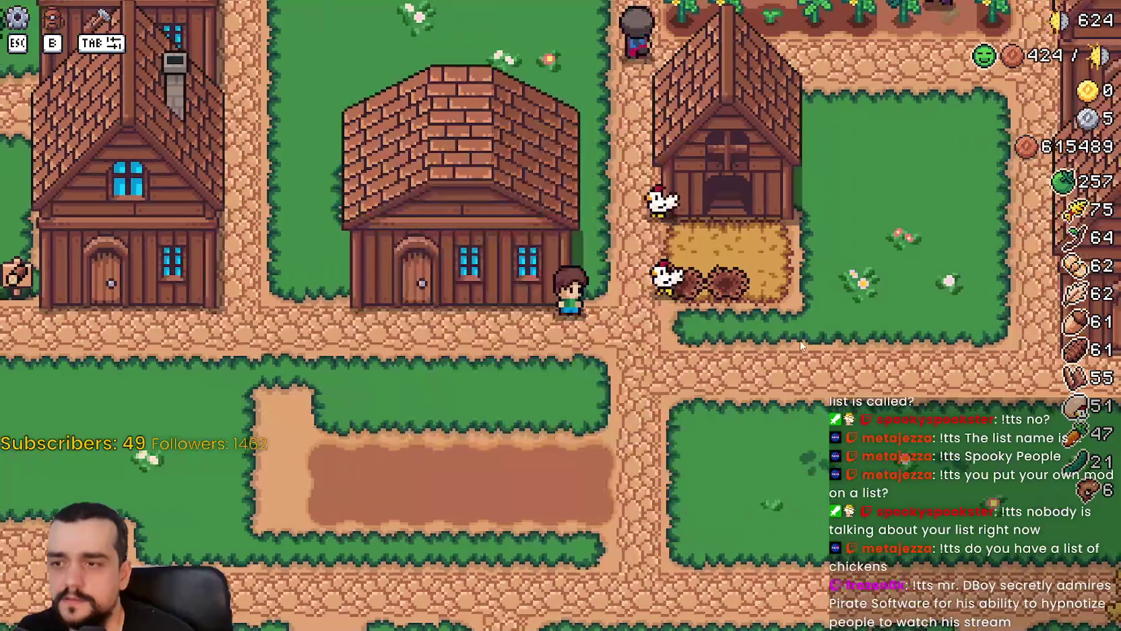
{"action": "key", "text": "e"}
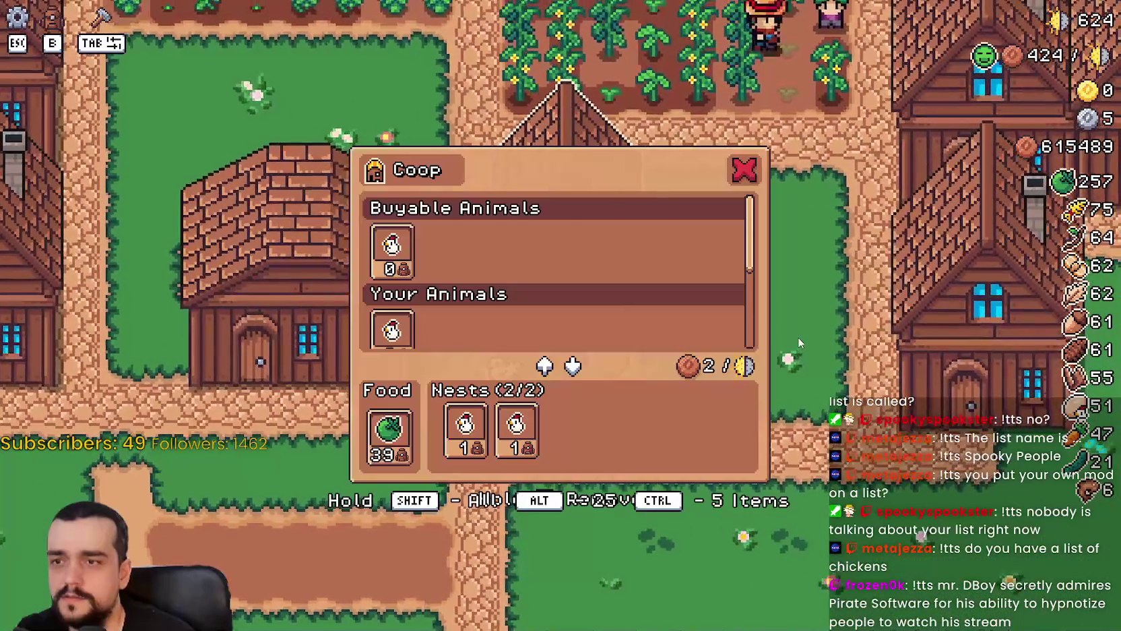
{"action": "key", "text": "Escape"}
{"action": "key", "text": "e"}
{"action": "key", "text": "Escape"}
{"action": "key", "text": "e"}
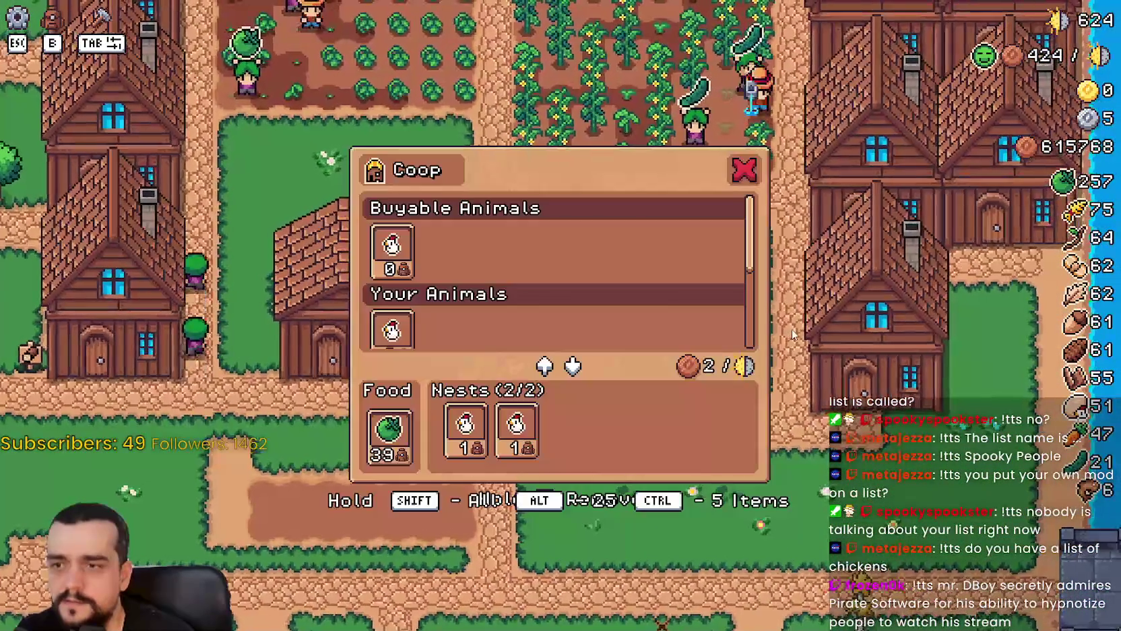
{"action": "key", "text": "Escape"}
{"action": "key", "text": "e"}
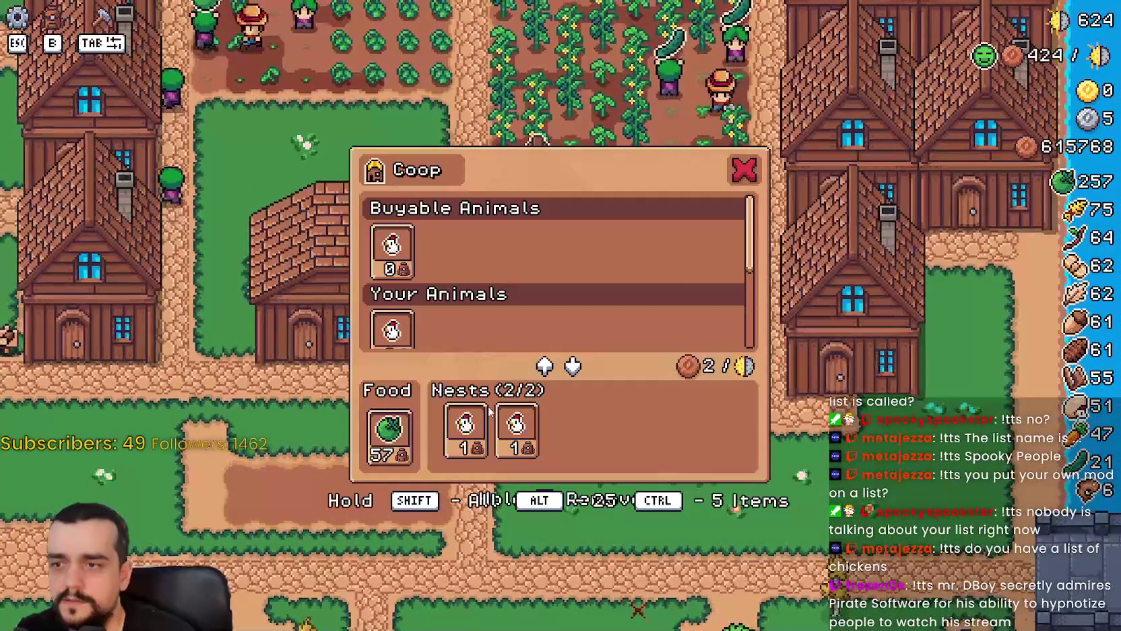
{"action": "key", "text": "Escape"}
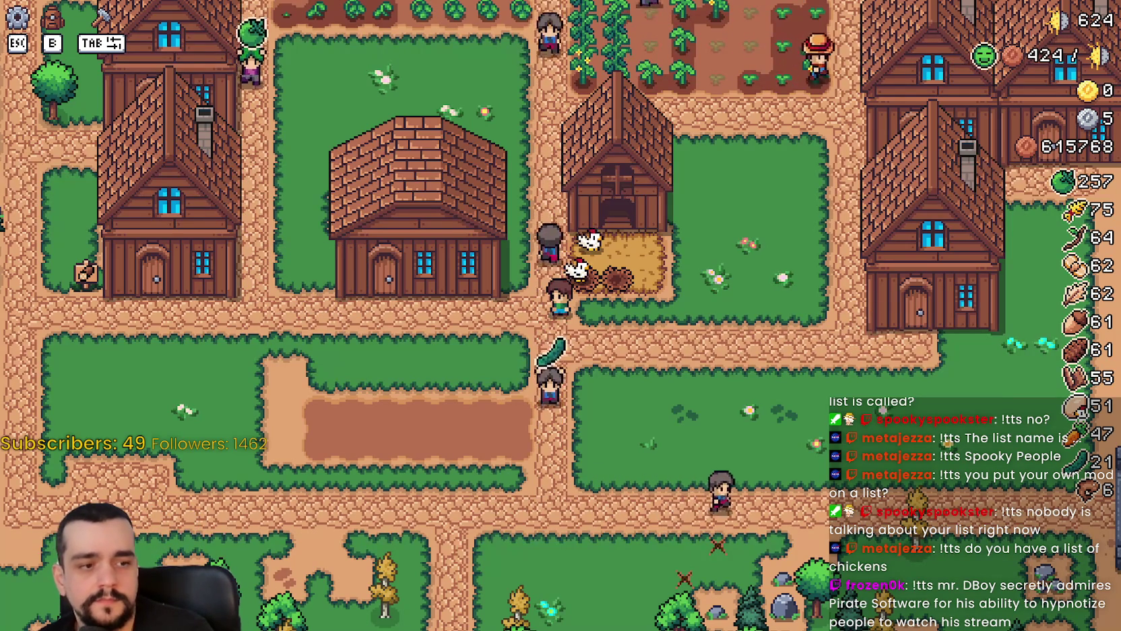
{"action": "key", "text": "alt+Tab"}
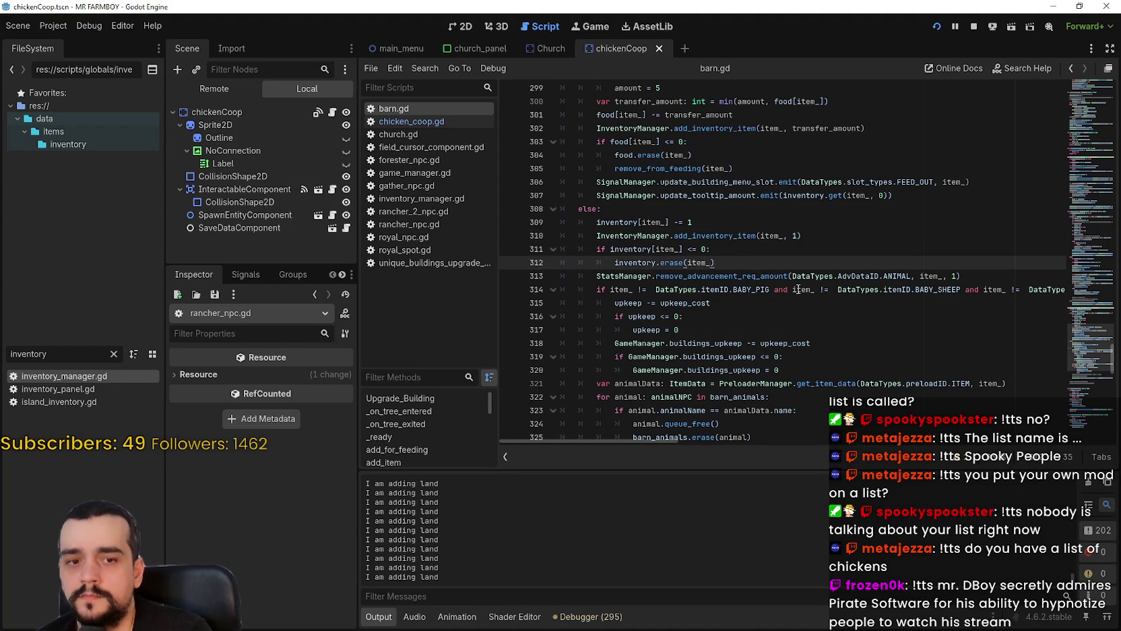
Back in the game, check the coop panel, then walk to the house and check its panel.
{"action": "key", "text": "alt+Tab"}
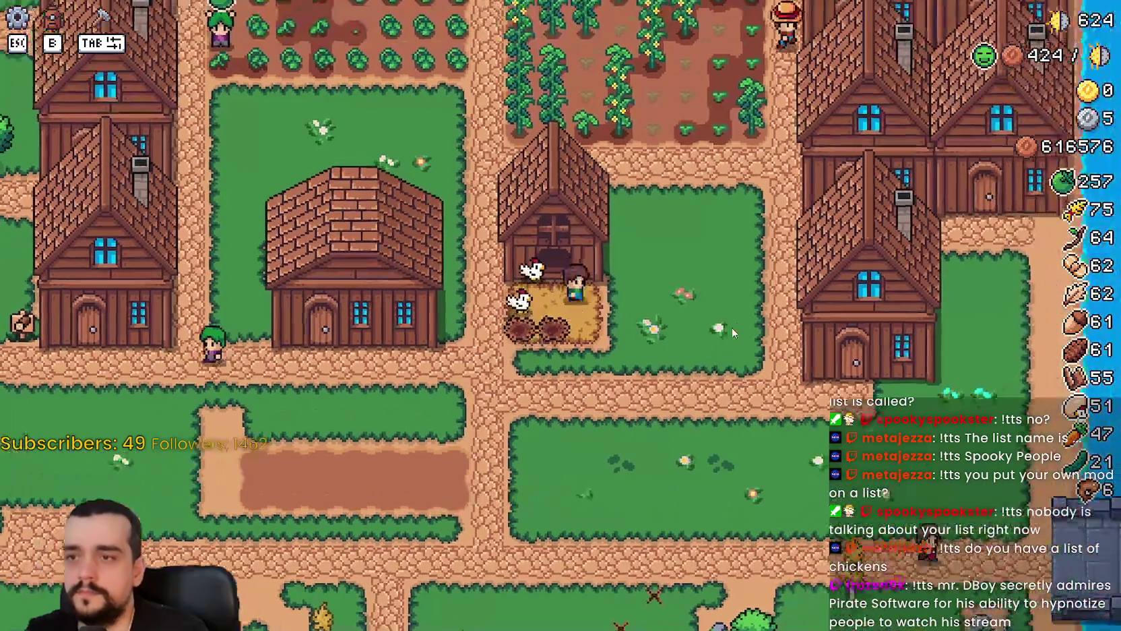
{"action": "key", "text": "e"}
{"action": "key", "text": "Escape"}
{"action": "key", "text": "s"}
{"action": "key", "text": "d"}
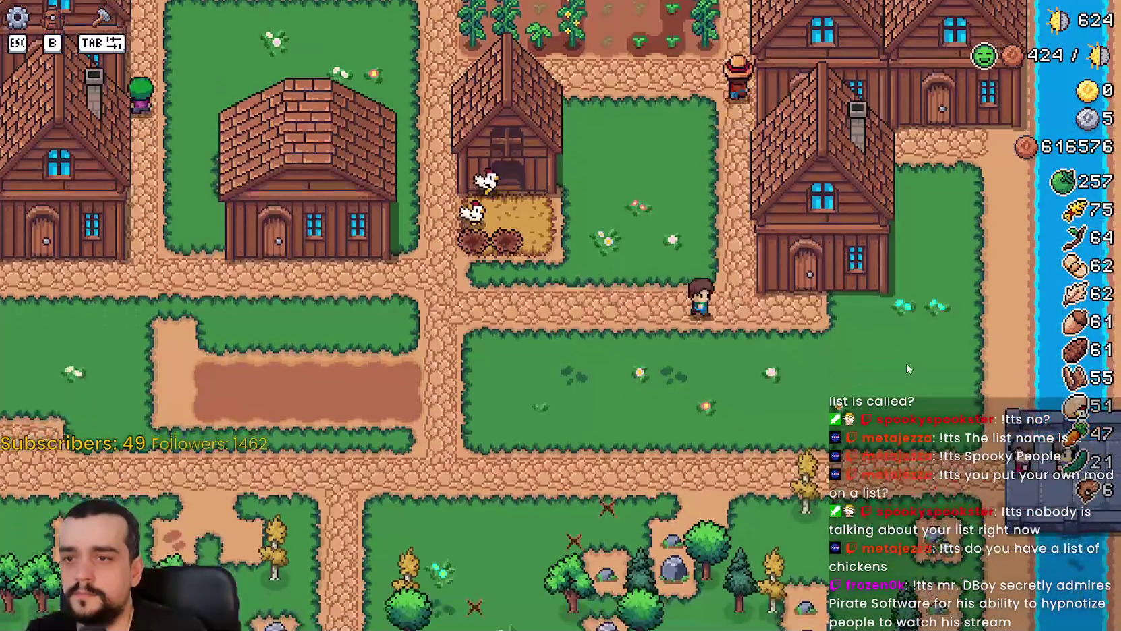
{"action": "key", "text": "d"}
{"action": "key", "text": "e"}
{"action": "key", "text": "Escape"}
Walk back toward the coop, pause the game and choose Quit Game.
{"action": "key", "text": "a"}
{"action": "key", "text": "d"}
{"action": "key", "text": "Escape"}
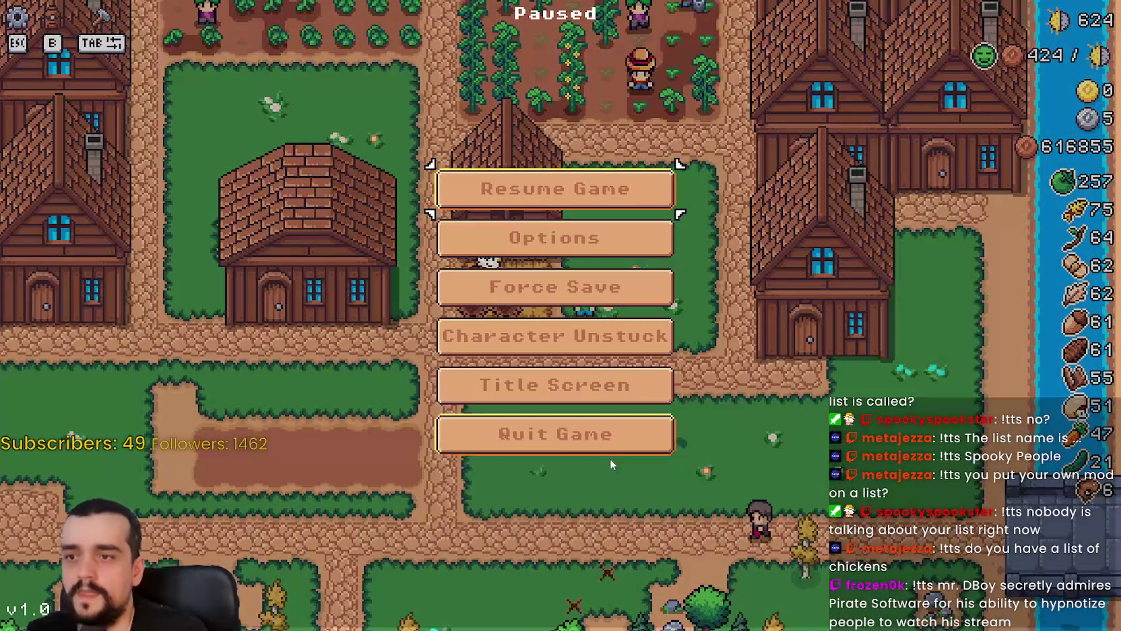
{"action": "left_click", "coordinate": [614, 438]}
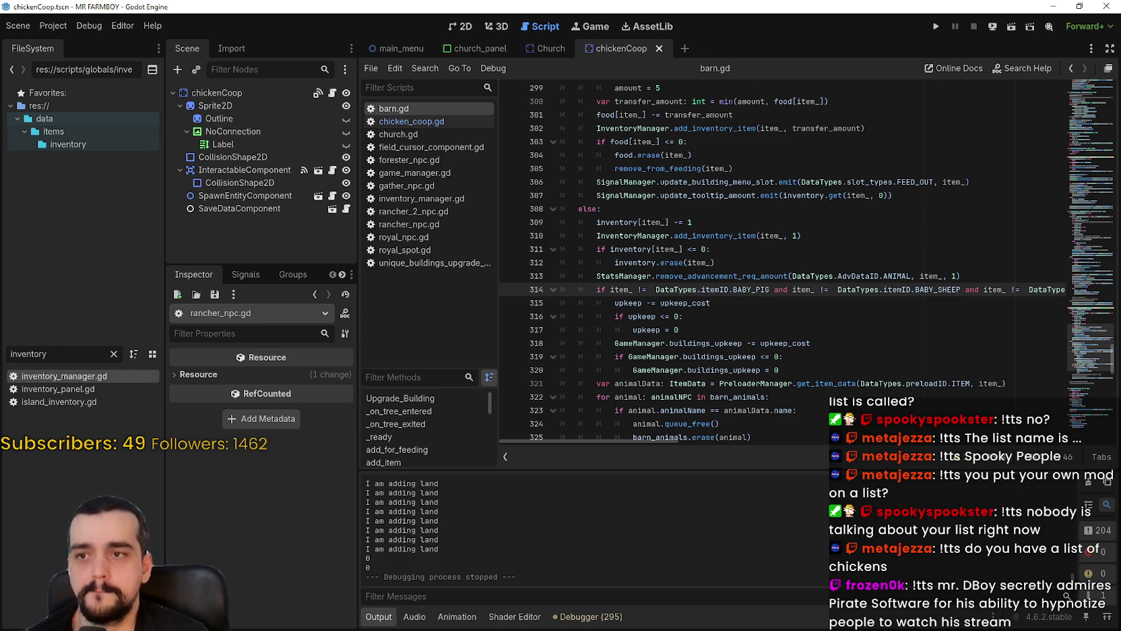
In GitHub Desktop, view the island_maker, main_menu, church_panel and day_and_night_panel scene diffs.
{"action": "key", "text": "alt+Tab"}
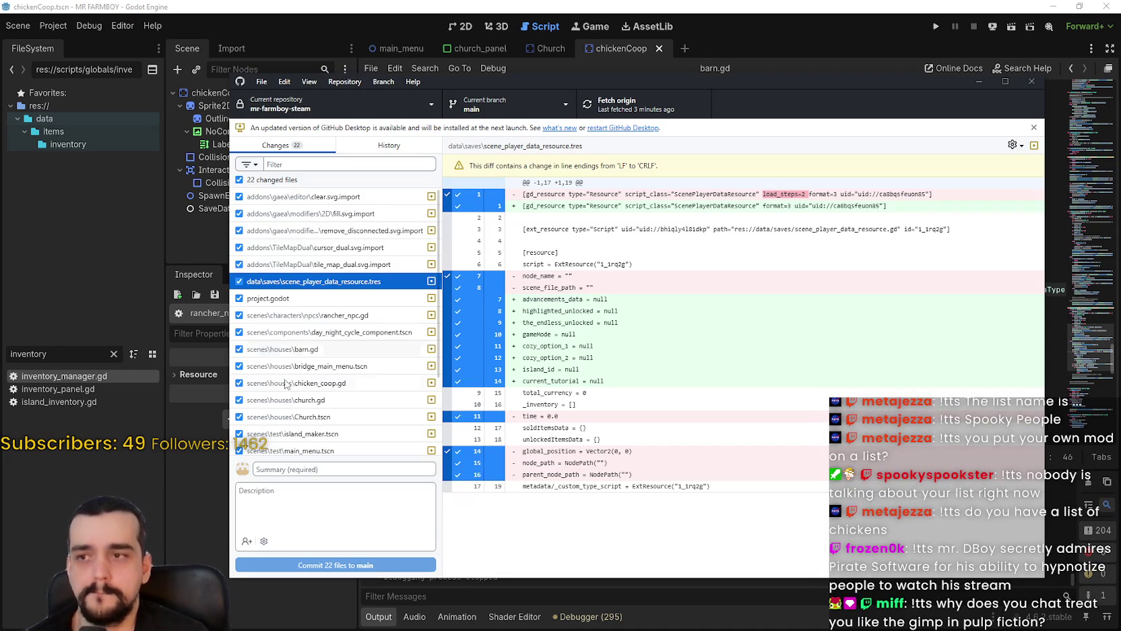
{"action": "scroll", "coordinate": [321, 357], "scroll_direction": "down", "scroll_amount": 3}
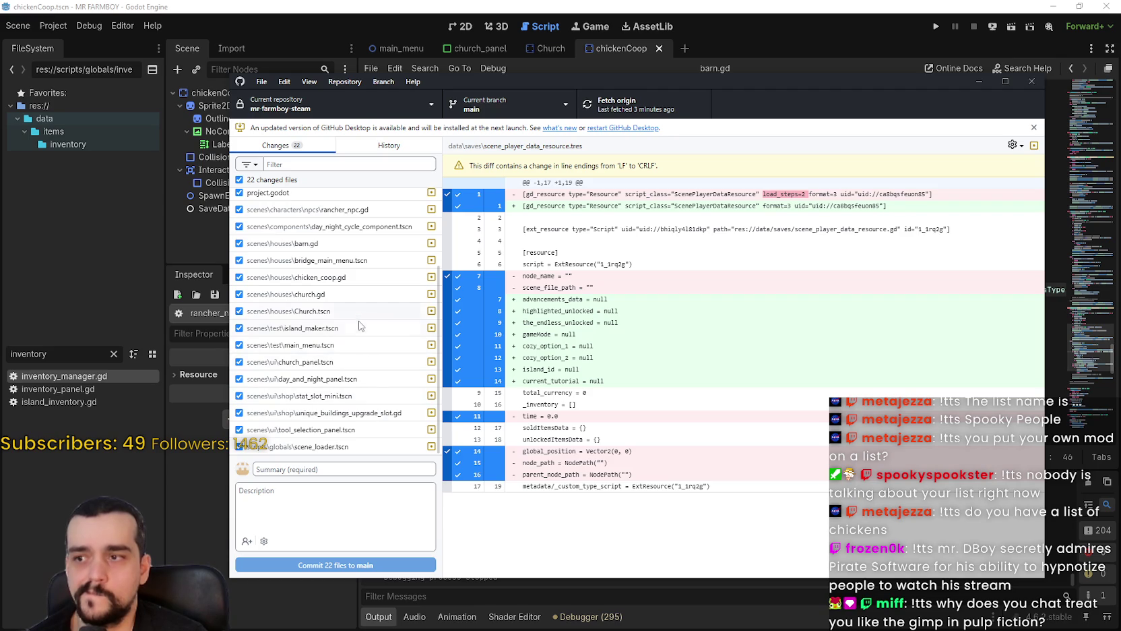
{"action": "left_click", "coordinate": [355, 330]}
{"action": "left_click", "coordinate": [354, 346]}
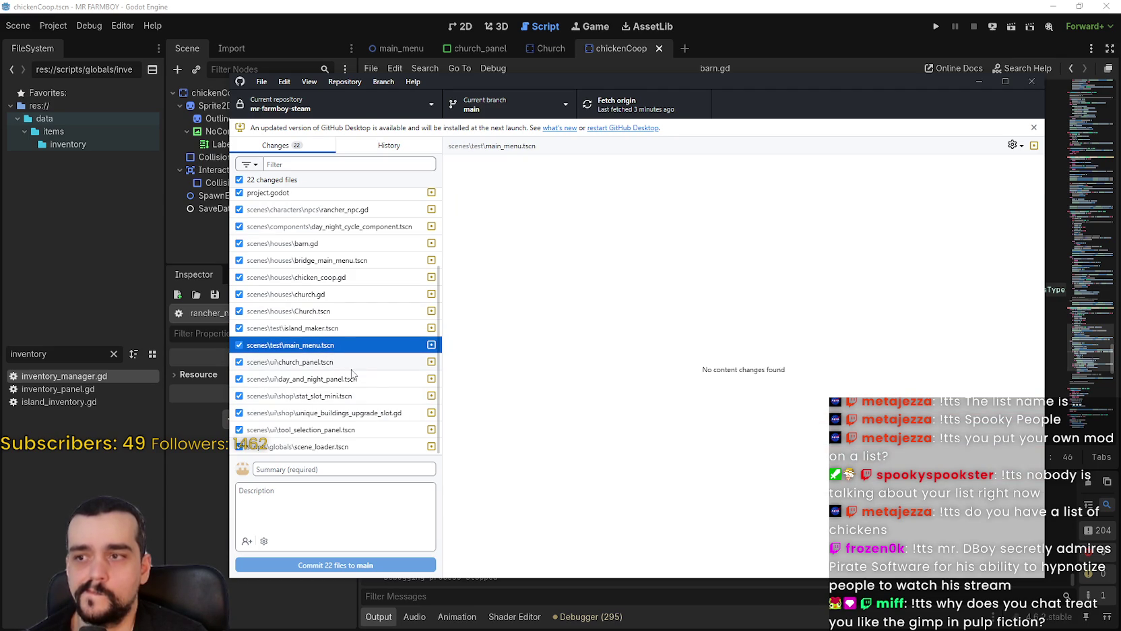
{"action": "left_click", "coordinate": [351, 368]}
{"action": "left_click", "coordinate": [353, 381]}
{"action": "left_click", "coordinate": [352, 364]}
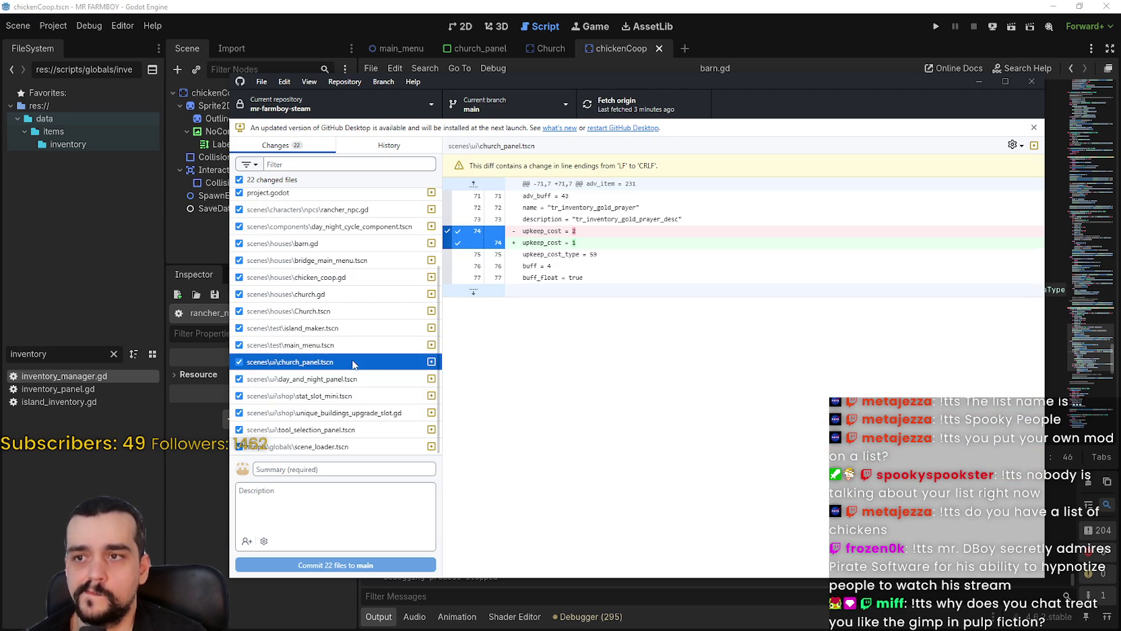
View the stat_slot_mini, unique_buildings_upgrade_slot, tool_selection_panel, scene_loader and barn.gd diffs.
{"action": "left_click", "coordinate": [361, 397]}
{"action": "left_click", "coordinate": [364, 414]}
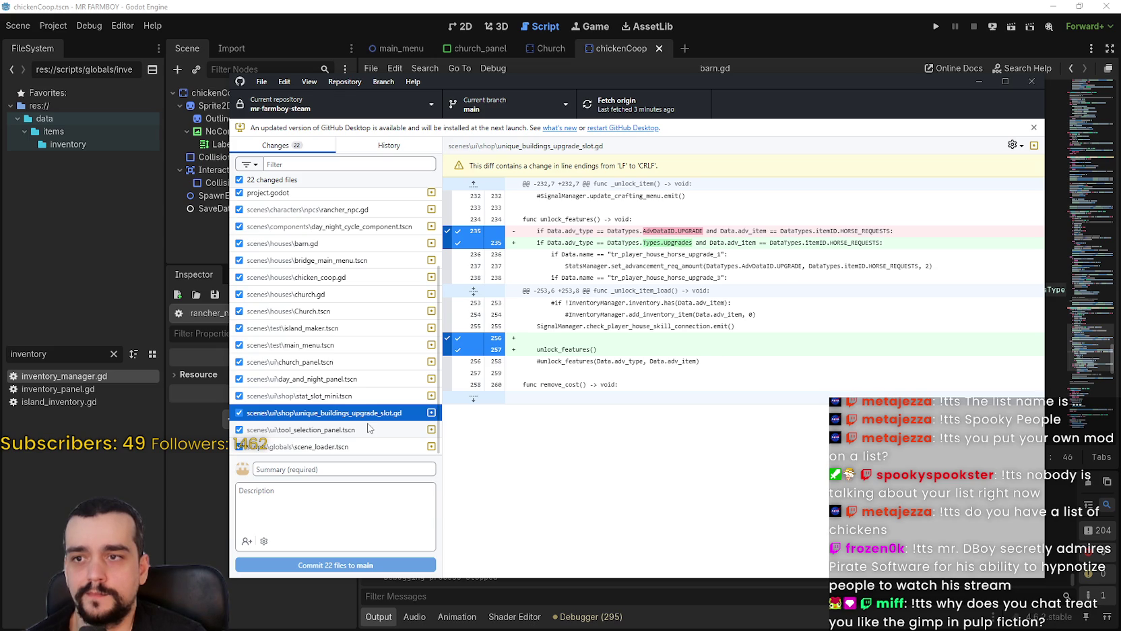
{"action": "left_click", "coordinate": [369, 428]}
{"action": "left_click", "coordinate": [376, 448]}
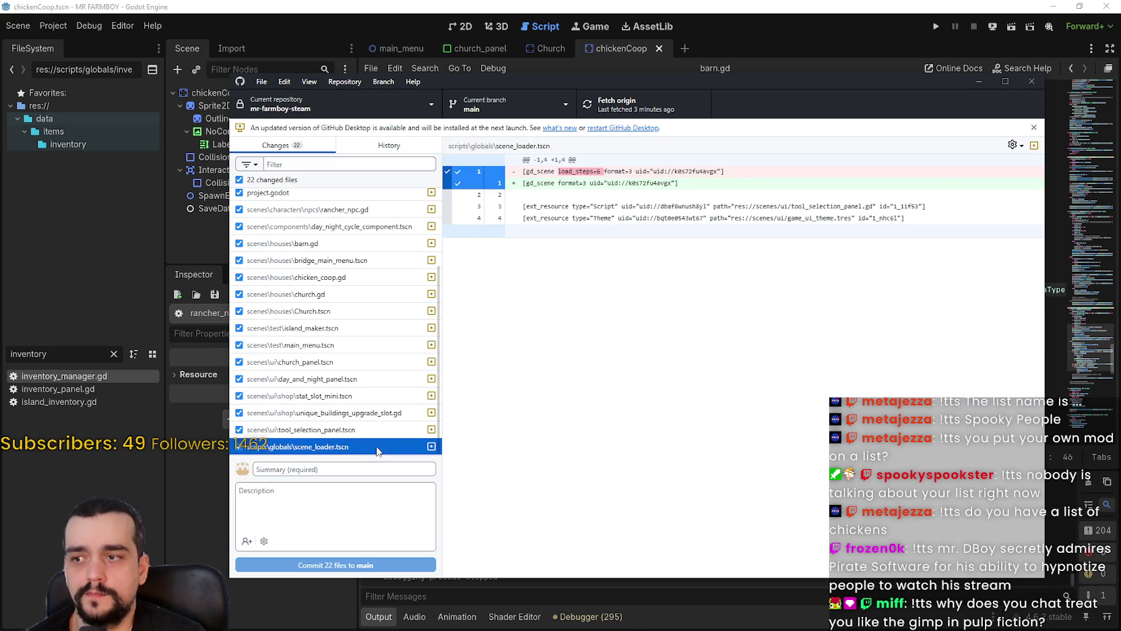
{"action": "scroll", "coordinate": [363, 362], "scroll_direction": "up", "scroll_amount": 5}
{"action": "left_click", "coordinate": [362, 349]}
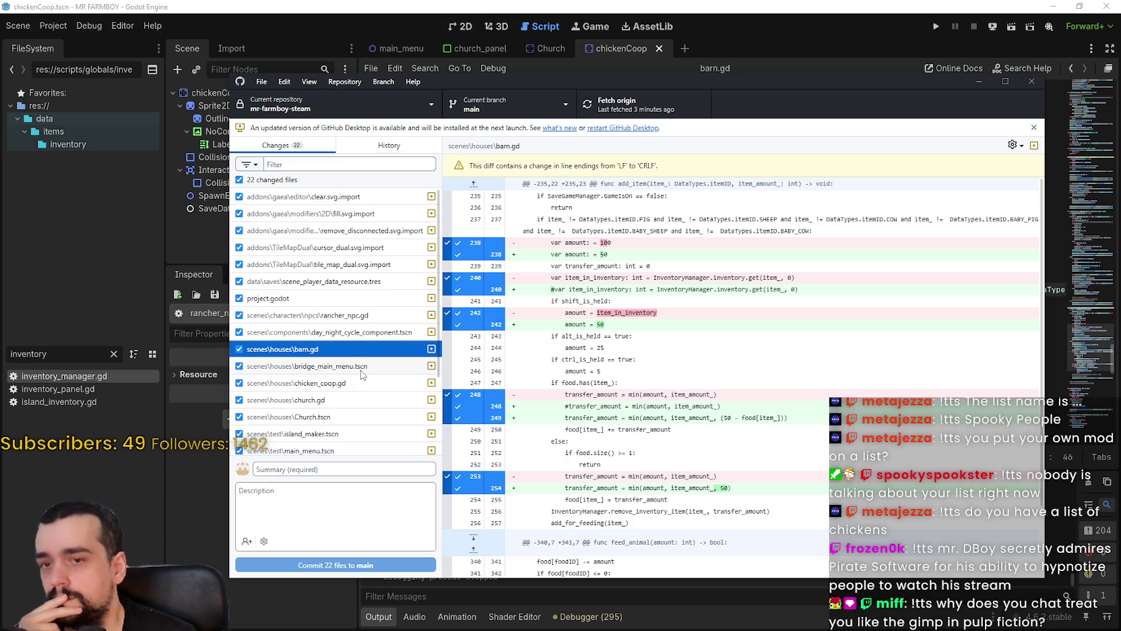
Review the tile_map_dual.svg.import, church.gd, Church.tscn, chicken_coop.gd, bridge_main_menu.tscn and barn.gd diffs.
{"action": "left_click", "coordinate": [376, 268]}
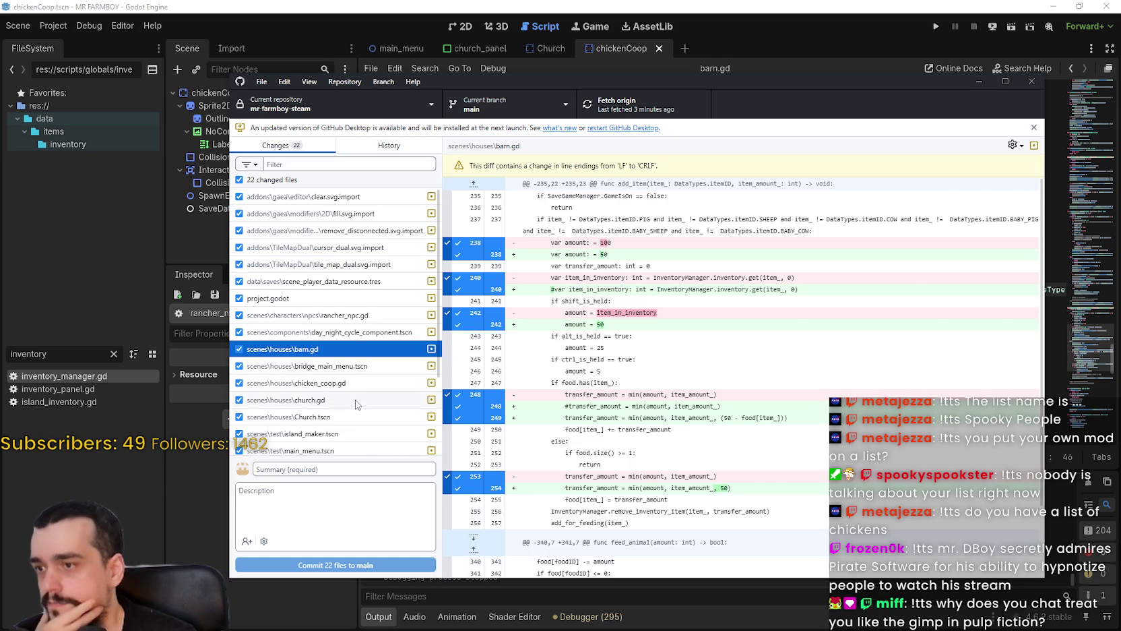
{"action": "left_click", "coordinate": [355, 398]}
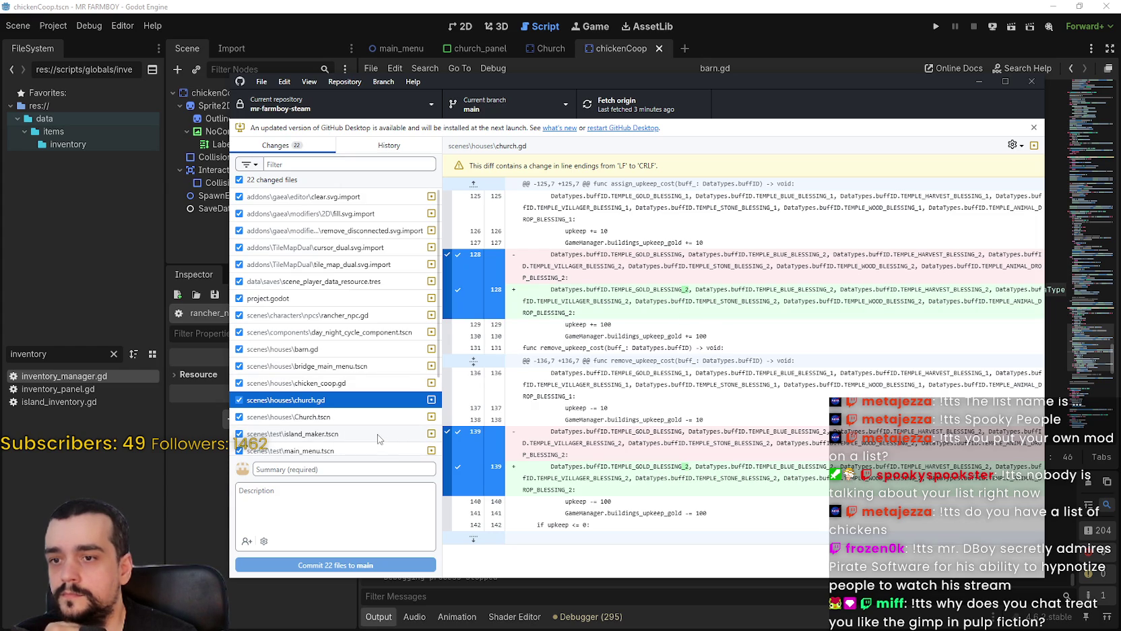
{"action": "left_click", "coordinate": [371, 421]}
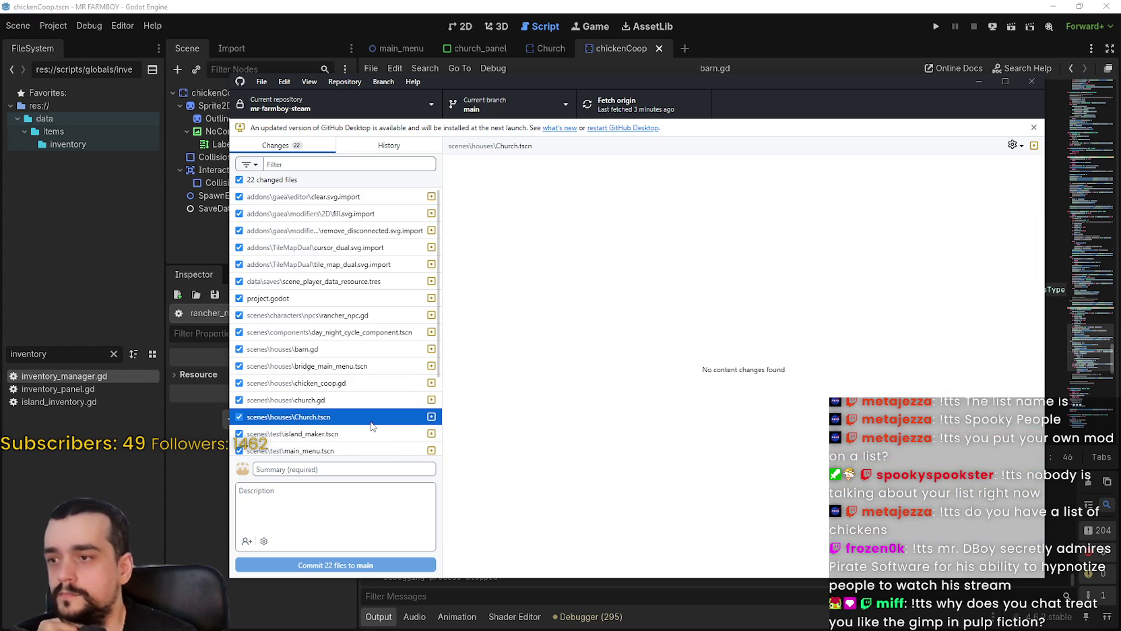
{"action": "left_click", "coordinate": [362, 383]}
{"action": "left_click", "coordinate": [360, 366]}
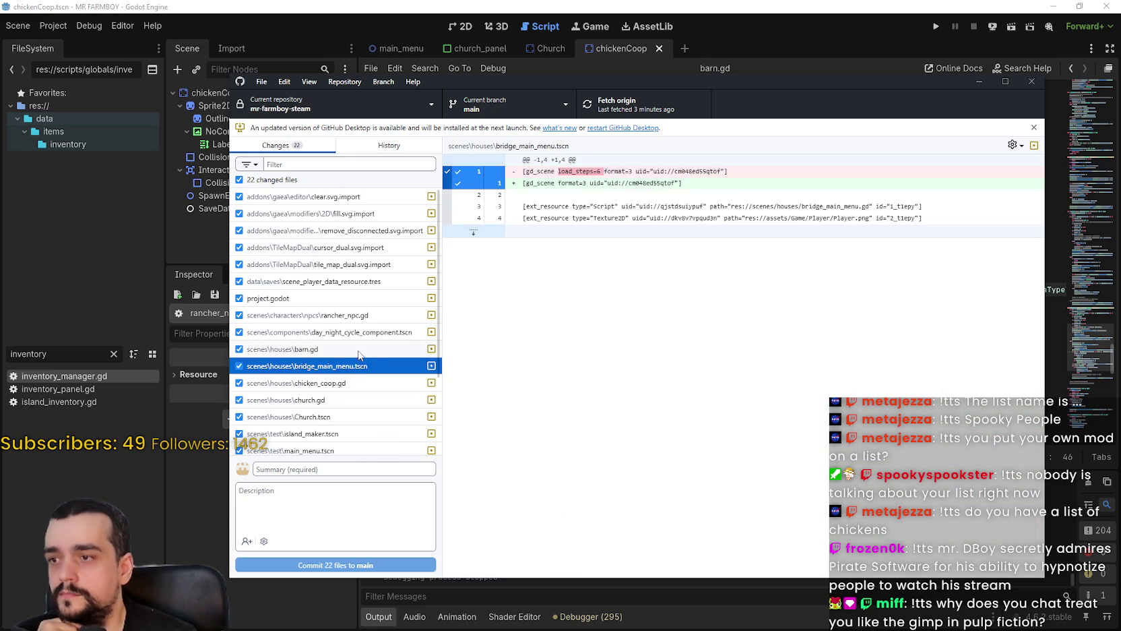
{"action": "left_click", "coordinate": [358, 349]}
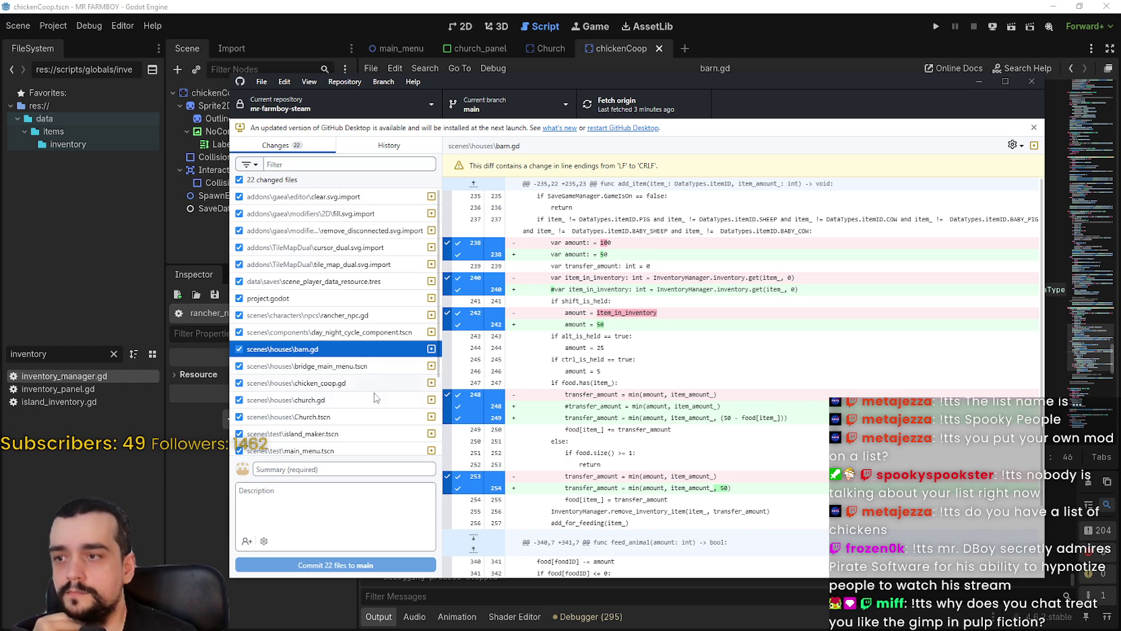
Review scene_player_data_resource.tres and the cursor, remove_disconnected, fill and clear .svg.import diffs, then relaunch the game.
{"action": "left_click", "coordinate": [374, 283]}
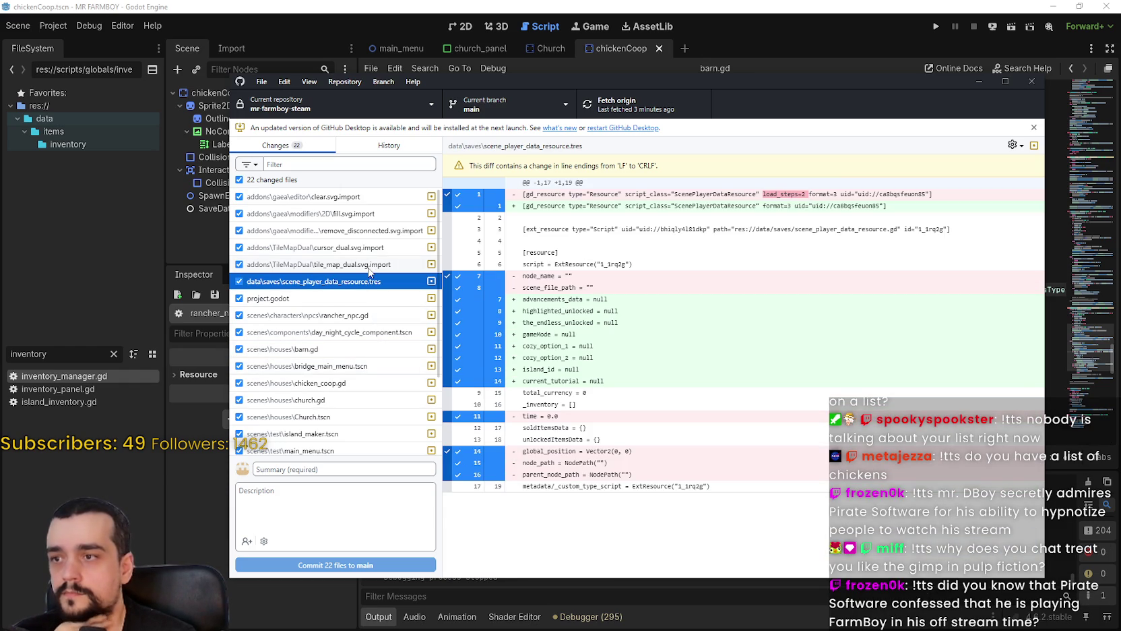
{"action": "left_click", "coordinate": [383, 249]}
{"action": "left_click", "coordinate": [392, 232]}
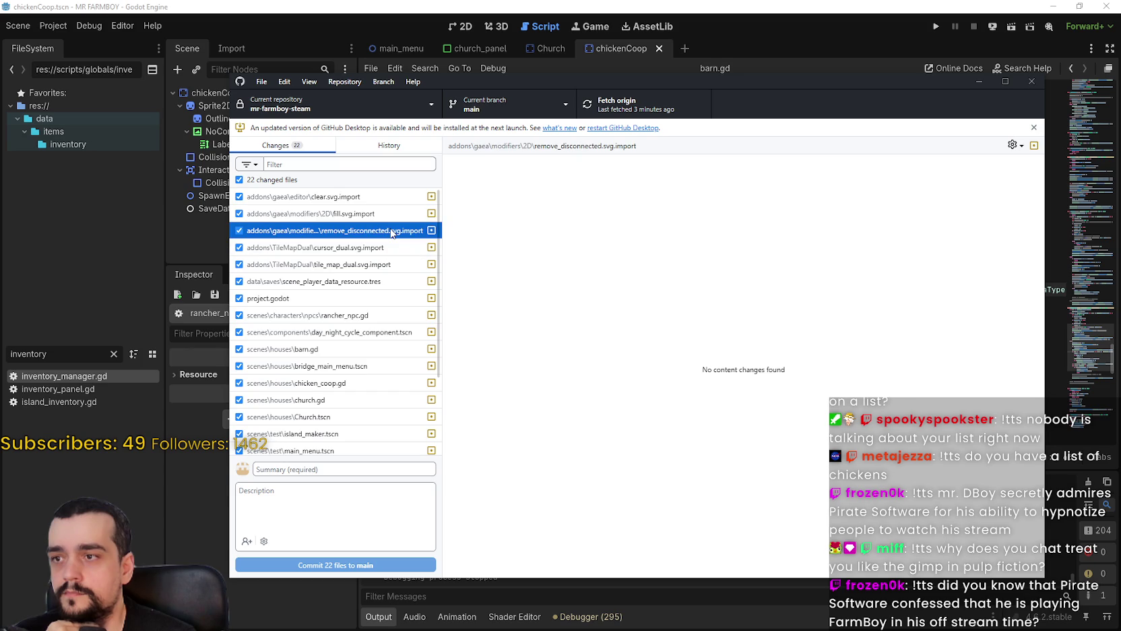
{"action": "left_click", "coordinate": [389, 214]}
{"action": "left_click", "coordinate": [387, 201]}
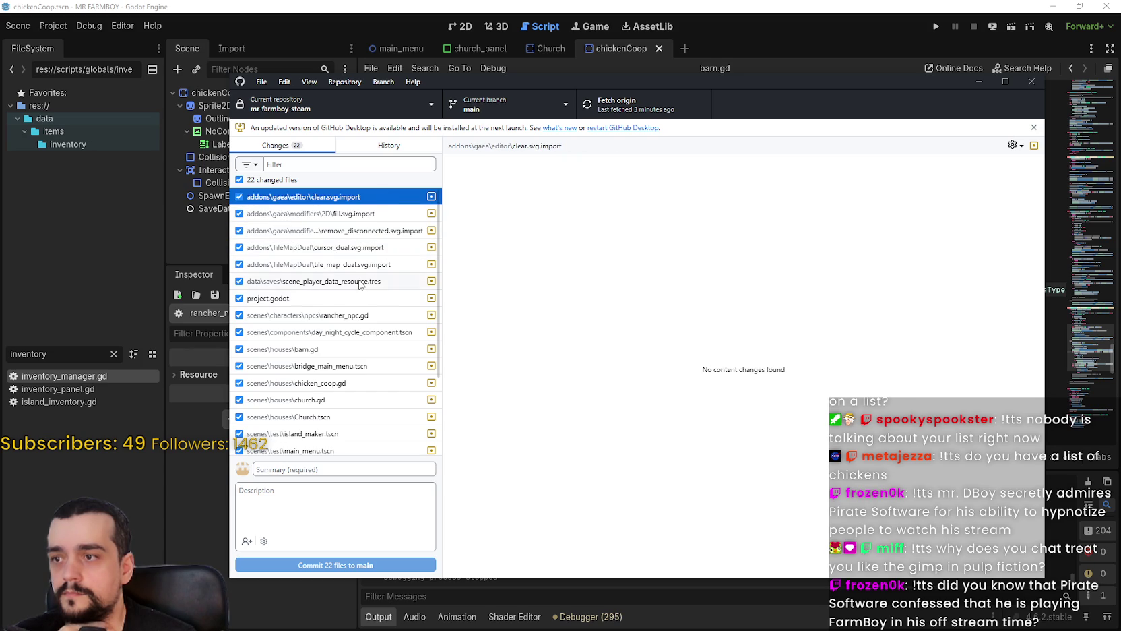
{"action": "left_click", "coordinate": [360, 283]}
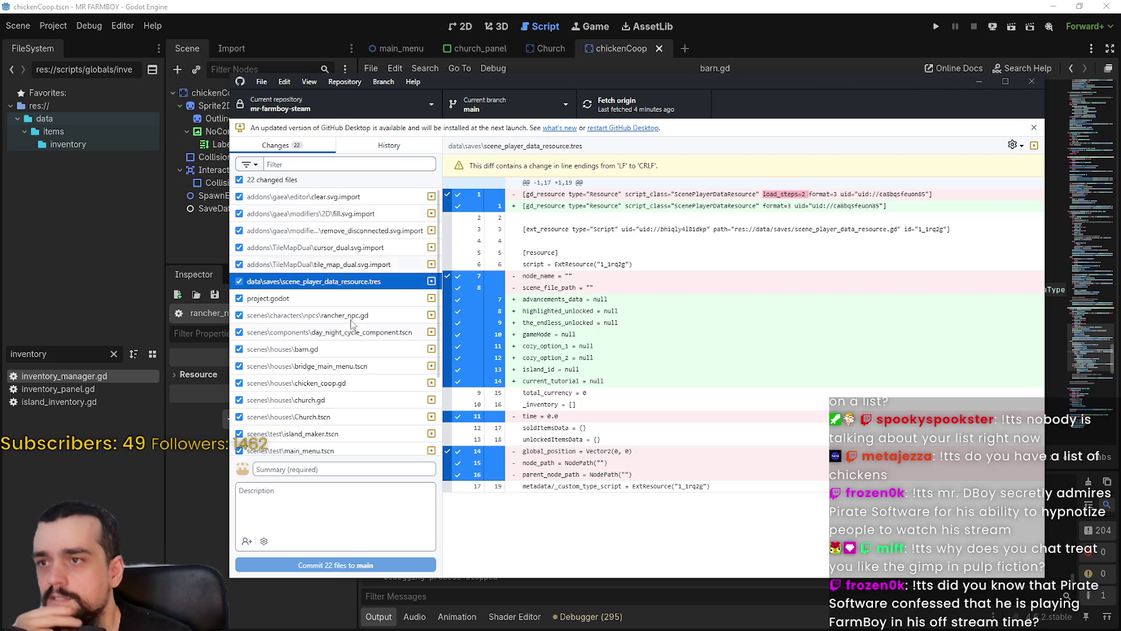
{"action": "left_click", "coordinate": [933, 23]}
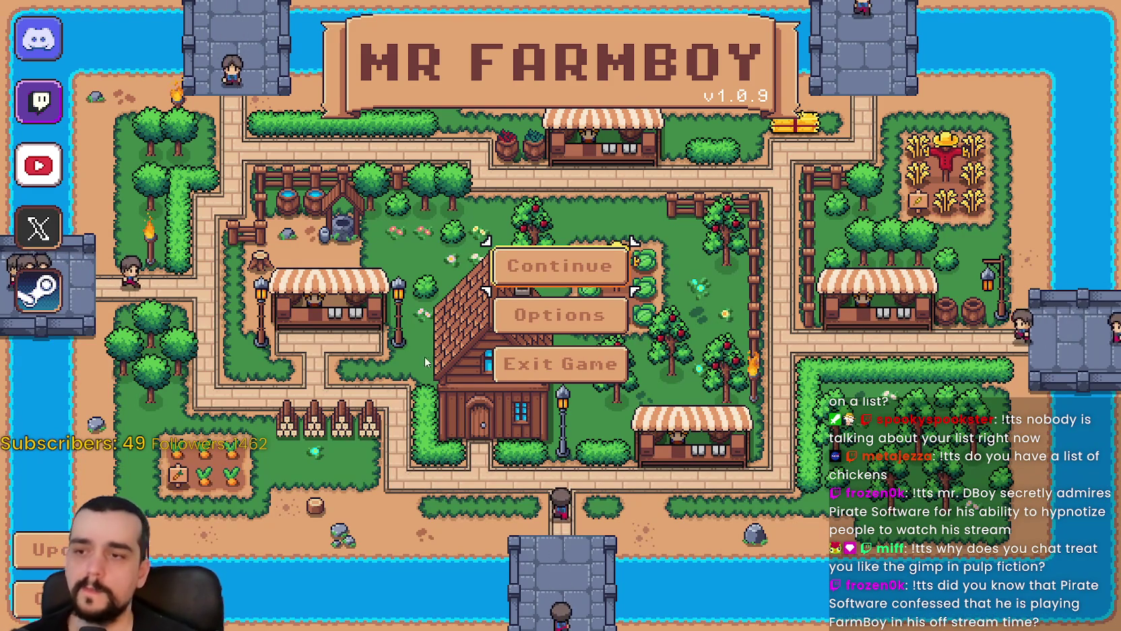
Choose Continue, scroll the save list past Save 3, and load Save 7 (Normal).
{"action": "left_click", "coordinate": [559, 266]}
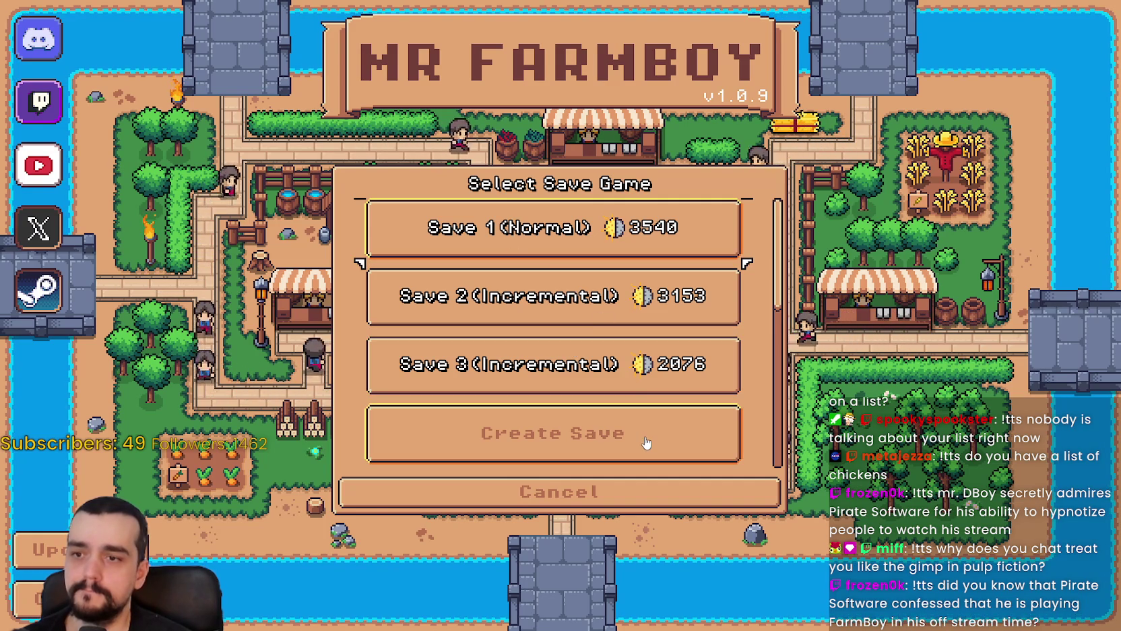
{"action": "scroll", "coordinate": [556, 315], "scroll_direction": "down", "scroll_amount": 1}
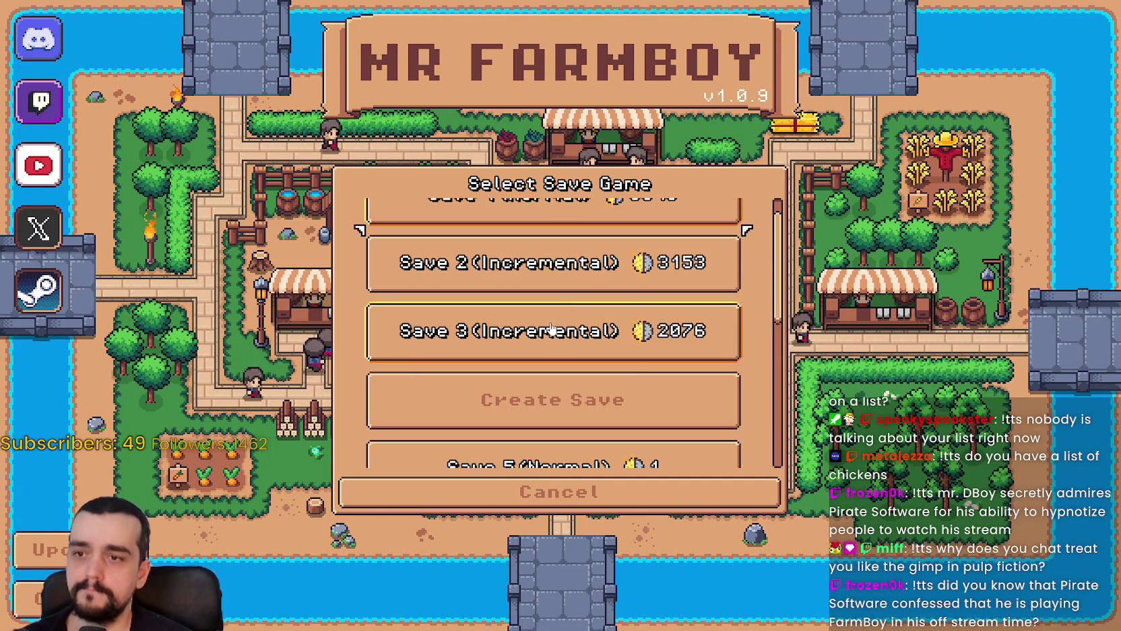
{"action": "left_click", "coordinate": [539, 340]}
{"action": "scroll", "coordinate": [546, 357], "scroll_direction": "down", "scroll_amount": 5}
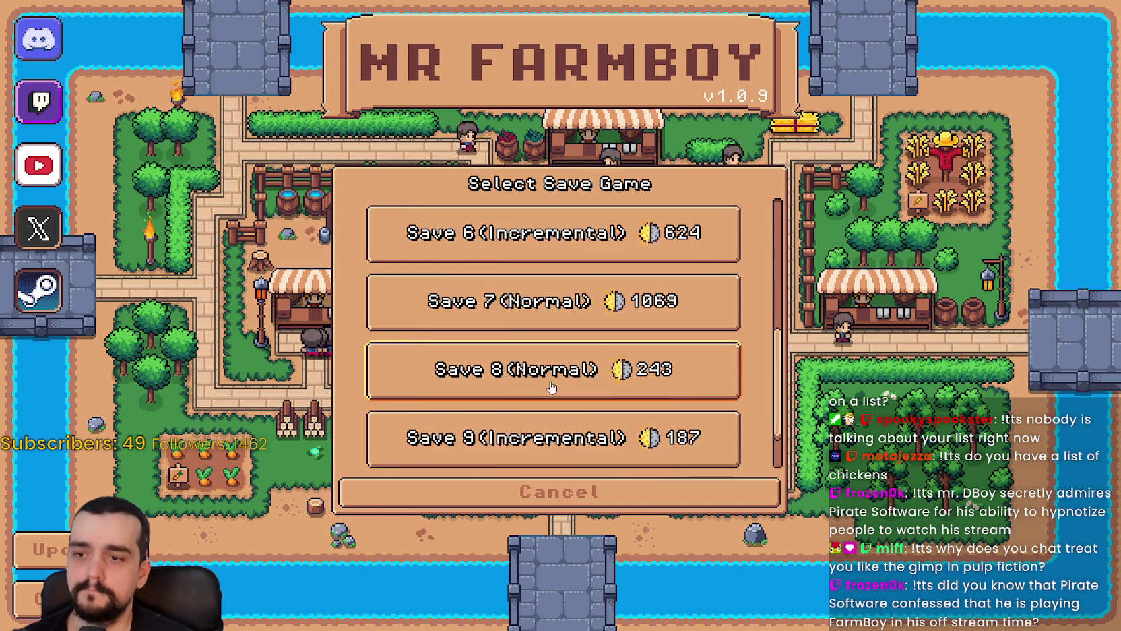
{"action": "scroll", "coordinate": [551, 373], "scroll_direction": "down", "scroll_amount": 1}
{"action": "left_click", "coordinate": [514, 249]}
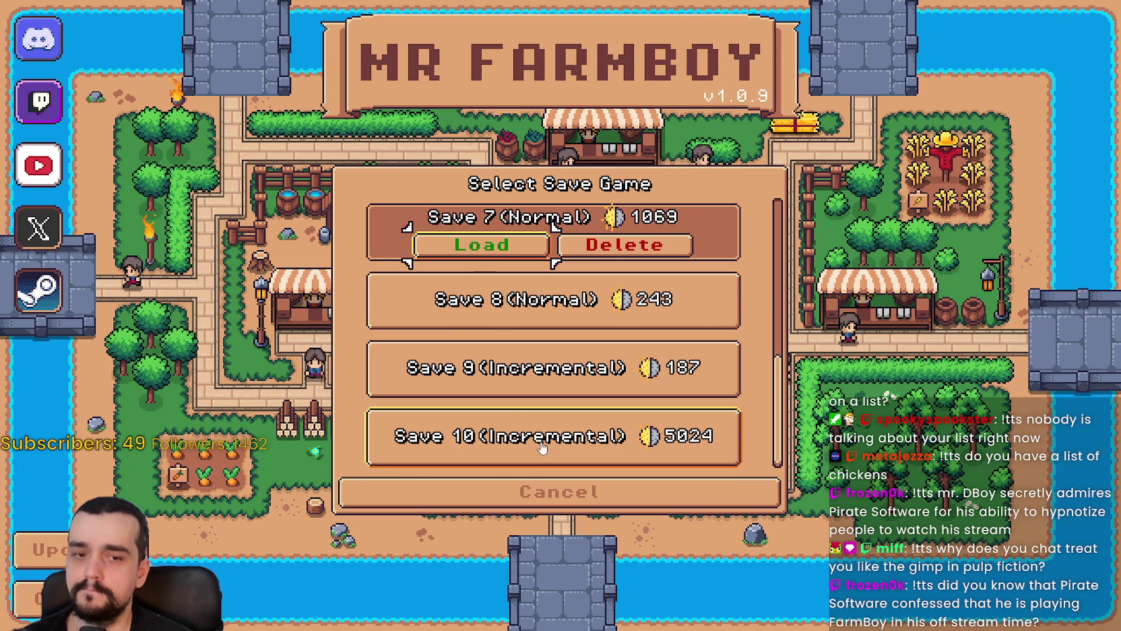
{"action": "left_click", "coordinate": [506, 256]}
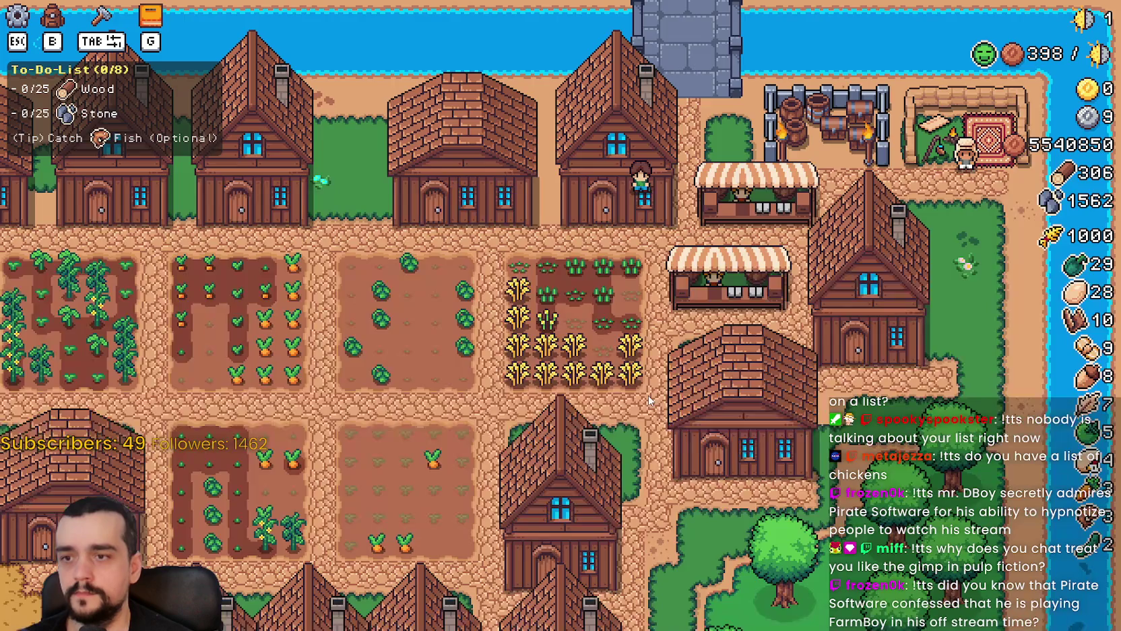
Zoom around the farm and inspect the chicken coop's nests and food several times.
{"action": "scroll", "coordinate": [648, 395], "scroll_direction": "down", "scroll_amount": 5}
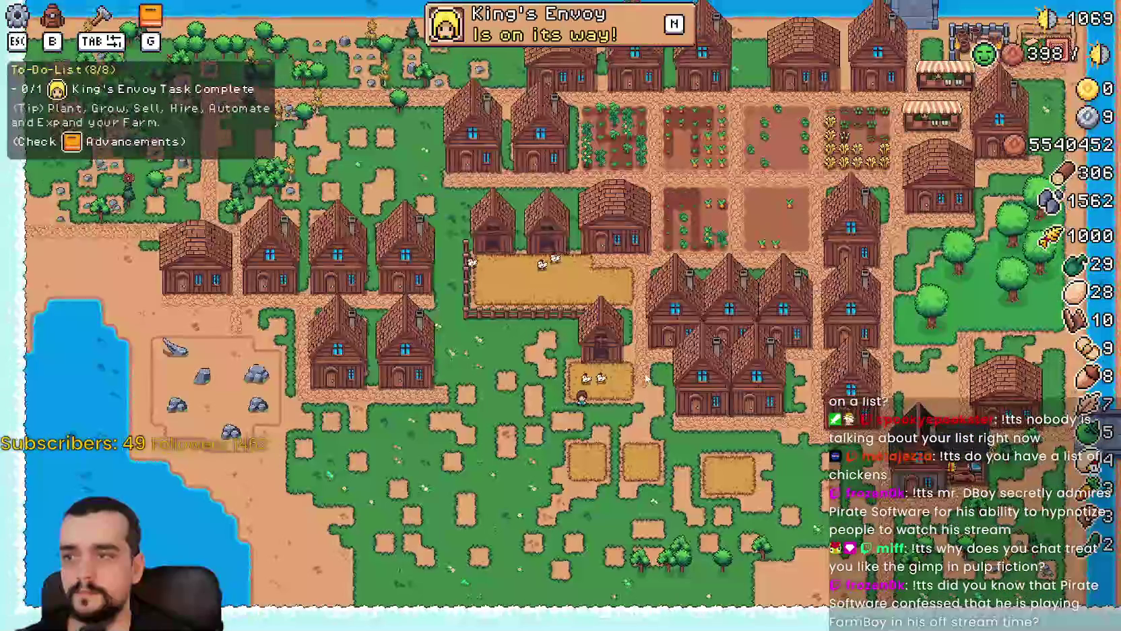
{"action": "scroll", "coordinate": [649, 379], "scroll_direction": "up", "scroll_amount": 3}
{"action": "scroll", "coordinate": [649, 379], "scroll_direction": "down", "scroll_amount": 3}
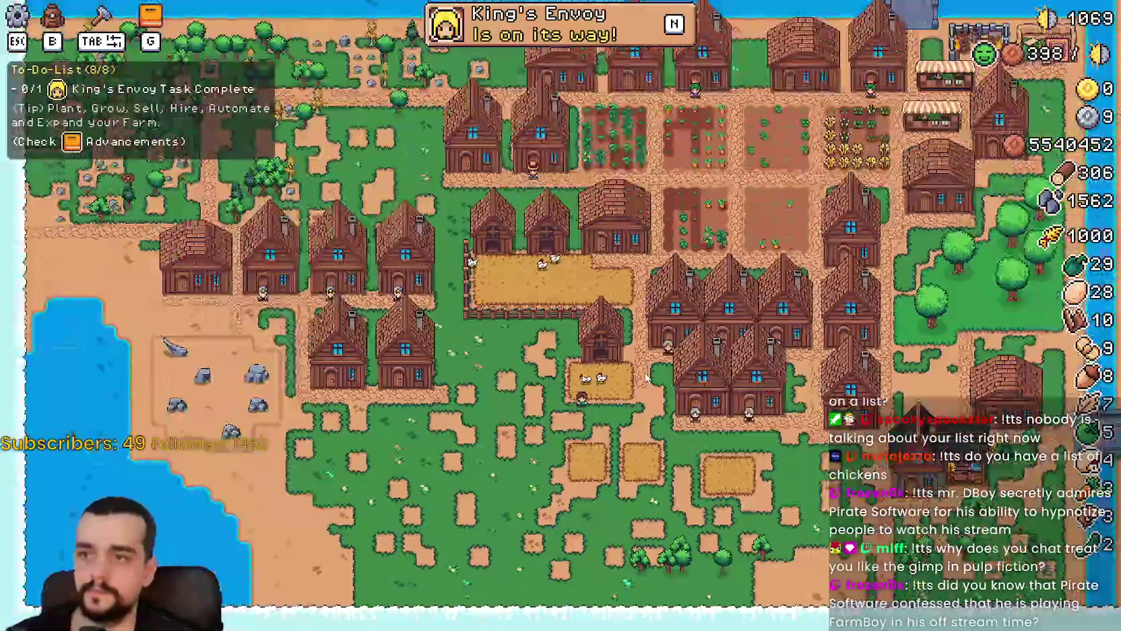
{"action": "scroll", "coordinate": [647, 378], "scroll_direction": "up", "scroll_amount": 3}
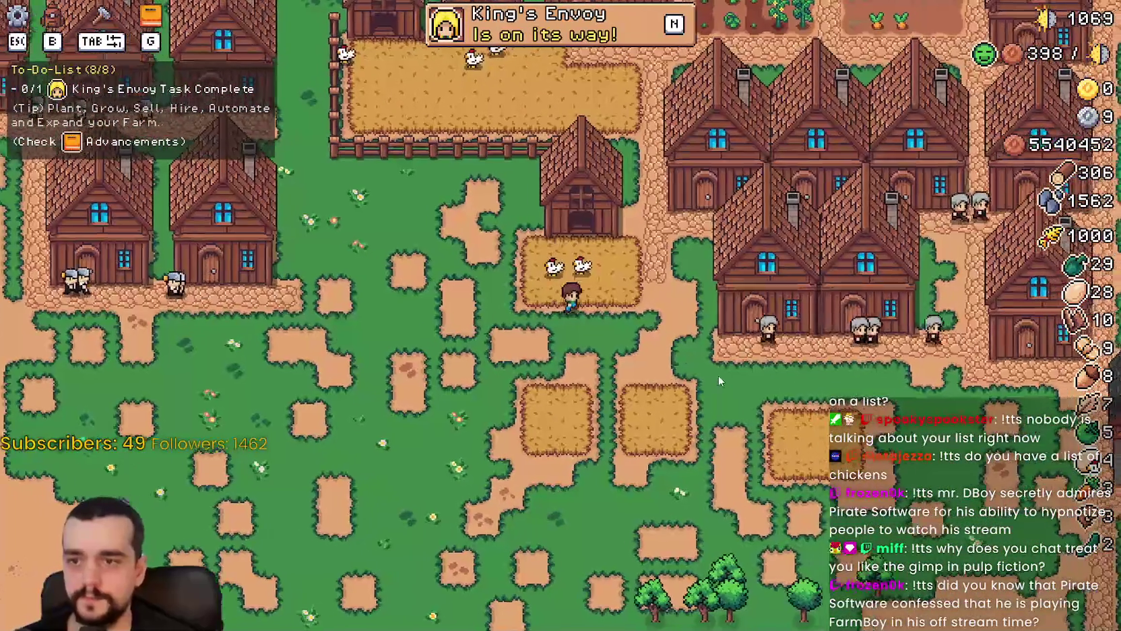
{"action": "scroll", "coordinate": [718, 374], "scroll_direction": "down", "scroll_amount": 3}
{"action": "left_click", "coordinate": [551, 238]}
{"action": "key", "text": "Escape"}
{"action": "scroll", "coordinate": [643, 315], "scroll_direction": "up", "scroll_amount": 3}
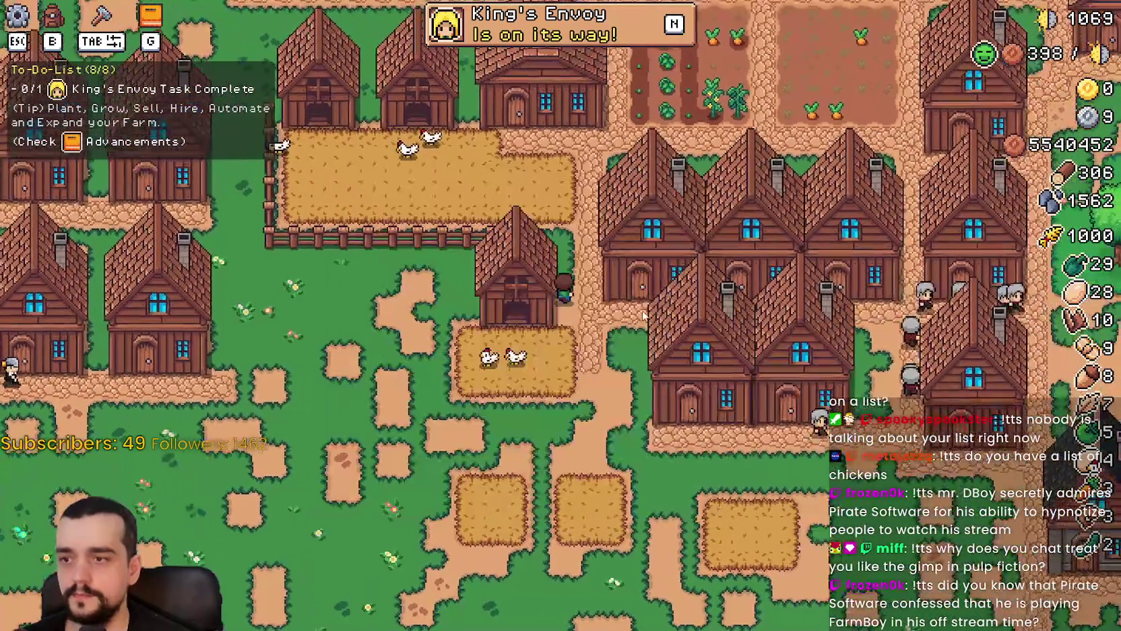
{"action": "scroll", "coordinate": [643, 315], "scroll_direction": "down", "scroll_amount": 3}
{"action": "left_click", "coordinate": [588, 400]}
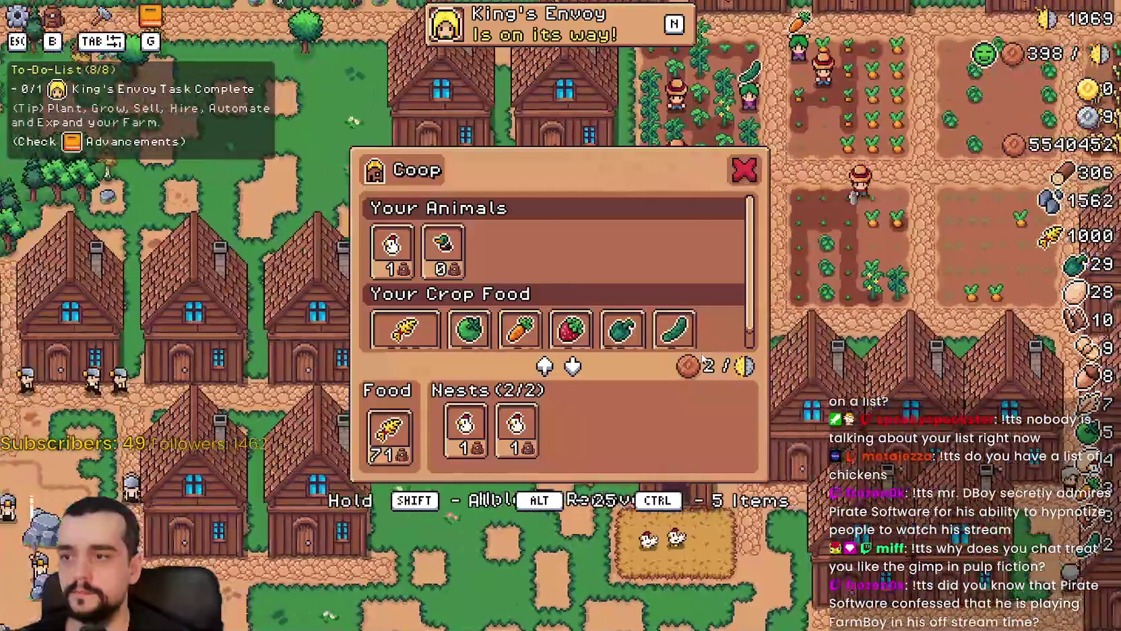
{"action": "scroll", "coordinate": [701, 353], "scroll_direction": "down", "scroll_amount": 3}
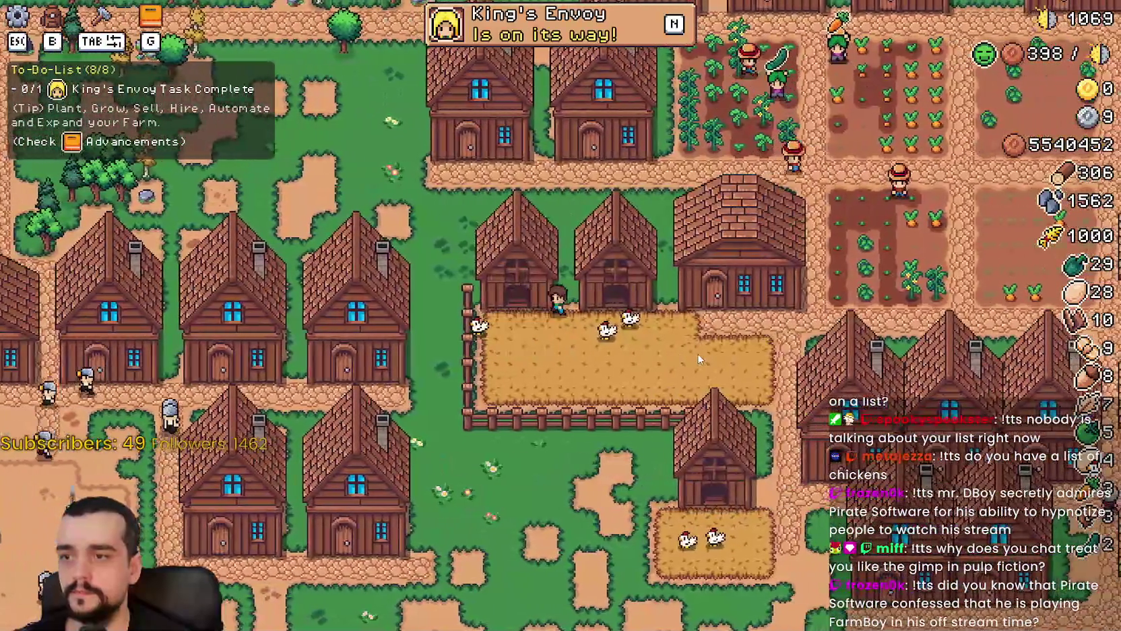
{"action": "left_click", "coordinate": [697, 353]}
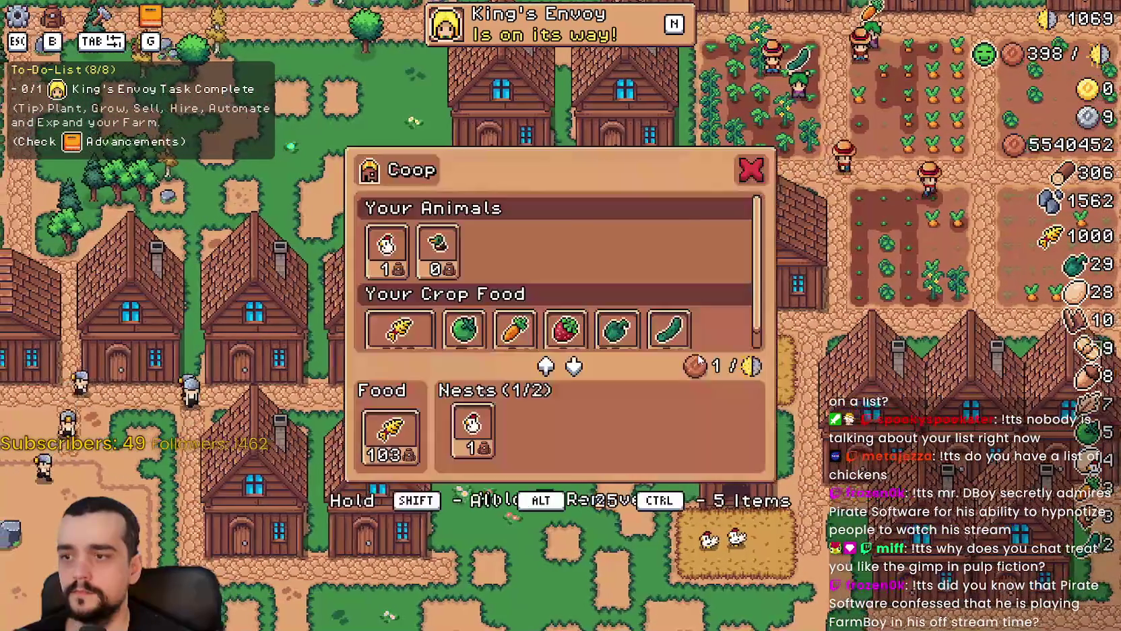
{"action": "key", "text": "Escape"}
Pan the view over to the houses and open a house's panel a few times.
{"action": "key", "text": "d"}
{"action": "key", "text": "d"}
{"action": "key", "text": "s"}
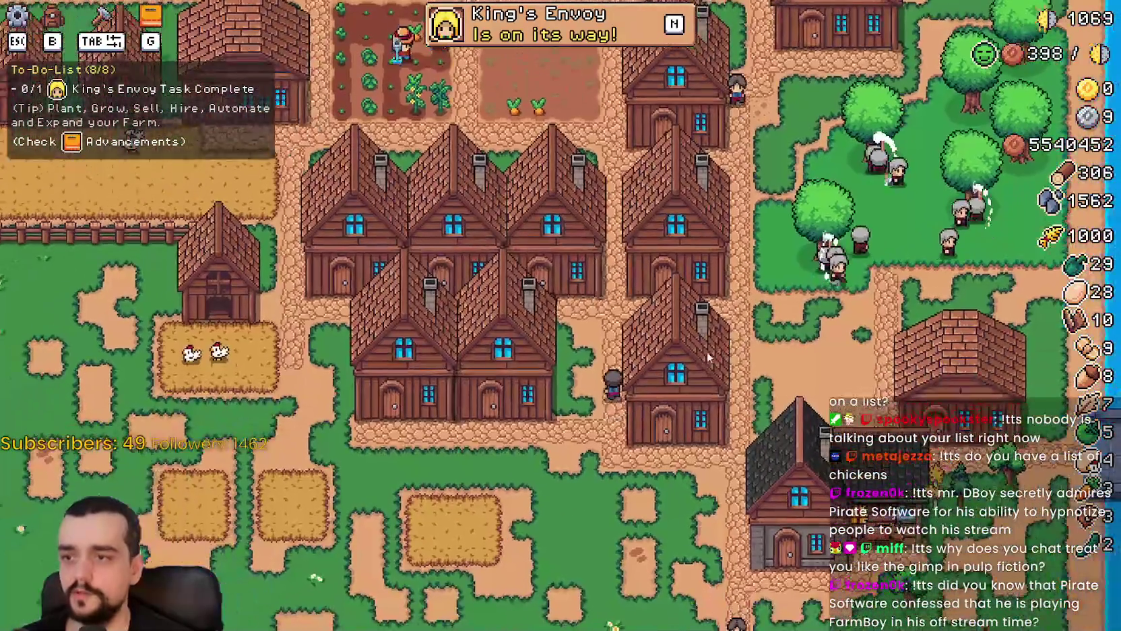
{"action": "key", "text": "s"}
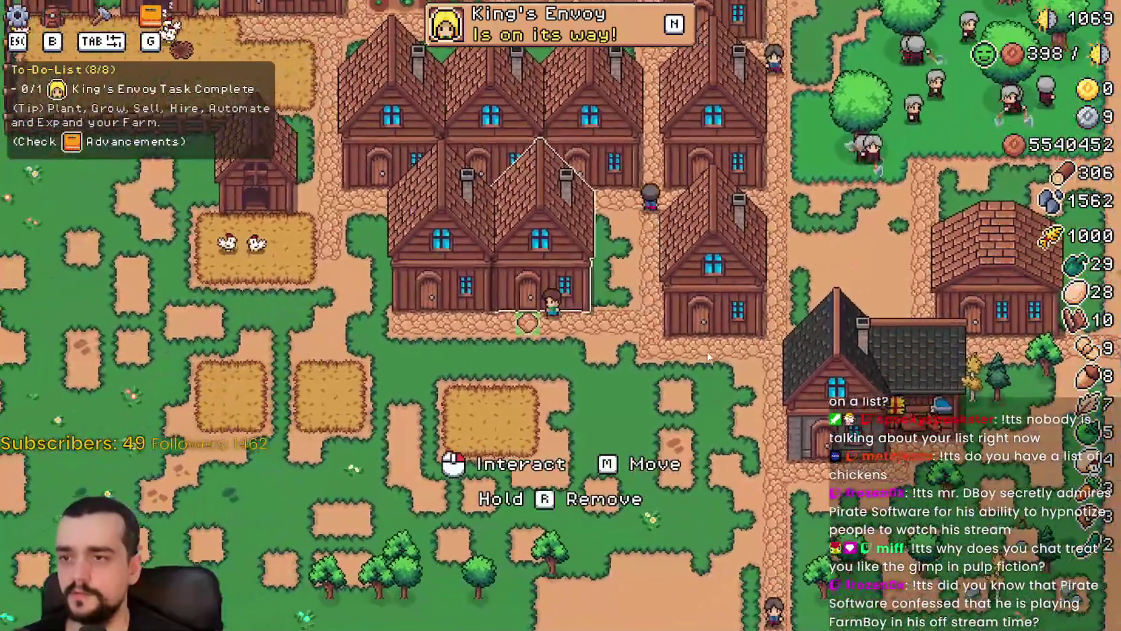
{"action": "left_click", "coordinate": [707, 354]}
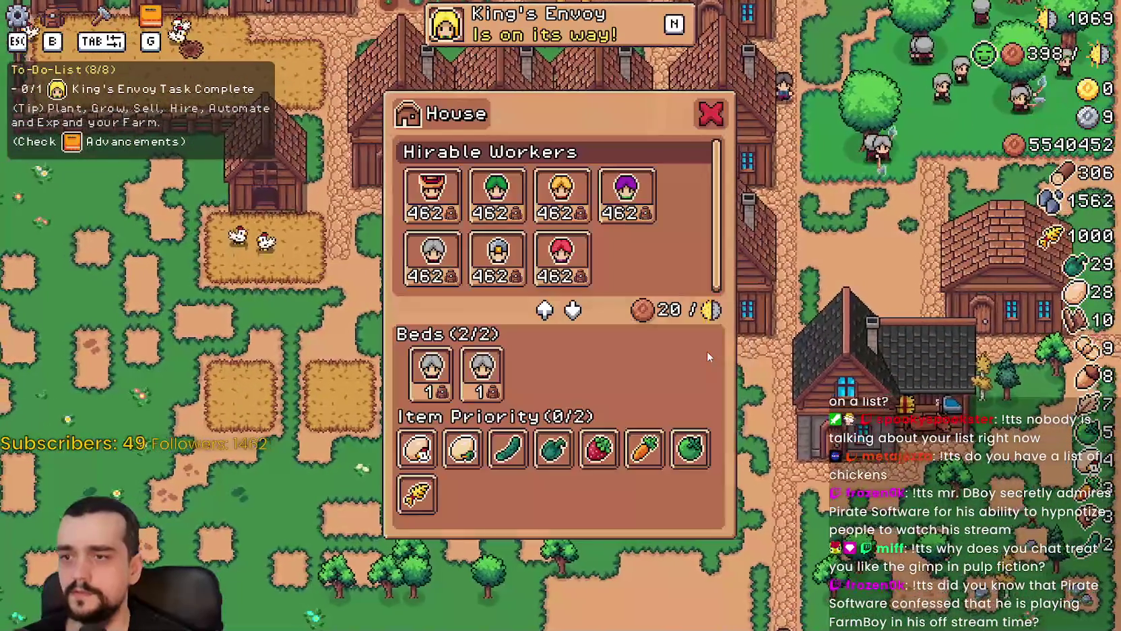
{"action": "key", "text": "Escape"}
{"action": "left_click", "coordinate": [707, 351]}
{"action": "key", "text": "Escape"}
{"action": "key", "text": "w"}
{"action": "left_click", "coordinate": [706, 351]}
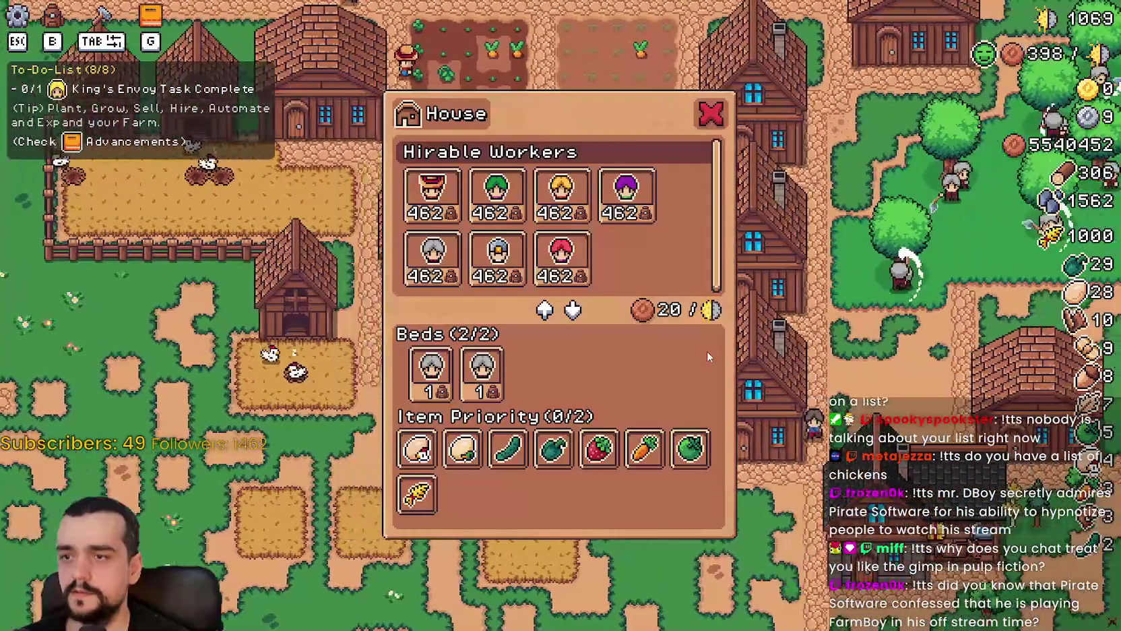
{"action": "key", "text": "w"}
{"action": "key", "text": "Escape"}
View the farm stats page in Stats & Inventory, then open a house's panel.
{"action": "key", "text": "Escape"}
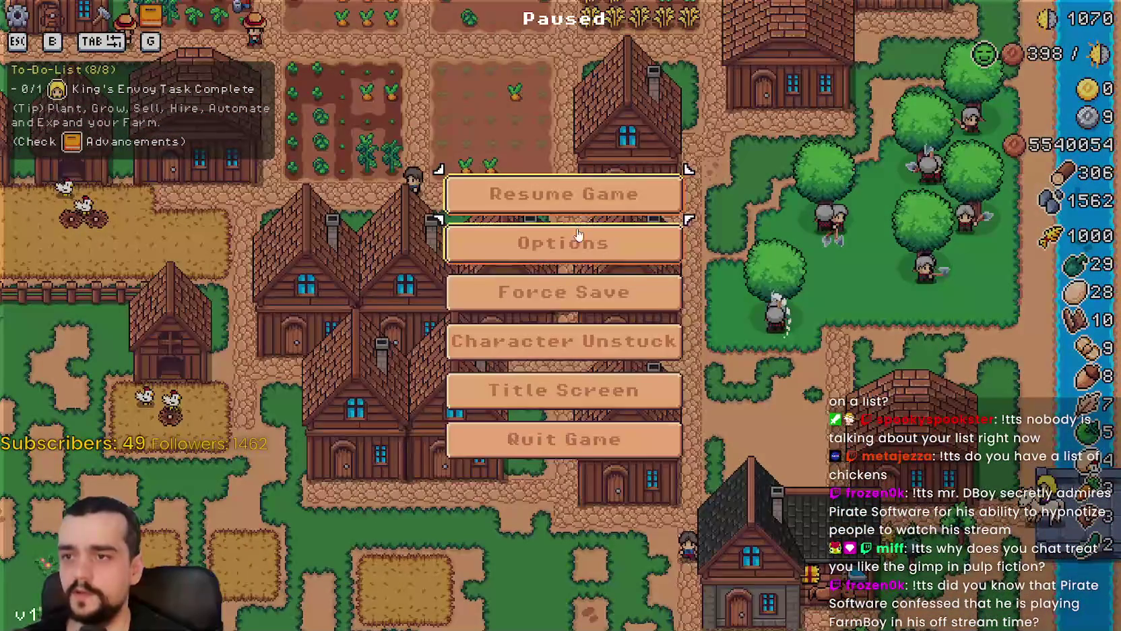
{"action": "key", "text": "Escape"}
{"action": "key", "text": "Tab"}
{"action": "key", "text": "Tab"}
{"action": "scroll", "coordinate": [628, 409], "scroll_direction": "down", "scroll_amount": 2}
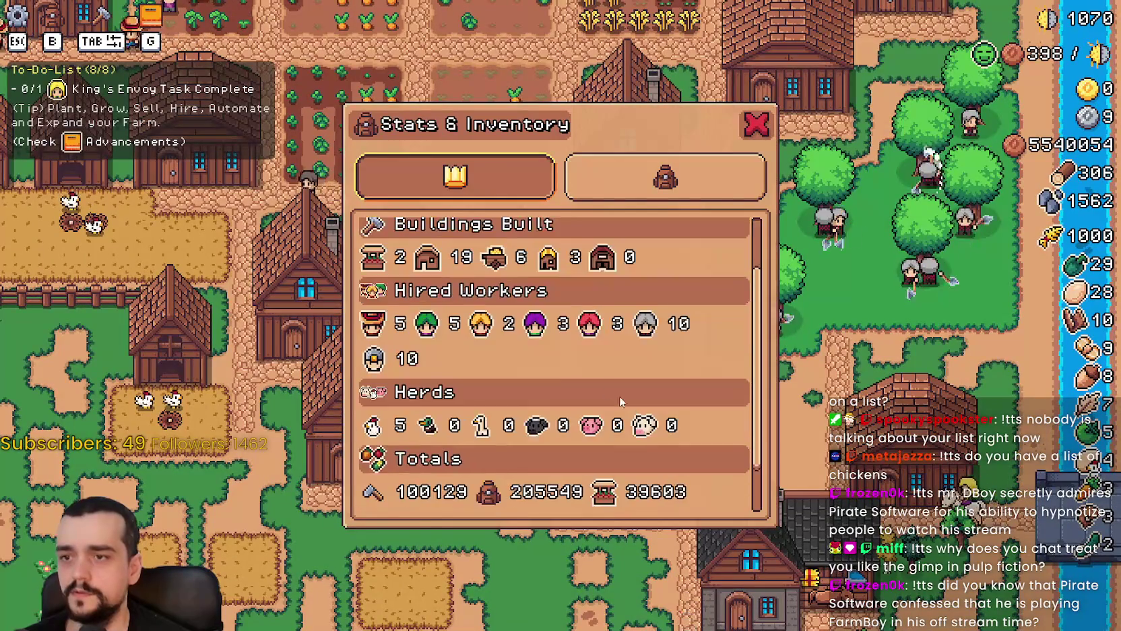
{"action": "key", "text": "Tab"}
{"action": "key", "text": "w"}
{"action": "left_click", "coordinate": [616, 441]}
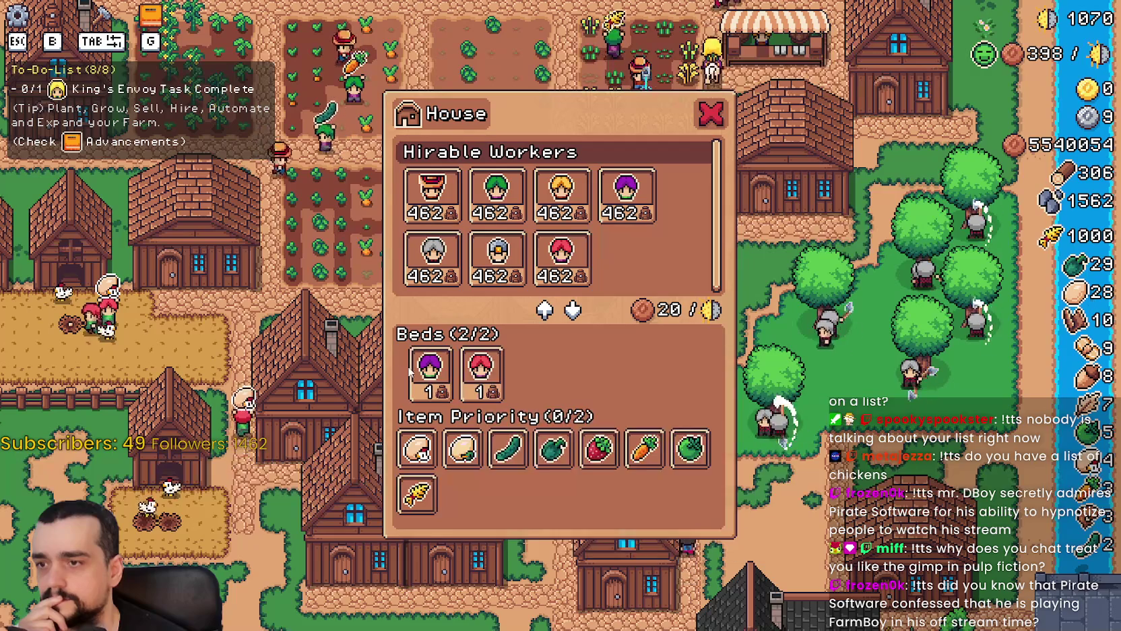
Inspect the house's two bed workers and empty Item Priority list, then return to Godot.
{"action": "mouse_move", "coordinate": [471, 377]}
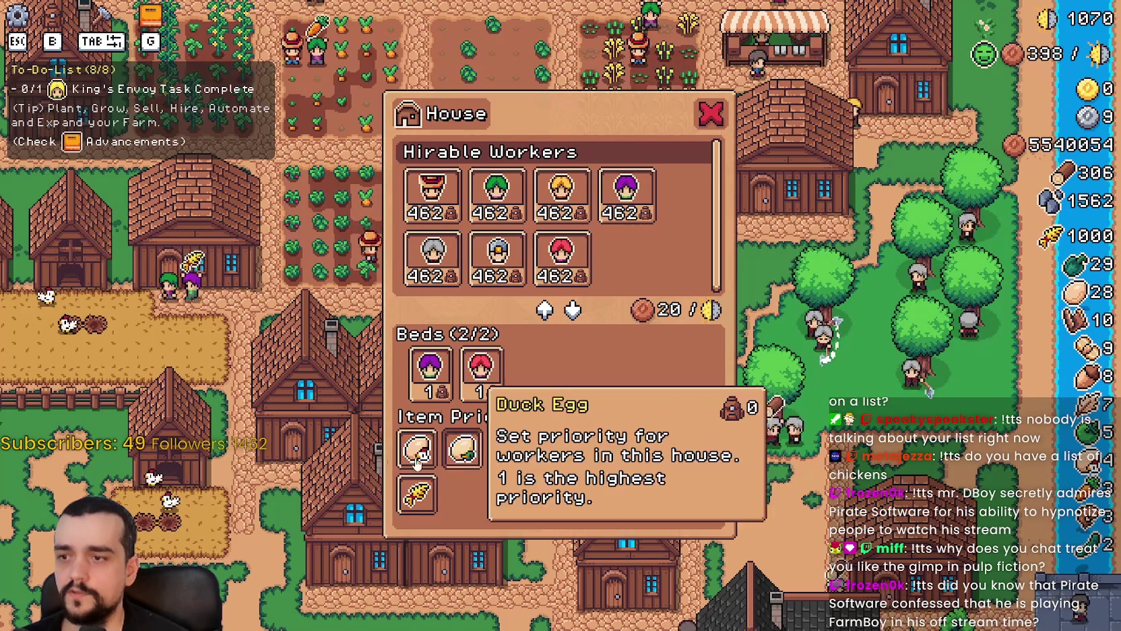
{"action": "key", "text": "alt+Tab"}
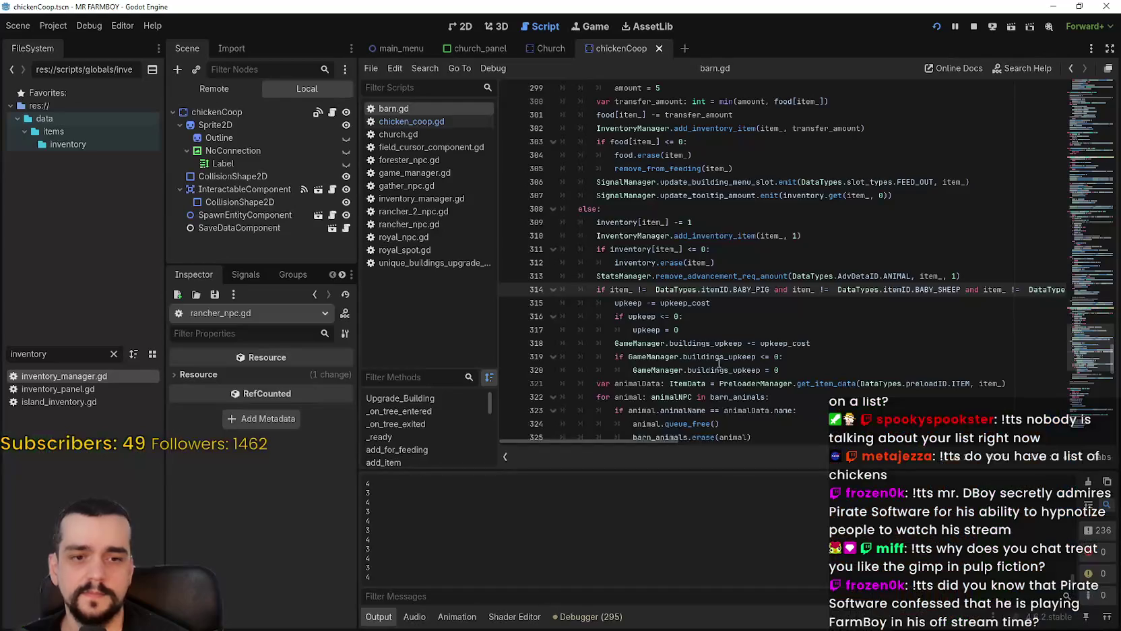
Filter the FileSystem for 'rancher' and browse the NPC scripts until rancher_npc.gd is open.
{"action": "left_click", "coordinate": [701, 276]}
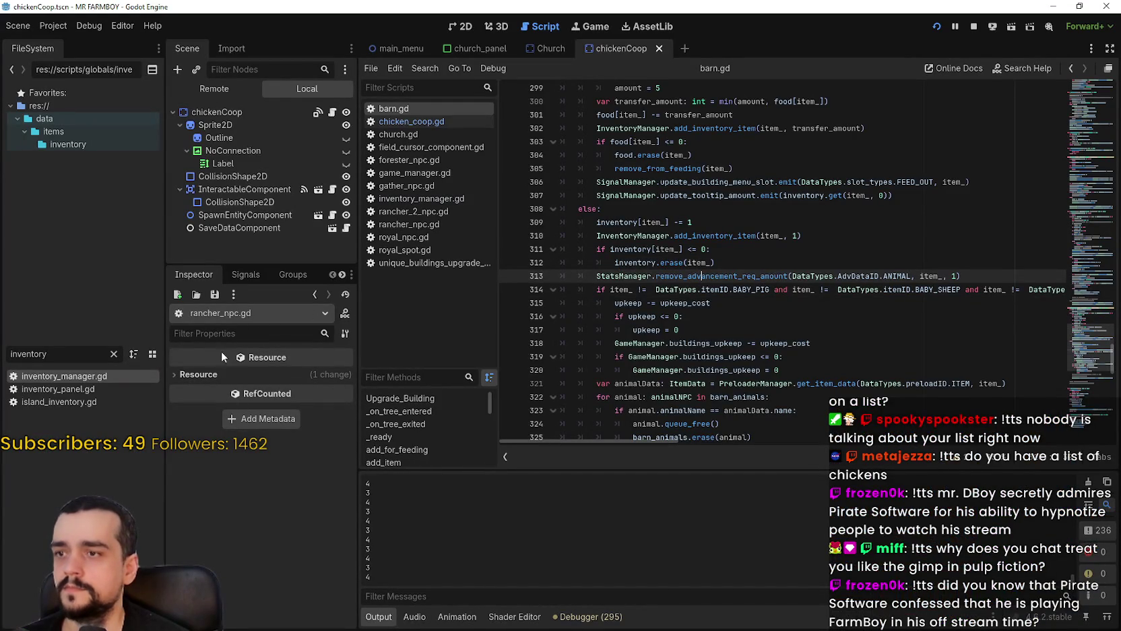
{"action": "type", "text": "rac"}
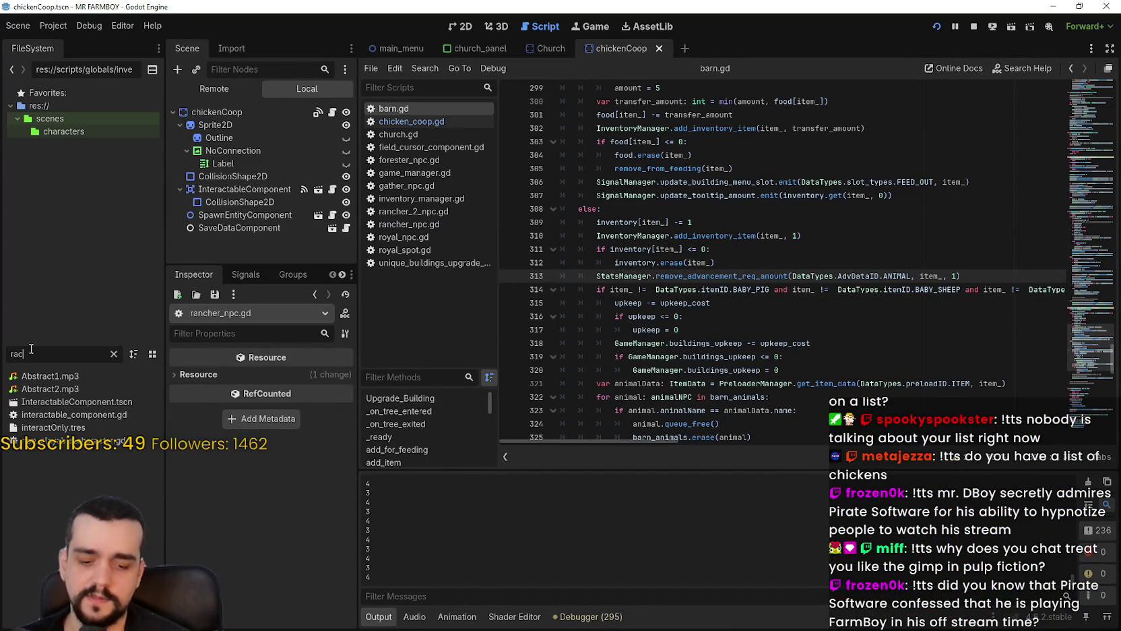
{"action": "key", "text": "BackSpace"}
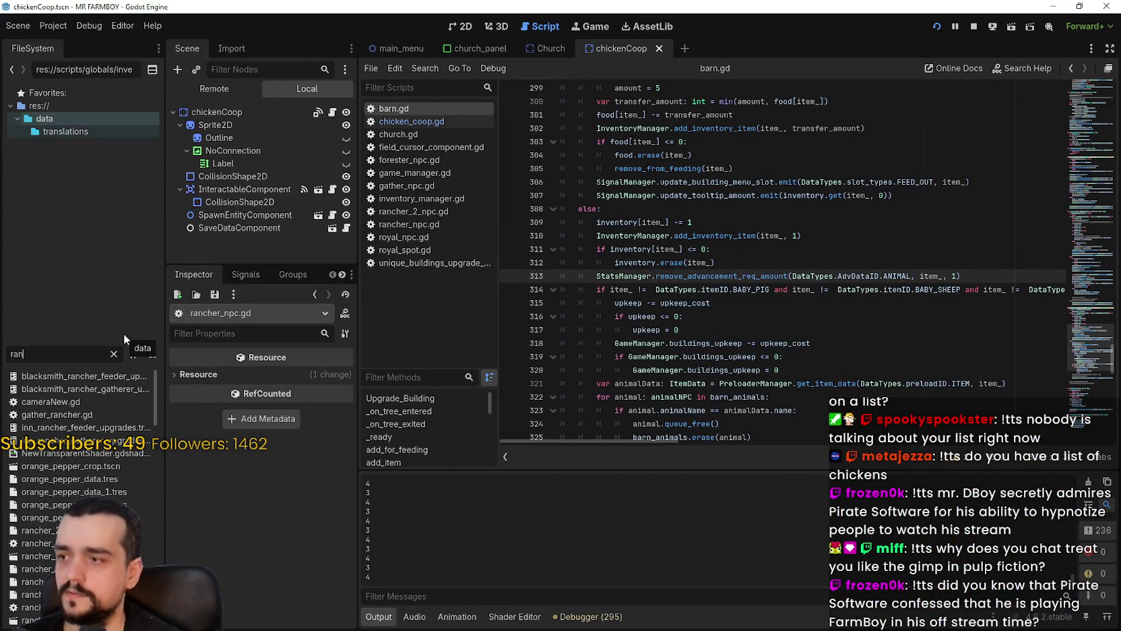
{"action": "type", "text": "ncher"}
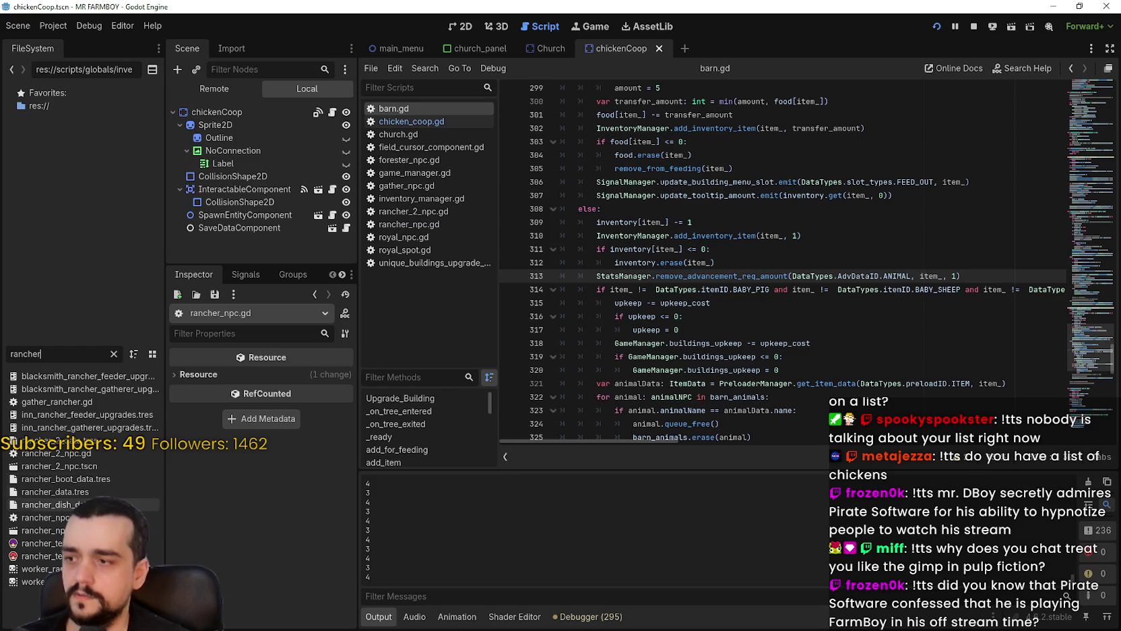
{"action": "left_click", "coordinate": [425, 188]}
{"action": "left_click", "coordinate": [422, 161]}
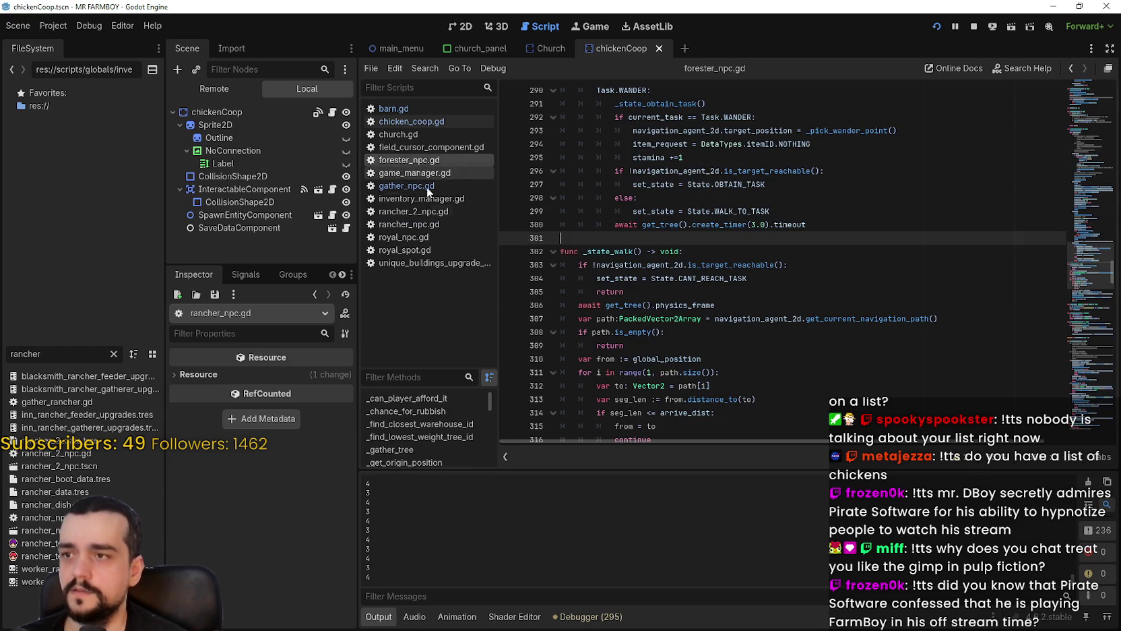
{"action": "left_click", "coordinate": [432, 249]}
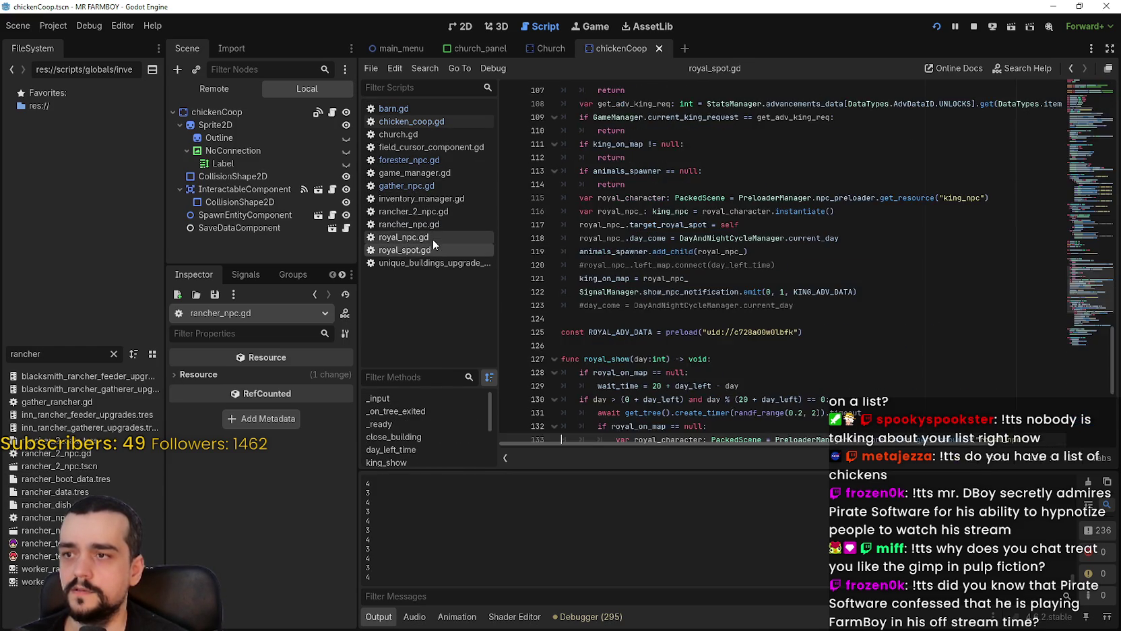
{"action": "left_click", "coordinate": [432, 239]}
{"action": "left_click", "coordinate": [431, 223]}
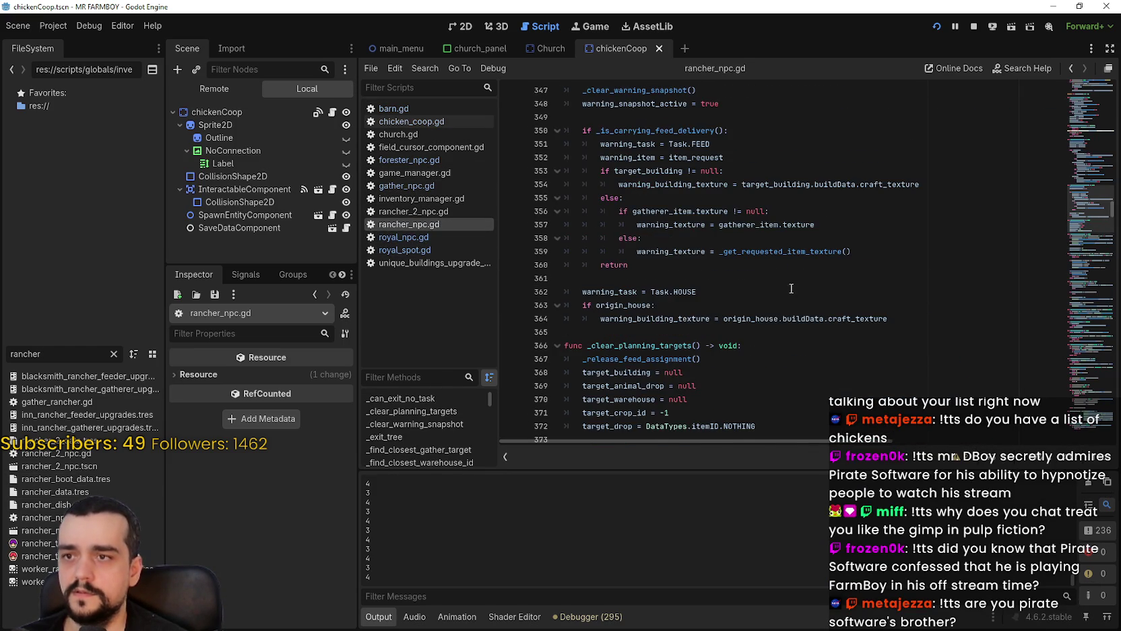
Select the correct_priorities list and has_correct_priority function, then open rancher_2_npc.gd.
{"action": "left_click_drag", "start_coordinate": [1092, 150], "coordinate": [1092, 254]}
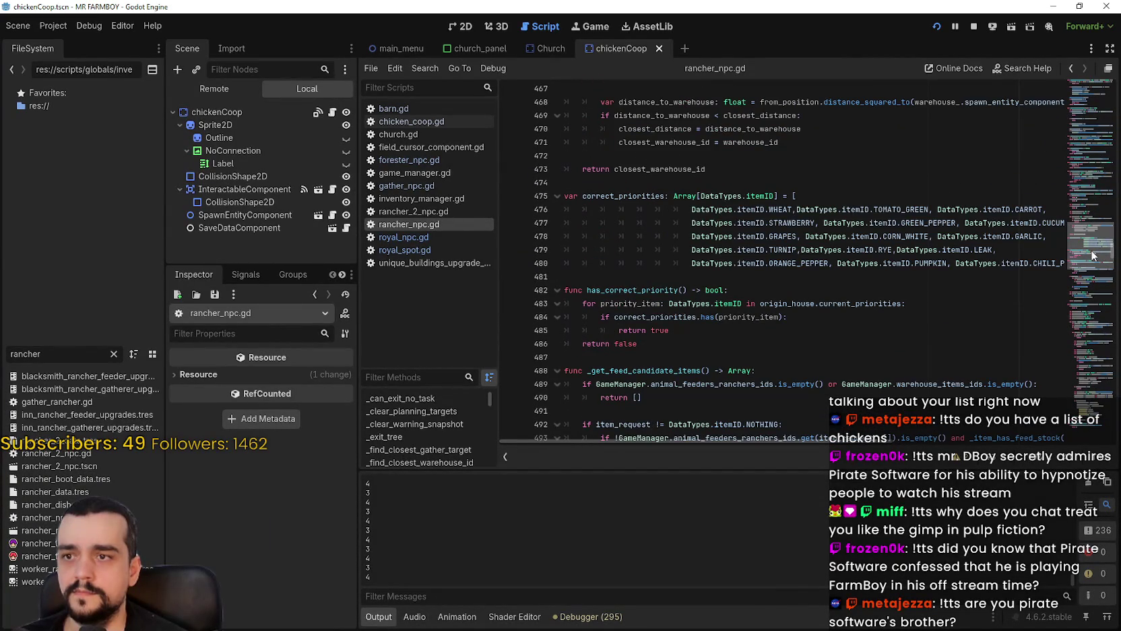
{"action": "left_click_drag", "start_coordinate": [637, 344], "coordinate": [578, 226]}
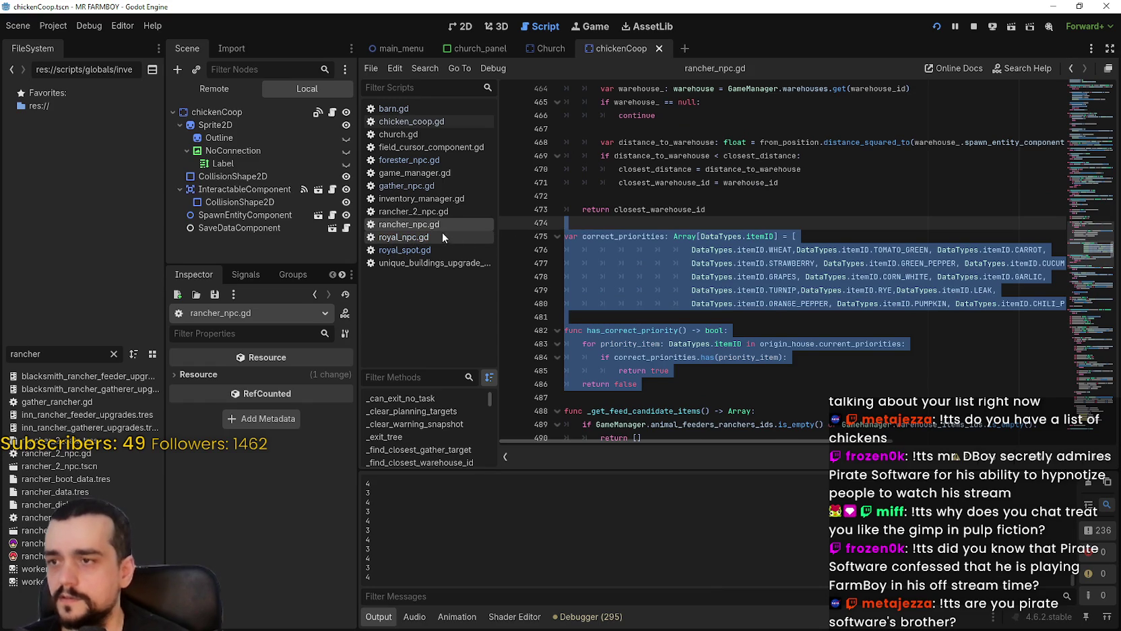
{"action": "scroll", "coordinate": [669, 333], "scroll_direction": "down", "scroll_amount": 1}
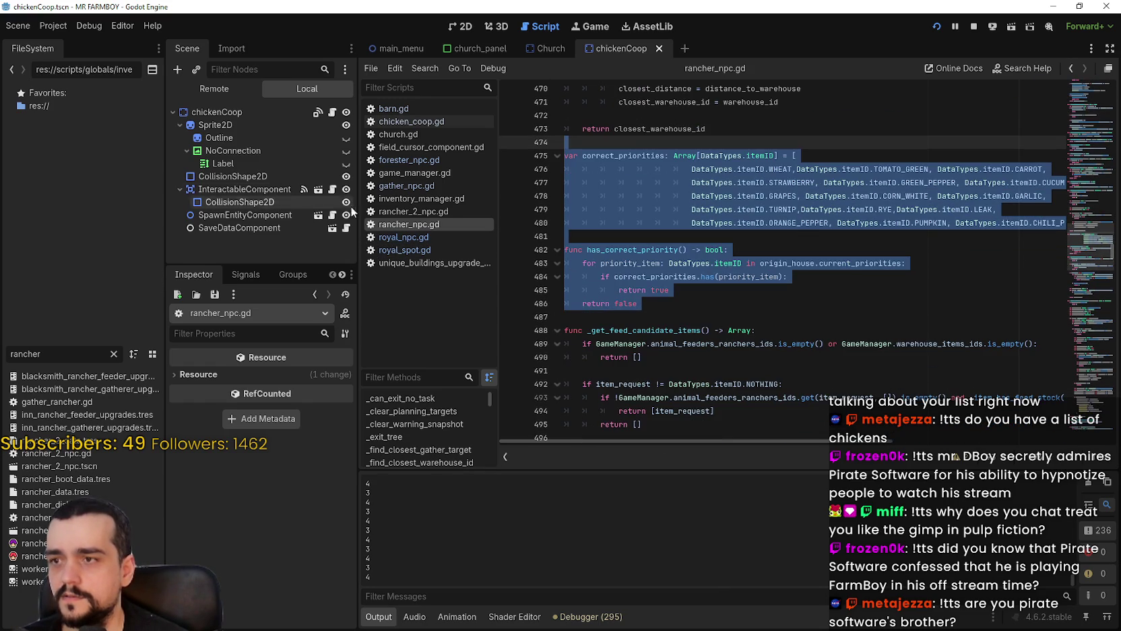
{"action": "mouse_move", "coordinate": [691, 311]}
{"action": "left_mouse_down"}
{"action": "mouse_move", "coordinate": [572, 251]}
{"action": "mouse_move", "coordinate": [558, 151]}
{"action": "left_mouse_up"}
{"action": "scroll", "coordinate": [739, 281], "scroll_direction": "down", "scroll_amount": 1}
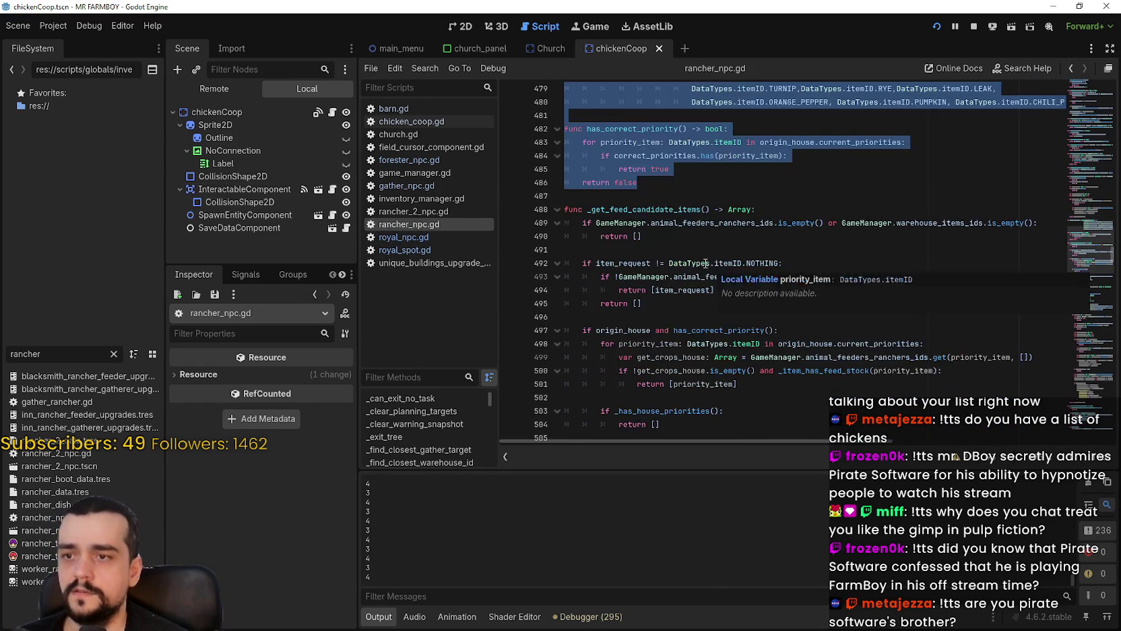
{"action": "scroll", "coordinate": [710, 278], "scroll_direction": "down", "scroll_amount": 1}
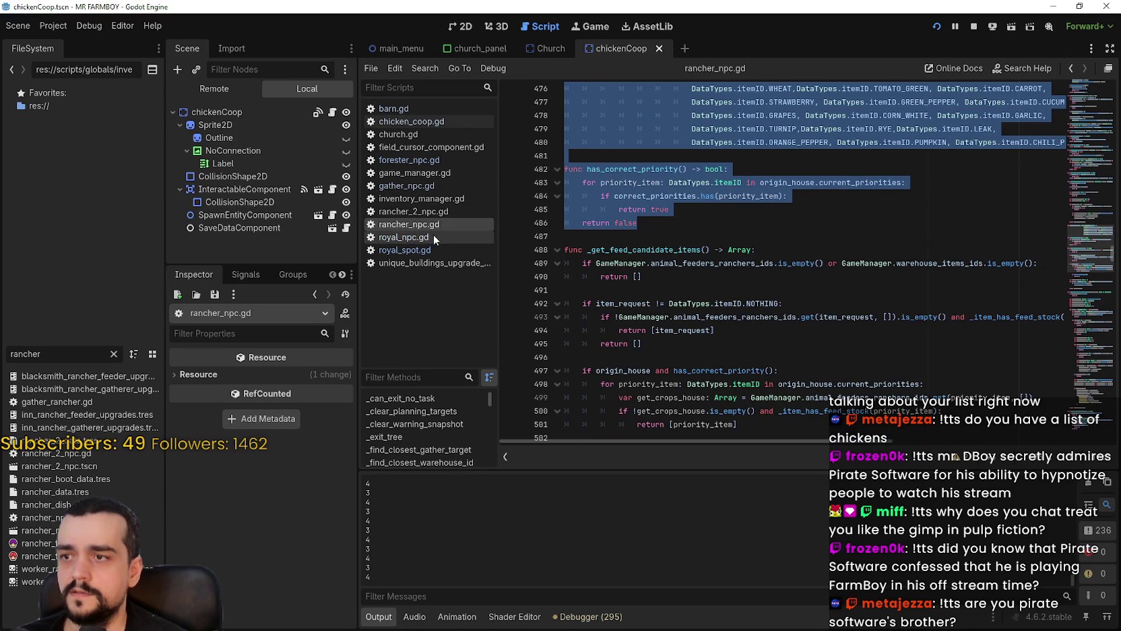
{"action": "left_click", "coordinate": [444, 212]}
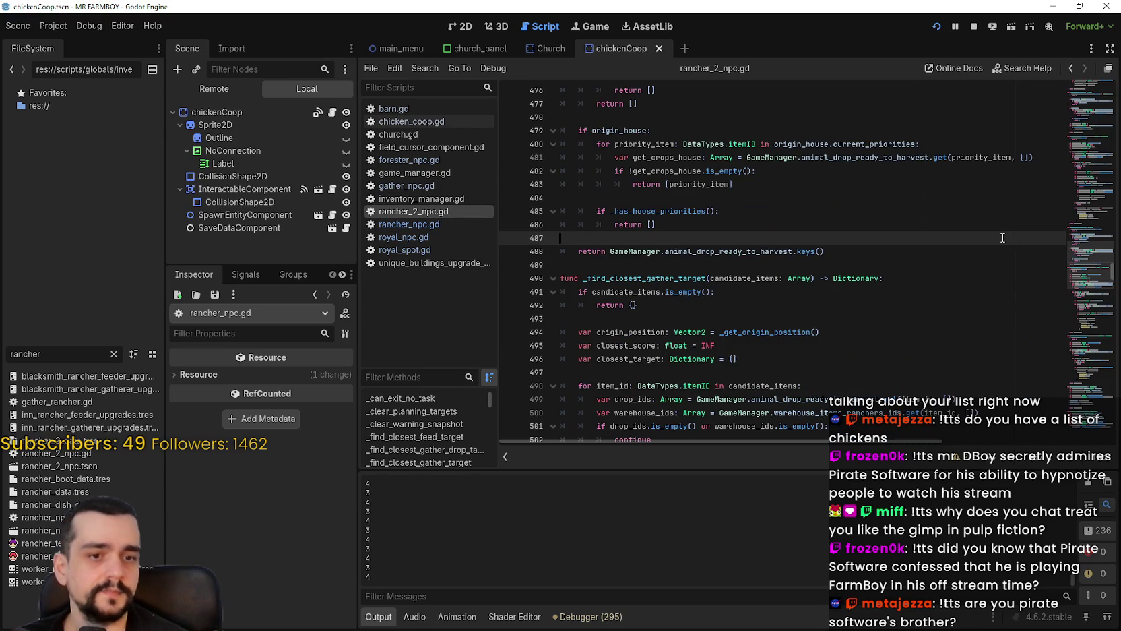
Paste the correct_priorities array and has_correct_priority() function after return closest_target.
{"action": "left_click", "coordinate": [830, 254]}
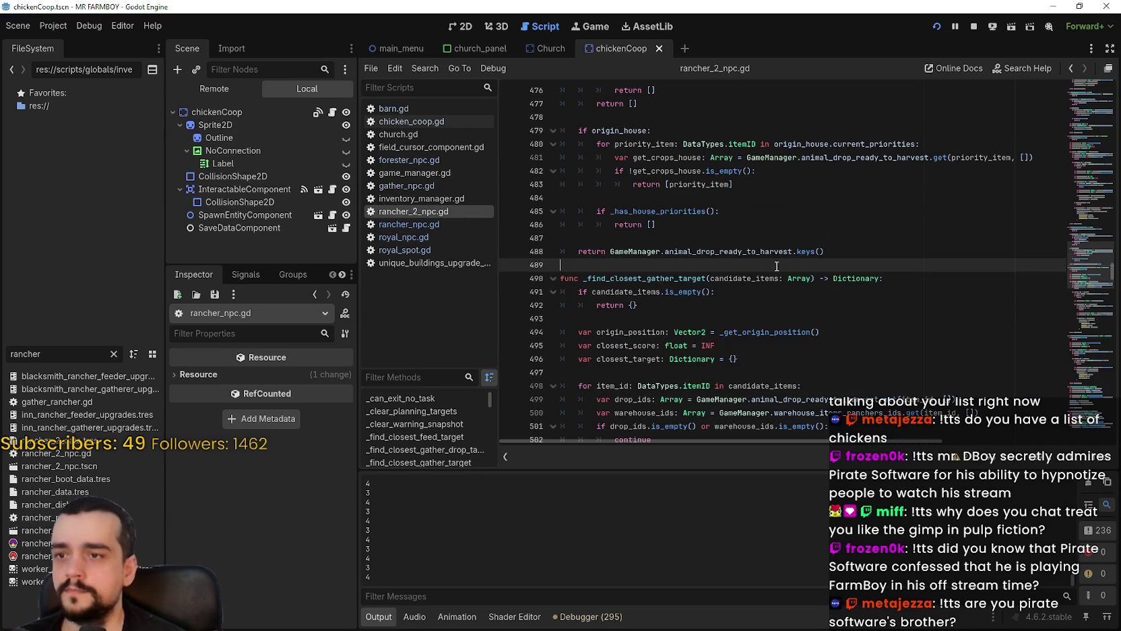
{"action": "scroll", "coordinate": [808, 256], "scroll_direction": "up", "scroll_amount": 5}
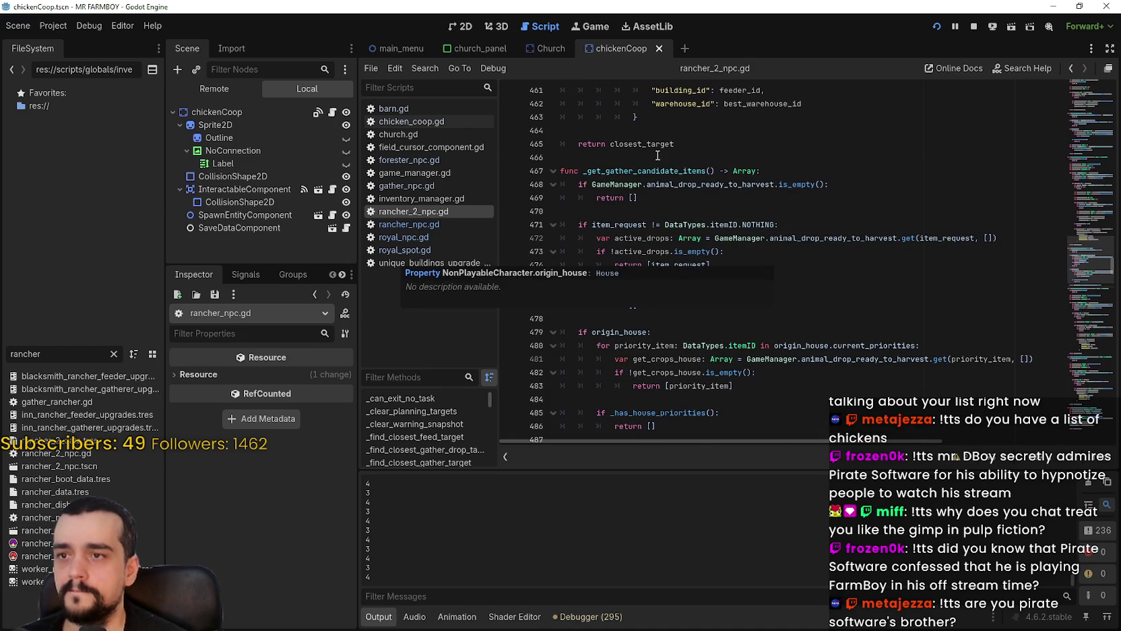
{"action": "left_click", "coordinate": [652, 156]}
{"action": "scroll", "coordinate": [880, 202], "scroll_direction": "down", "scroll_amount": 1}
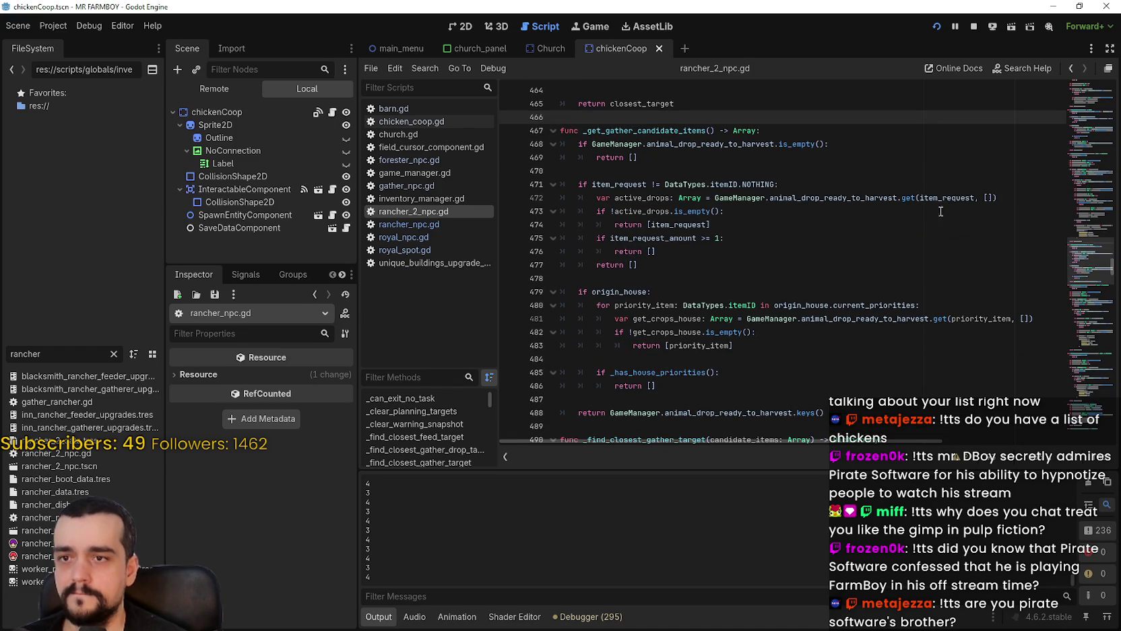
{"action": "key", "text": "ctrl+v"}
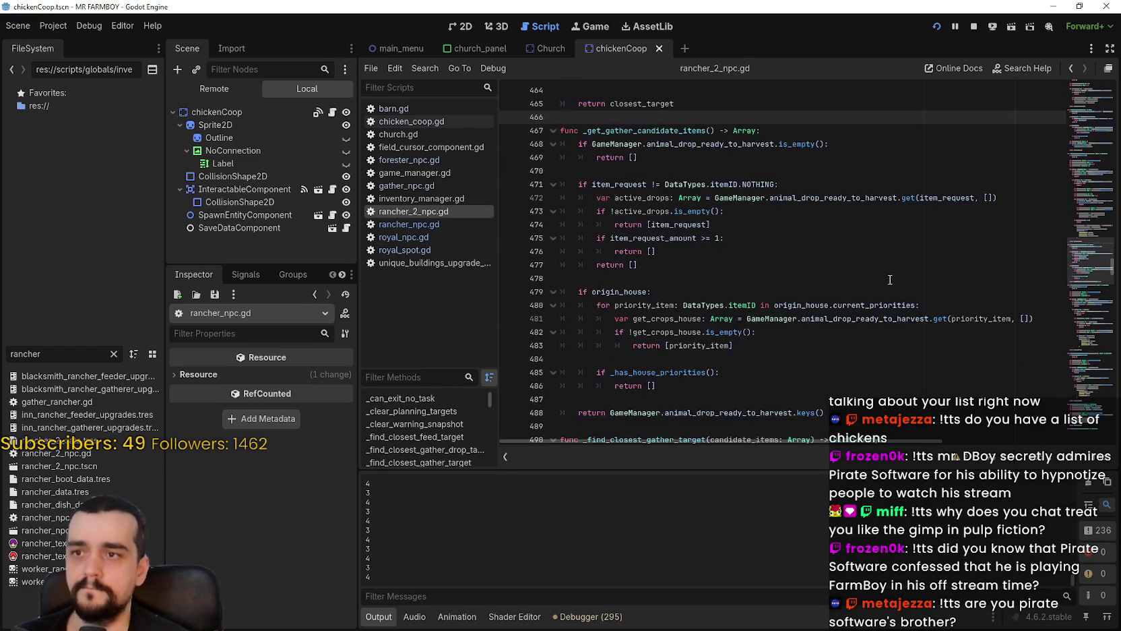
{"action": "left_click", "coordinate": [707, 103]}
{"action": "key", "text": "Return"}
Replace the pasted crop IDs with DataTypes.itemID.EGG and DataTypes.itemID.DUCK_EGG.
{"action": "double_click", "coordinate": [642, 225]}
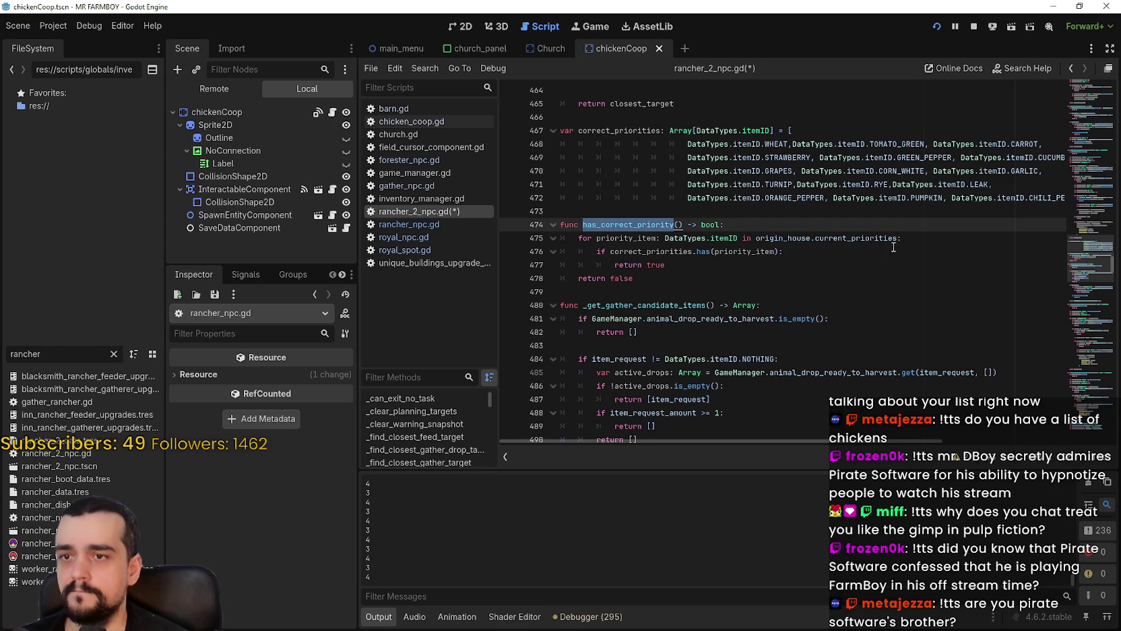
{"action": "mouse_move", "coordinate": [1035, 198]}
{"action": "left_mouse_down"}
{"action": "mouse_move", "coordinate": [1063, 197]}
{"action": "mouse_move", "coordinate": [822, 184]}
{"action": "mouse_move", "coordinate": [635, 147]}
{"action": "left_mouse_up"}
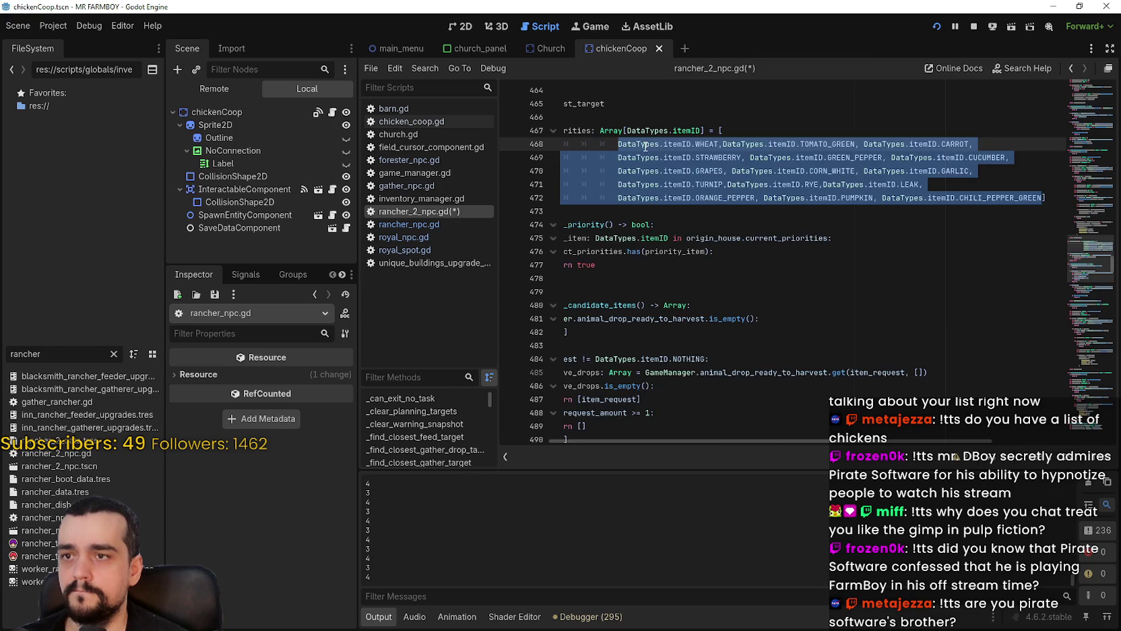
{"action": "type", "text": "DataTypes.itemID."}
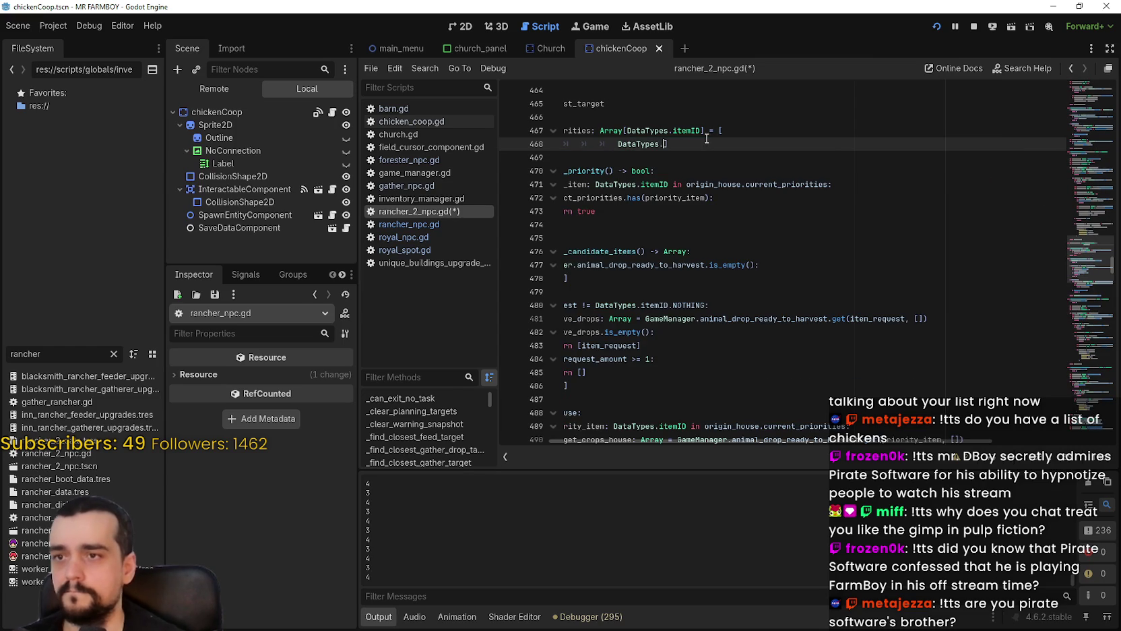
{"action": "type", "text": "egg"}
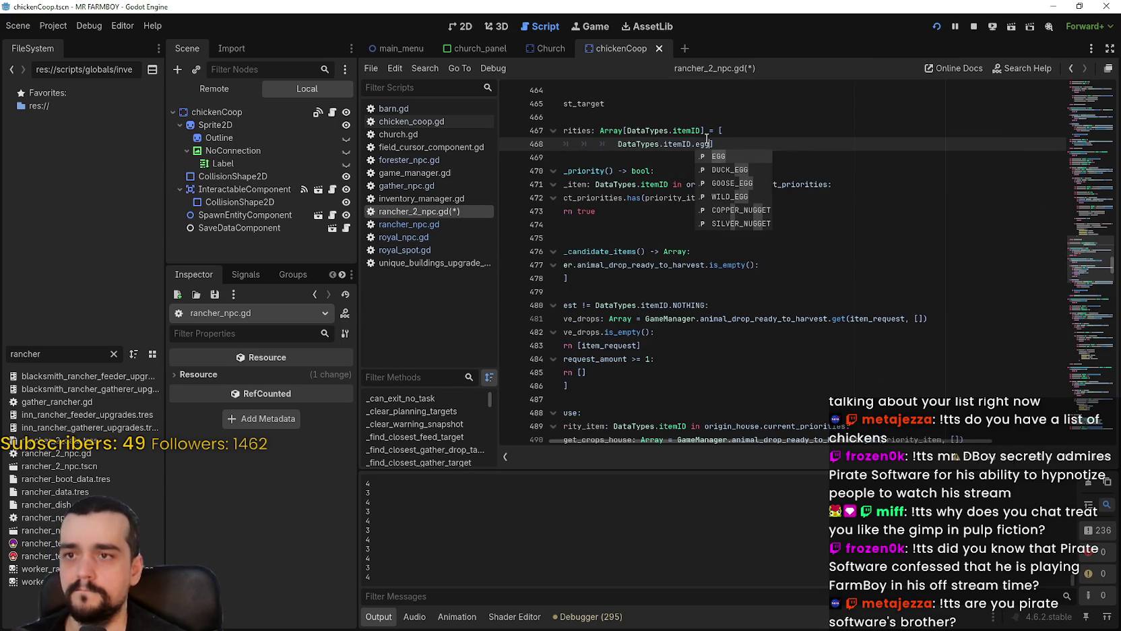
{"action": "key", "text": "Return"}
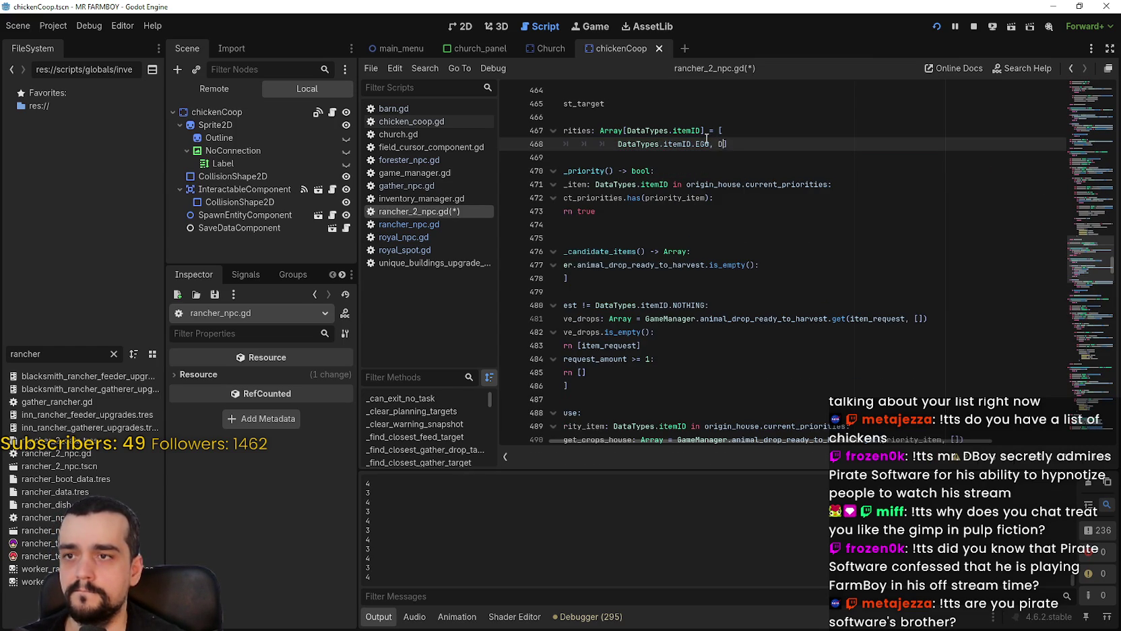
{"action": "type", "text": "ataTypes.itemID"}
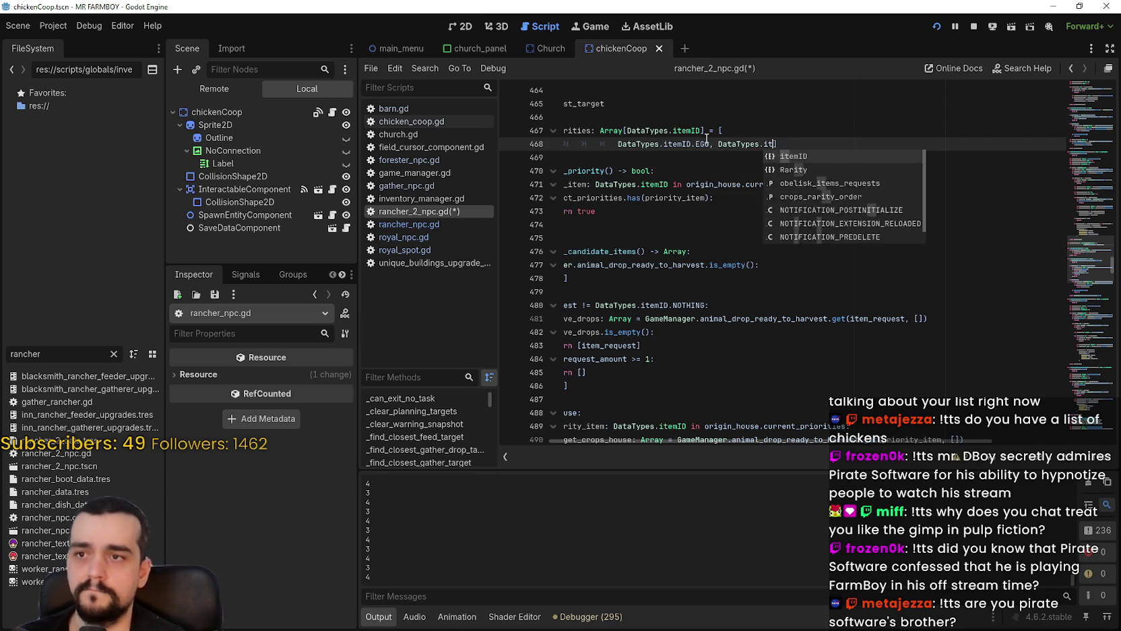
{"action": "type", "text": ".E"}
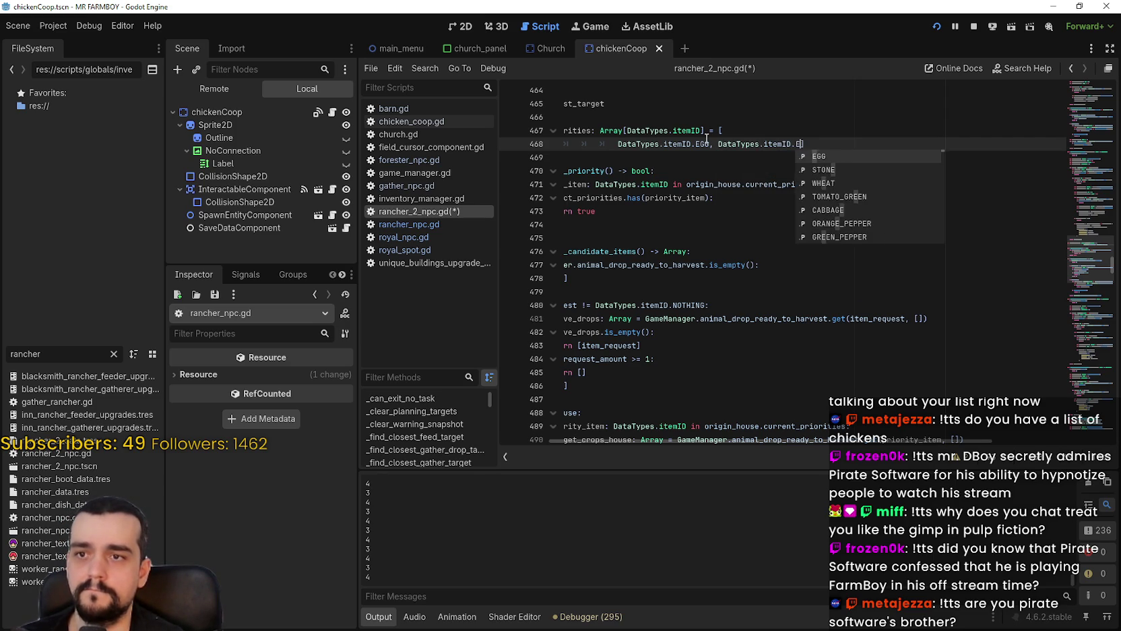
{"action": "key", "text": "BackSpace"}
{"action": "type", "text": "DU"}
{"action": "key", "text": "Return"}
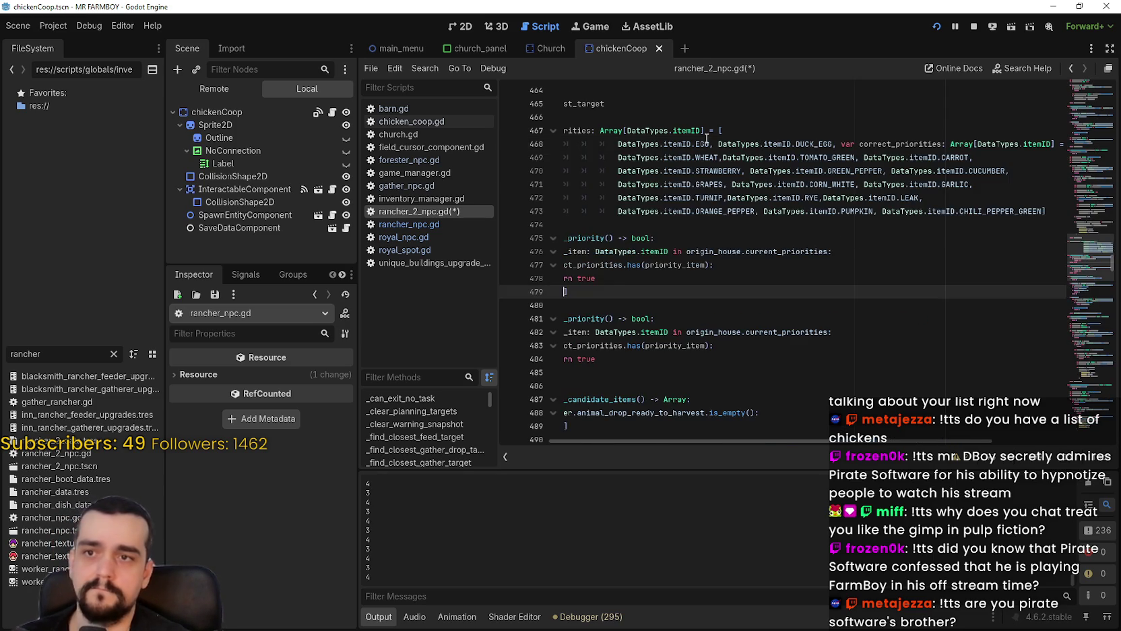
Add DataTypes.itemID.GOOSE_EGG as the third priority entry.
{"action": "key", "text": "Return"}
{"action": "type", "text": "."}
{"action": "key", "text": "Return"}
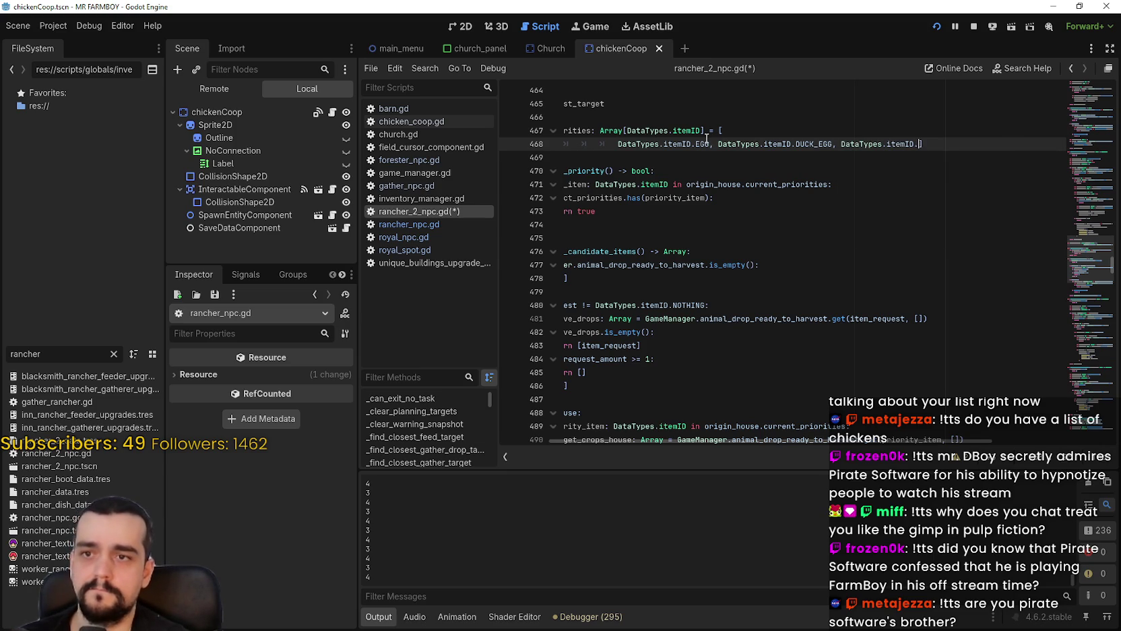
{"action": "type", "text": "GOOSE"}
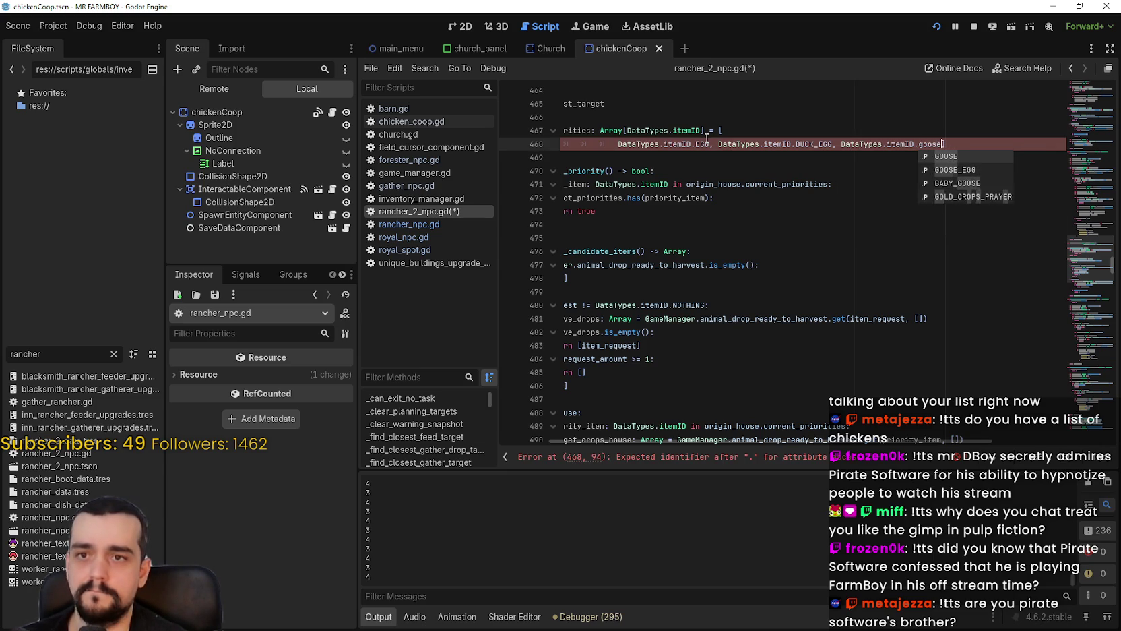
{"action": "key", "text": "BackSpace"}
{"action": "type", "text": "GOOS"}
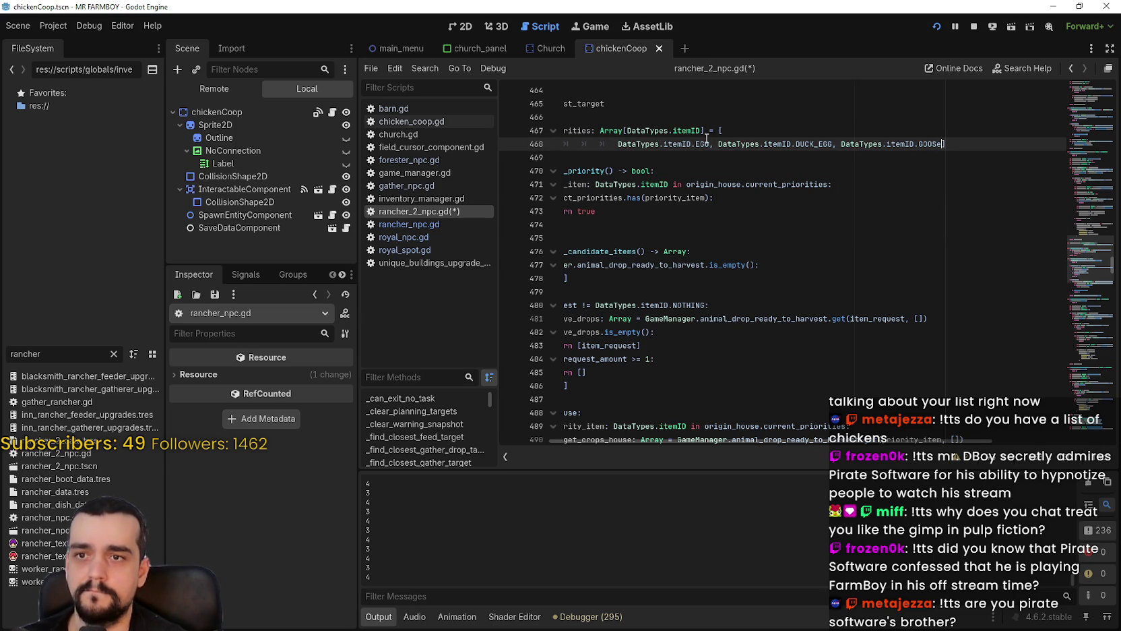
{"action": "type", "text": "E_EGG,"}
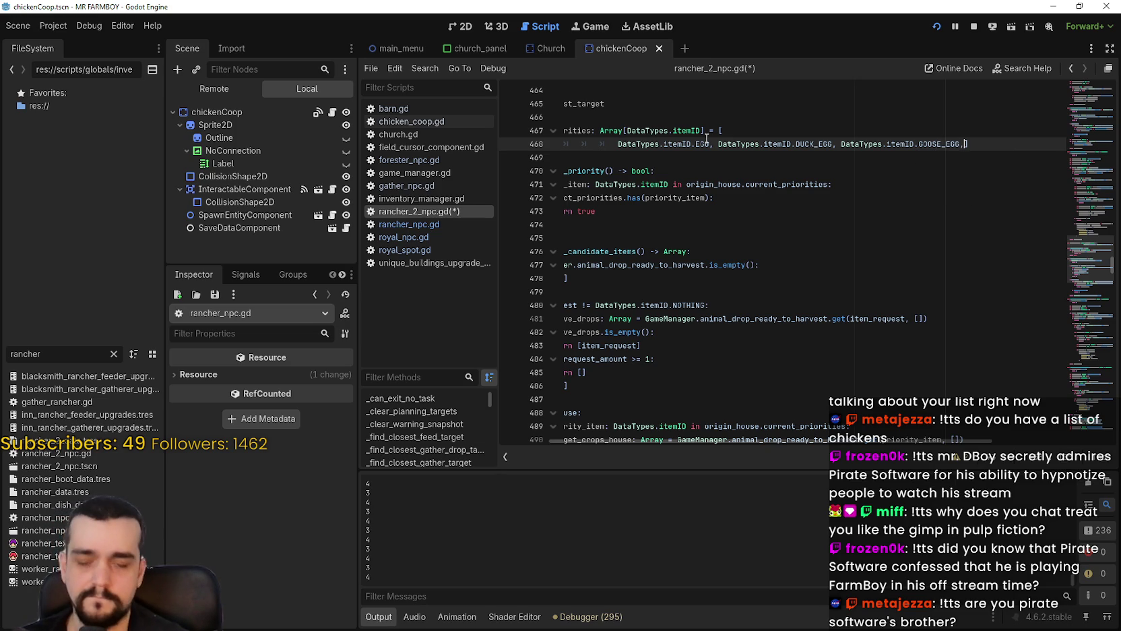
Finish the list with WOOL, MILK and MANURE item ID entries.
{"action": "key", "text": "Return"}
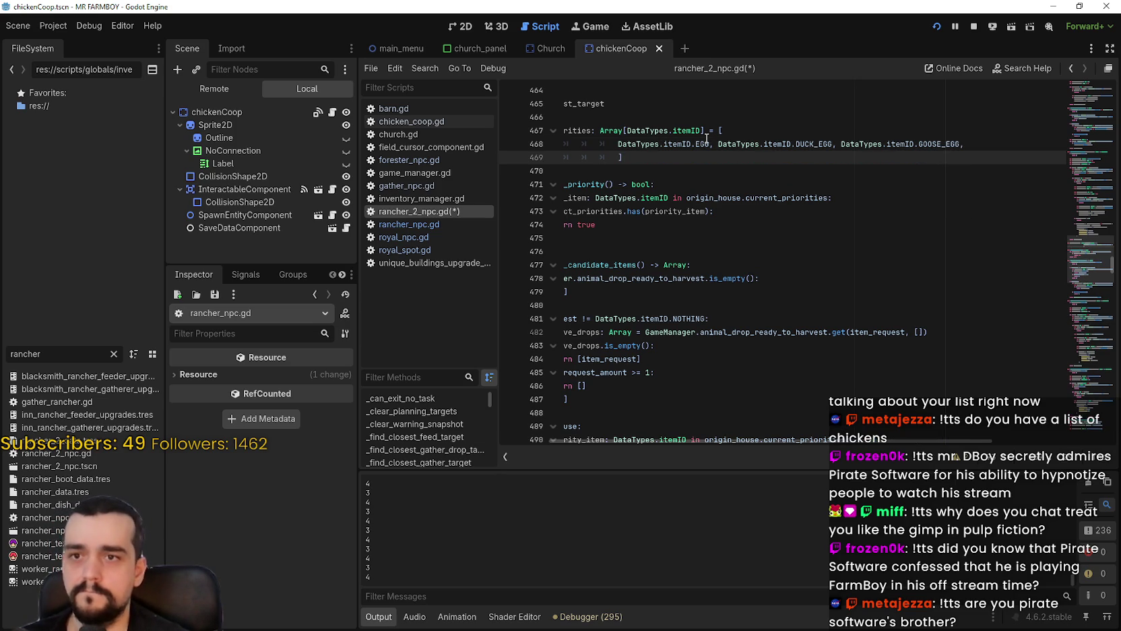
{"action": "key", "text": "Return"}
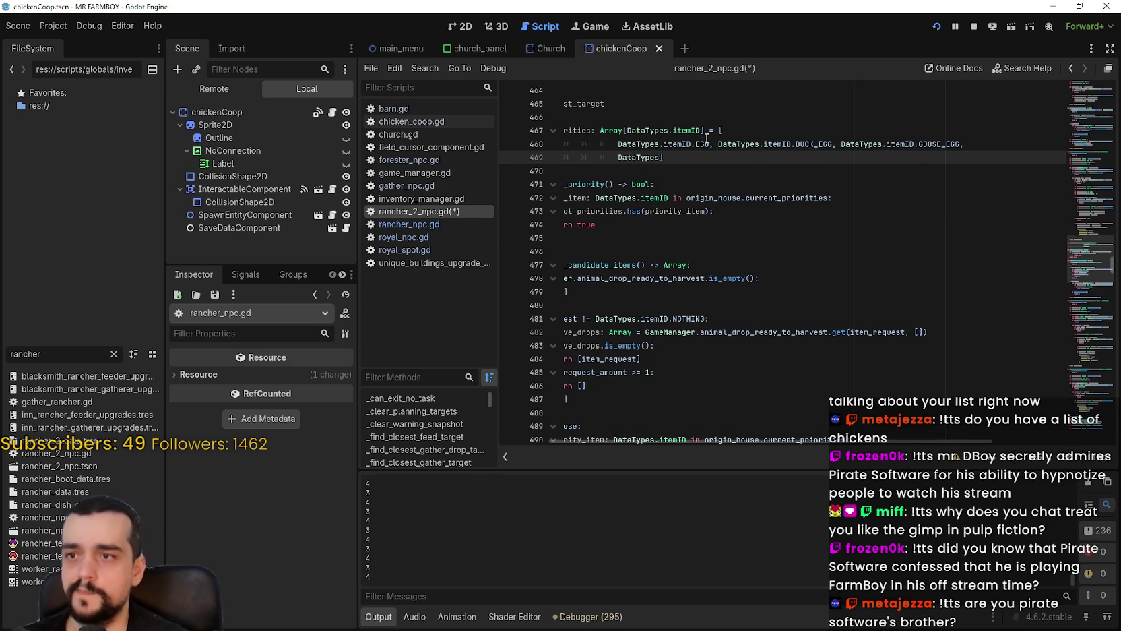
{"action": "key", "text": "Return"}
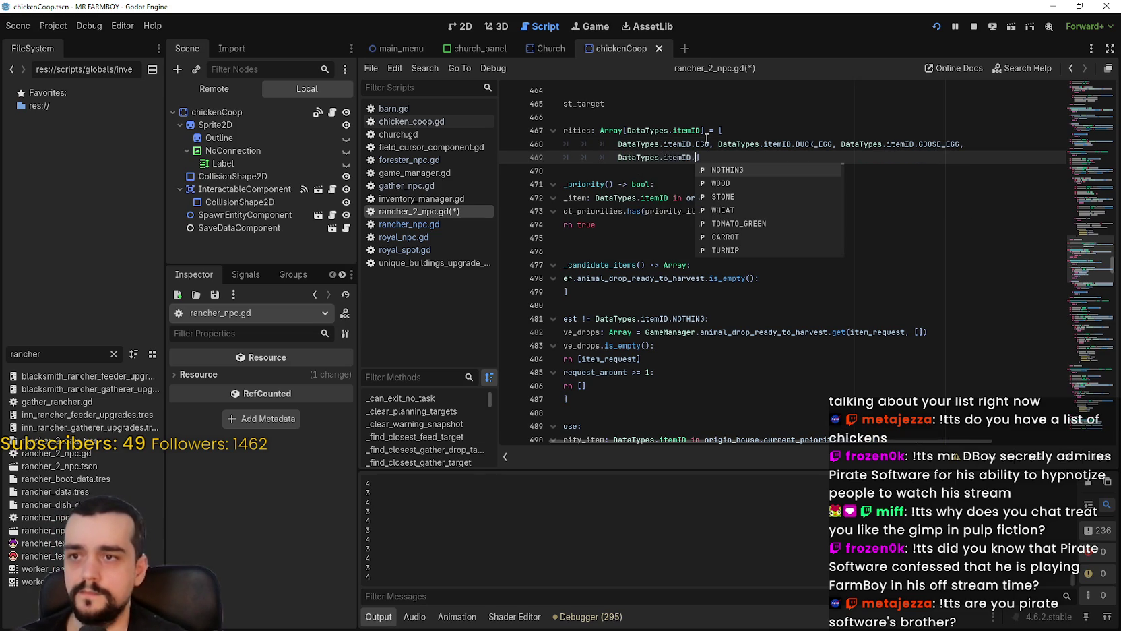
{"action": "type", "text": "wool"}
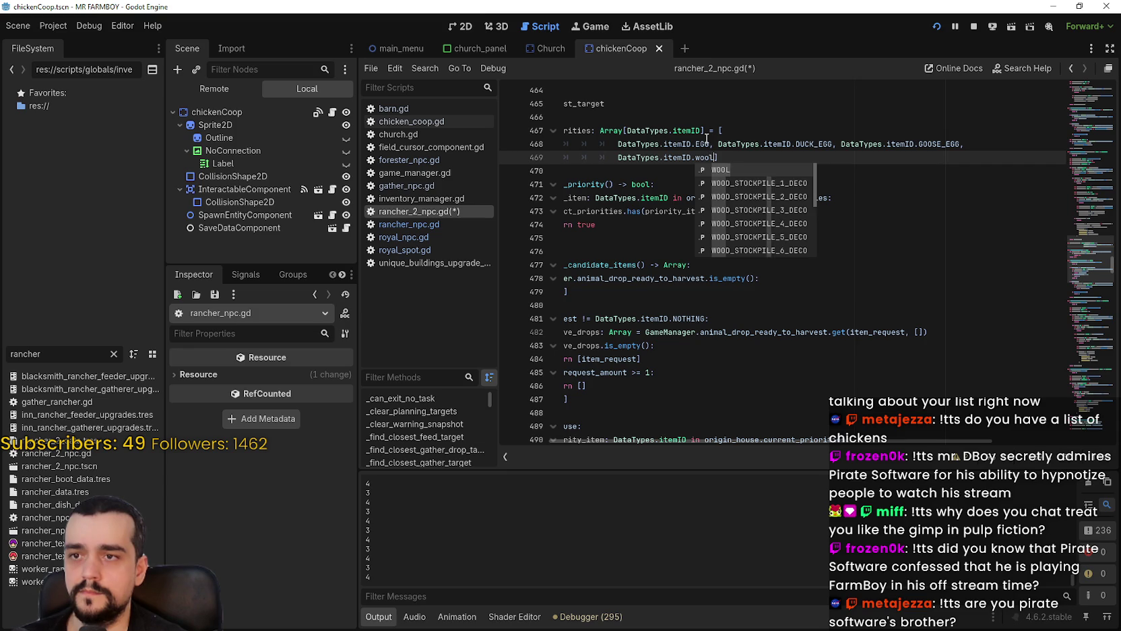
{"action": "key", "text": "Return"}
{"action": "type", "text": ", Data"}
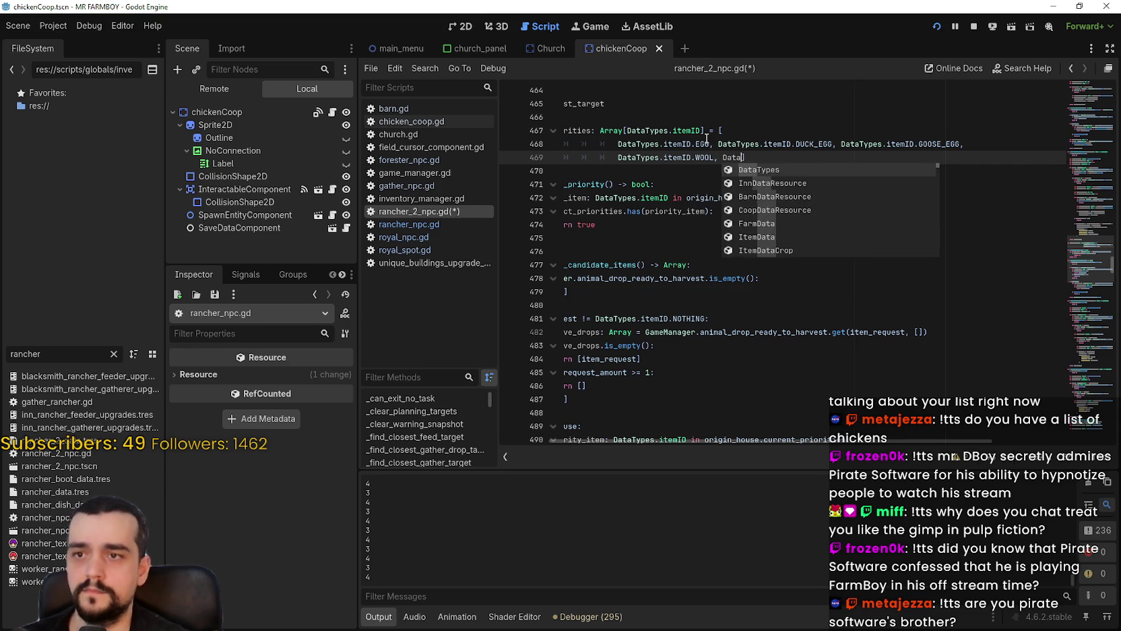
{"action": "key", "text": "Return"}
{"action": "type", "text": "."}
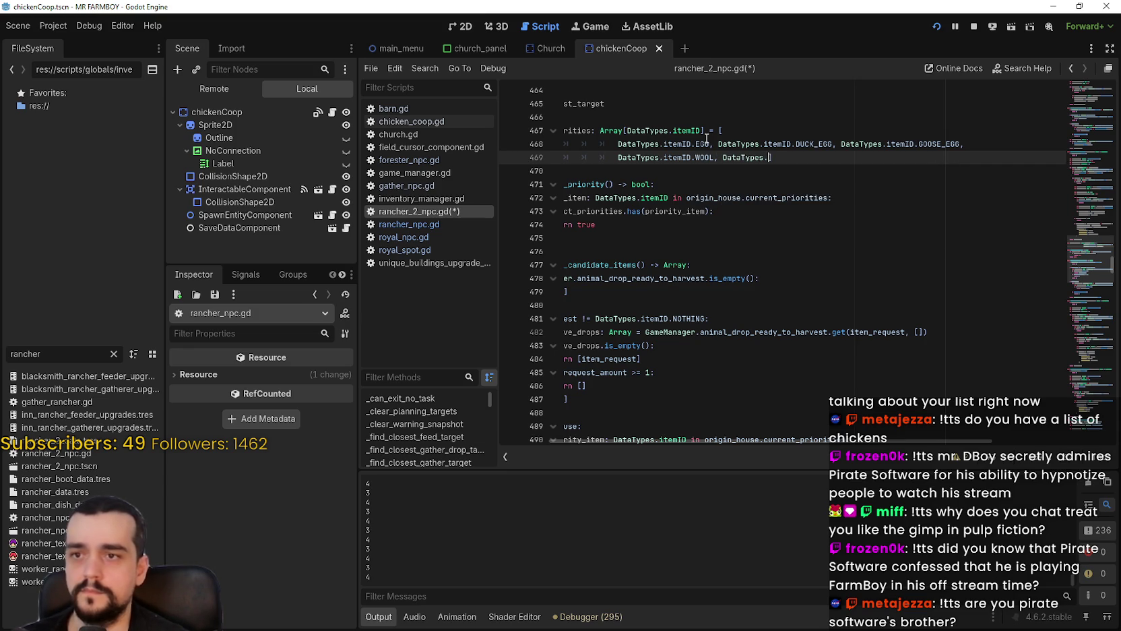
{"action": "type", "text": "i"}
{"action": "key", "text": "Return"}
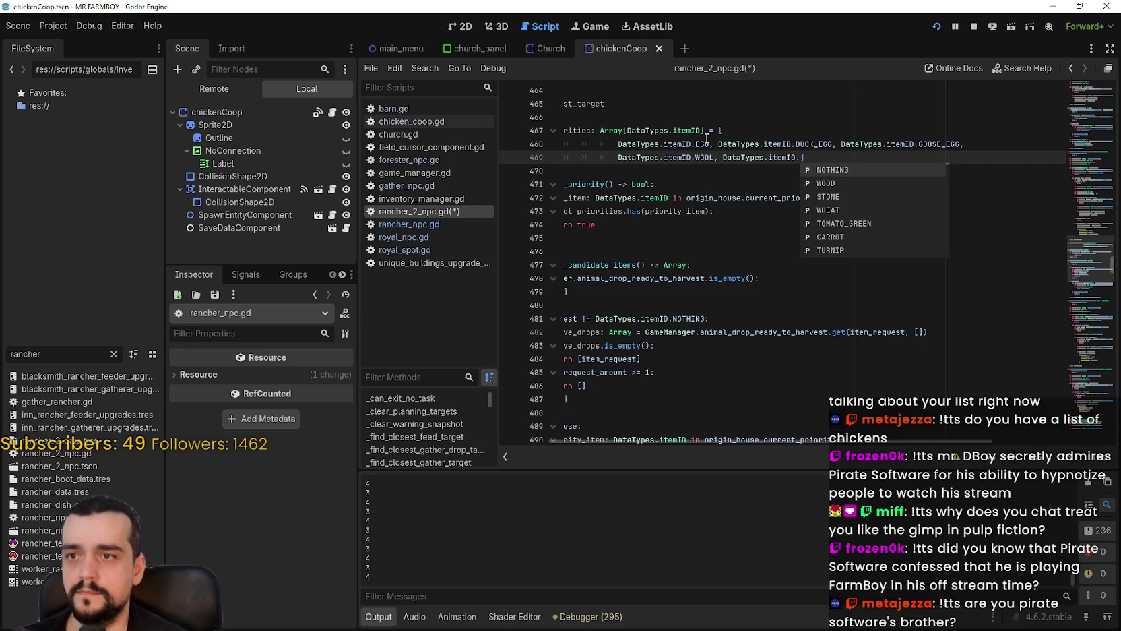
{"action": "type", "text": "c"}
{"action": "key", "text": "BackSpace"}
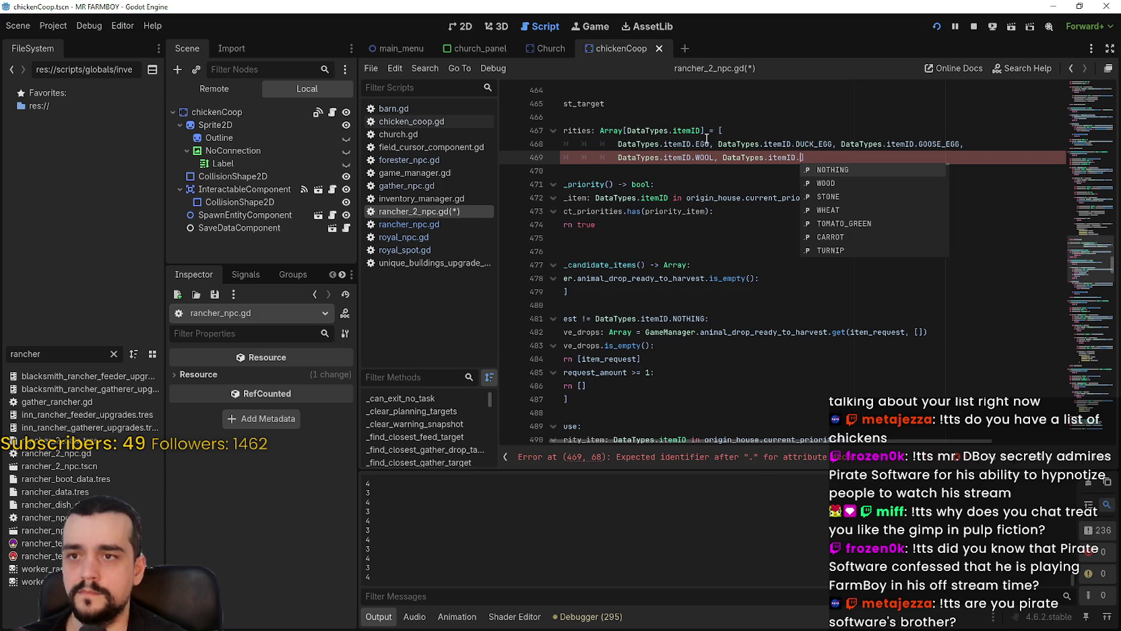
{"action": "type", "text": "milk"}
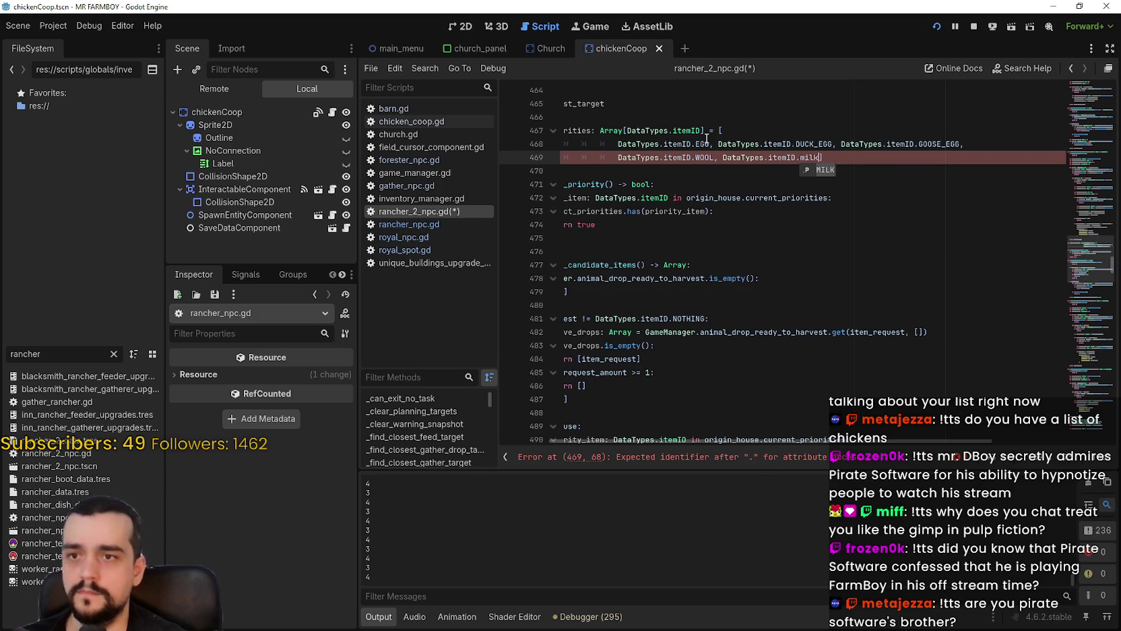
{"action": "type", "text": ","}
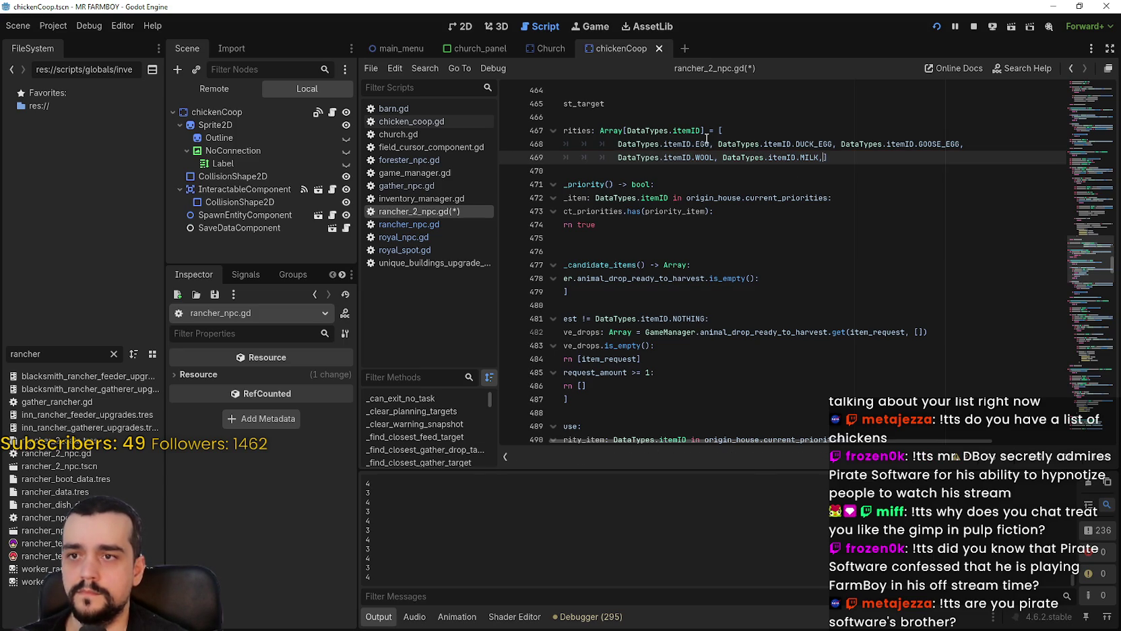
{"action": "type", "text": "DataTypes.i"}
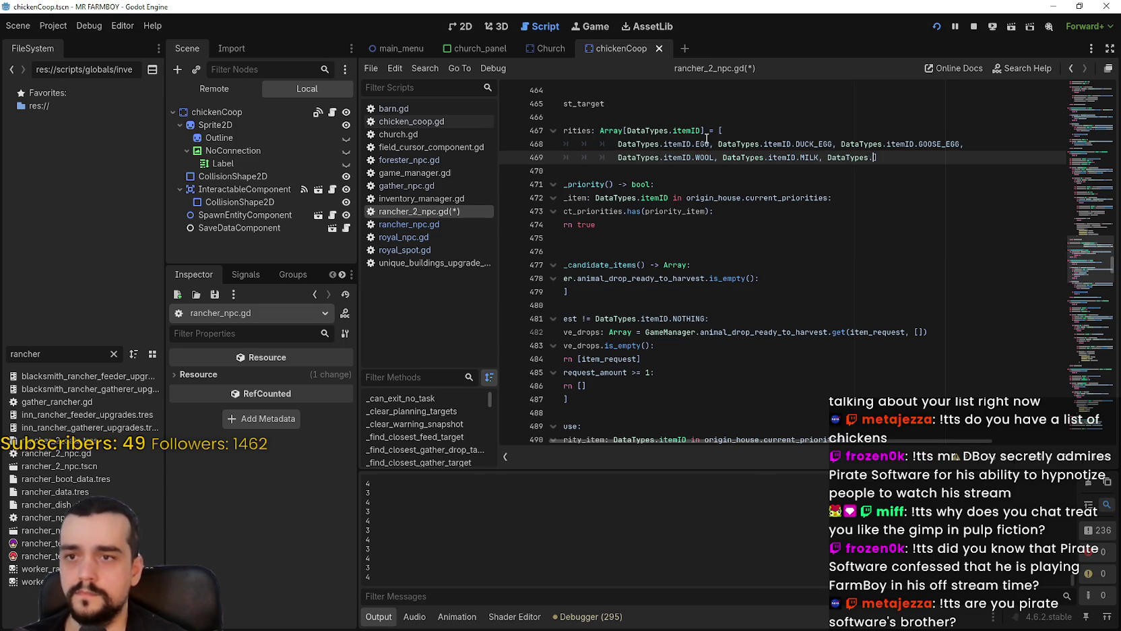
{"action": "type", "text": "temID."}
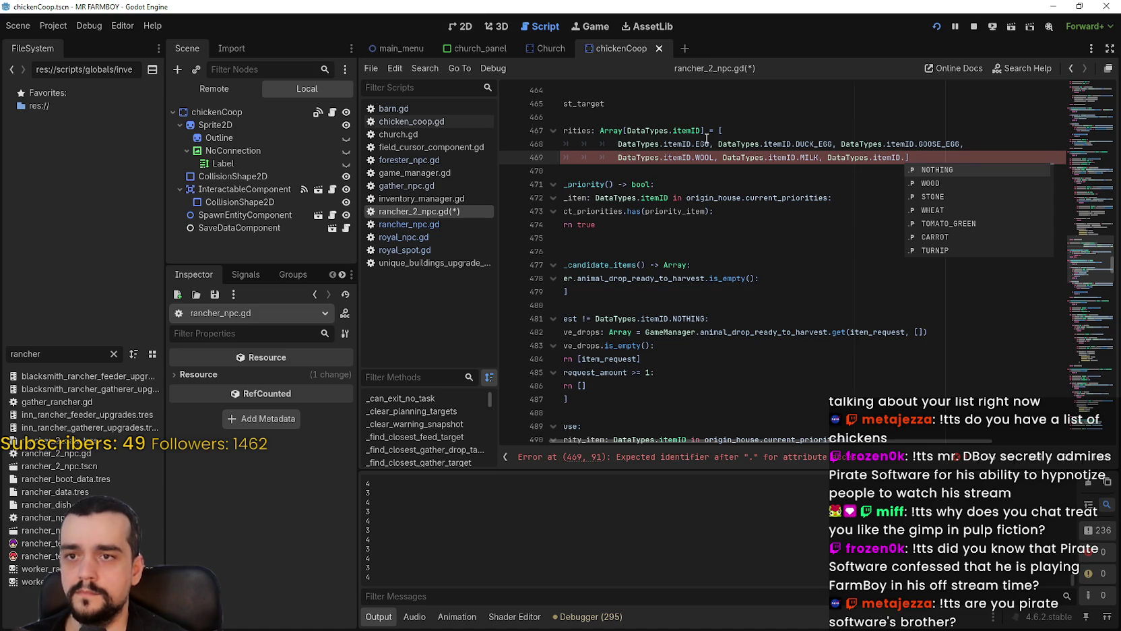
{"action": "type", "text": "anu"}
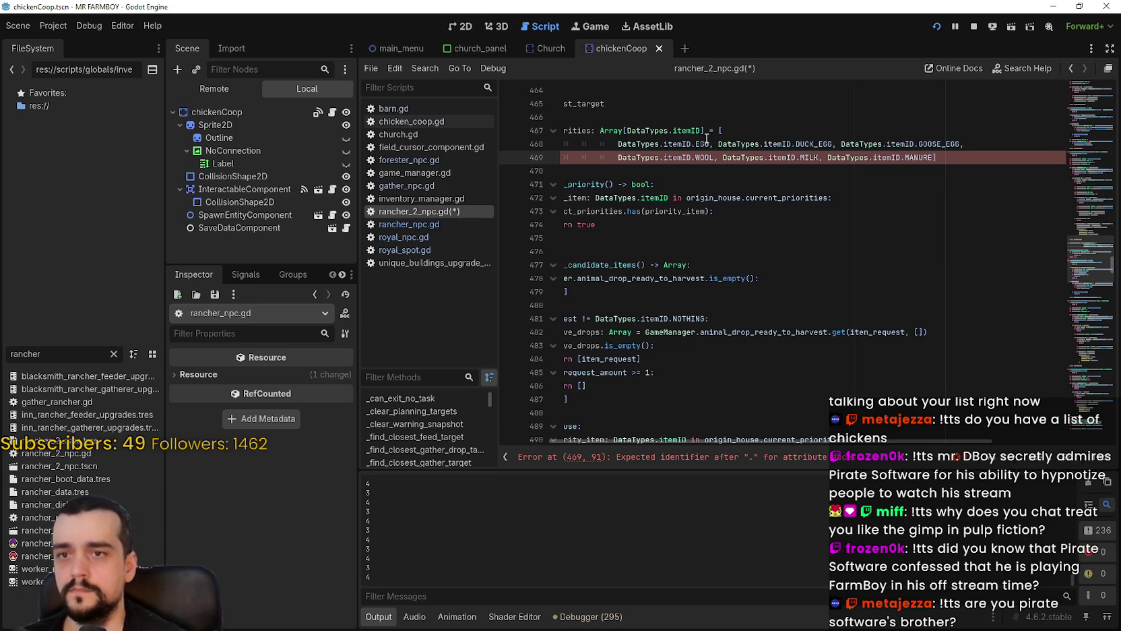
{"action": "key", "text": "Down"}
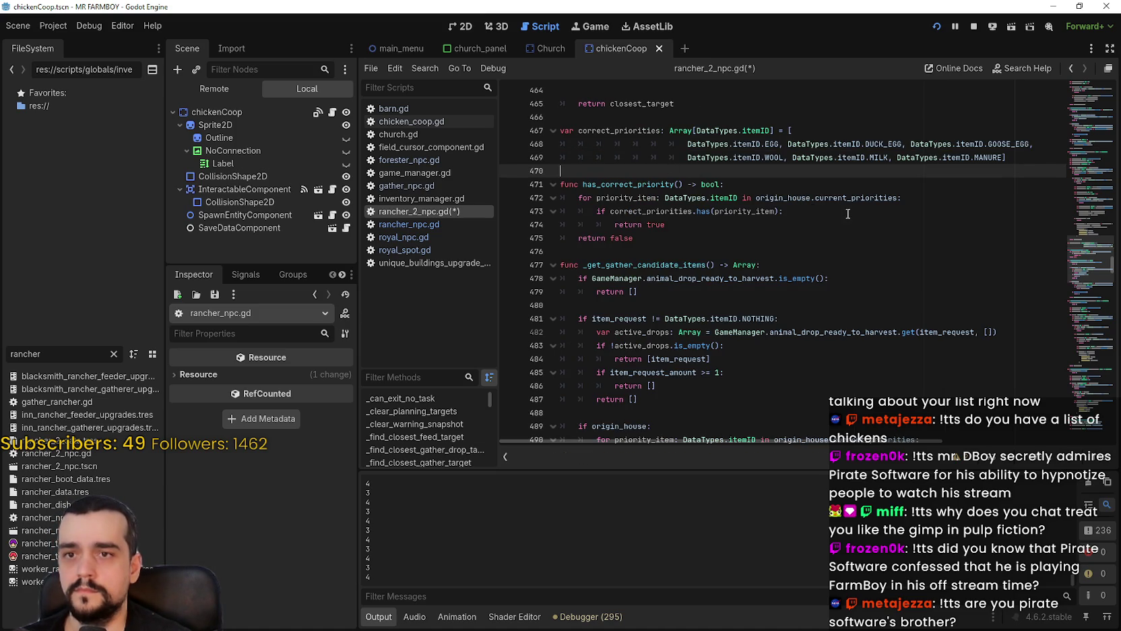
Save rancher_2_npc.gd with Ctrl+S.
{"action": "scroll", "coordinate": [848, 214], "scroll_direction": "up", "scroll_amount": 1}
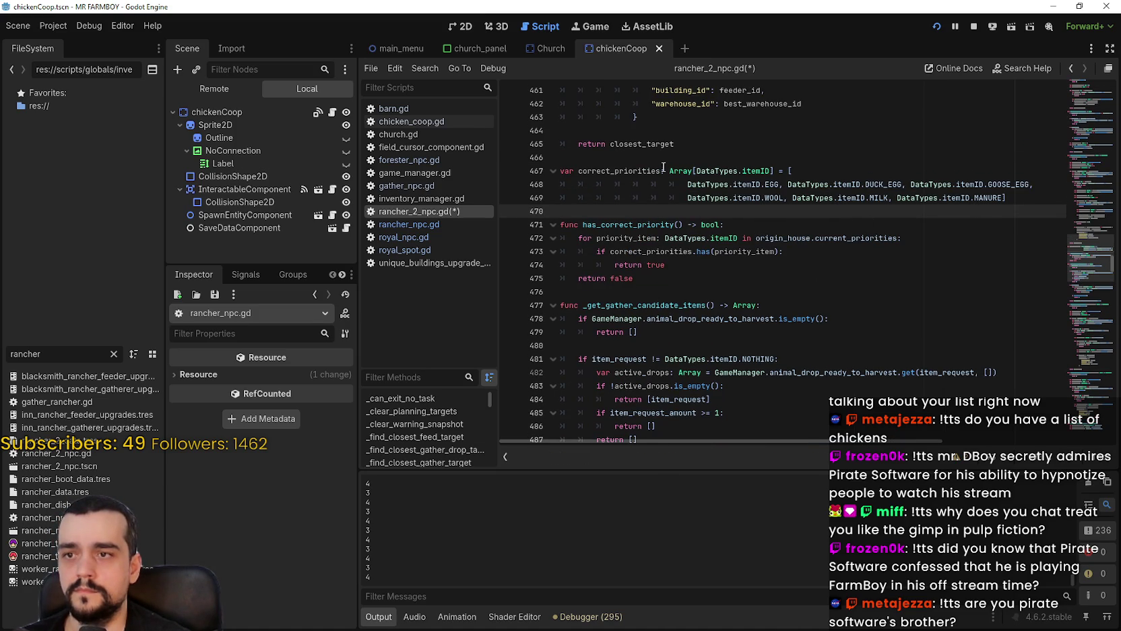
{"action": "left_click", "coordinate": [614, 173]}
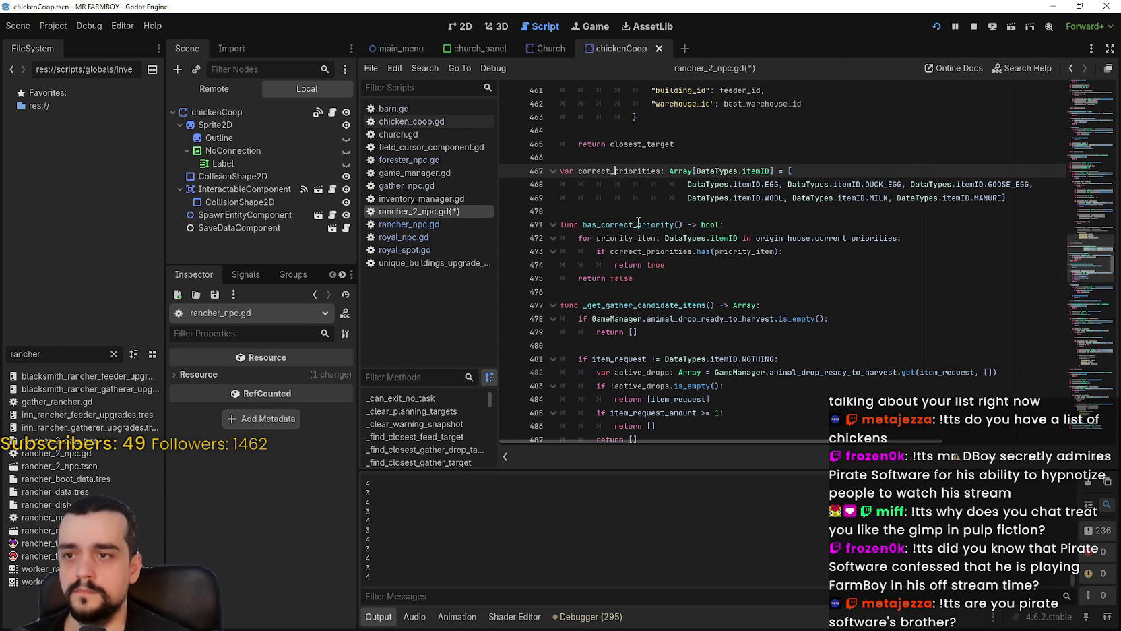
{"action": "key", "text": "Down"}
{"action": "key", "text": "Down"}
{"action": "key", "text": "Down"}
{"action": "key", "text": "ctrl+s"}
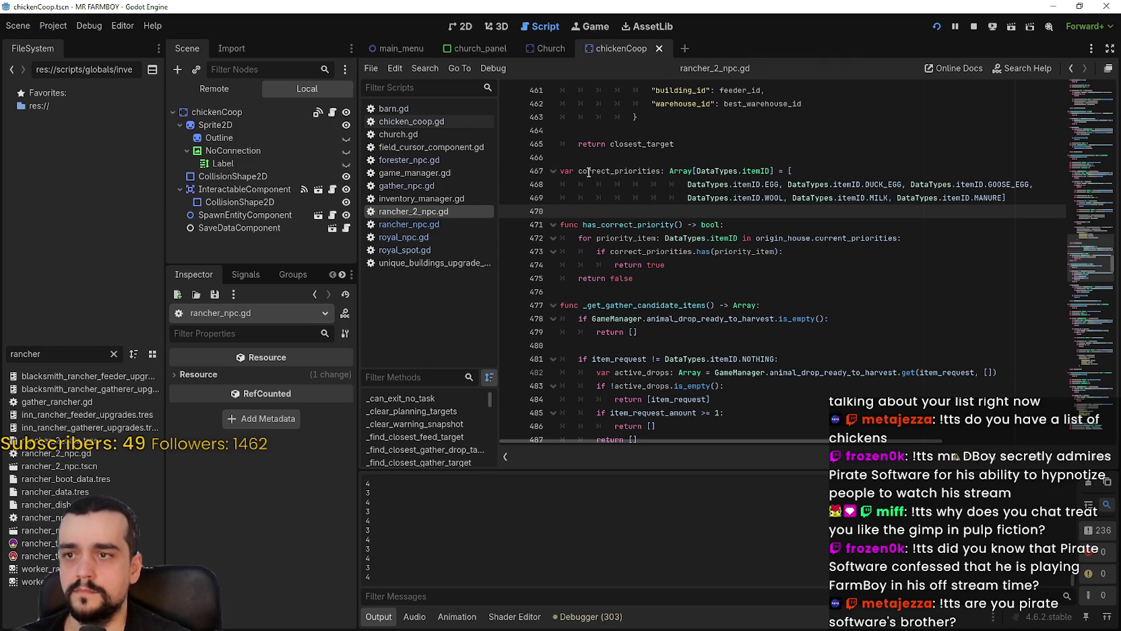
{"action": "key", "text": "Up"}
{"action": "key", "text": "Up"}
{"action": "key", "text": "Up"}
Review _get_gather_candidate_items, selecting the priority loop and the return expression on line 498.
{"action": "scroll", "coordinate": [768, 277], "scroll_direction": "down", "scroll_amount": 3}
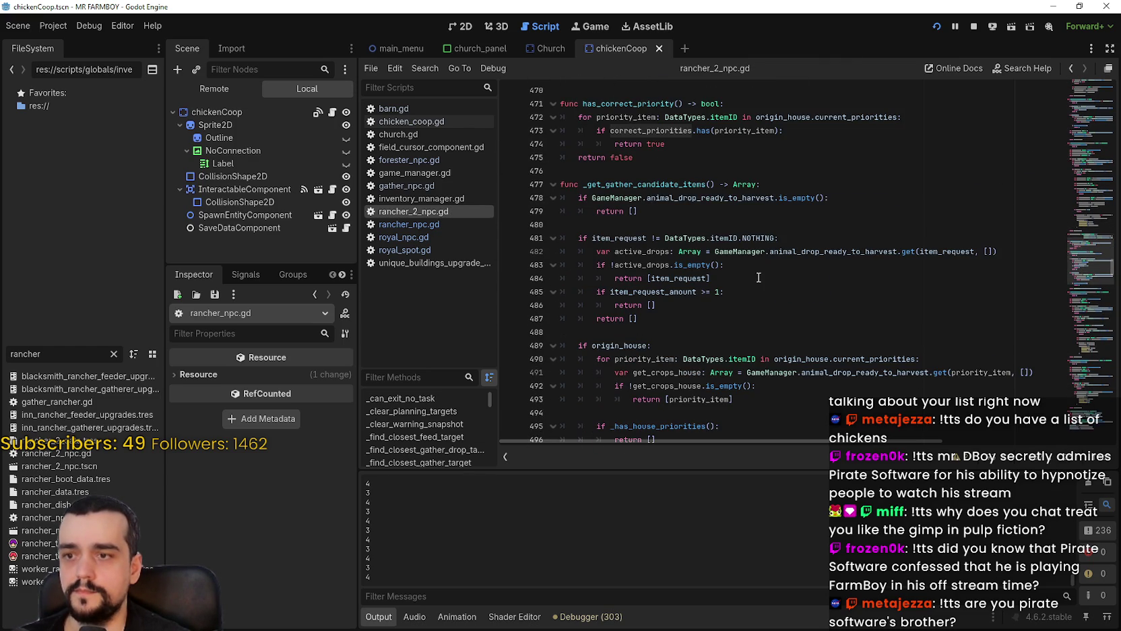
{"action": "scroll", "coordinate": [758, 277], "scroll_direction": "down", "scroll_amount": 2}
{"action": "left_click", "coordinate": [656, 268]}
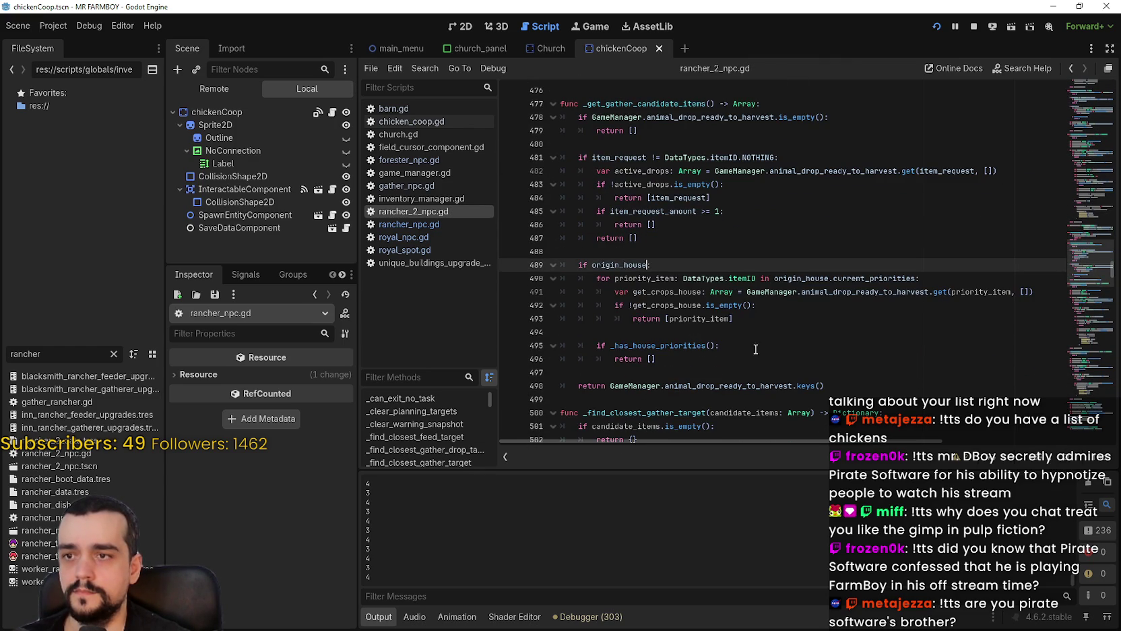
{"action": "scroll", "coordinate": [744, 342], "scroll_direction": "down", "scroll_amount": 1}
{"action": "left_click_drag", "start_coordinate": [675, 322], "coordinate": [543, 245]}
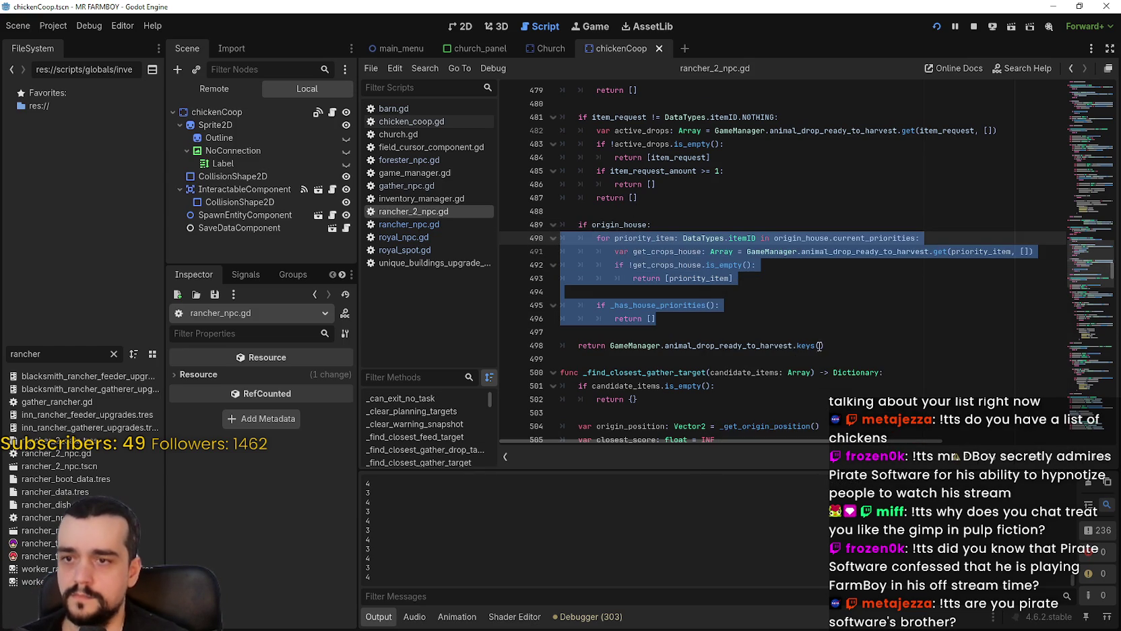
{"action": "left_click", "coordinate": [840, 344]}
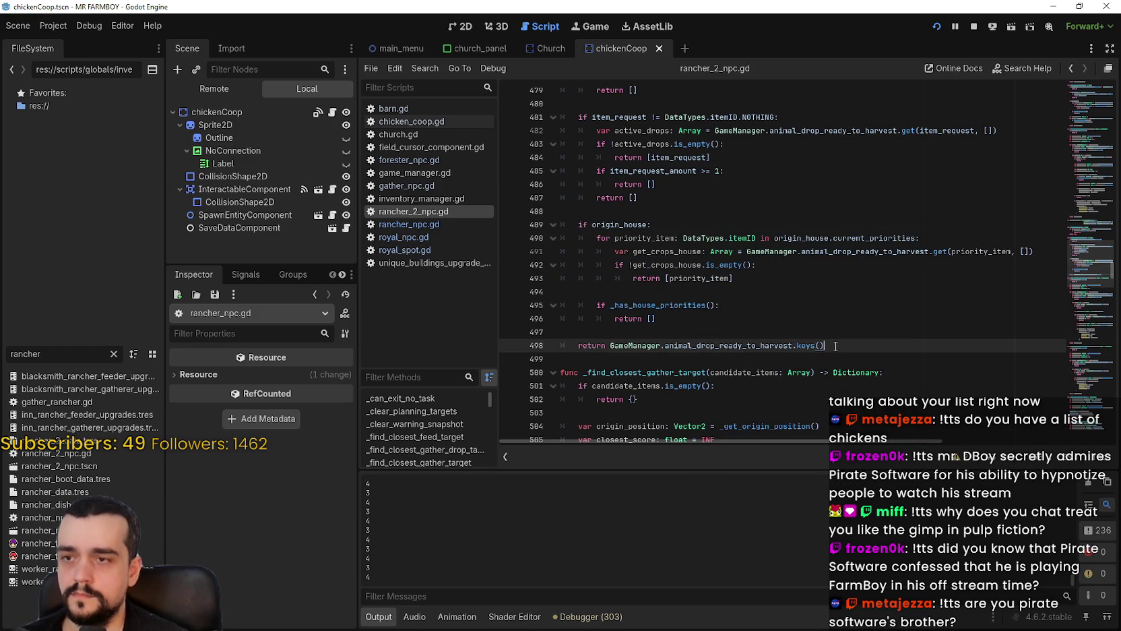
{"action": "scroll", "coordinate": [830, 332], "scroll_direction": "up", "scroll_amount": 1}
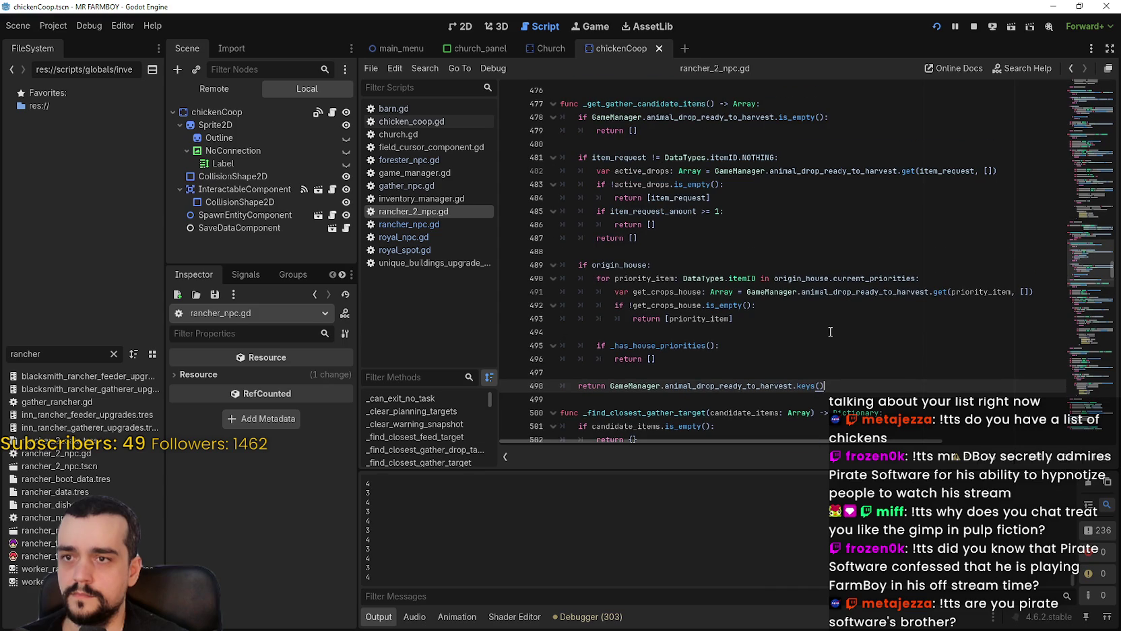
{"action": "scroll", "coordinate": [823, 212], "scroll_direction": "down", "scroll_amount": 1}
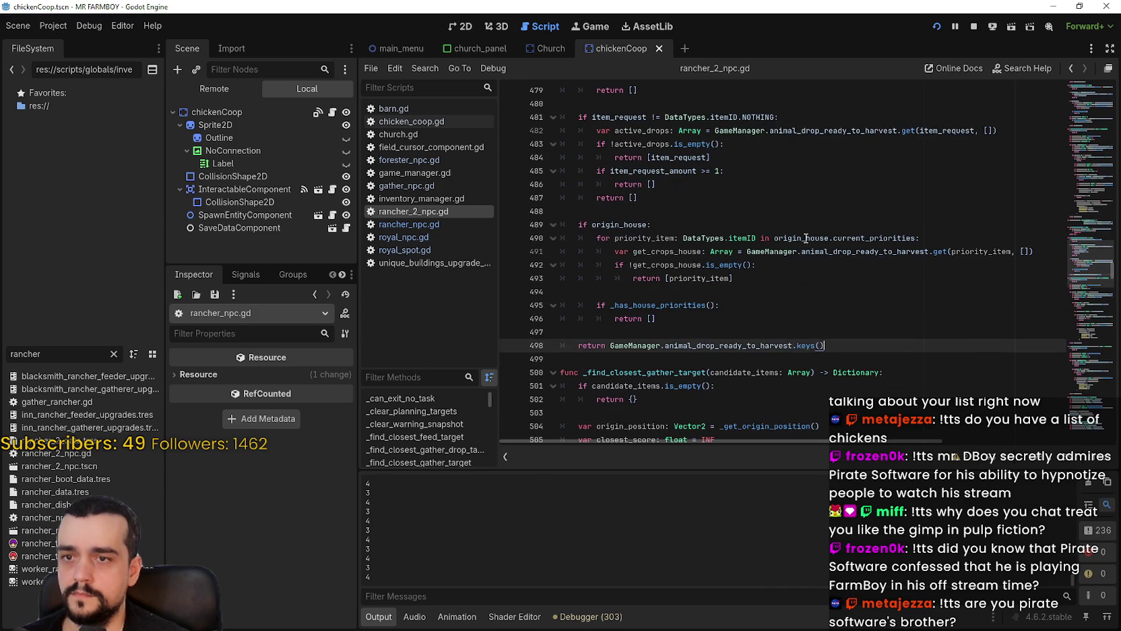
{"action": "double_click", "coordinate": [742, 344]}
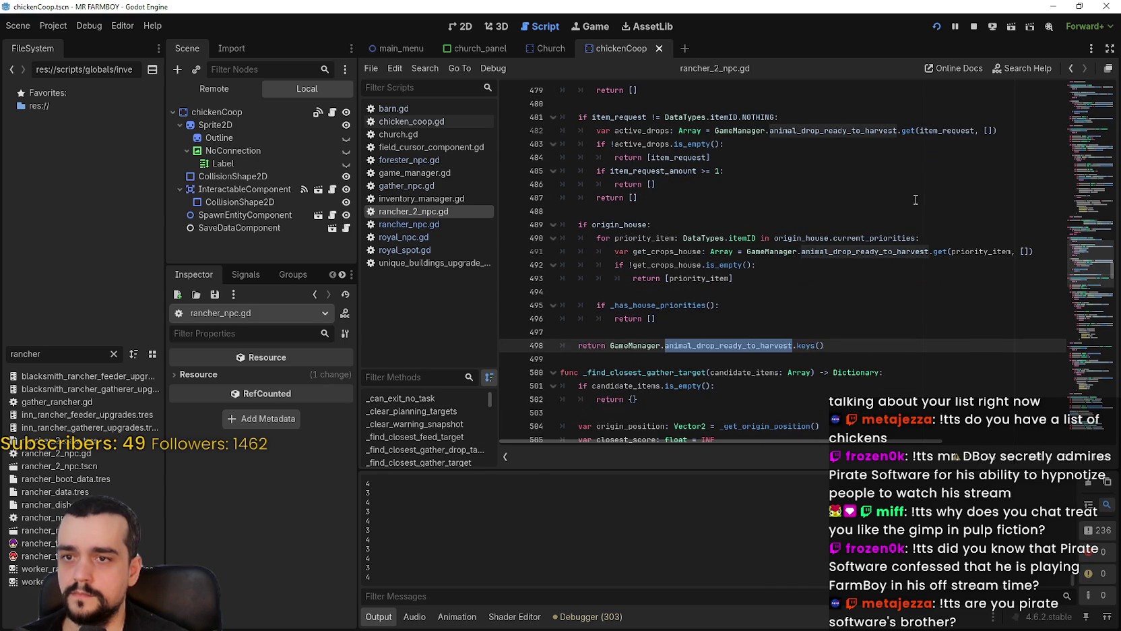
{"action": "left_click_drag", "start_coordinate": [610, 345], "coordinate": [884, 345]}
{"action": "scroll", "coordinate": [847, 329], "scroll_direction": "up", "scroll_amount": 1}
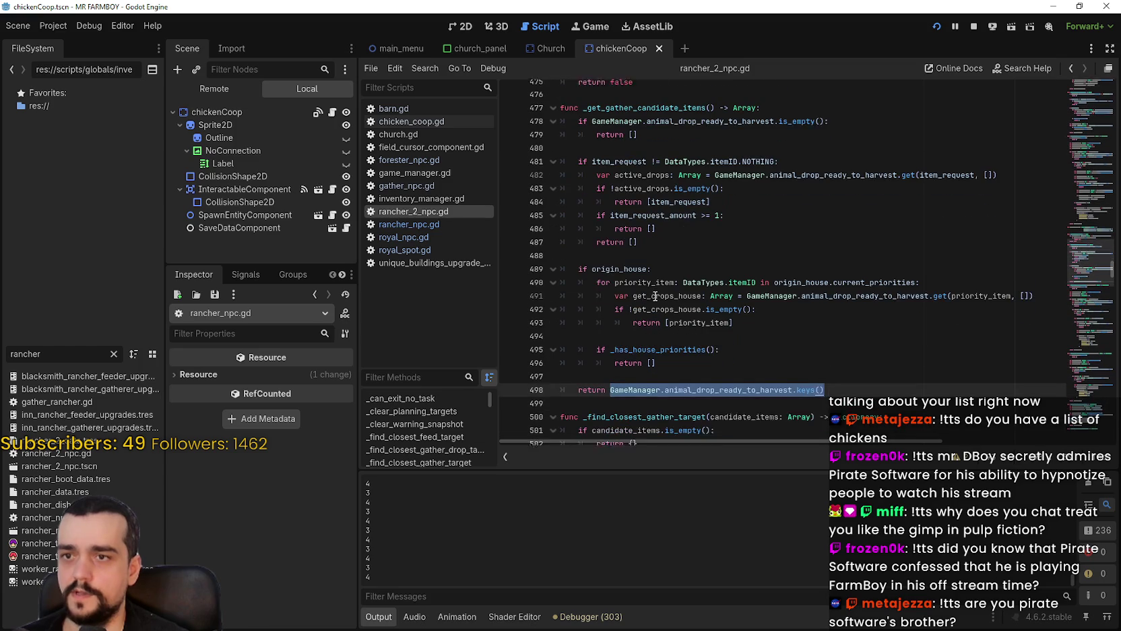
{"action": "left_click", "coordinate": [444, 222]}
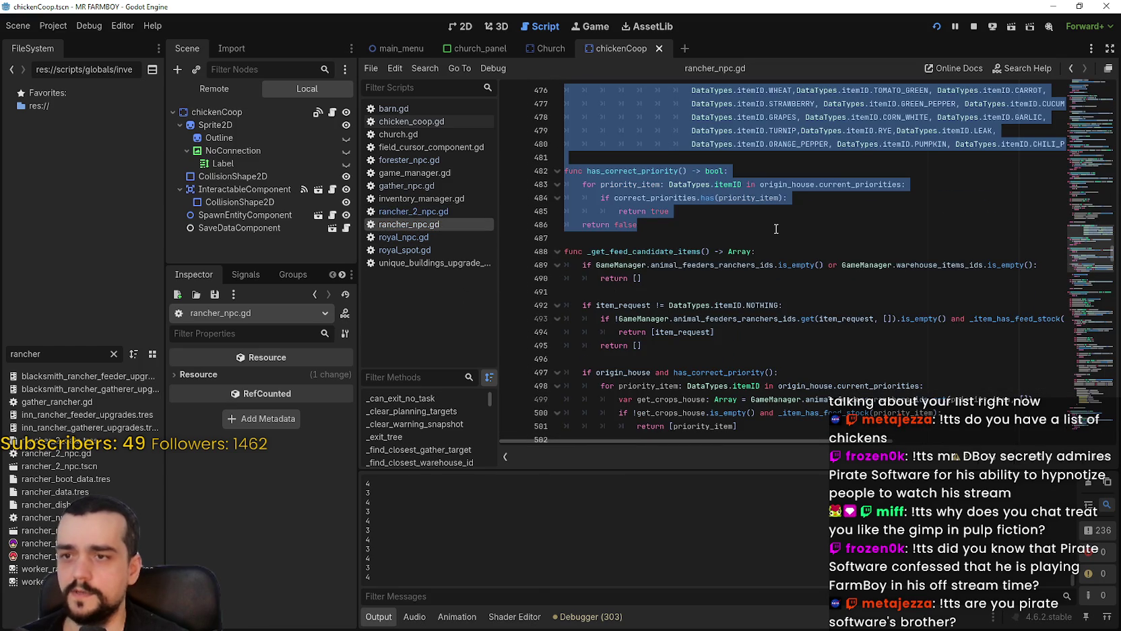
{"action": "scroll", "coordinate": [782, 262], "scroll_direction": "down", "scroll_amount": 2}
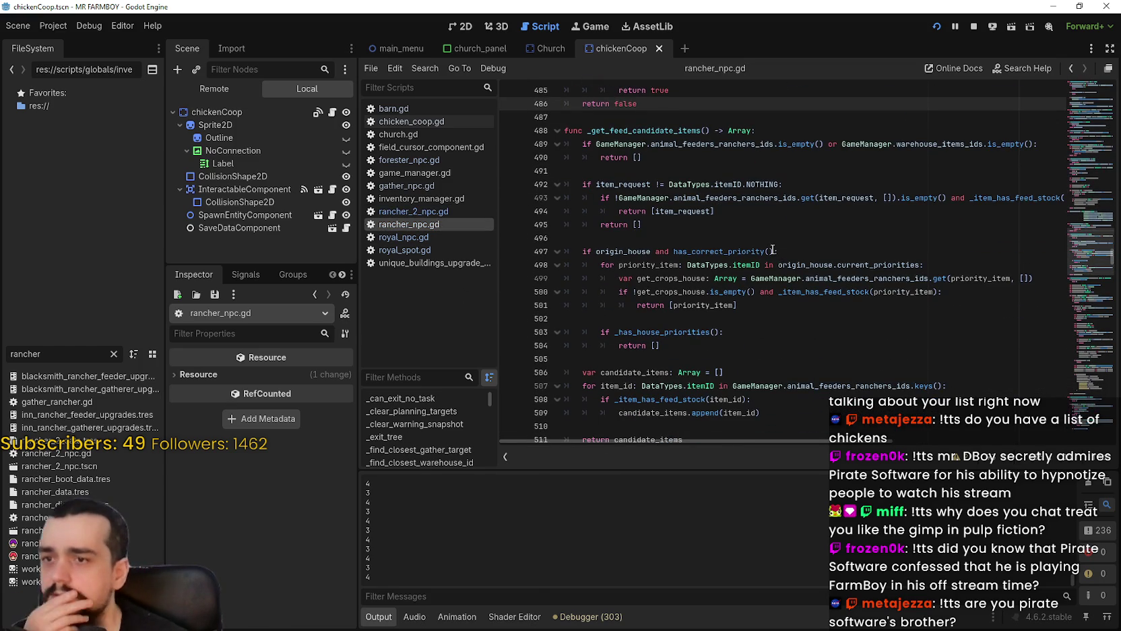
{"action": "scroll", "coordinate": [772, 249], "scroll_direction": "down", "scroll_amount": 3}
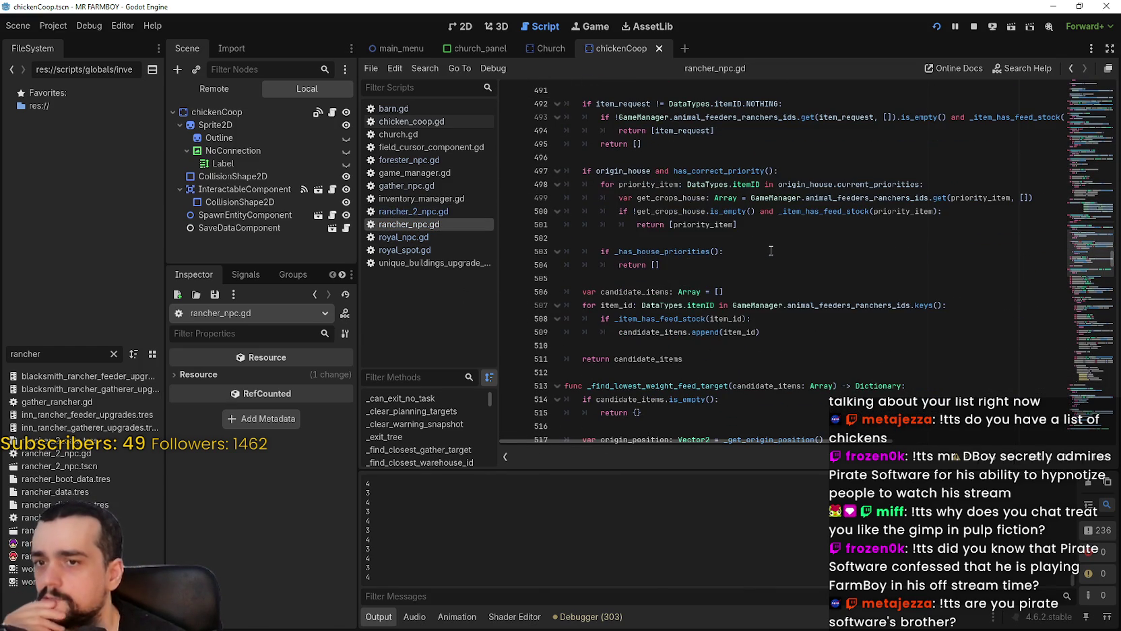
{"action": "double_click", "coordinate": [869, 306]}
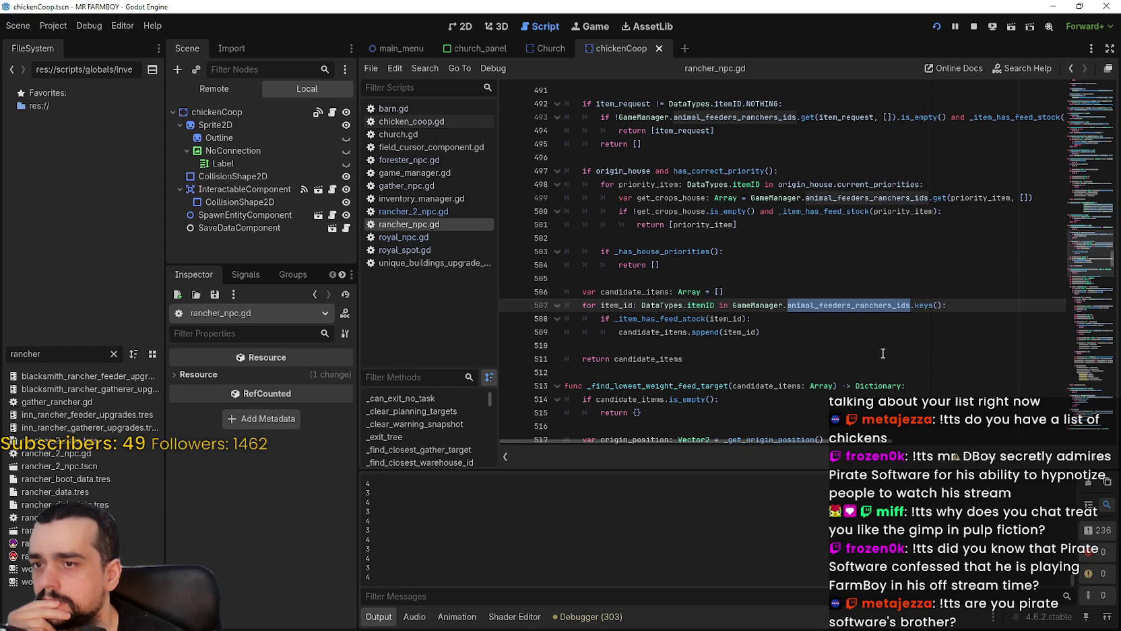
{"action": "scroll", "coordinate": [845, 319], "scroll_direction": "down", "scroll_amount": 1}
{"action": "left_click", "coordinate": [689, 316]}
{"action": "scroll", "coordinate": [680, 315], "scroll_direction": "up", "scroll_amount": 4}
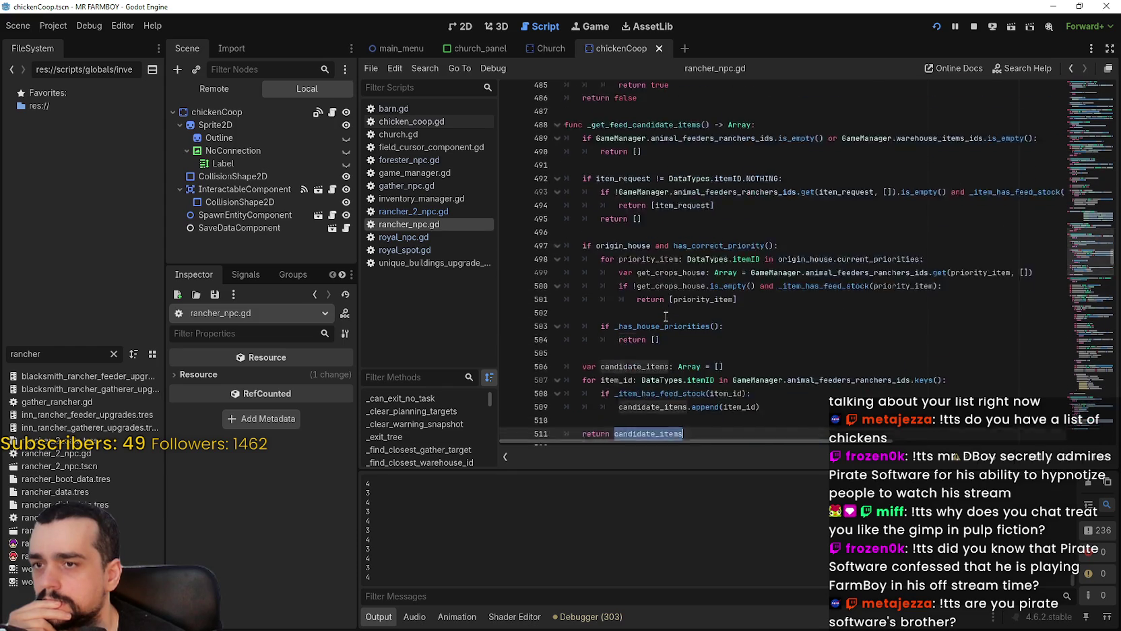
{"action": "scroll", "coordinate": [666, 314], "scroll_direction": "down", "scroll_amount": 1}
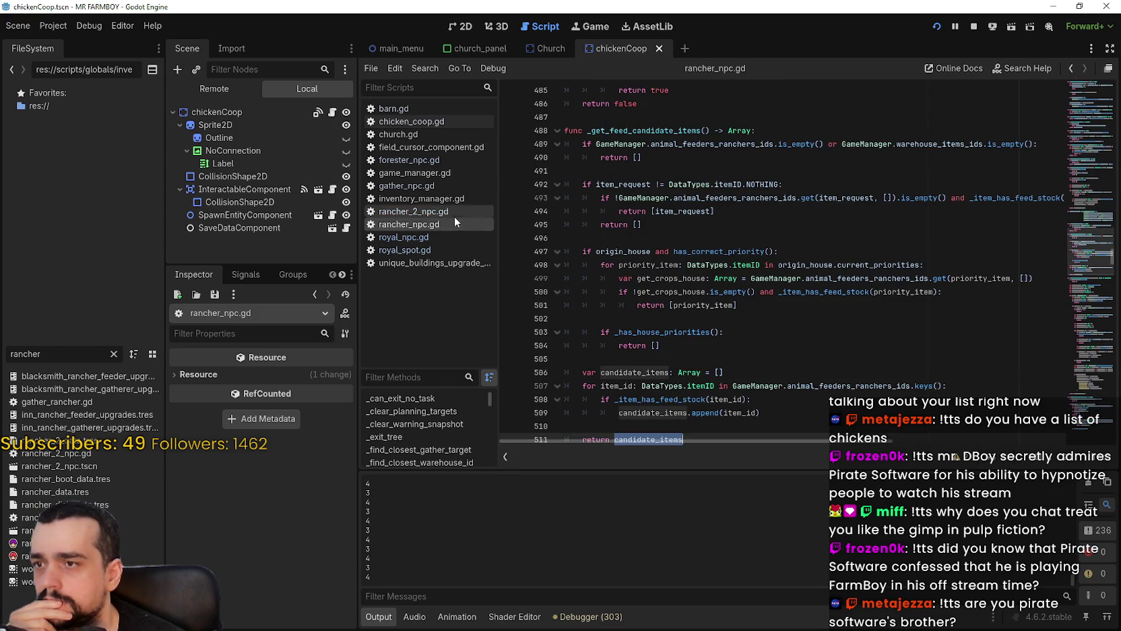
{"action": "left_click", "coordinate": [453, 214]}
{"action": "left_click", "coordinate": [743, 358]}
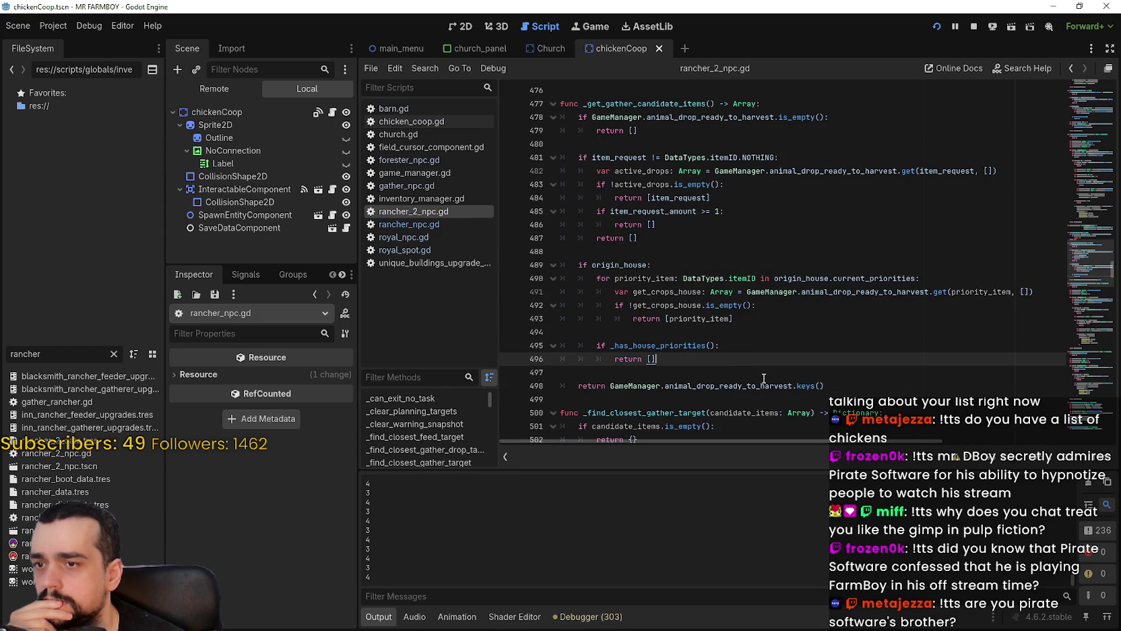
Check the animal_drop_ready_to_harvest documentation, then launch the Mr Farmboy game.
{"action": "left_click", "coordinate": [761, 375]}
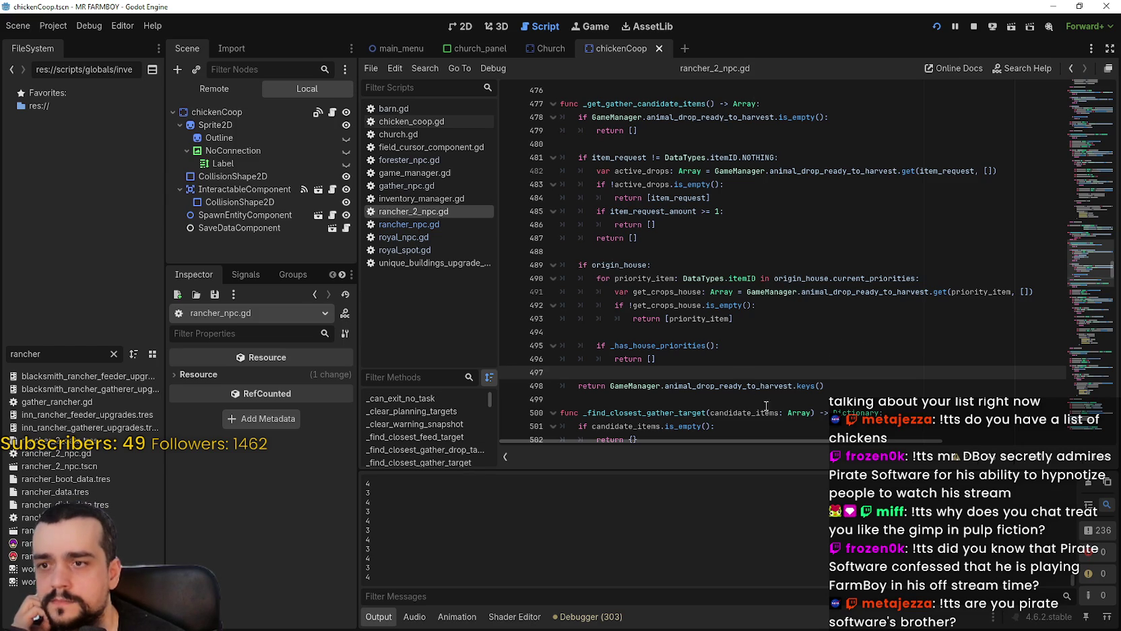
{"action": "left_click", "coordinate": [745, 386]}
{"action": "mouse_move", "coordinate": [747, 388]}
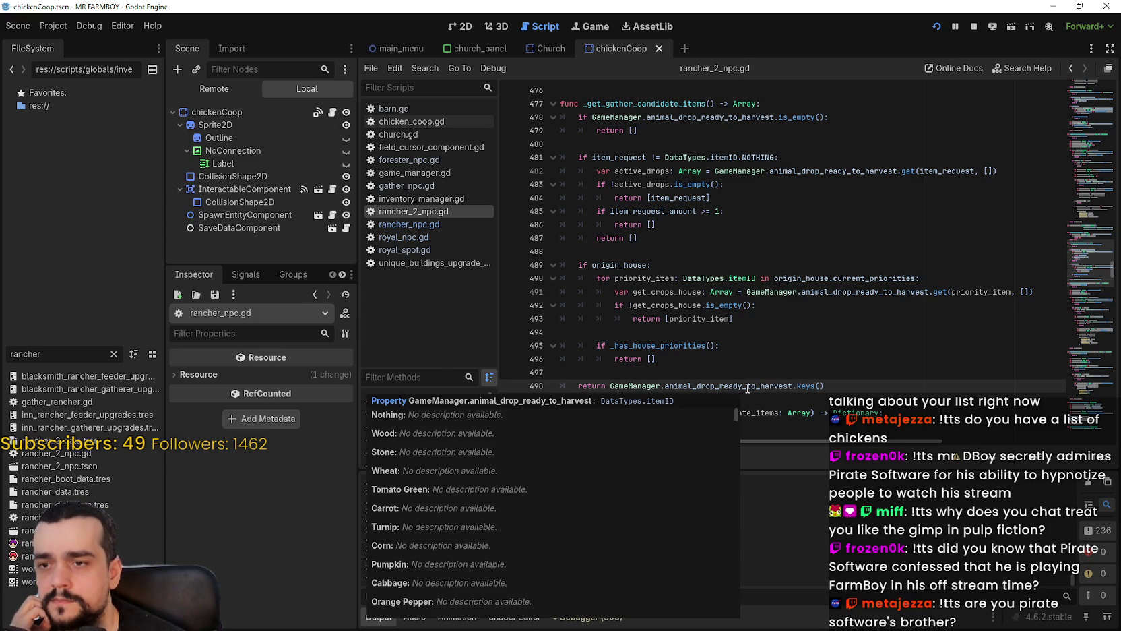
{"action": "left_click", "coordinate": [747, 366]}
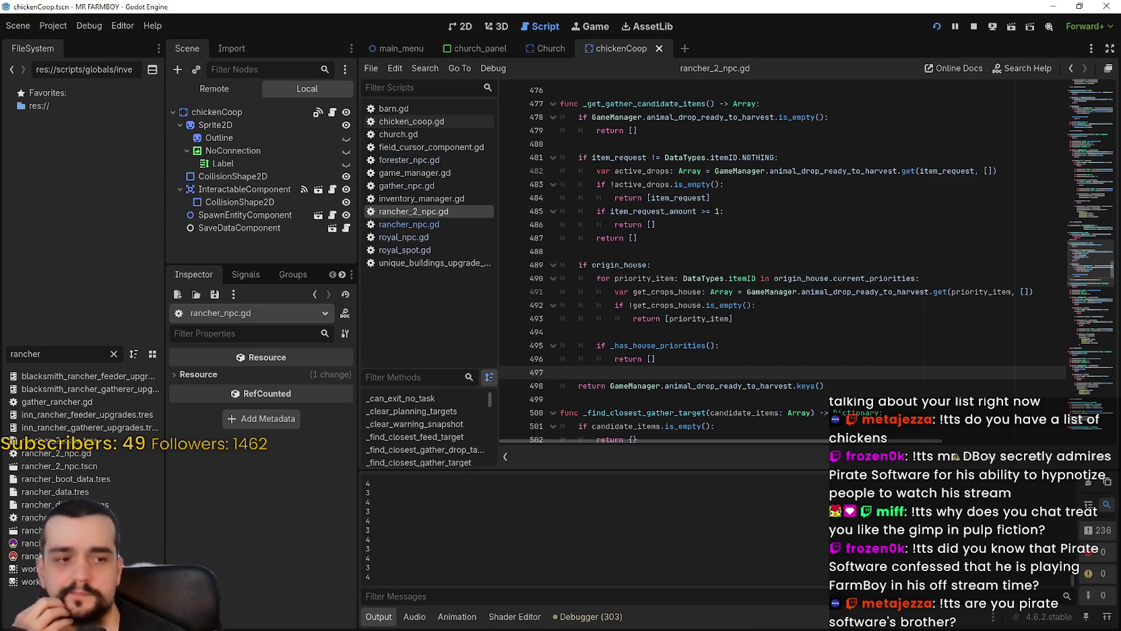
{"action": "key", "text": "alt+Tab"}
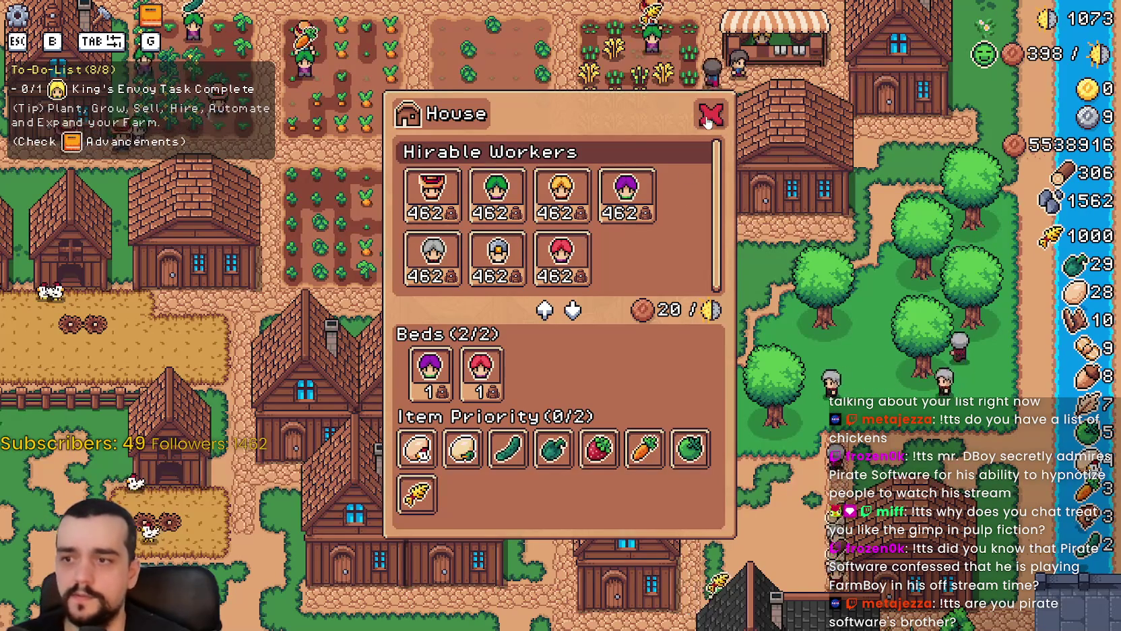
Close the House window and walk the farmer over to the Warehouse.
{"action": "left_click", "coordinate": [709, 116]}
{"action": "scroll", "coordinate": [777, 341], "scroll_direction": "down", "scroll_amount": 5}
{"action": "scroll", "coordinate": [779, 347], "scroll_direction": "up", "scroll_amount": 5}
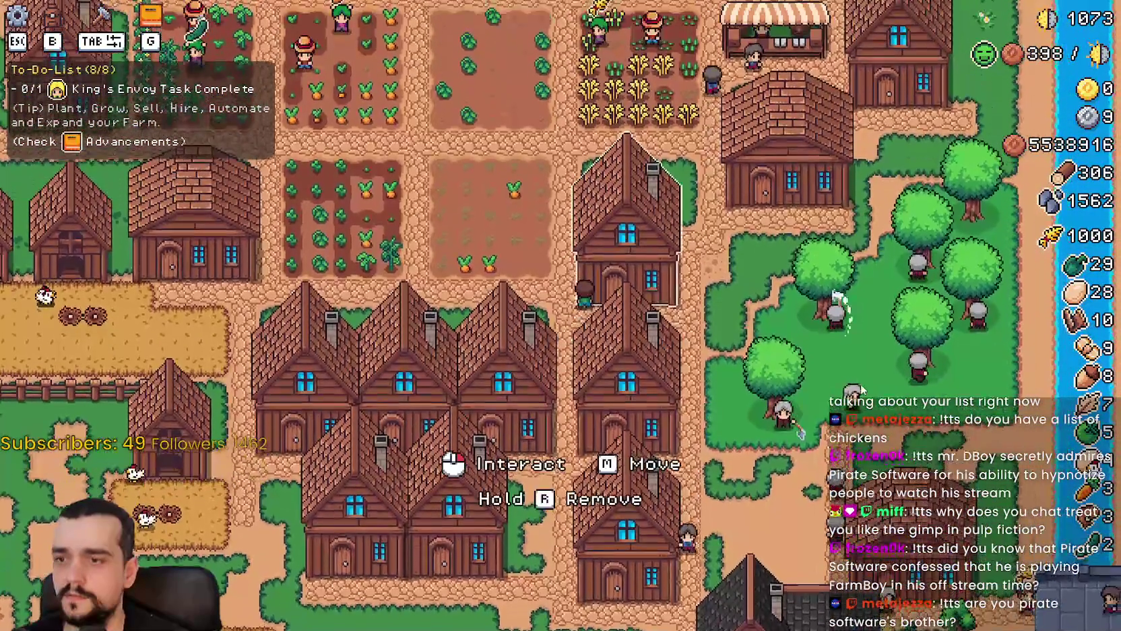
{"action": "left_click", "coordinate": [546, 438]}
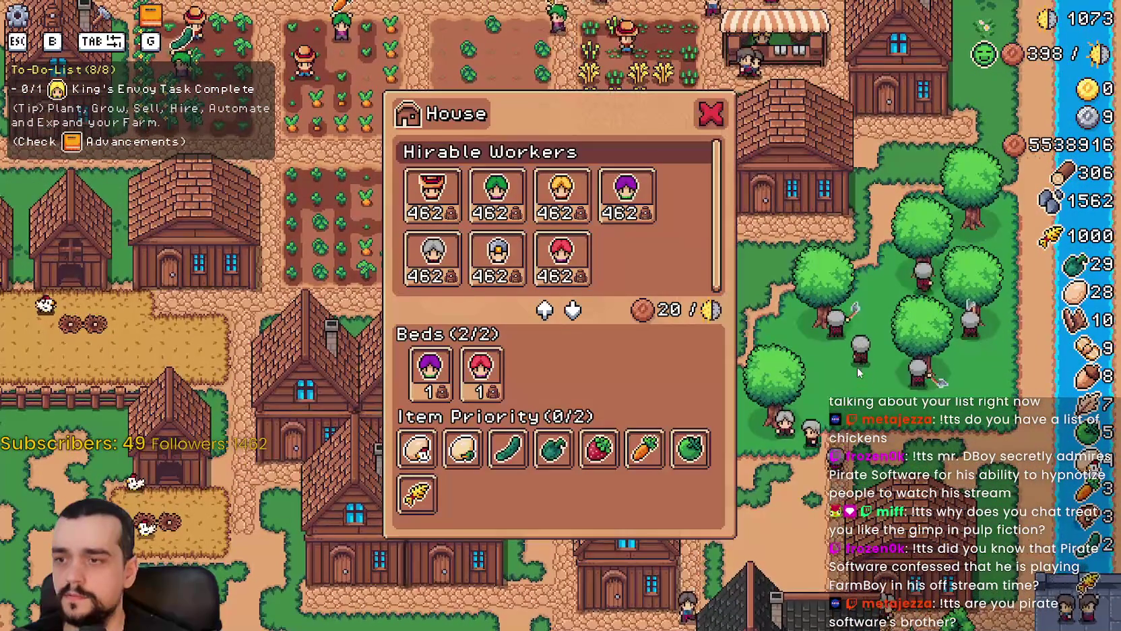
{"action": "key", "text": "Escape"}
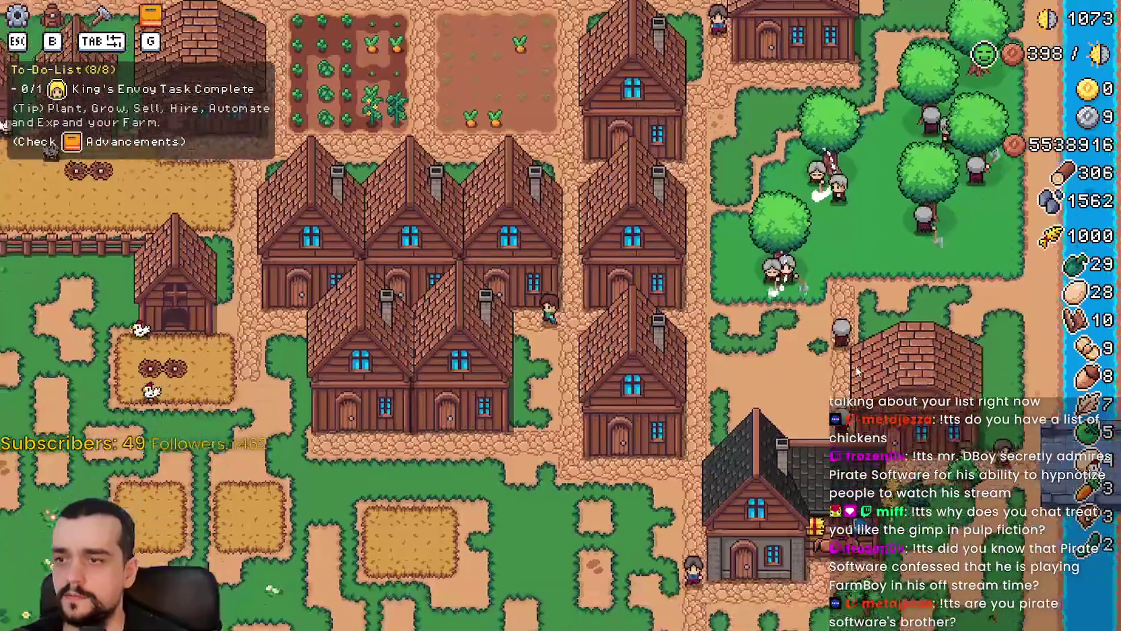
{"action": "key", "text": "a"}
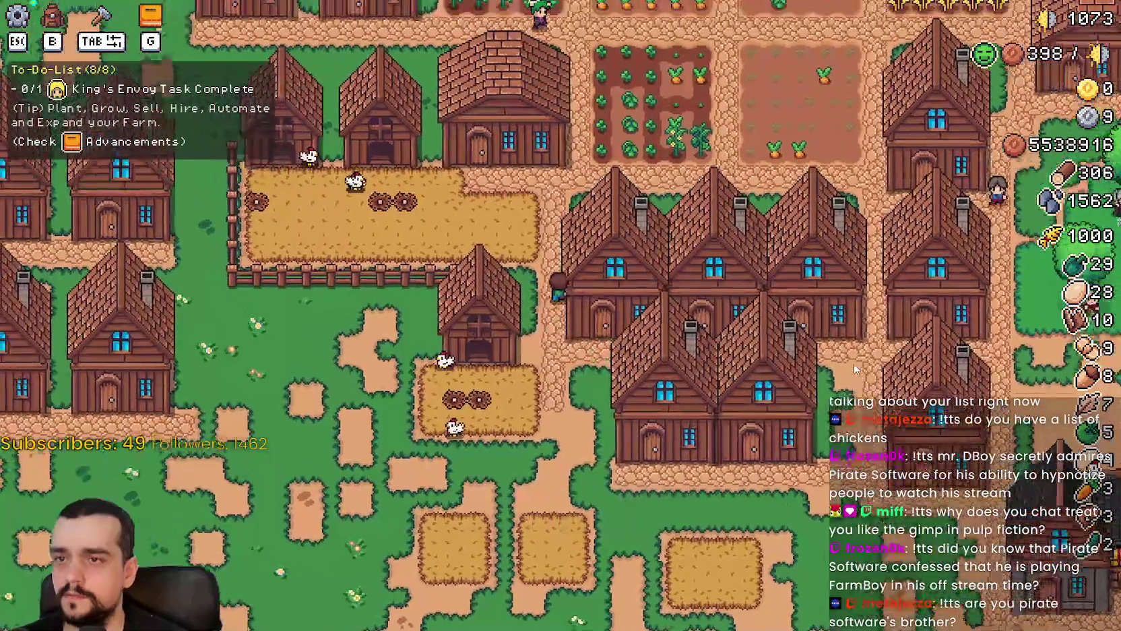
{"action": "key", "text": "a"}
{"action": "key", "text": "e"}
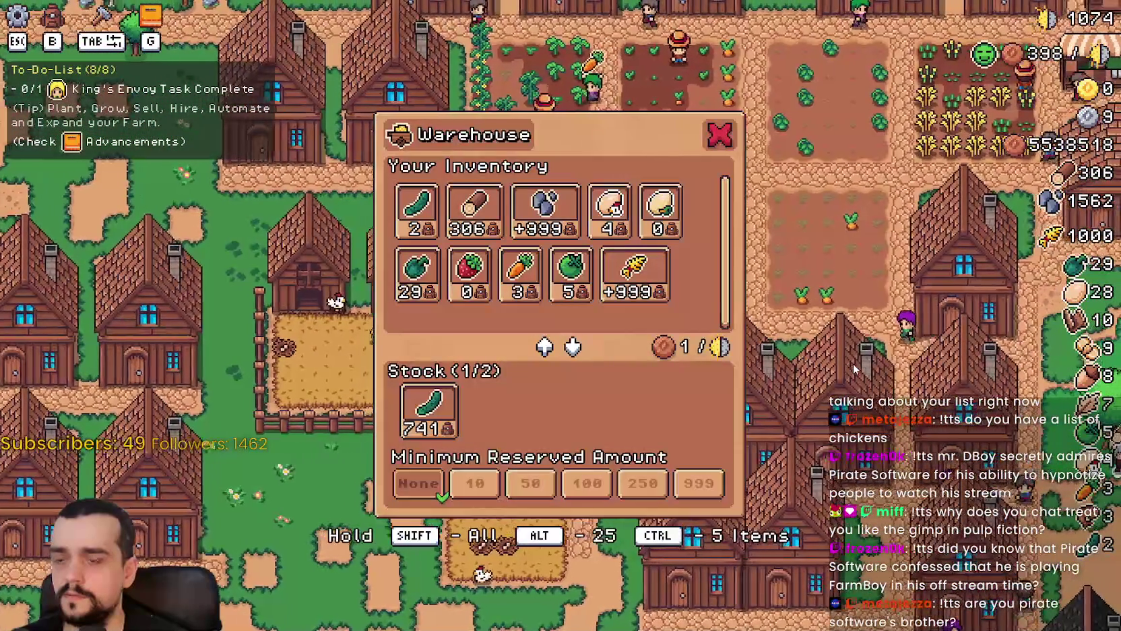
{"action": "key", "text": "Escape"}
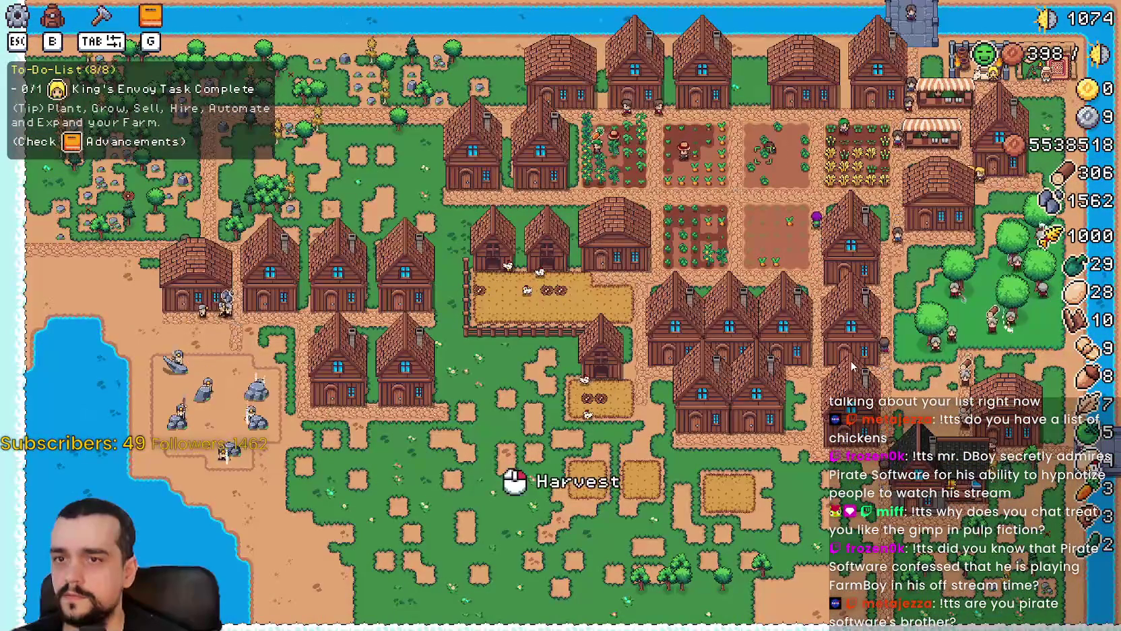
{"action": "key", "text": "e"}
{"action": "key", "text": "Escape"}
Move Chicken Egg from Your Inventory into the Warehouse stock.
{"action": "scroll", "coordinate": [851, 365], "scroll_direction": "up", "scroll_amount": 5}
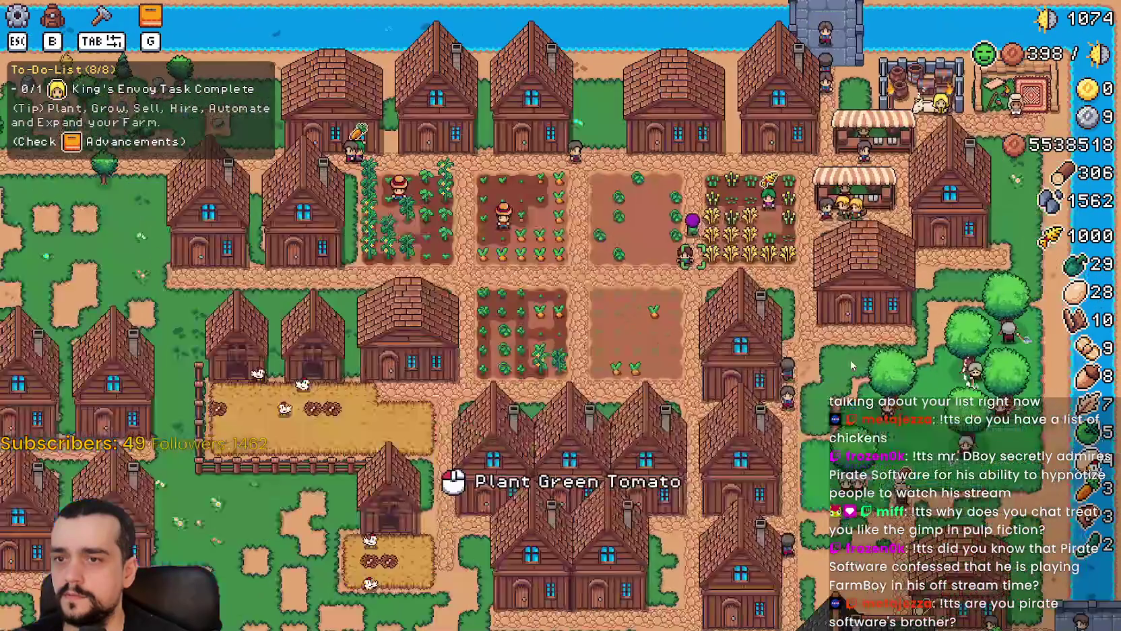
{"action": "key", "text": "s"}
{"action": "key", "text": "e"}
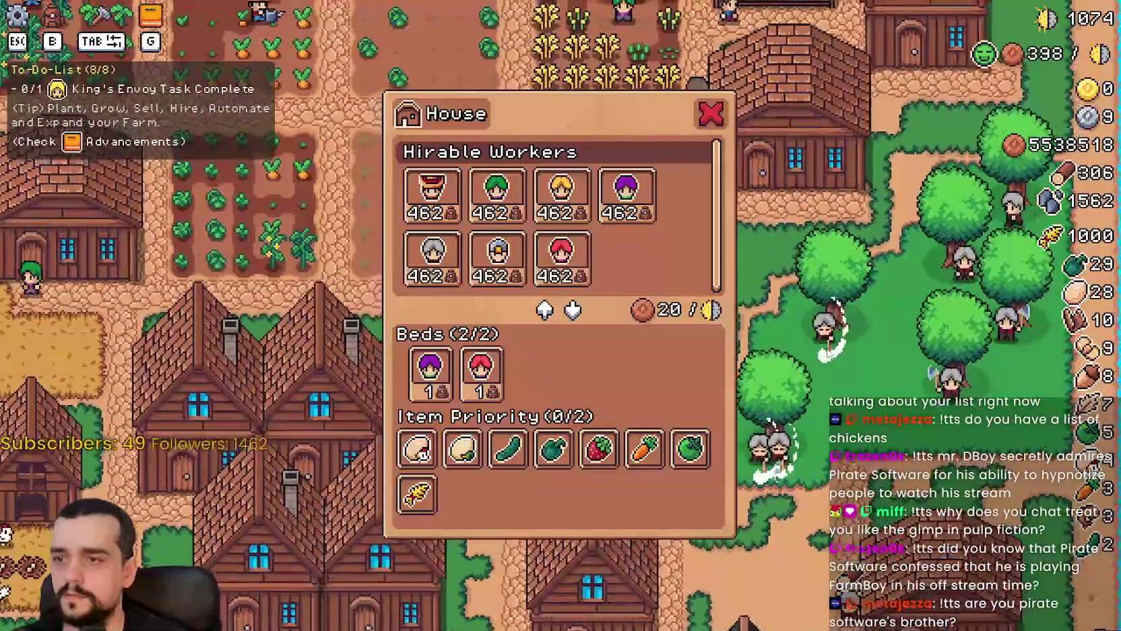
{"action": "key", "text": "Escape"}
{"action": "key", "text": "a"}
{"action": "key", "text": "e"}
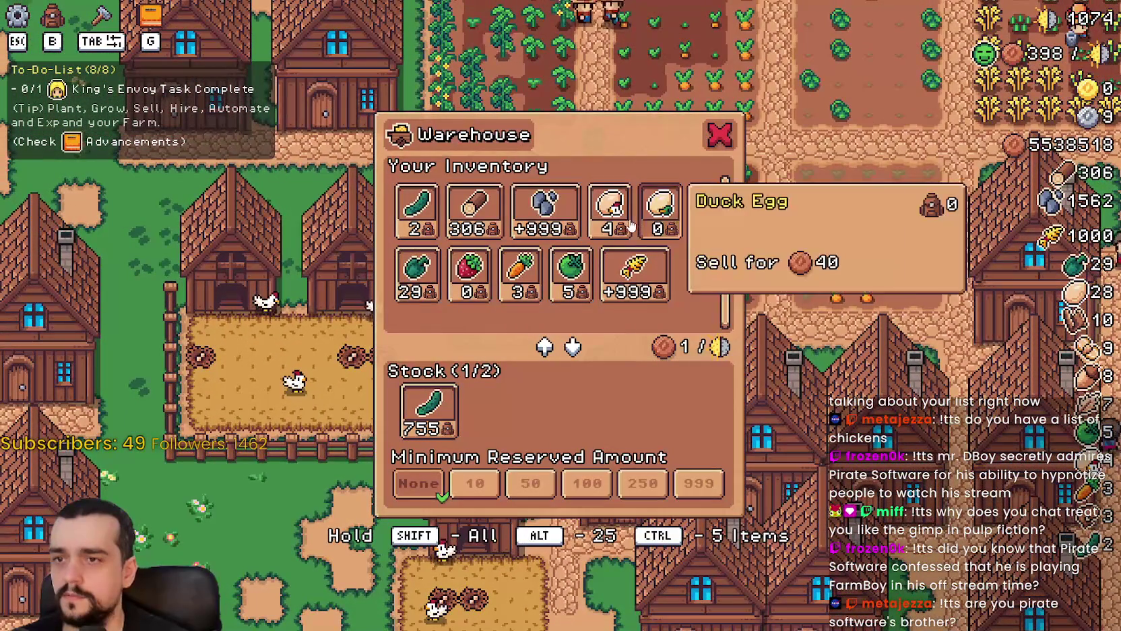
{"action": "left_click", "coordinate": [623, 222]}
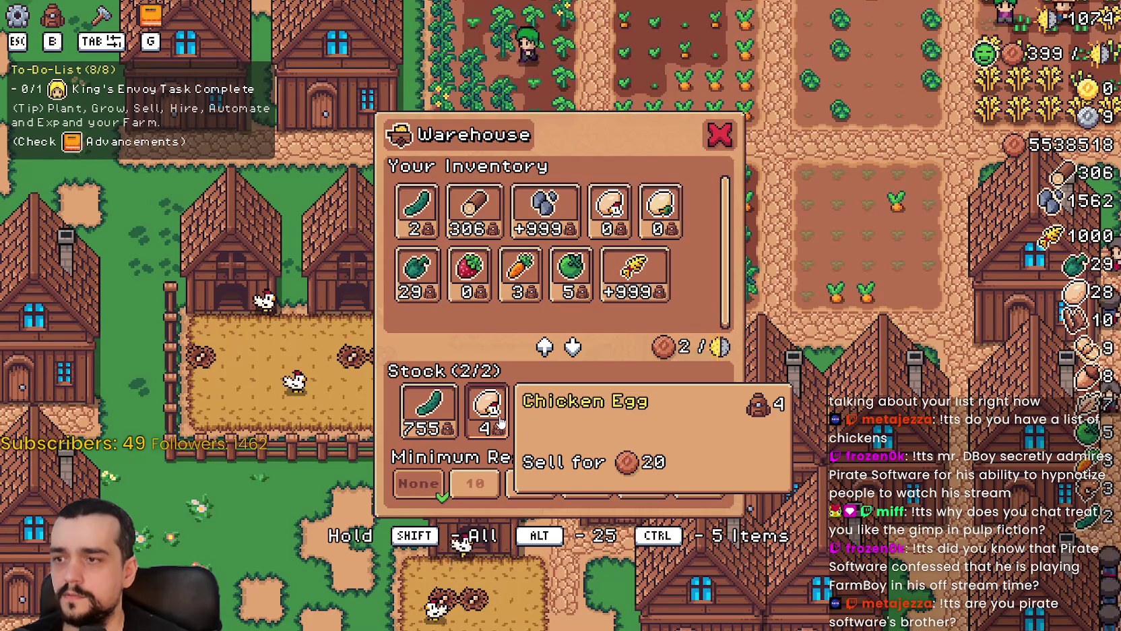
{"action": "key", "text": "Escape"}
{"action": "key", "text": "d"}
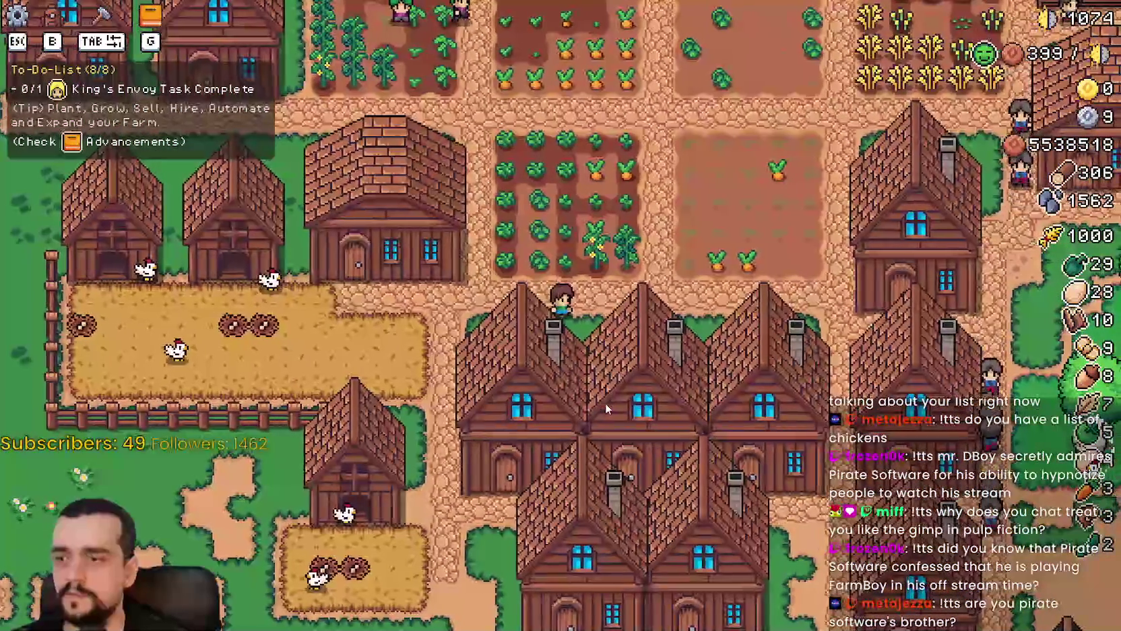
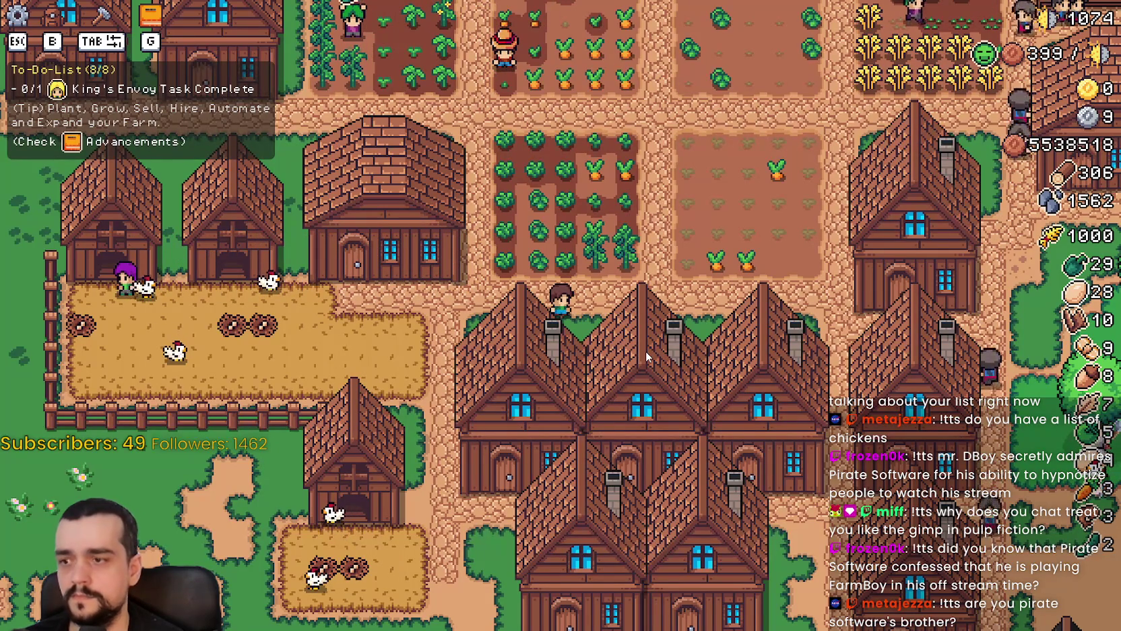
Walk the farmer right to the houses and check their worker panels.
{"action": "key", "text": "d"}
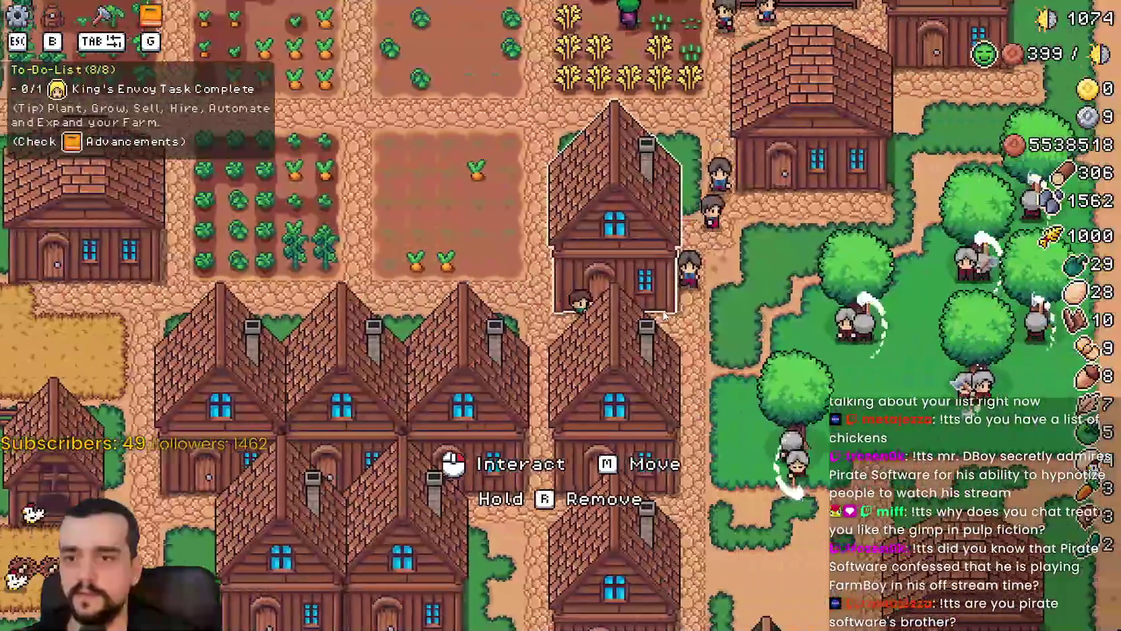
{"action": "key", "text": "e"}
{"action": "mouse_move", "coordinate": [476, 385]}
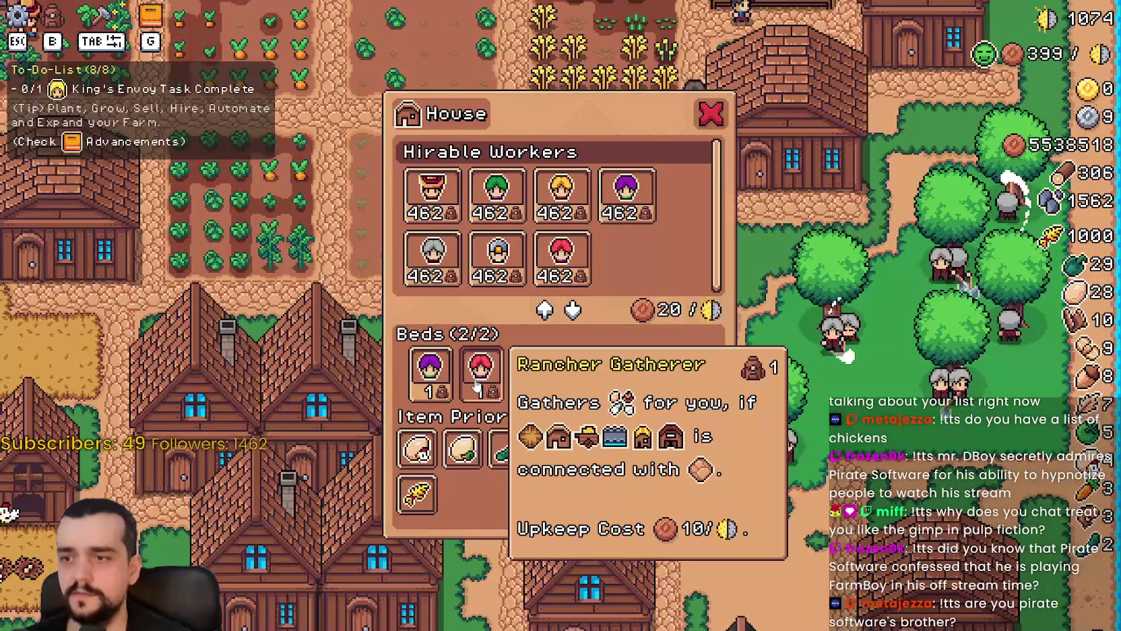
{"action": "key", "text": "e"}
{"action": "key", "text": "d"}
{"action": "key", "text": "e"}
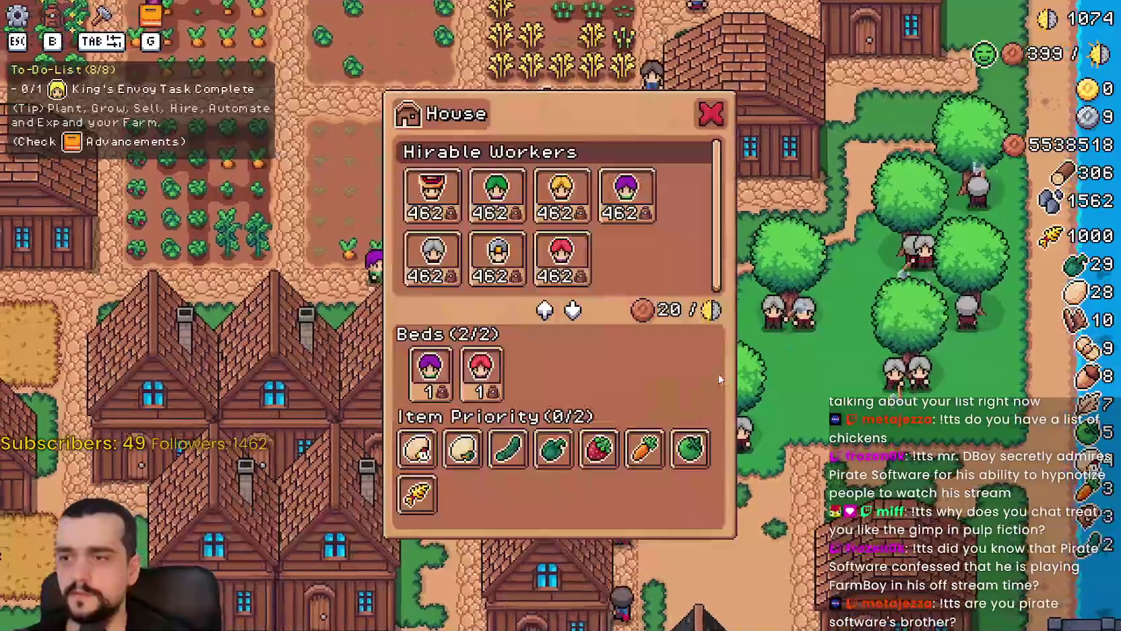
{"action": "key", "text": "e"}
{"action": "scroll", "coordinate": [482, 362], "scroll_direction": "down", "scroll_amount": 5}
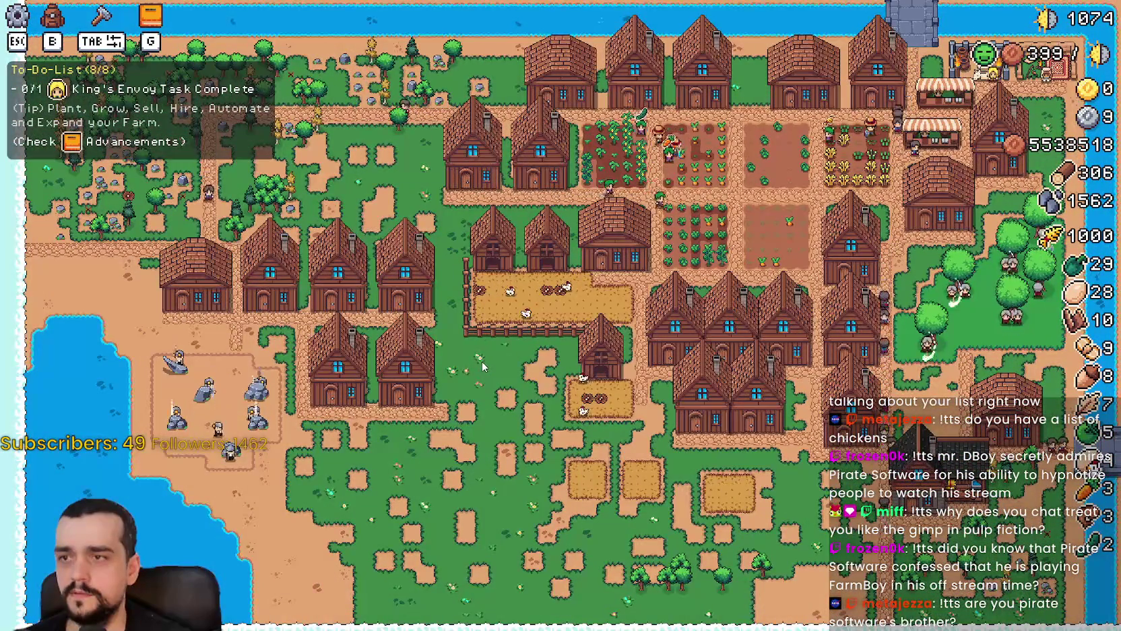
{"action": "scroll", "coordinate": [482, 362], "scroll_direction": "up", "scroll_amount": 2}
{"action": "scroll", "coordinate": [483, 363], "scroll_direction": "up", "scroll_amount": 3}
Walk the farmer left through the chicken pen.
{"action": "key", "text": "a"}
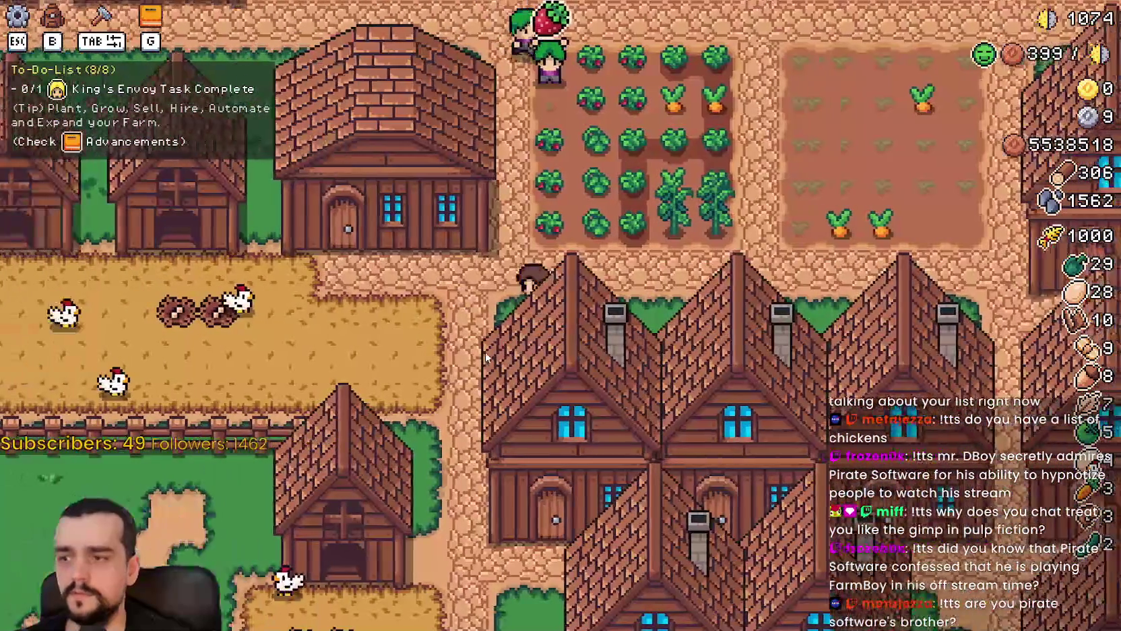
{"action": "key", "text": "a"}
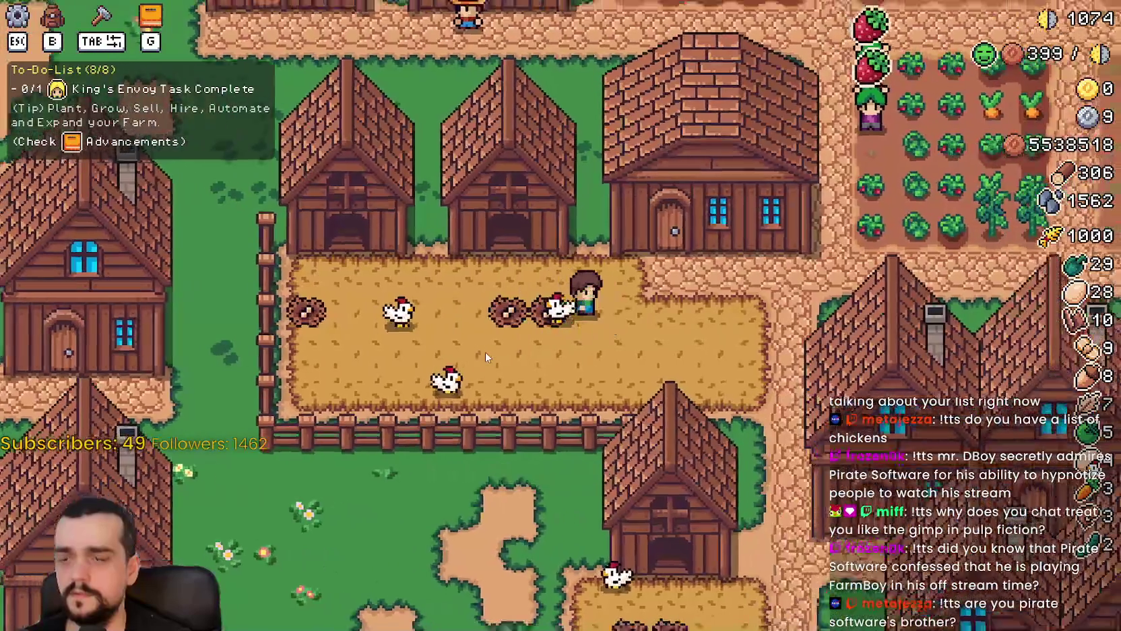
{"action": "scroll", "coordinate": [485, 352], "scroll_direction": "down", "scroll_amount": 5}
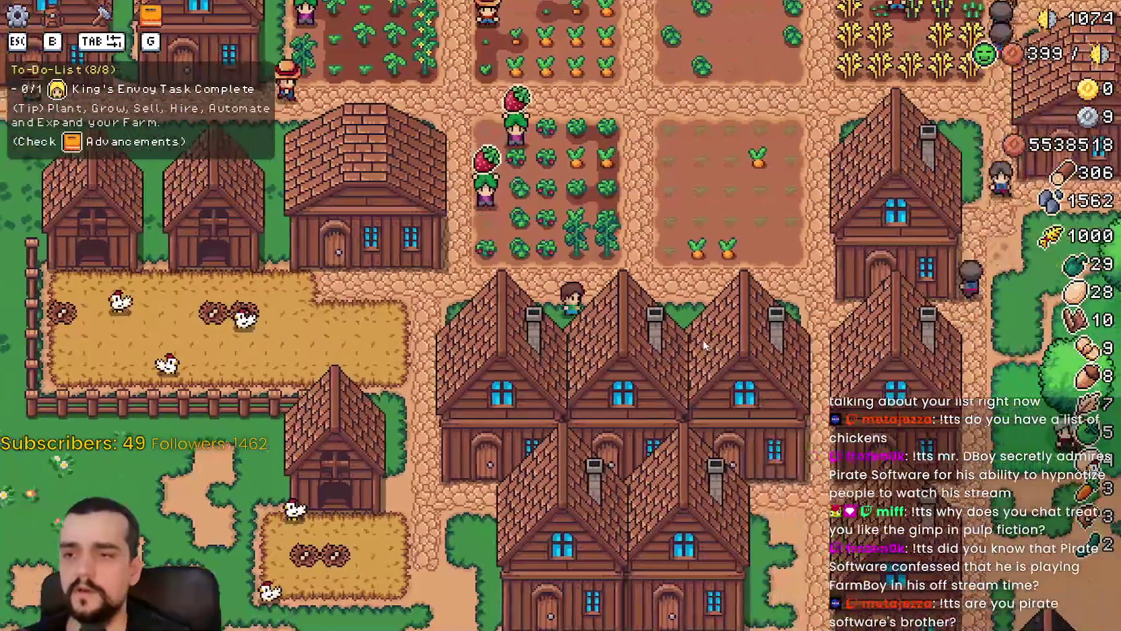
Look over the has_correct_priority function in the rancher script in the editor.
{"action": "key", "text": "alt+Tab"}
{"action": "left_click", "coordinate": [660, 118]}
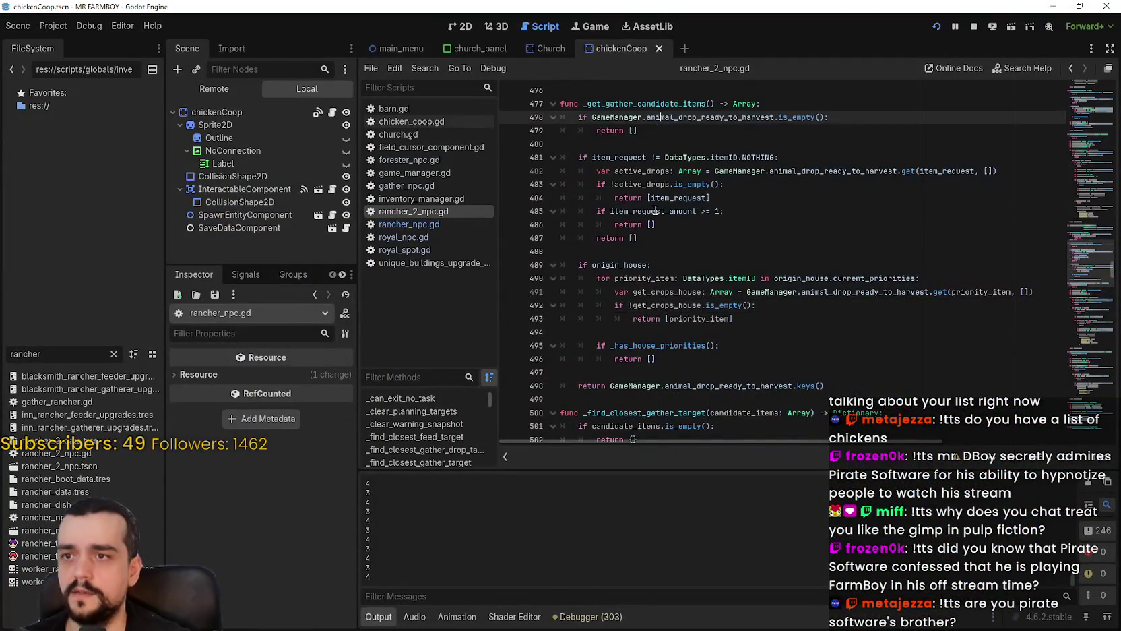
{"action": "scroll", "coordinate": [670, 214], "scroll_direction": "up", "scroll_amount": 3}
{"action": "left_click", "coordinate": [670, 215]}
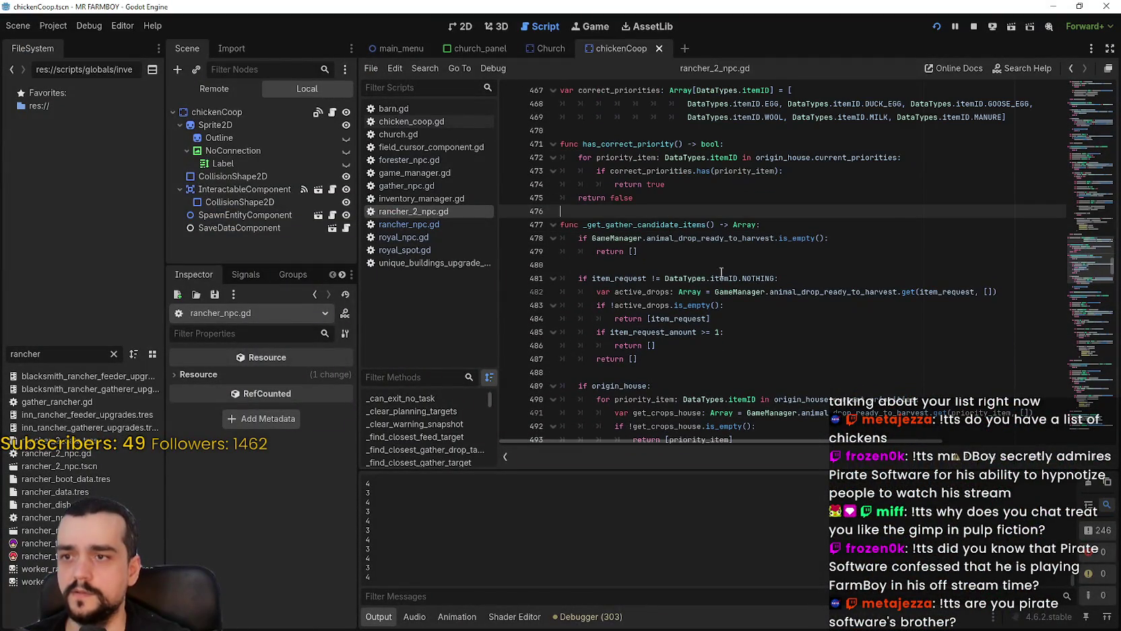
{"action": "double_click", "coordinate": [640, 143]}
{"action": "key", "text": "alt+Tab"}
Open the rancher house's worker panel and remove the red rancher from its bed.
{"action": "key", "text": "d"}
{"action": "left_click", "coordinate": [500, 374]}
{"action": "left_click", "coordinate": [500, 372]}
Put the red rancher back into a bed, close the House panel and walk up-left.
{"action": "left_click", "coordinate": [561, 260]}
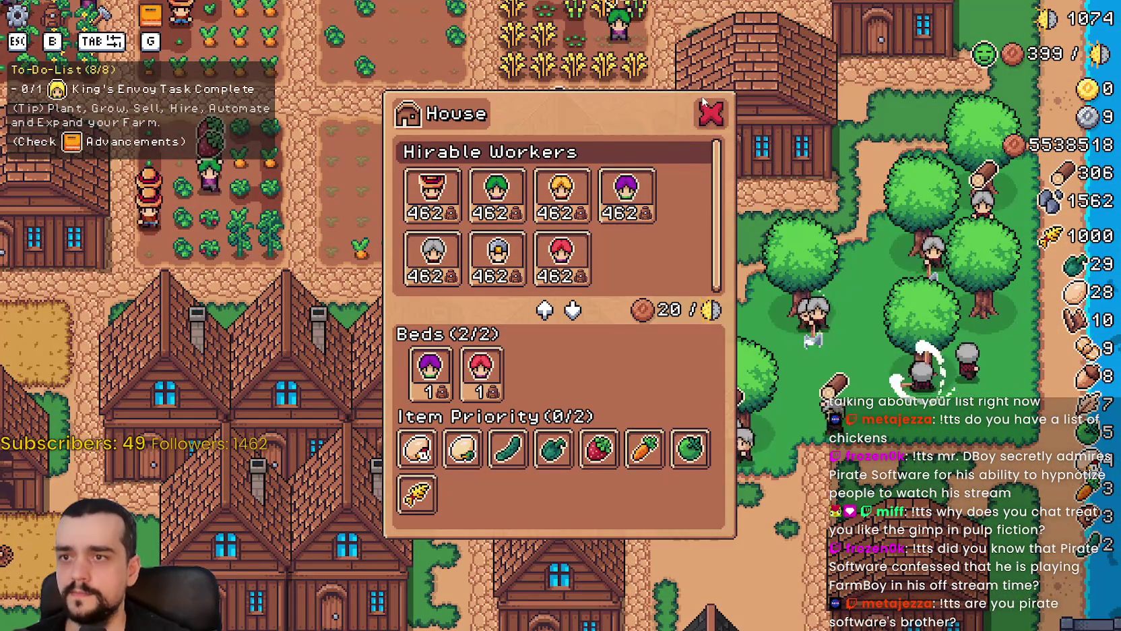
{"action": "left_click", "coordinate": [701, 103]}
{"action": "key", "text": "a"}
{"action": "key", "text": "w"}
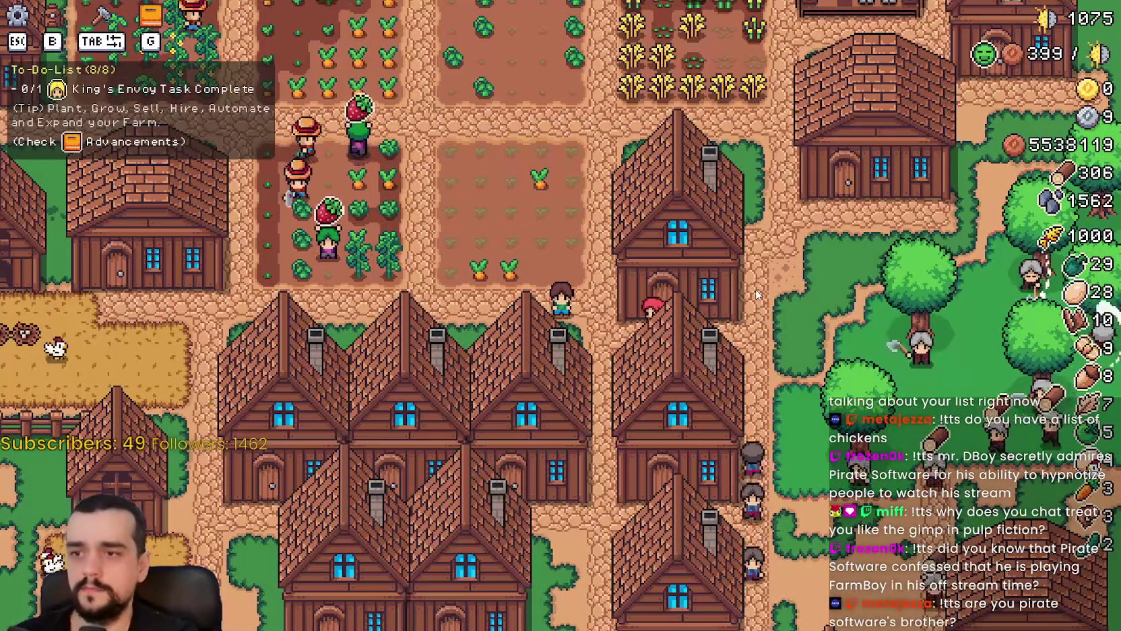
Walk to a house and open its worker panel to check its priorities.
{"action": "key", "text": "d"}
{"action": "key", "text": "s"}
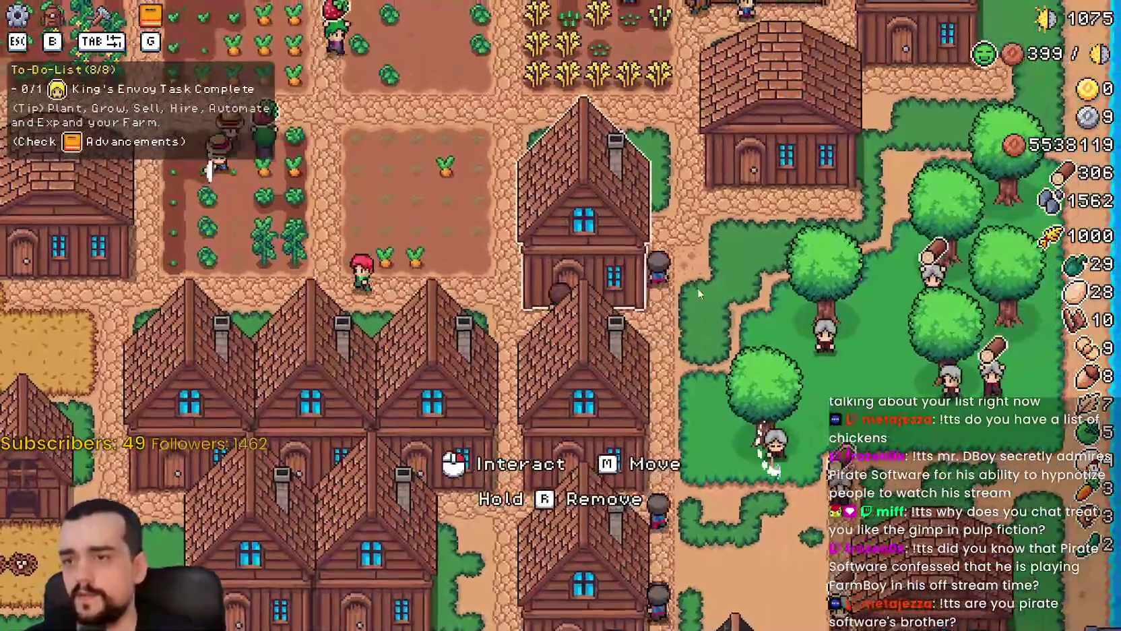
{"action": "left_click", "coordinate": [697, 287]}
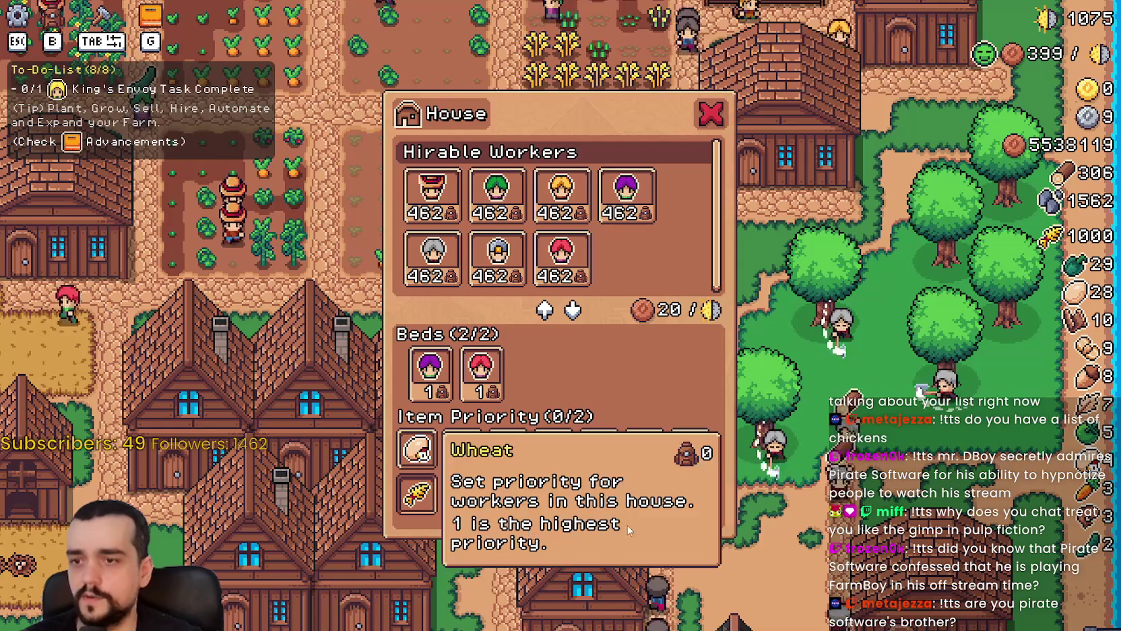
{"action": "key", "text": "a"}
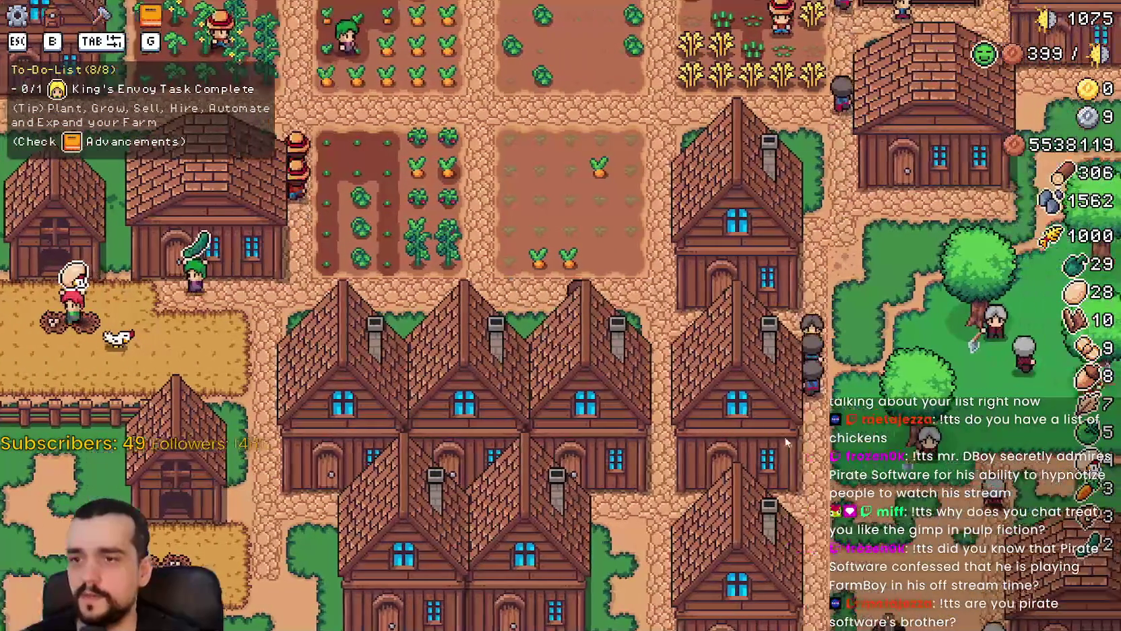
{"action": "key", "text": "d"}
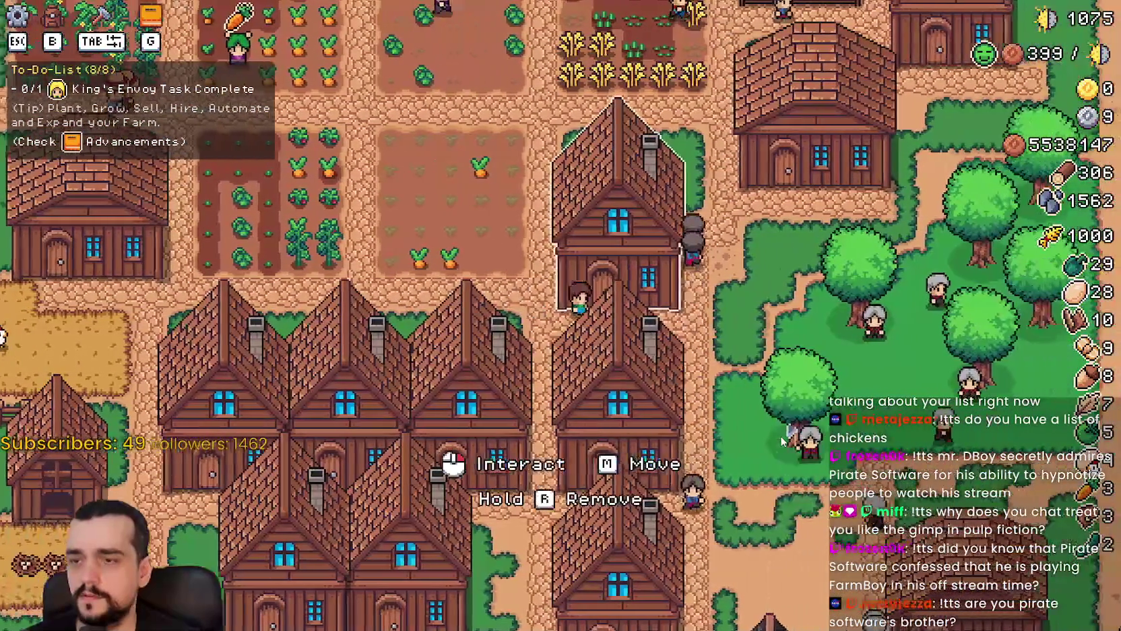
{"action": "left_click", "coordinate": [782, 441]}
{"action": "key", "text": "a"}
Walk the farmer down into the lower chicken pen.
{"action": "key", "text": "d"}
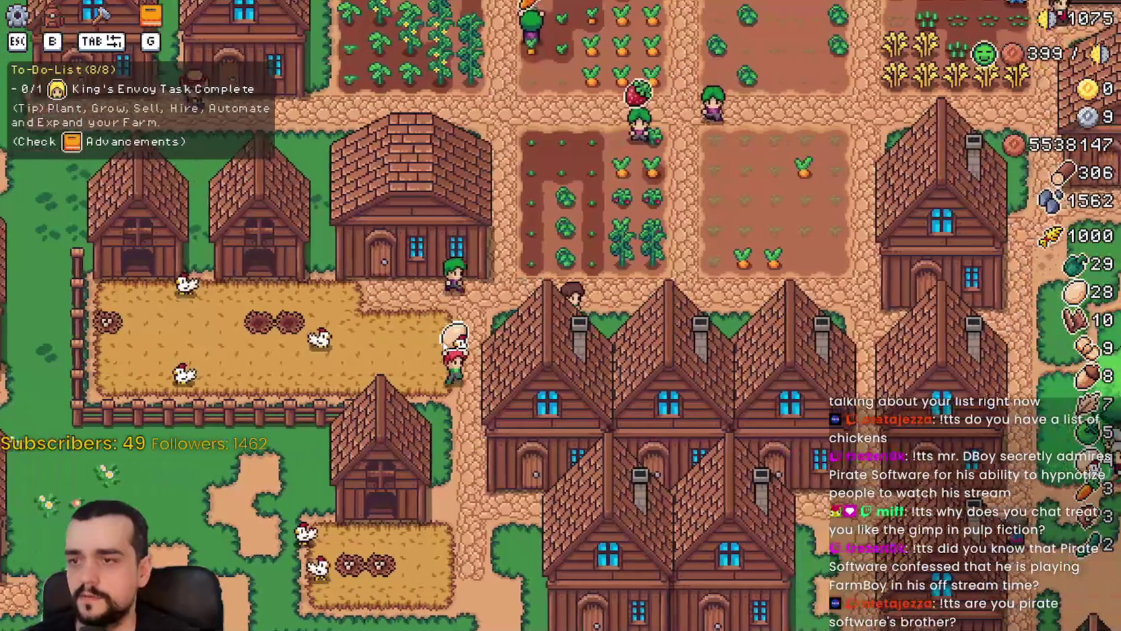
{"action": "key", "text": "s"}
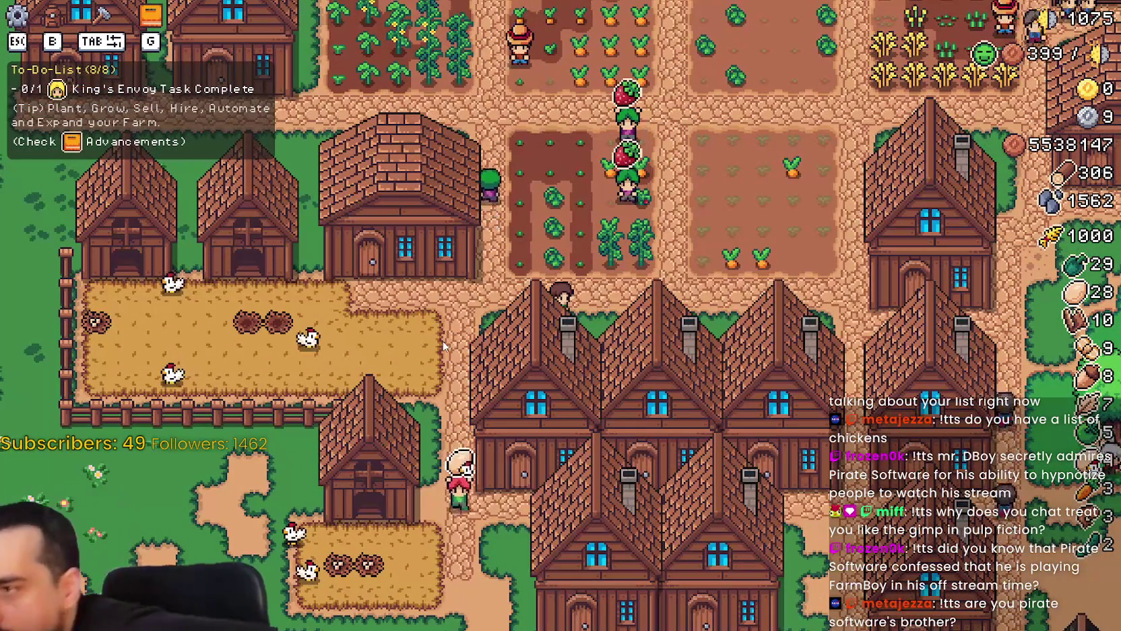
{"action": "key", "text": "a"}
{"action": "key", "text": "s"}
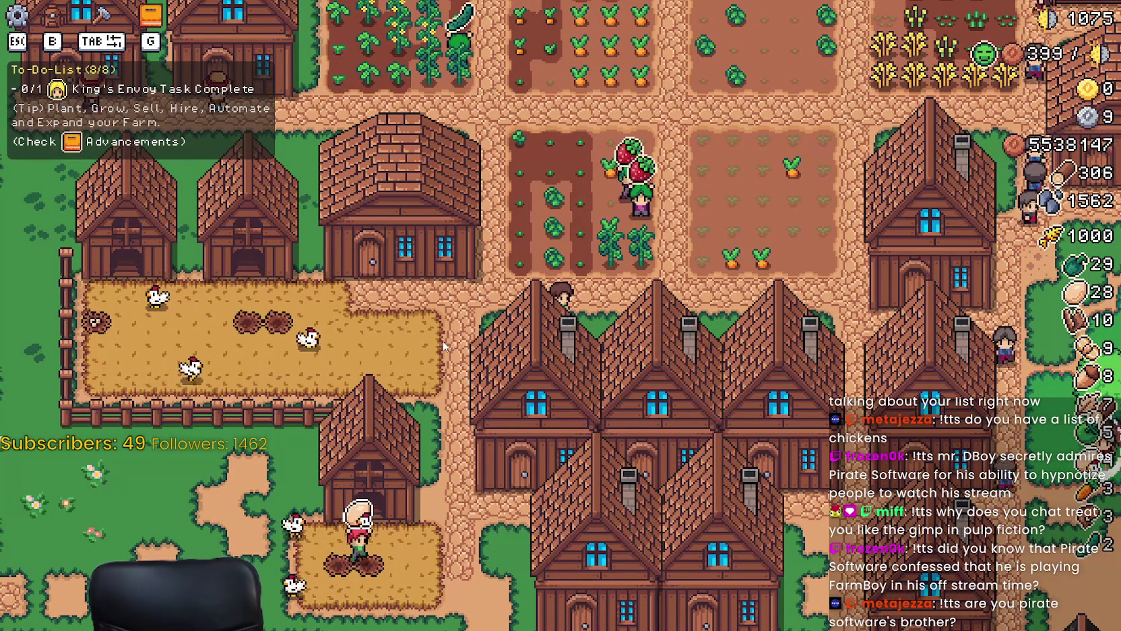
{"action": "key", "text": "d"}
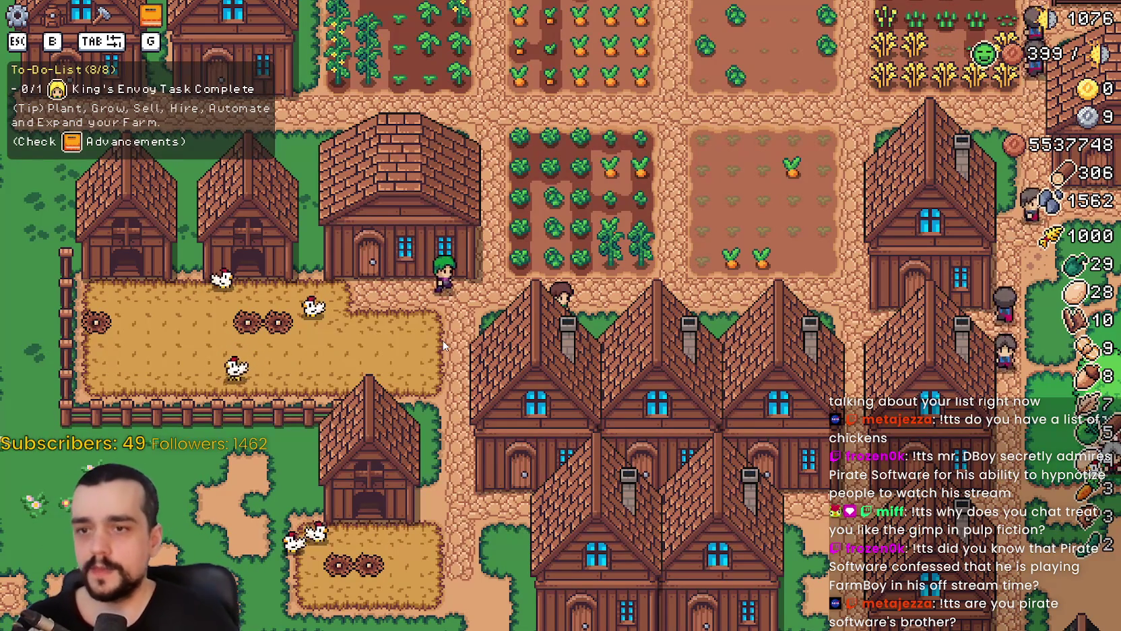
Set the house's item priorities to Wheat (1) and Chicken Egg (2), then pause the game.
{"action": "key", "text": "d"}
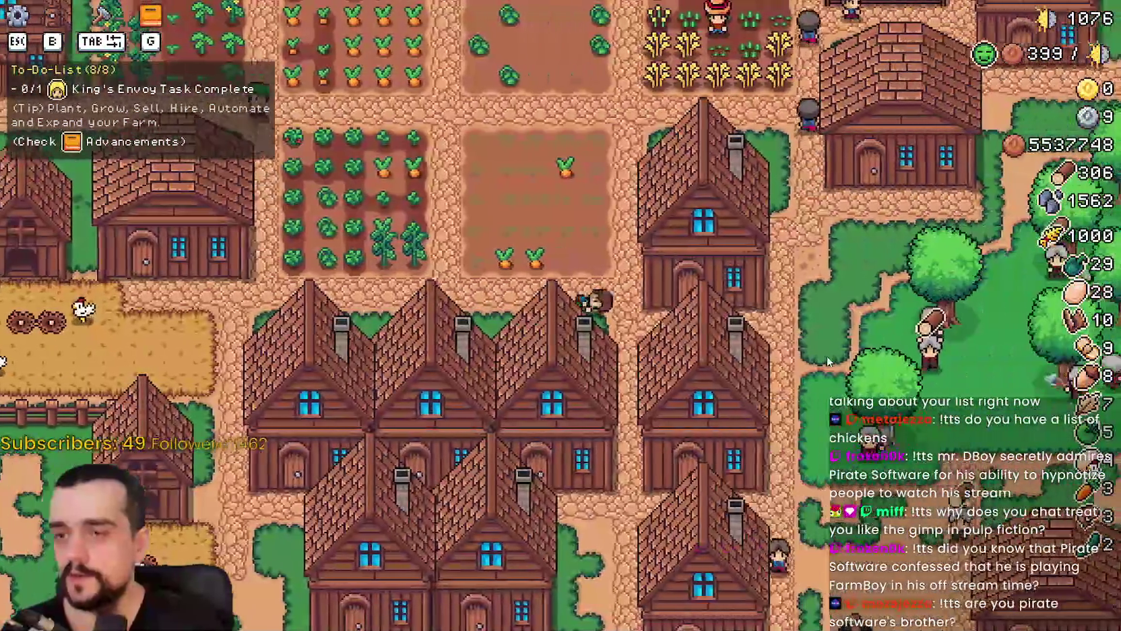
{"action": "left_click", "coordinate": [705, 398]}
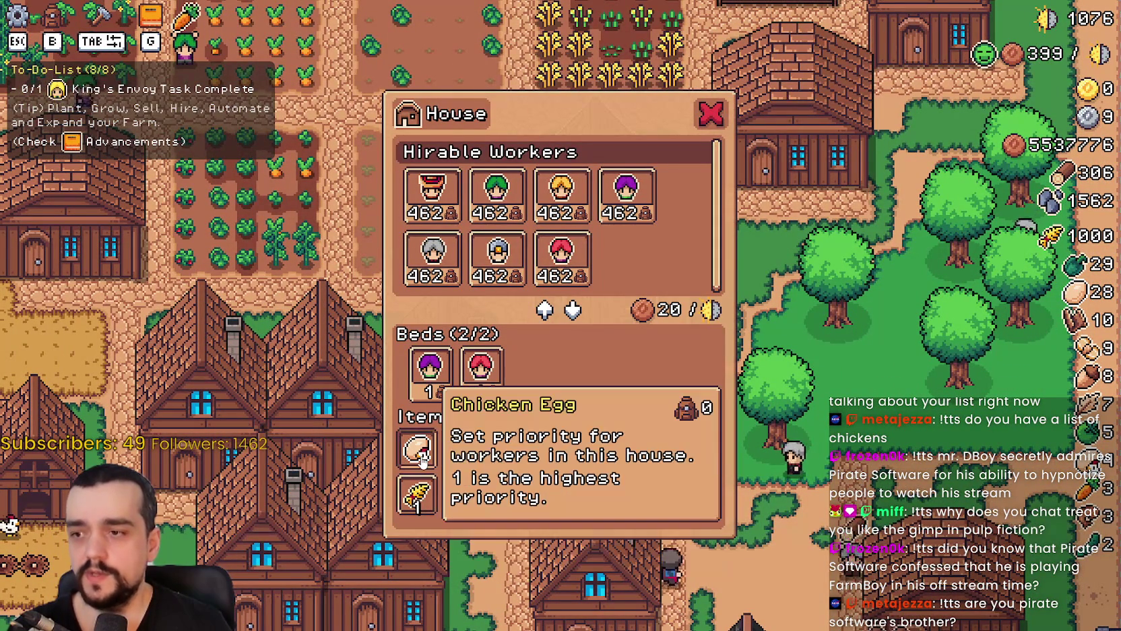
{"action": "key", "text": "Escape"}
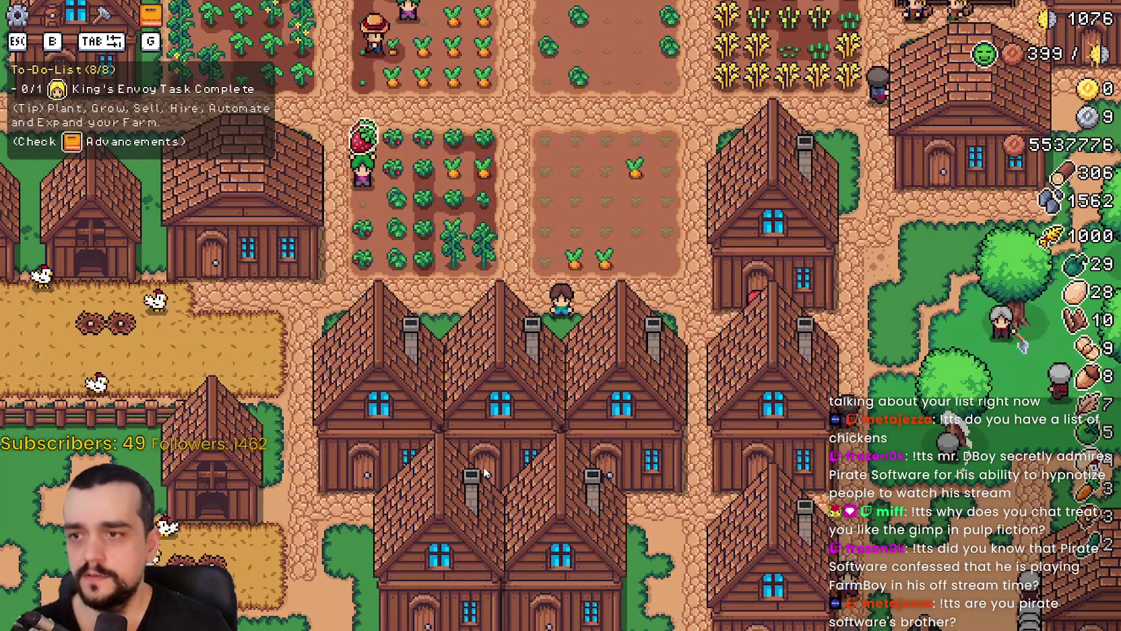
{"action": "key", "text": "d"}
{"action": "key", "text": "d"}
{"action": "left_click", "coordinate": [453, 484]}
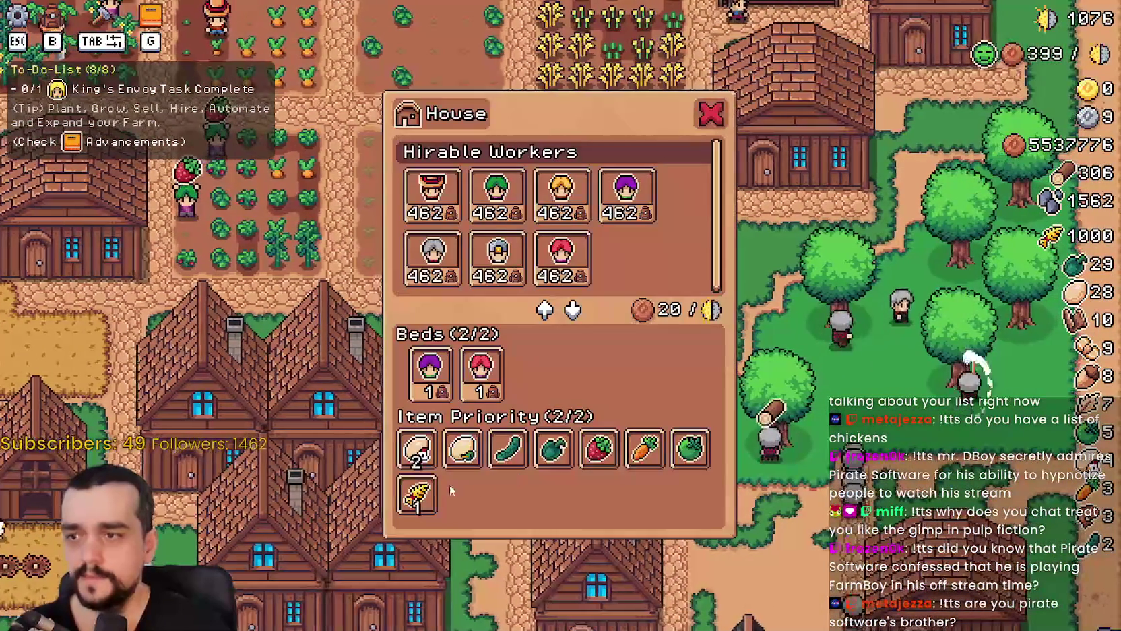
{"action": "key", "text": "Escape"}
{"action": "key", "text": "Escape"}
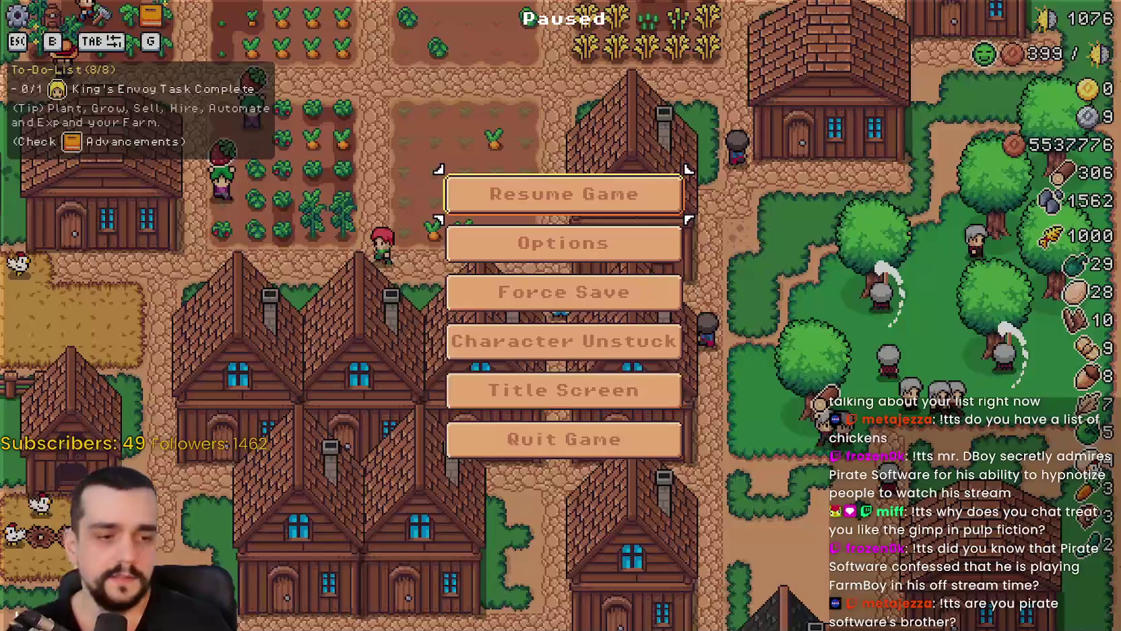
In the rancher script, review the item request checks and add a colon at the end of line 495.
{"action": "key", "text": "alt+Tab"}
{"action": "left_click", "coordinate": [791, 333]}
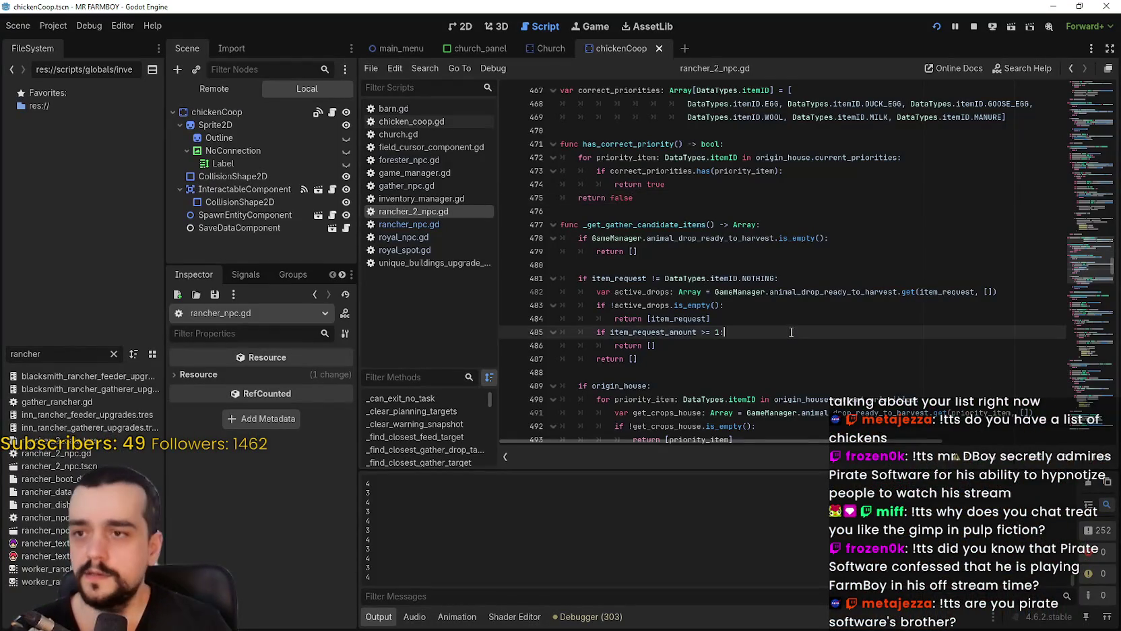
{"action": "left_click", "coordinate": [649, 185]}
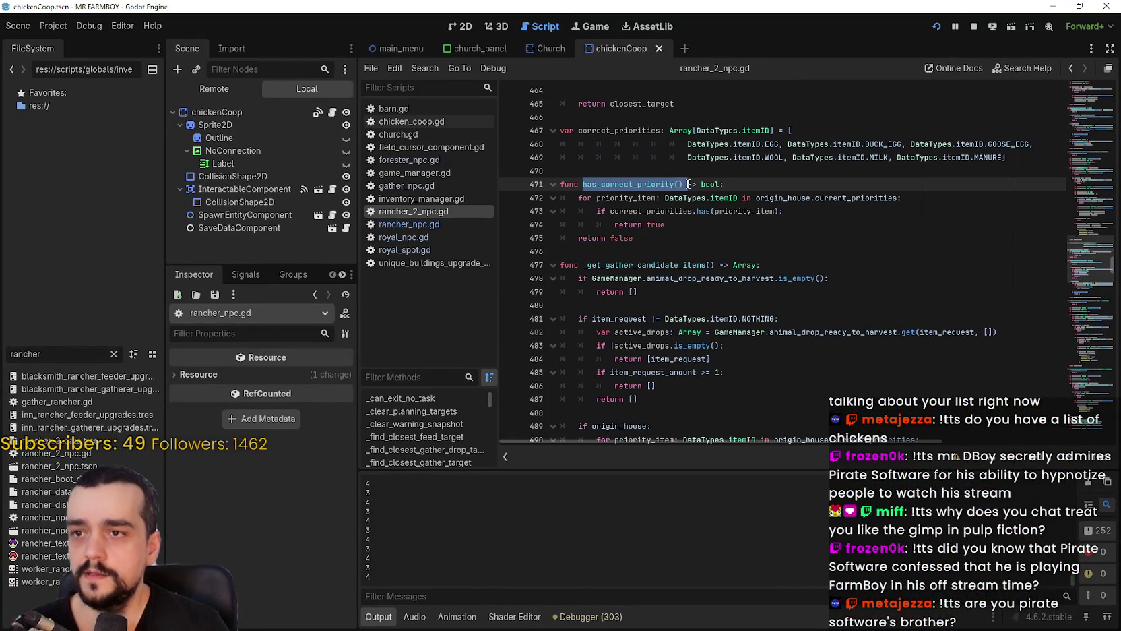
{"action": "left_click", "coordinate": [774, 318]}
{"action": "scroll", "coordinate": [775, 303], "scroll_direction": "down", "scroll_amount": 1}
{"action": "left_click", "coordinate": [759, 318]}
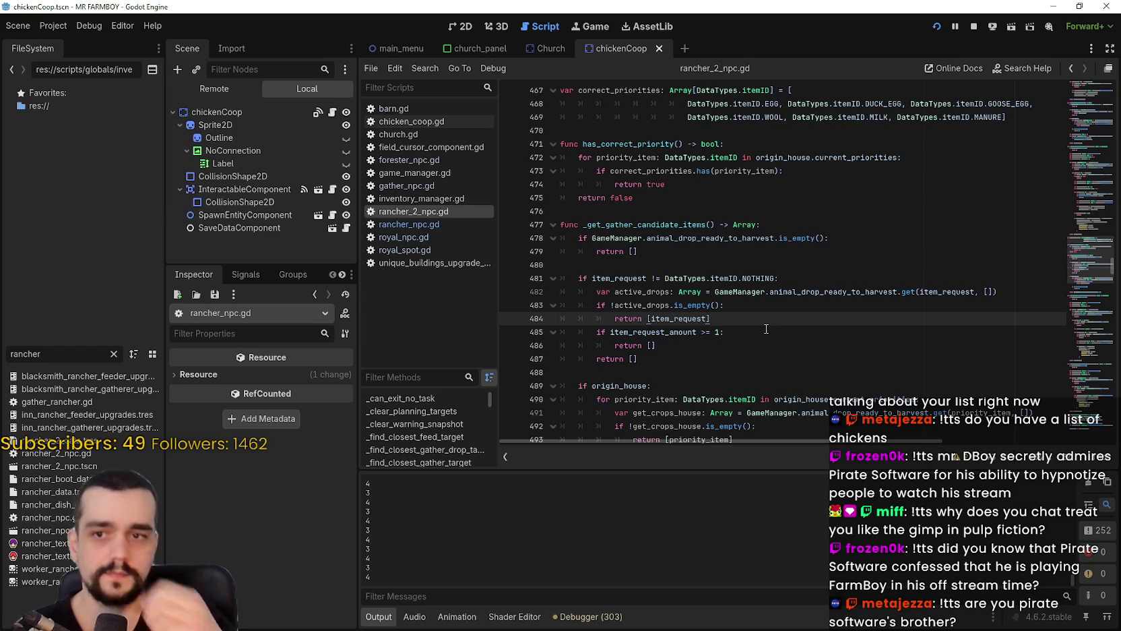
{"action": "scroll", "coordinate": [743, 283], "scroll_direction": "down", "scroll_amount": 3}
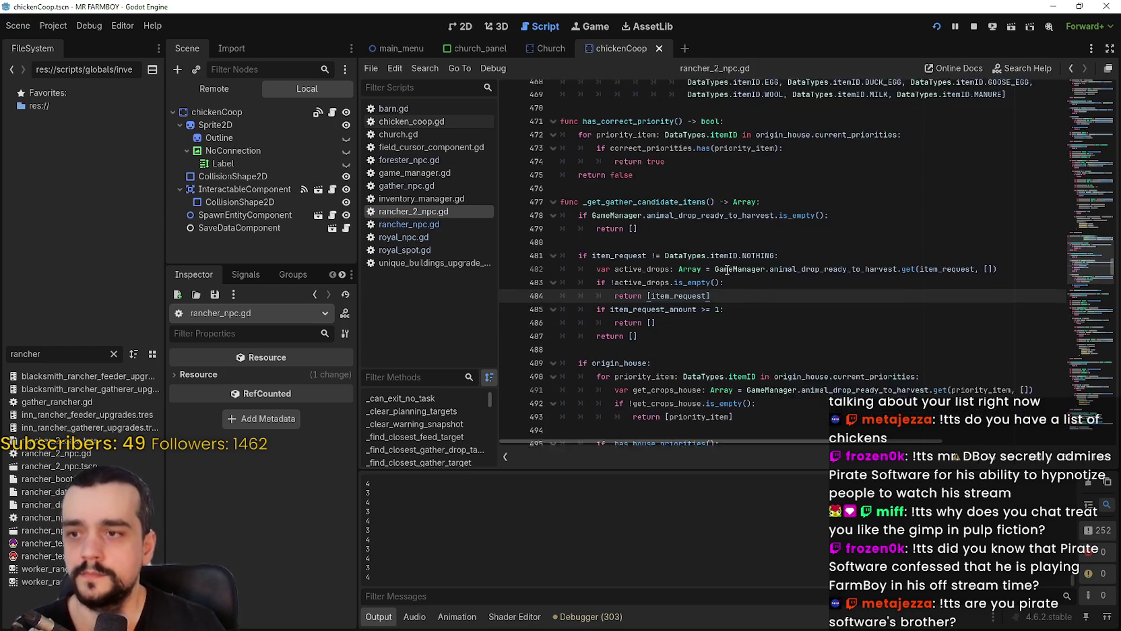
{"action": "left_click", "coordinate": [716, 345]}
{"action": "type", "text": ":"}
{"action": "left_click", "coordinate": [733, 373]}
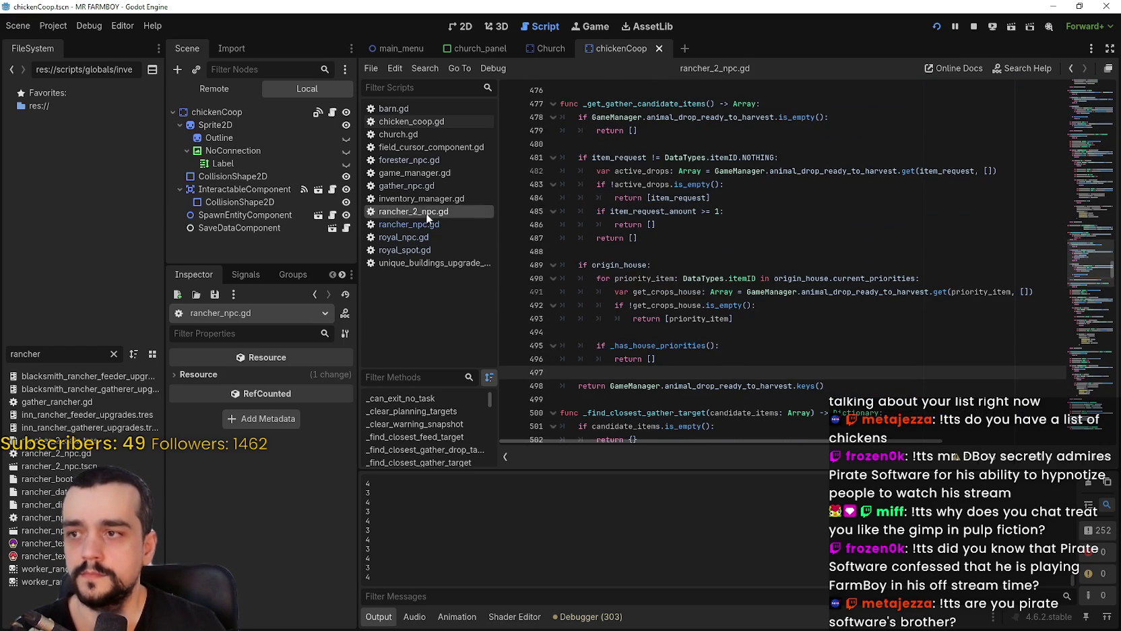
Compare the origin_house check on line 489 with rancher_npc.gd's priority condition.
{"action": "scroll", "coordinate": [775, 337], "scroll_direction": "up", "scroll_amount": 2}
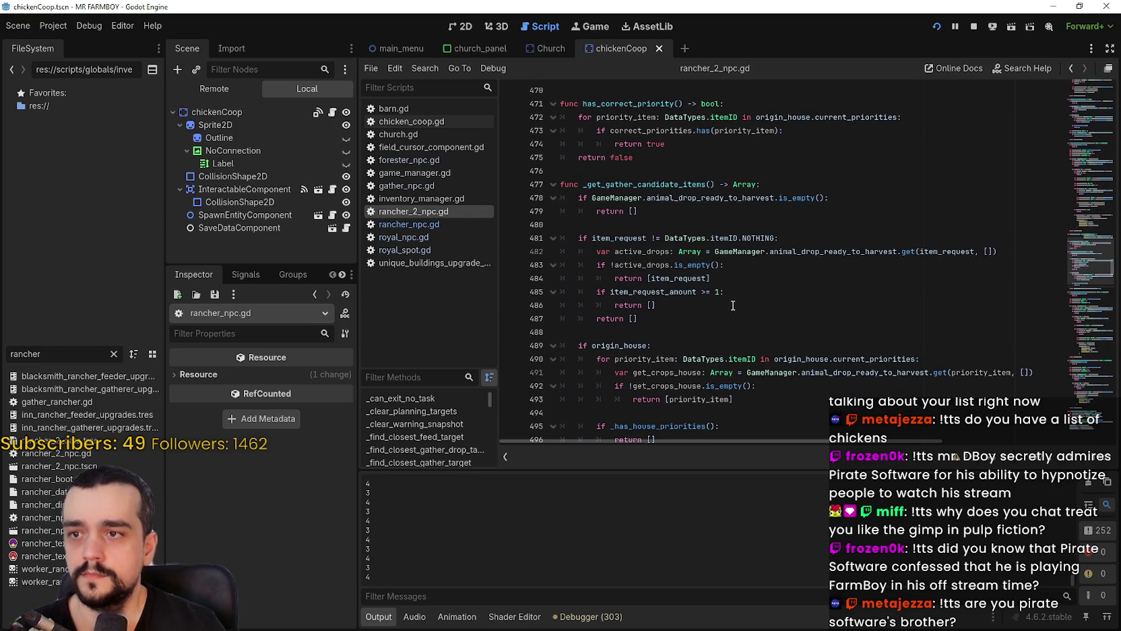
{"action": "scroll", "coordinate": [736, 307], "scroll_direction": "down", "scroll_amount": 2}
{"action": "left_click", "coordinate": [672, 266]}
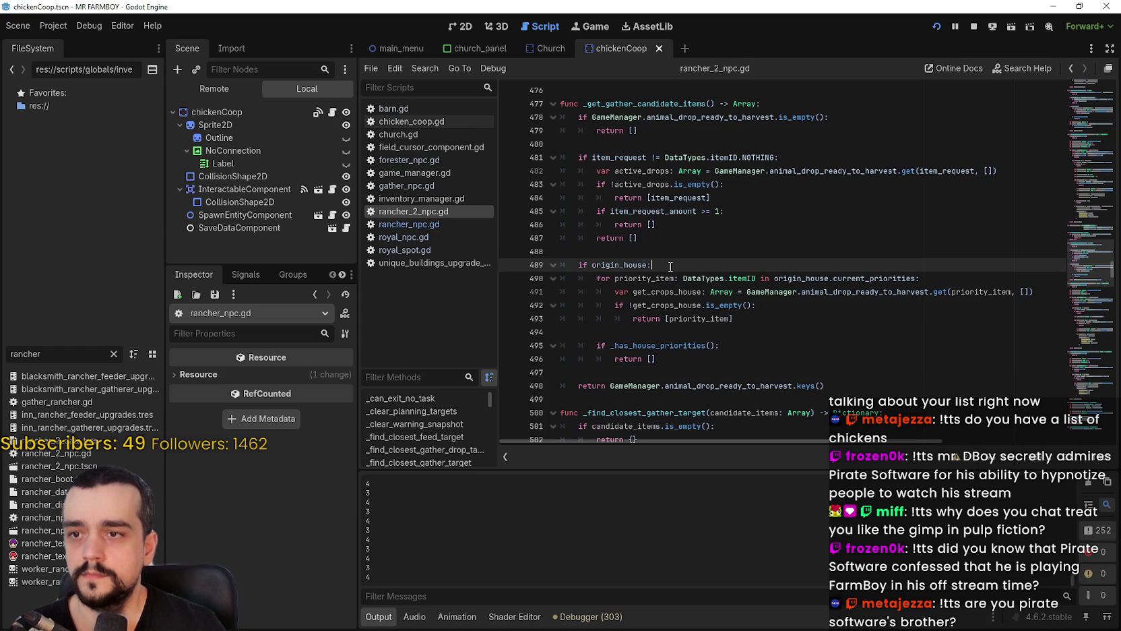
{"action": "scroll", "coordinate": [666, 321], "scroll_direction": "down", "scroll_amount": 1}
{"action": "left_click", "coordinate": [667, 319]}
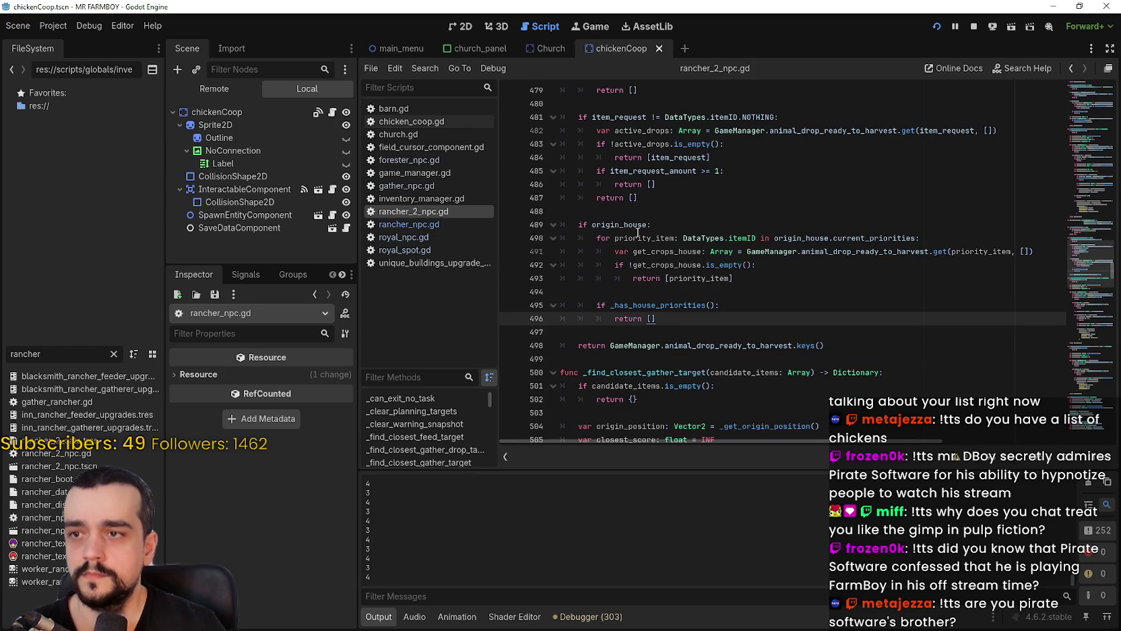
{"action": "left_click", "coordinate": [440, 213]}
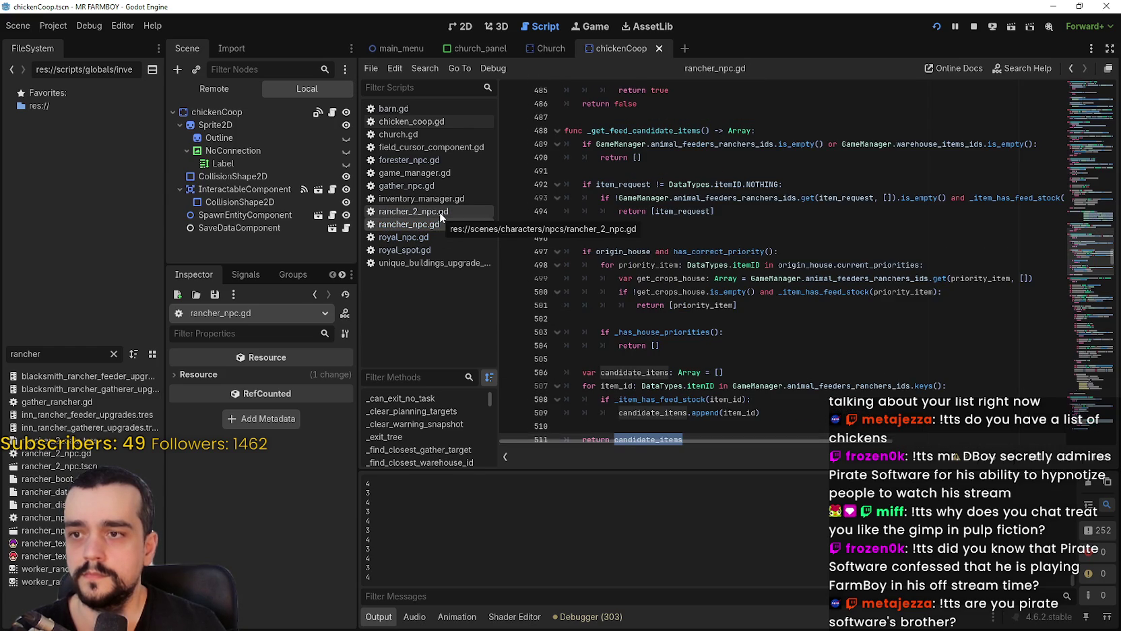
Append 'and has_correct_priority()' to line 489, save, and return to the game.
{"action": "left_click", "coordinate": [654, 226]}
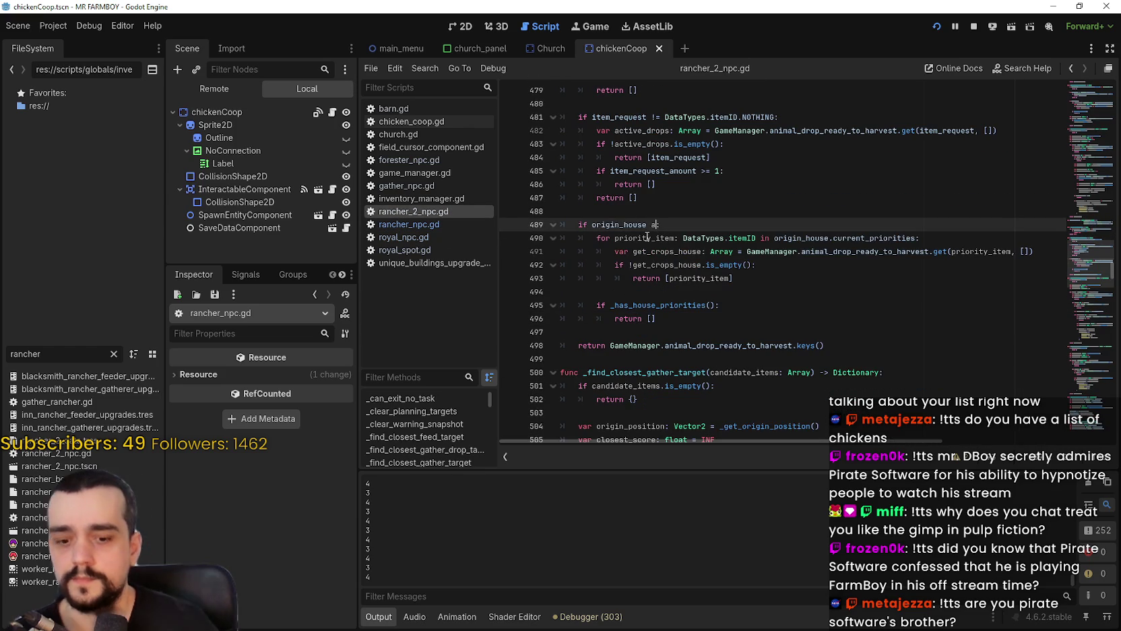
{"action": "type", "text": "nd has_correct_priority():"}
{"action": "key", "text": "ctrl+s"}
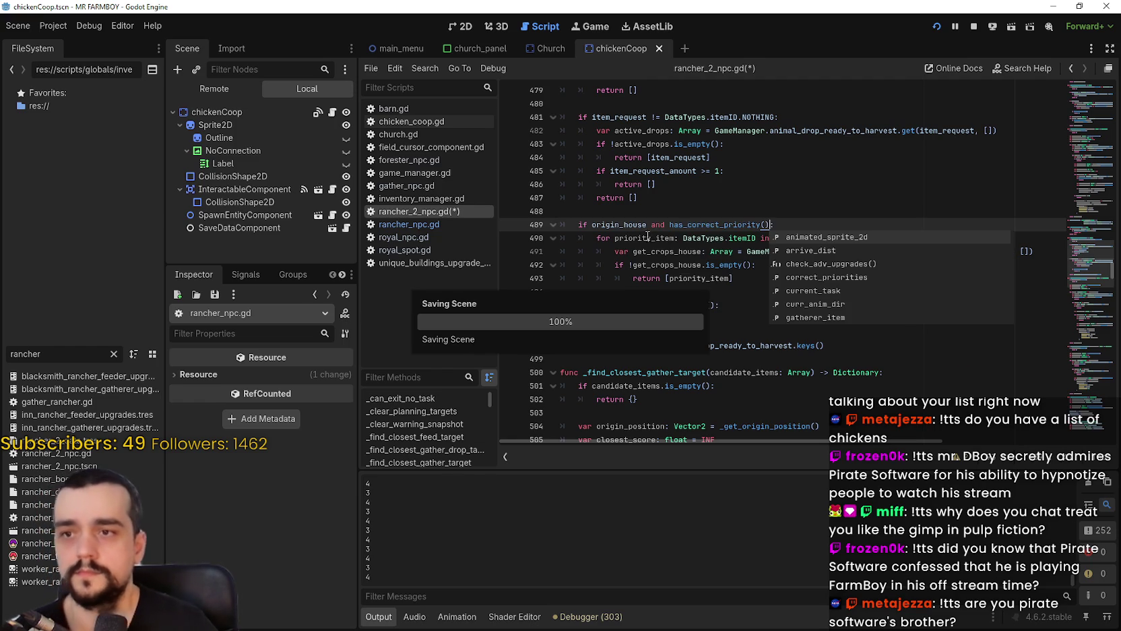
{"action": "left_click", "coordinate": [643, 238]}
{"action": "left_click", "coordinate": [710, 291]}
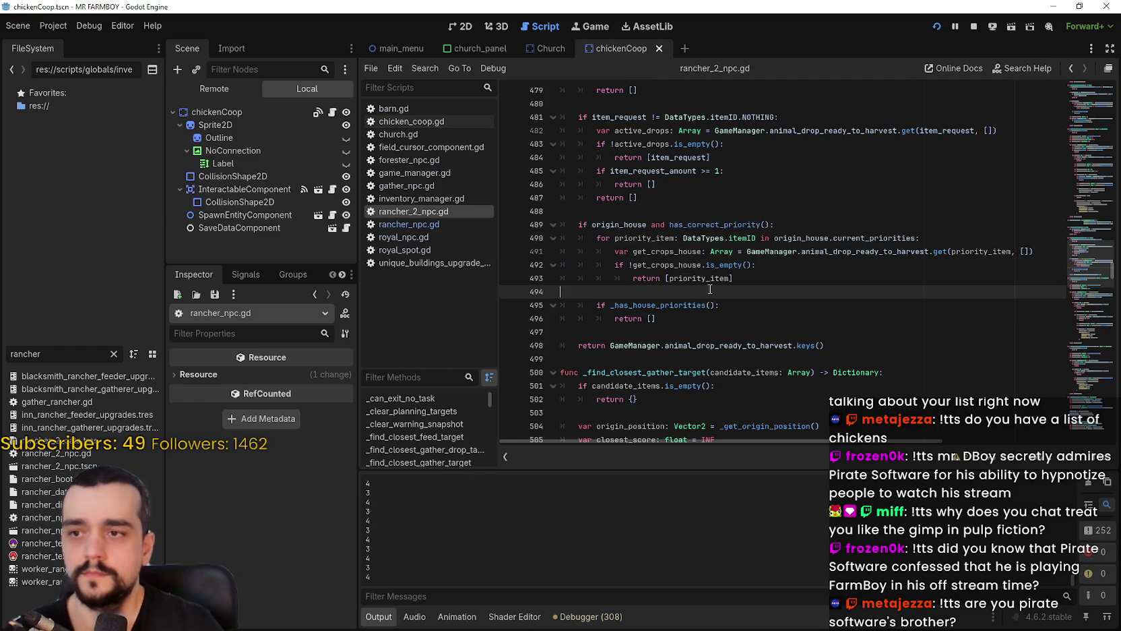
{"action": "key", "text": "alt+Tab"}
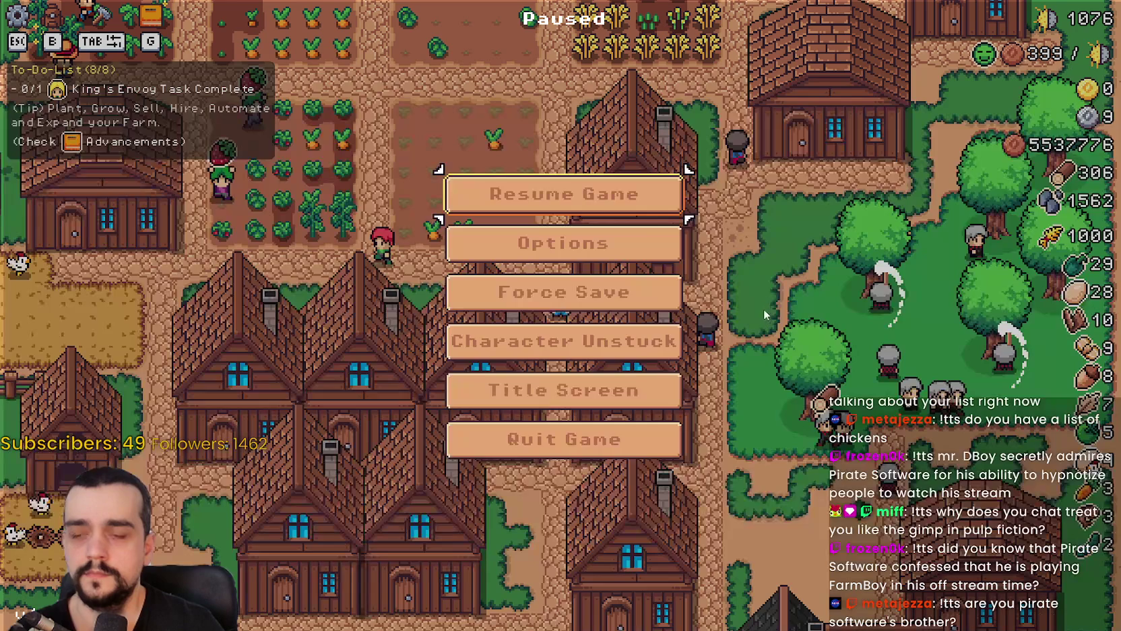
Resume the game and replace the red-haired worker with a Rancher Gatherer.
{"action": "left_click", "coordinate": [615, 211]}
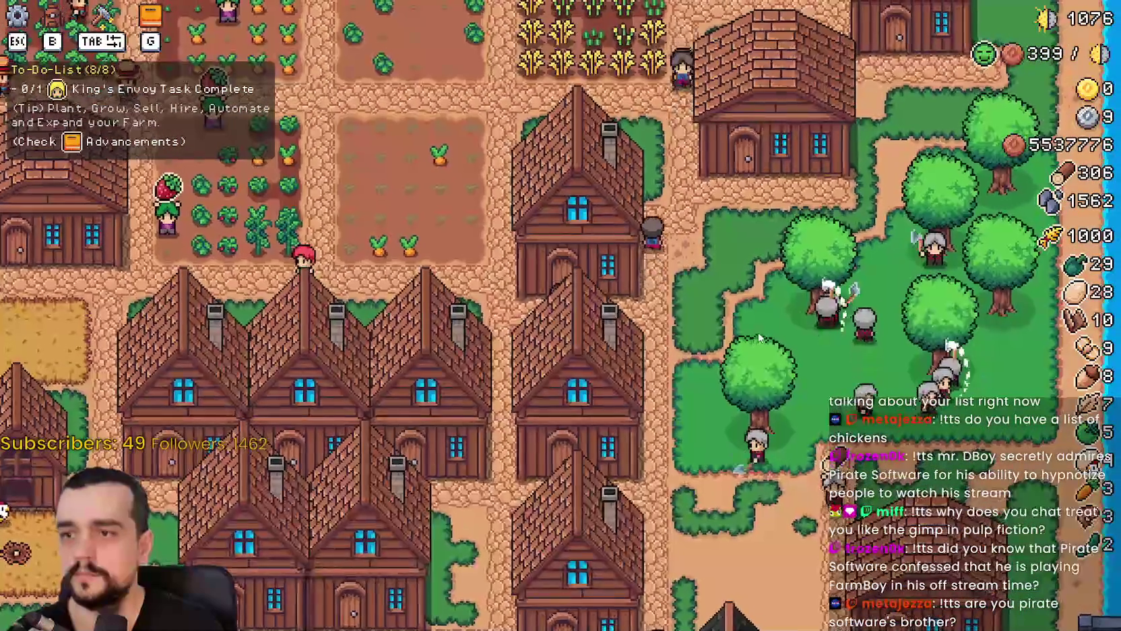
{"action": "left_click", "coordinate": [763, 323]}
{"action": "left_click", "coordinate": [480, 370]}
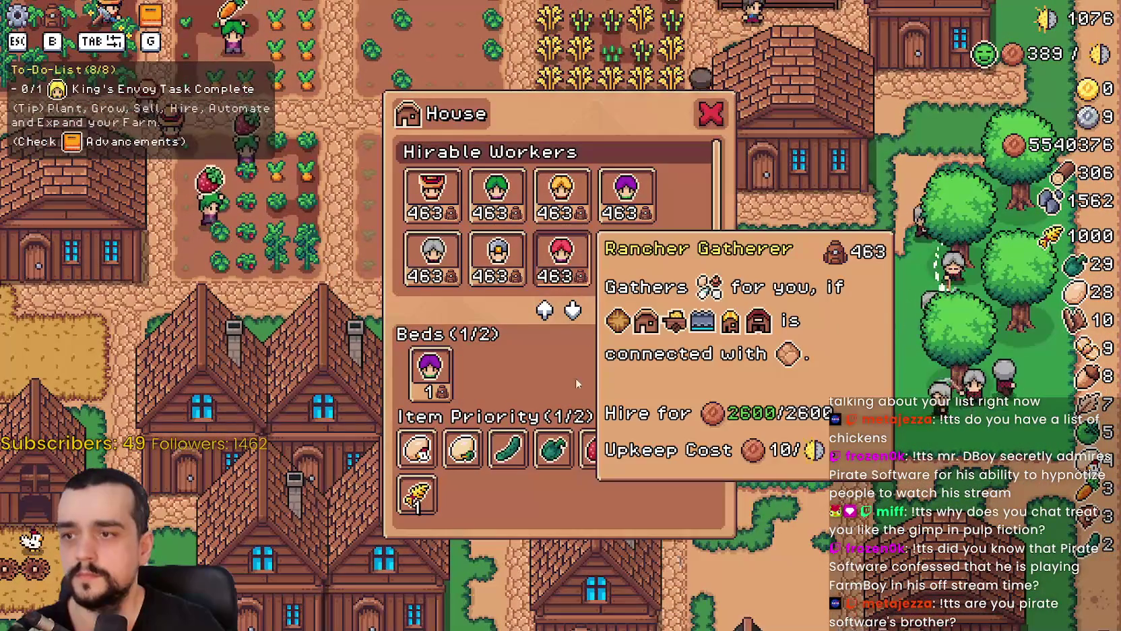
{"action": "left_click", "coordinate": [626, 196]}
{"action": "key", "text": "Escape"}
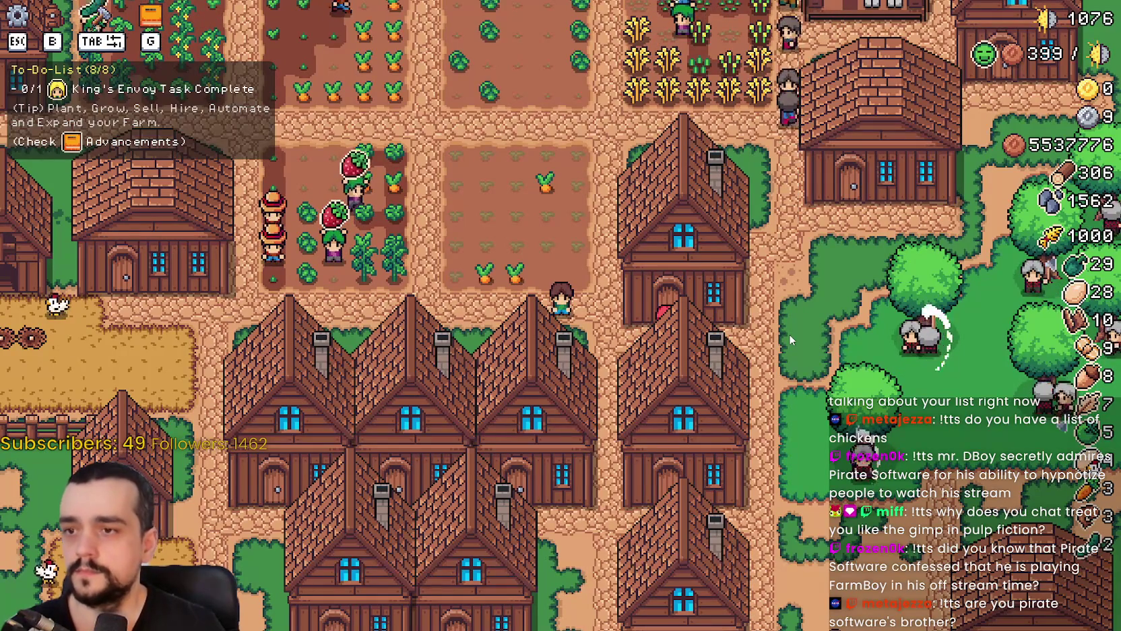
Remove the Rancher Gatherer from the second bed and rehire it for 2600 coins.
{"action": "key", "text": "d"}
{"action": "key", "text": "e"}
{"action": "key", "text": "Escape"}
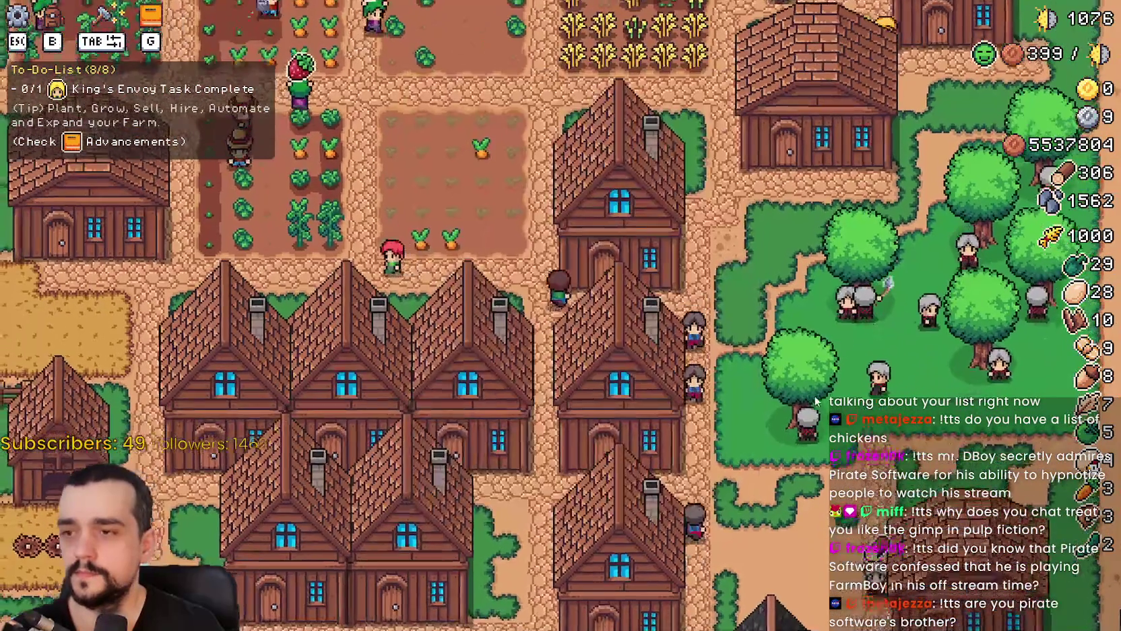
{"action": "key", "text": "e"}
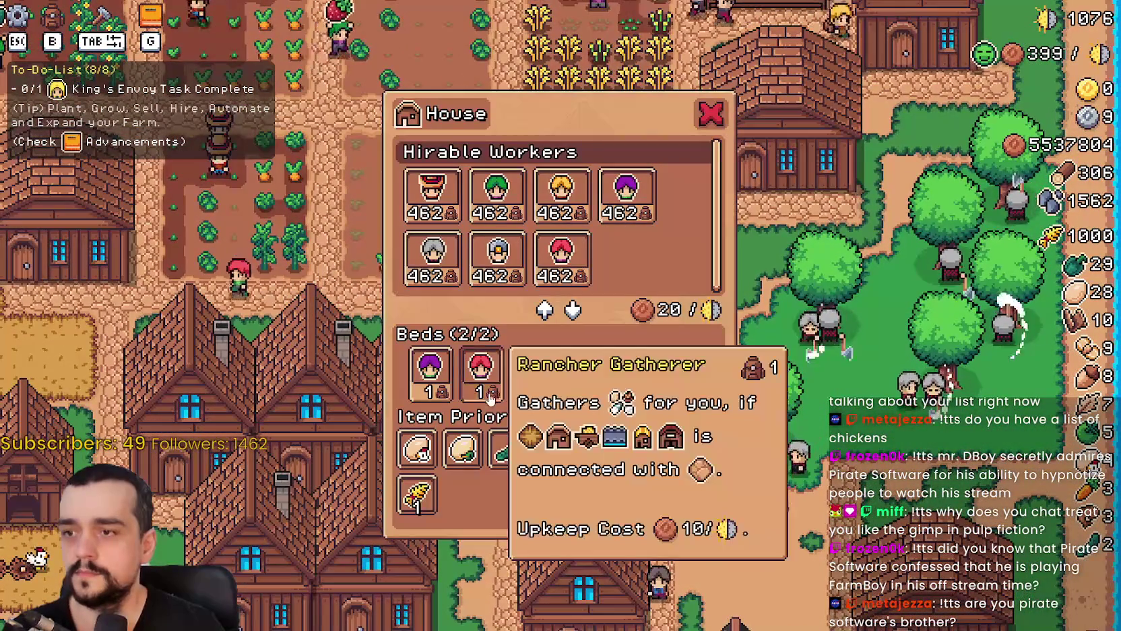
{"action": "left_click", "coordinate": [491, 393]}
{"action": "key", "text": "Escape"}
{"action": "key", "text": "e"}
{"action": "left_click", "coordinate": [626, 195]}
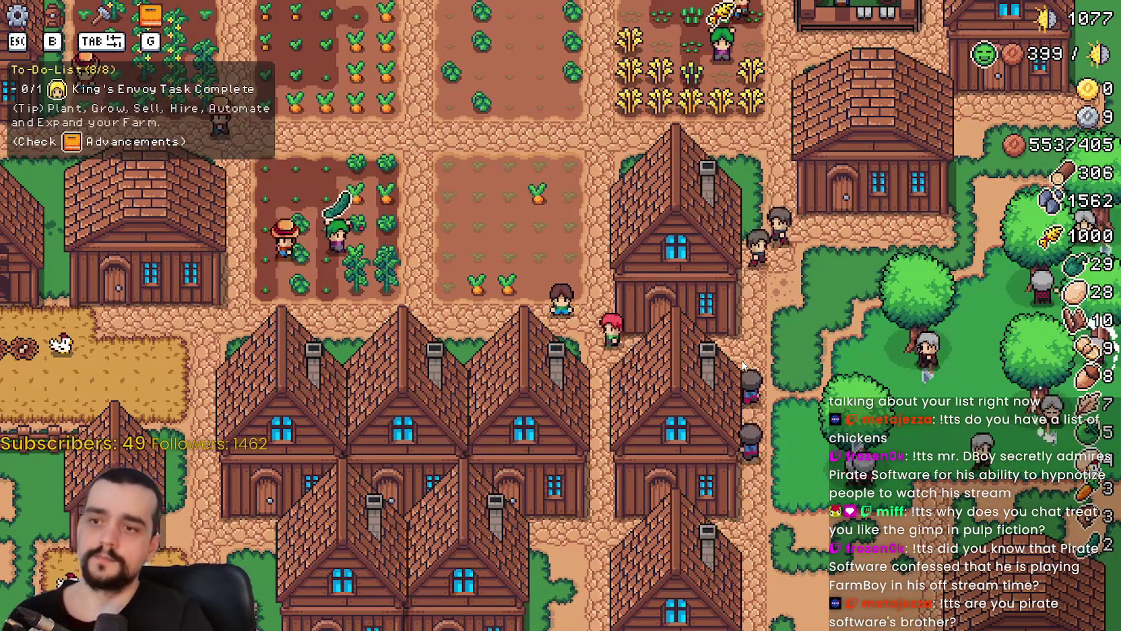
Stop the running game and save the project.
{"action": "key", "text": "Escape"}
{"action": "key", "text": "Escape"}
{"action": "key", "text": "alt+F4"}
{"action": "key", "text": "ctrl+s"}
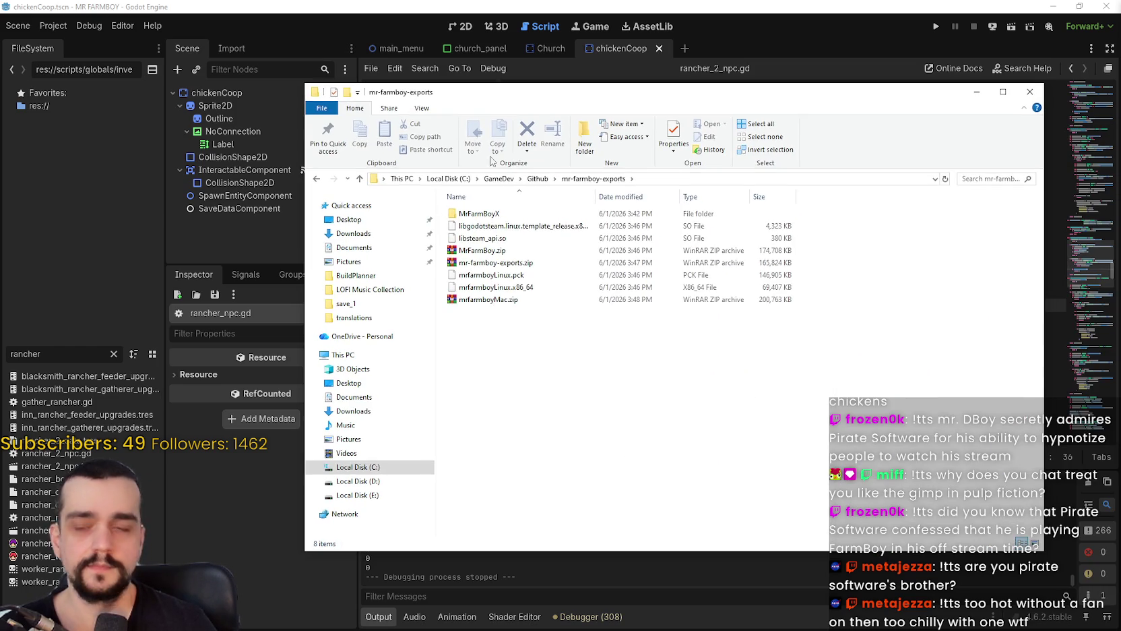
Delete every file in mr-farmboy-exports and return to the Godot editor.
{"action": "key", "text": "ctrl+a"}
{"action": "right_click", "coordinate": [483, 234]}
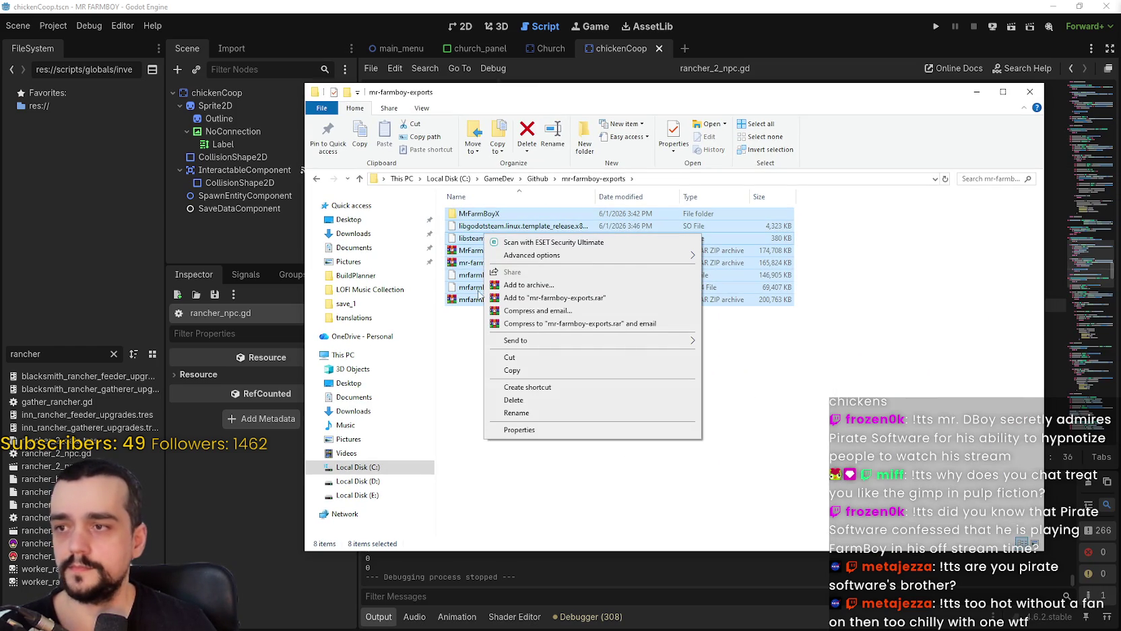
{"action": "left_click", "coordinate": [537, 401]}
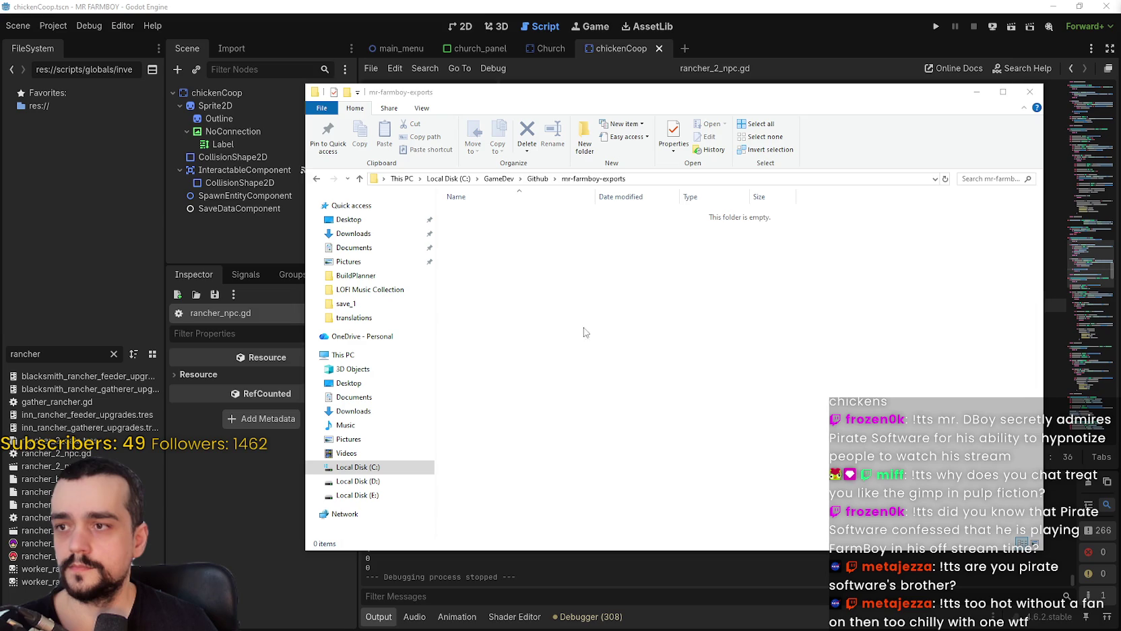
{"action": "left_click", "coordinate": [61, 26]}
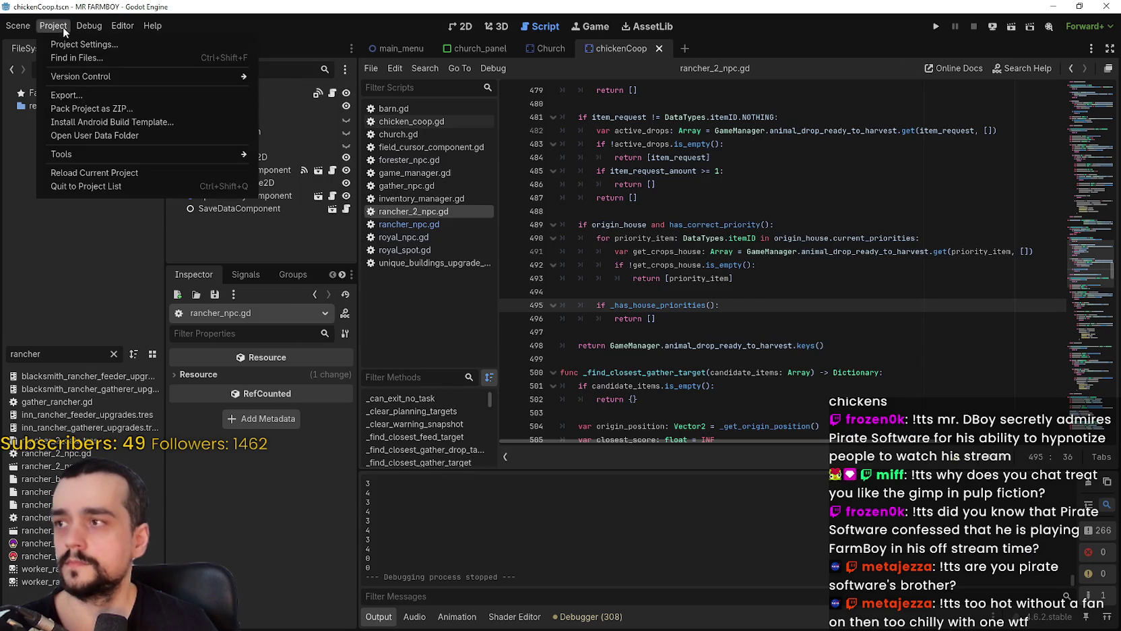
Export the Windows Desktop preset as MrFarmBoy.zip into mr-farmboy-exports.
{"action": "left_click", "coordinate": [581, 324]}
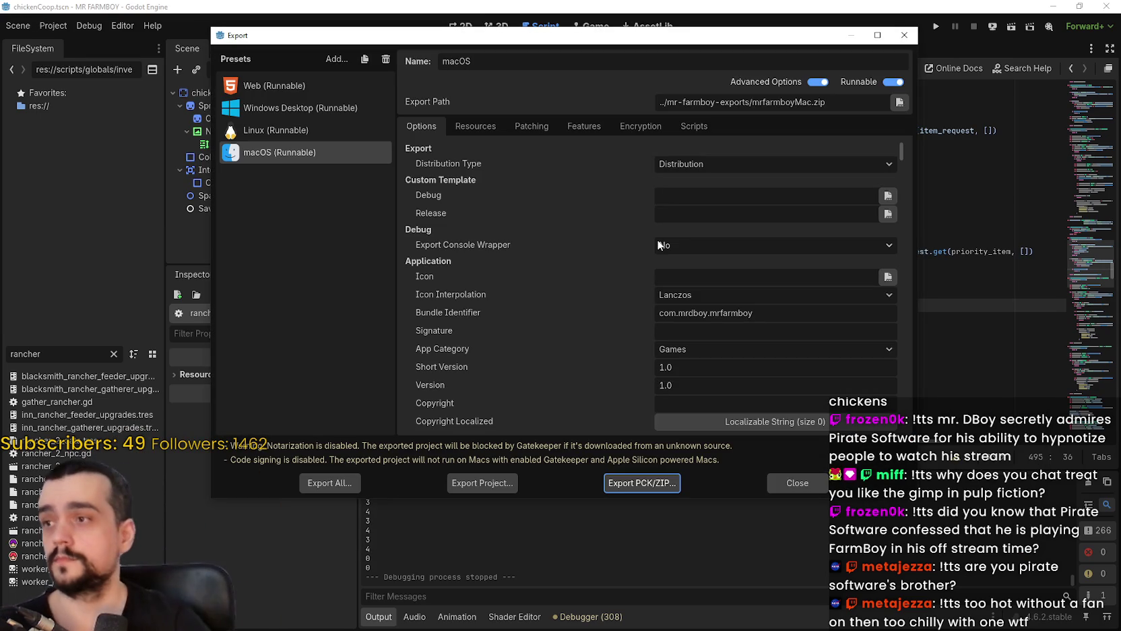
{"action": "left_click", "coordinate": [301, 119]}
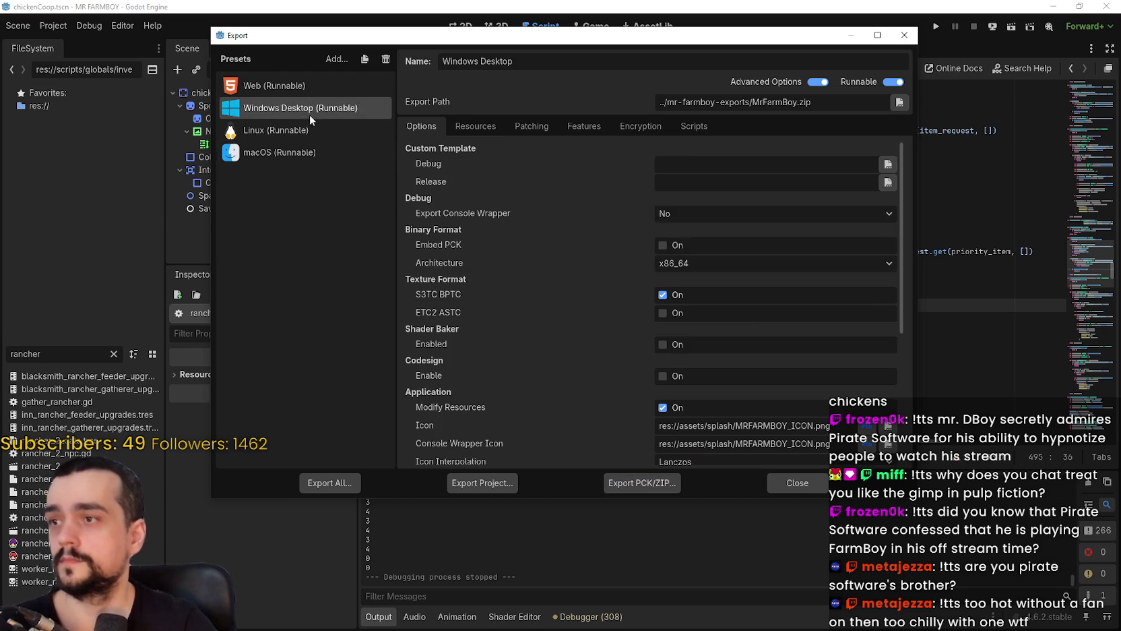
{"action": "left_click", "coordinate": [475, 484]}
{"action": "left_click", "coordinate": [444, 510]}
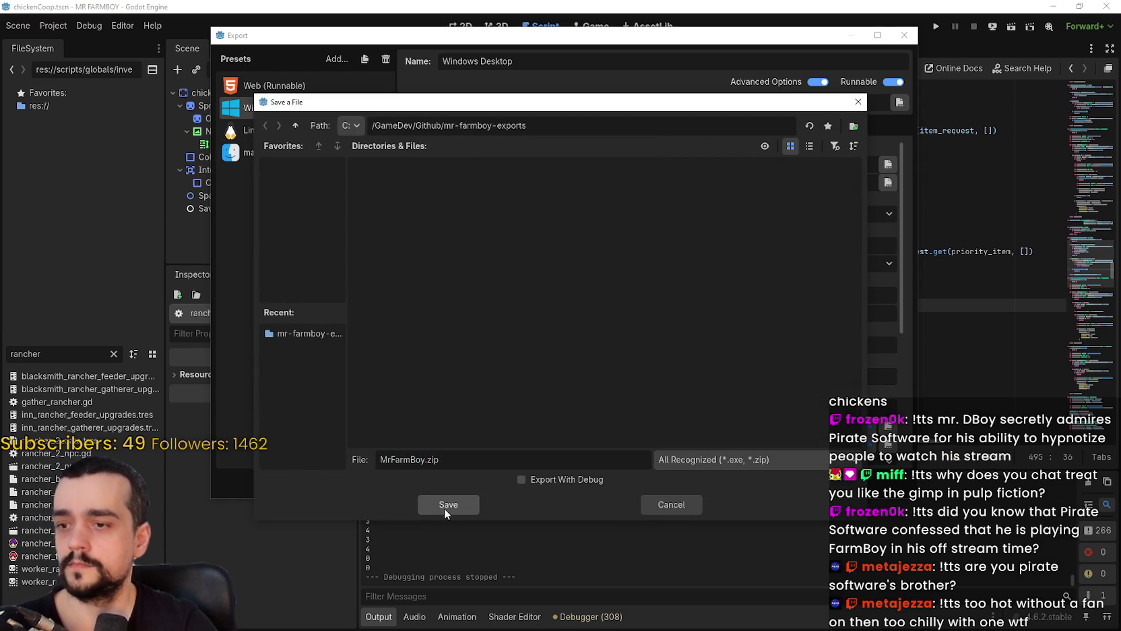
{"action": "left_click", "coordinate": [444, 508]}
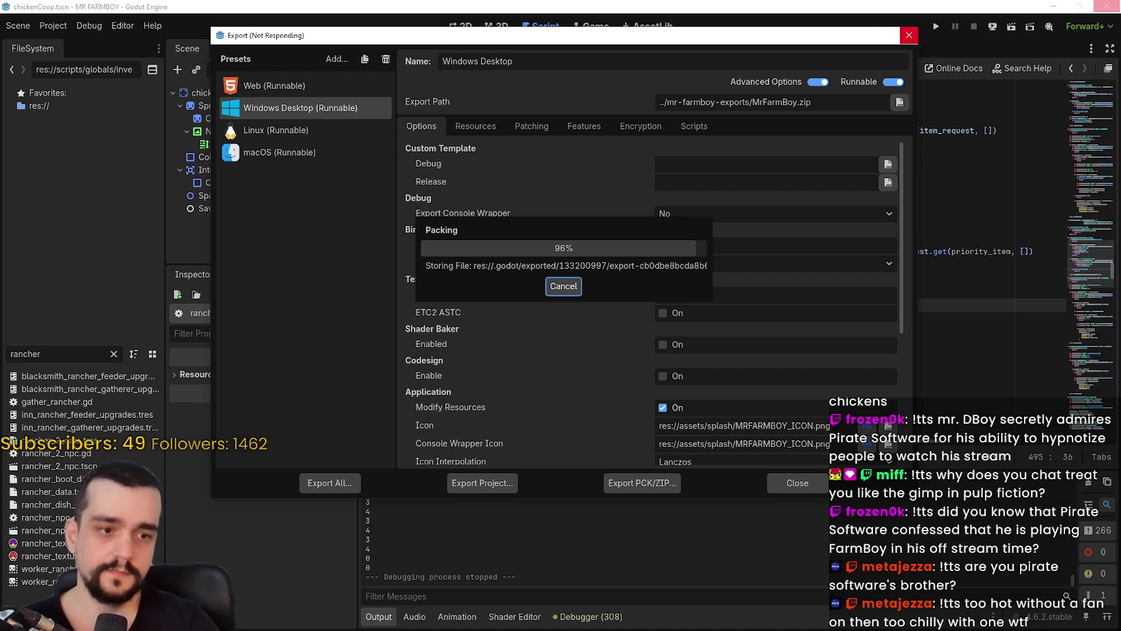
Review the diffs of the UI scenes and SVG import files in GitHub Desktop.
{"action": "key", "text": "alt+Tab"}
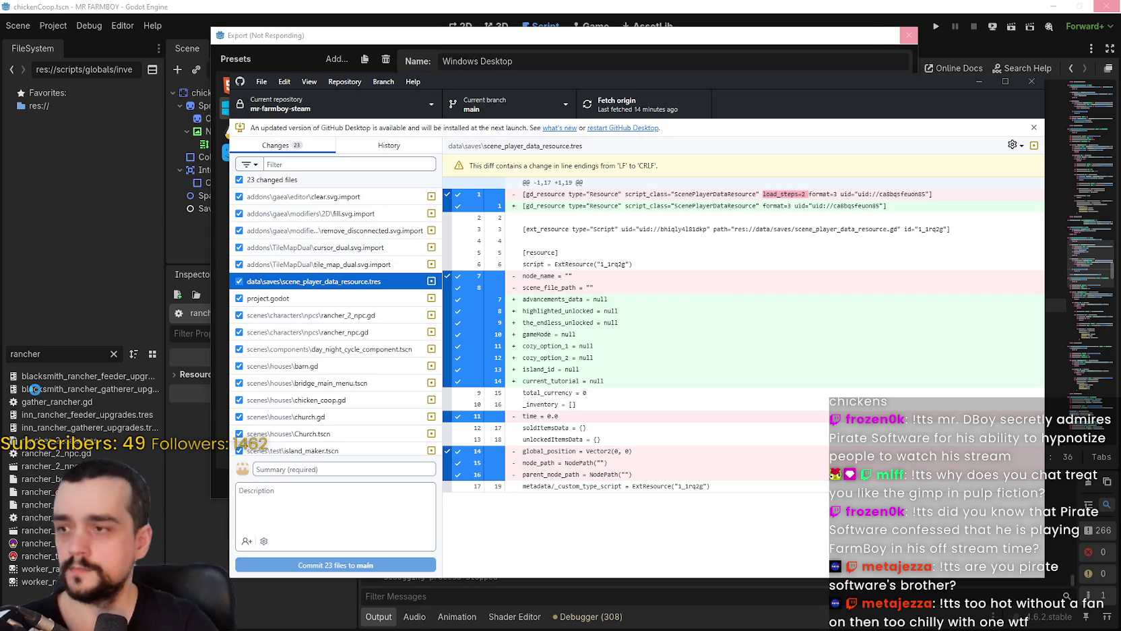
{"action": "scroll", "coordinate": [369, 381], "scroll_direction": "down", "scroll_amount": 3}
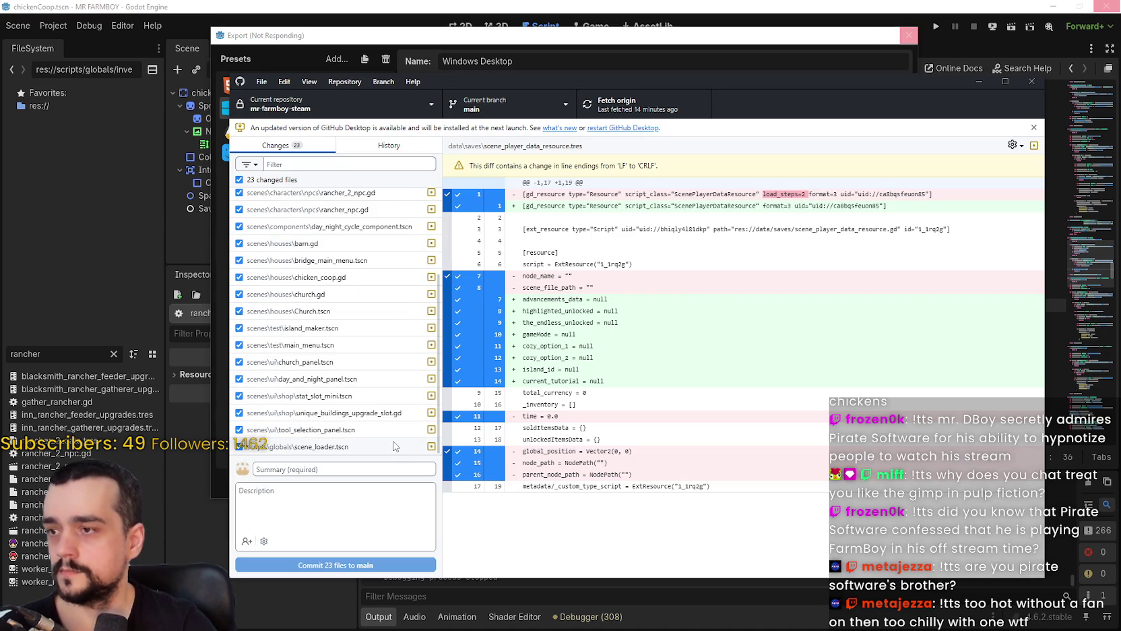
{"action": "left_click", "coordinate": [346, 413]}
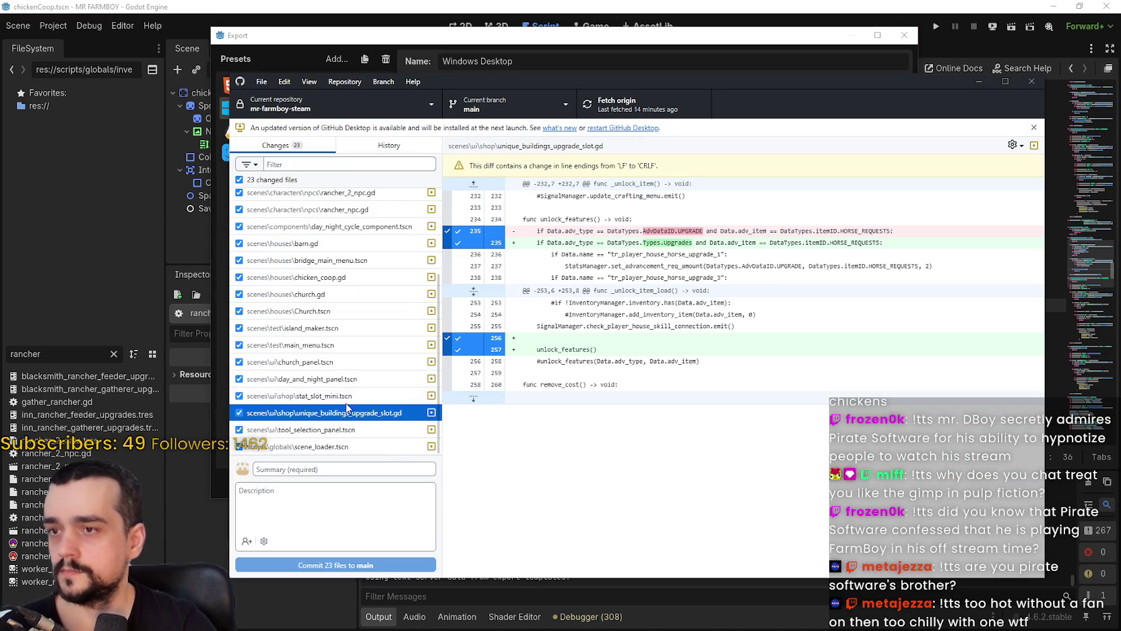
{"action": "left_click", "coordinate": [350, 396]}
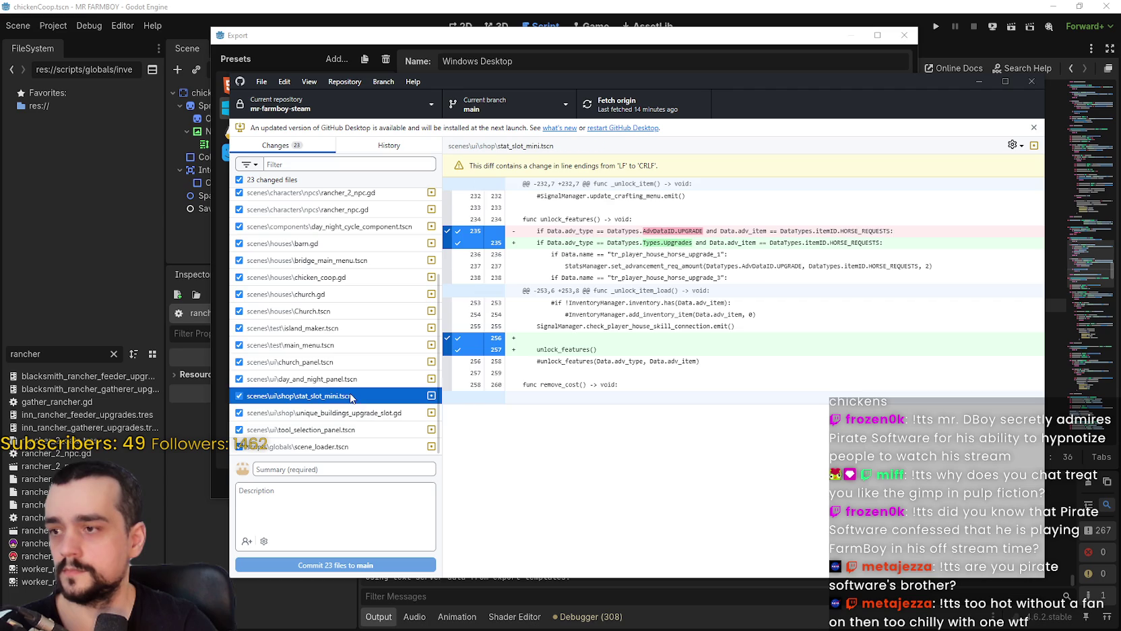
{"action": "left_click", "coordinate": [355, 431]}
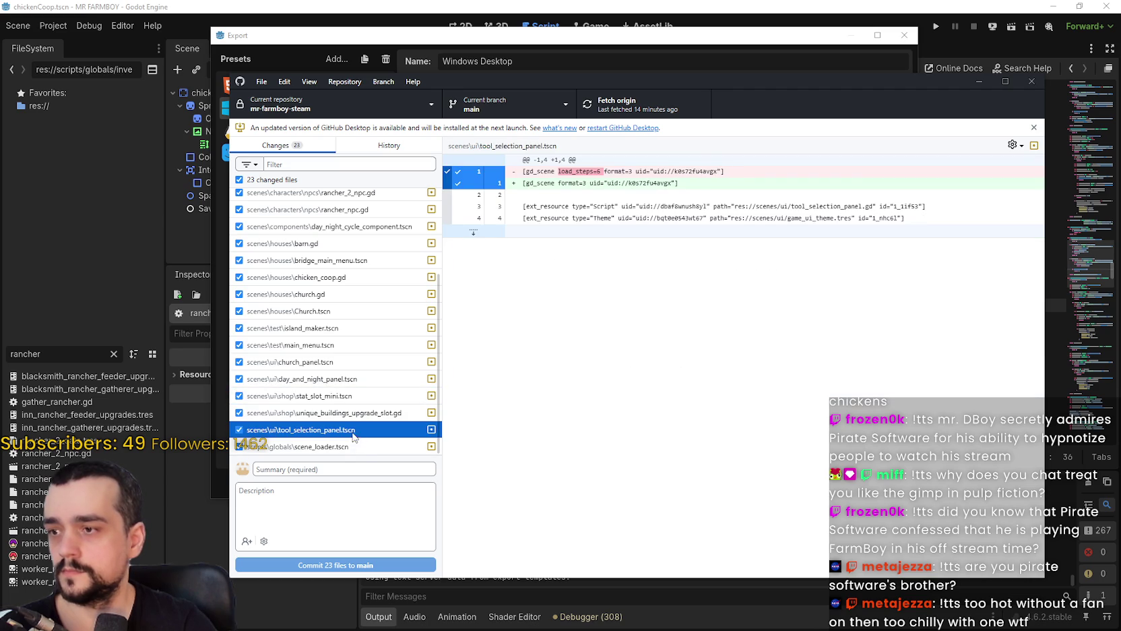
{"action": "scroll", "coordinate": [364, 441], "scroll_direction": "up", "scroll_amount": 4}
{"action": "left_click", "coordinate": [352, 269]}
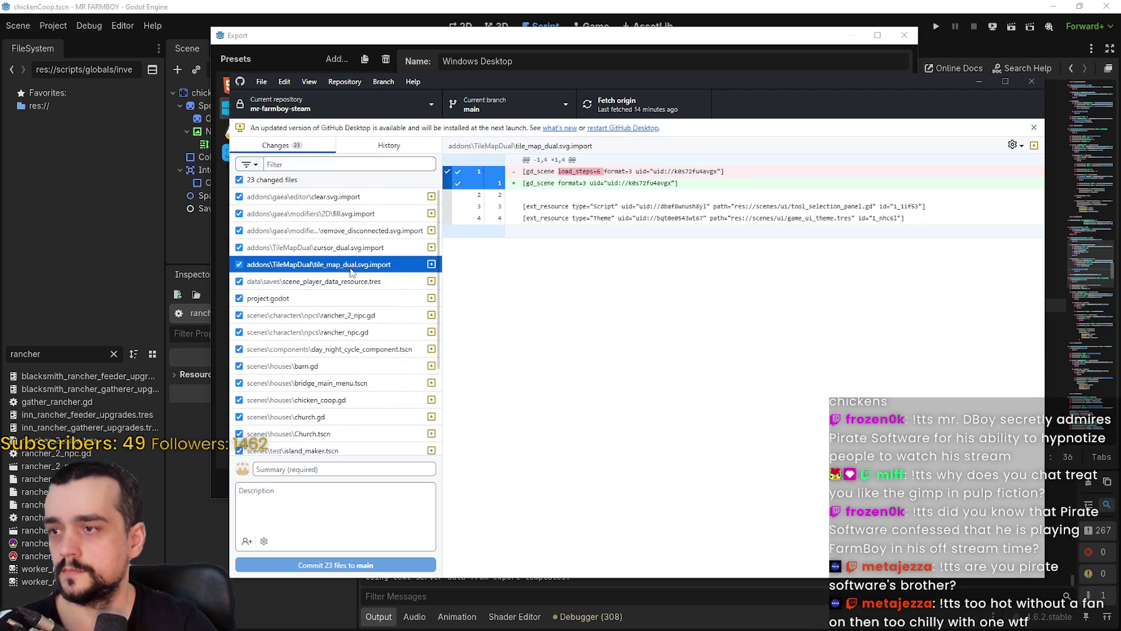
{"action": "left_click", "coordinate": [350, 254]}
{"action": "left_click", "coordinate": [359, 232]}
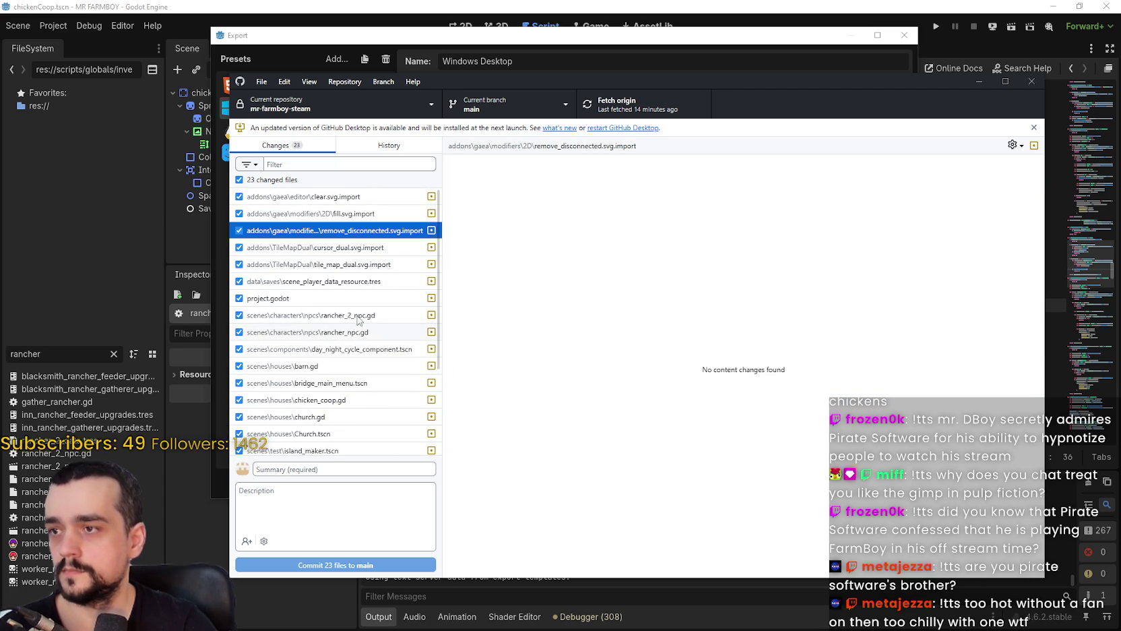
{"action": "left_click", "coordinate": [350, 214]}
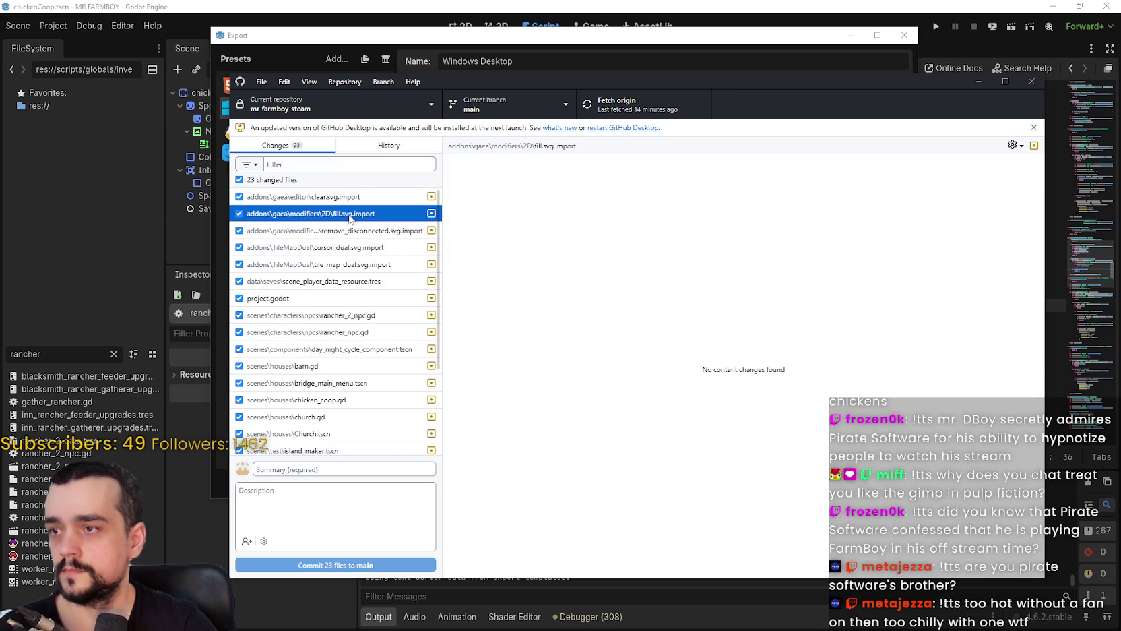
Review the rancher_2_npc.gd, rancher_npc.gd, barn.gd, chicken_coop.gd and church.gd diffs, then minimize GitHub Desktop.
{"action": "left_click", "coordinate": [335, 321]}
{"action": "left_click", "coordinate": [348, 334]}
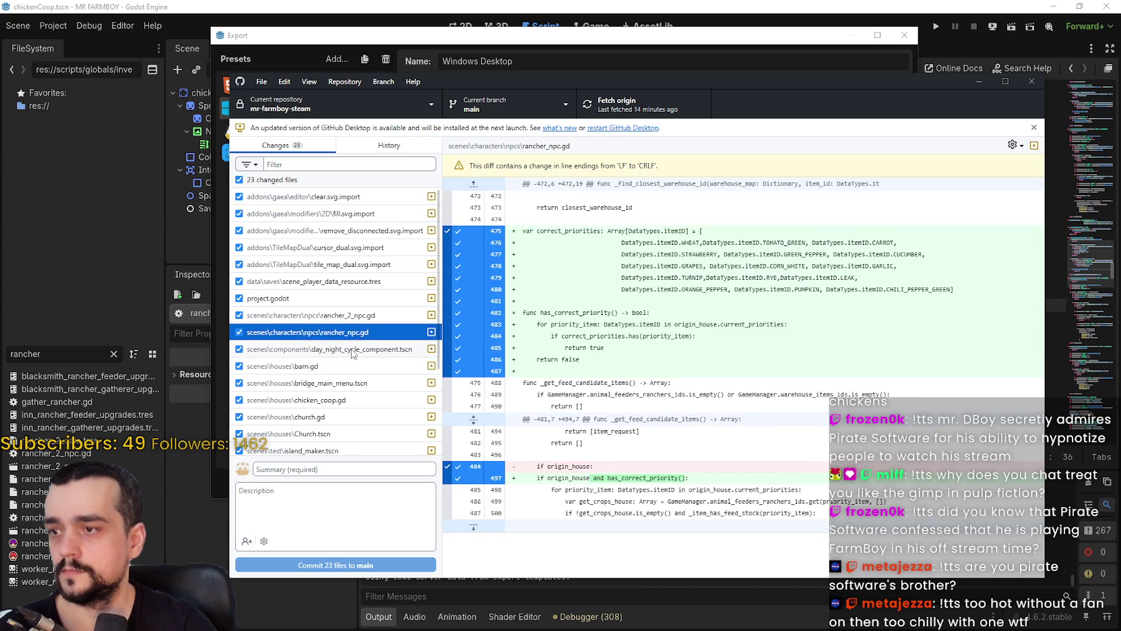
{"action": "left_click", "coordinate": [341, 369]}
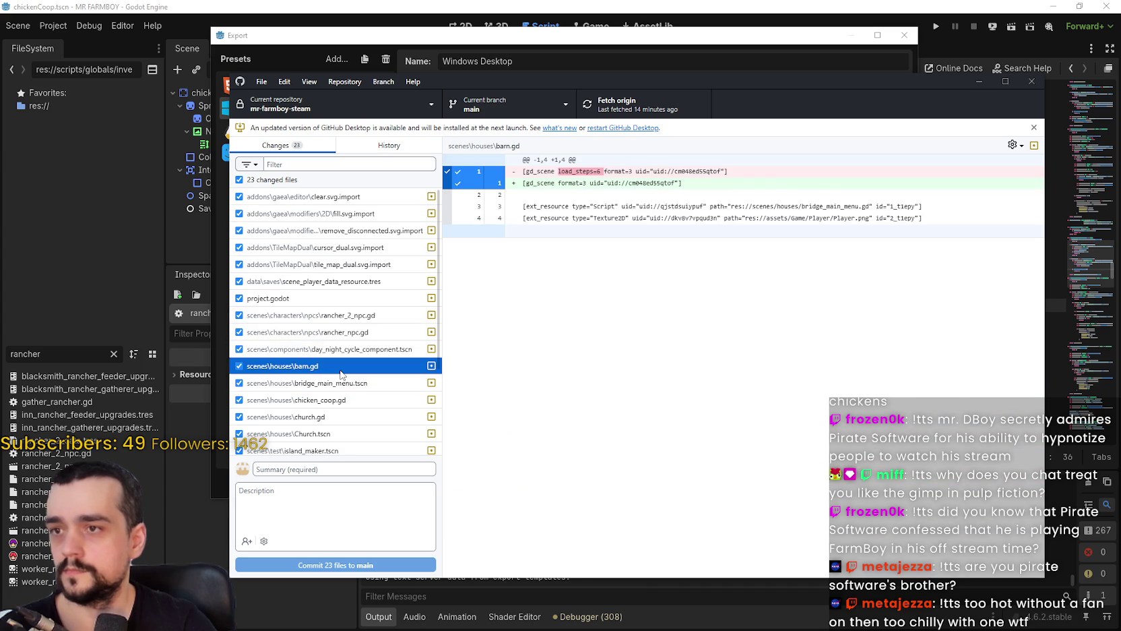
{"action": "scroll", "coordinate": [341, 370], "scroll_direction": "down", "scroll_amount": 1}
{"action": "left_click", "coordinate": [339, 346]}
{"action": "left_click", "coordinate": [336, 358]}
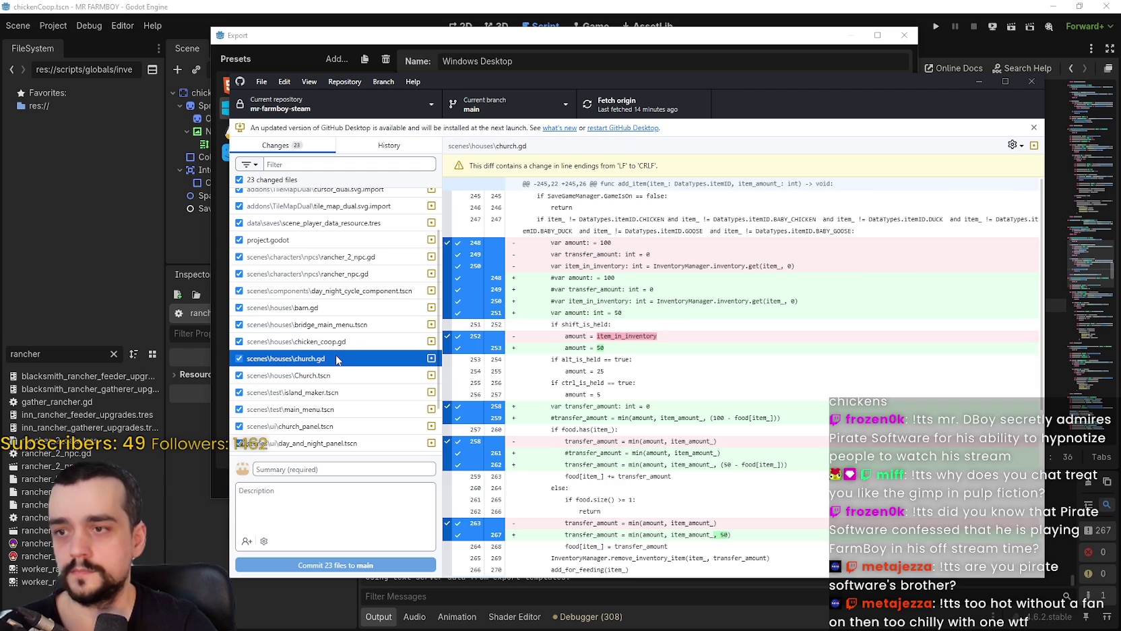
{"action": "left_click", "coordinate": [979, 81]}
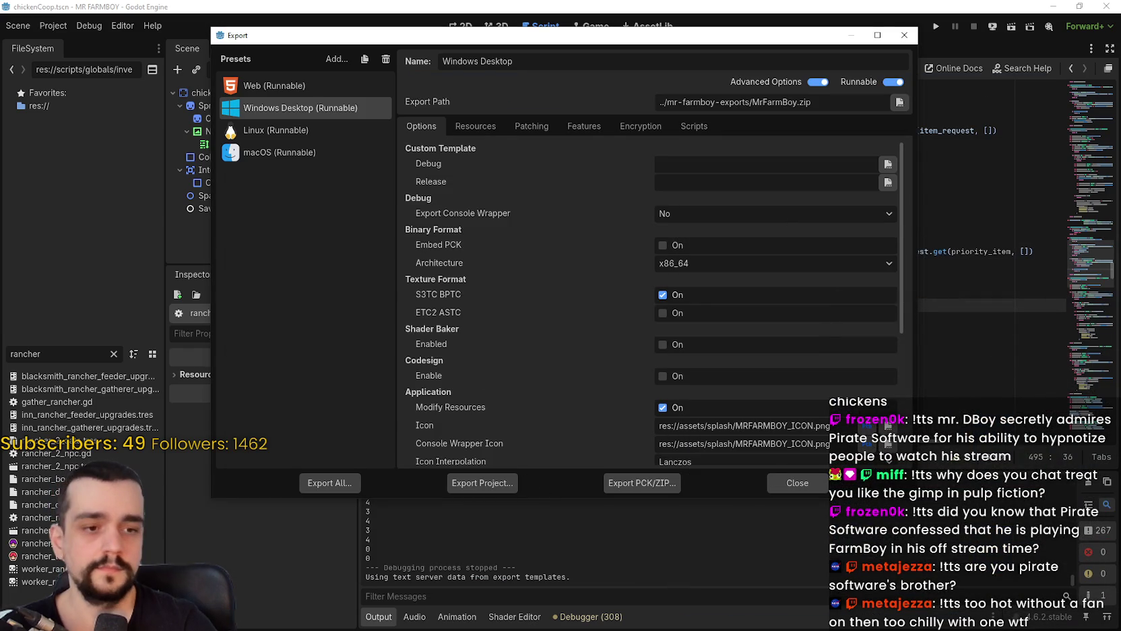
Export the Linux preset build as mrfarmboyLinux.x86_64.
{"action": "key", "text": "alt+Tab"}
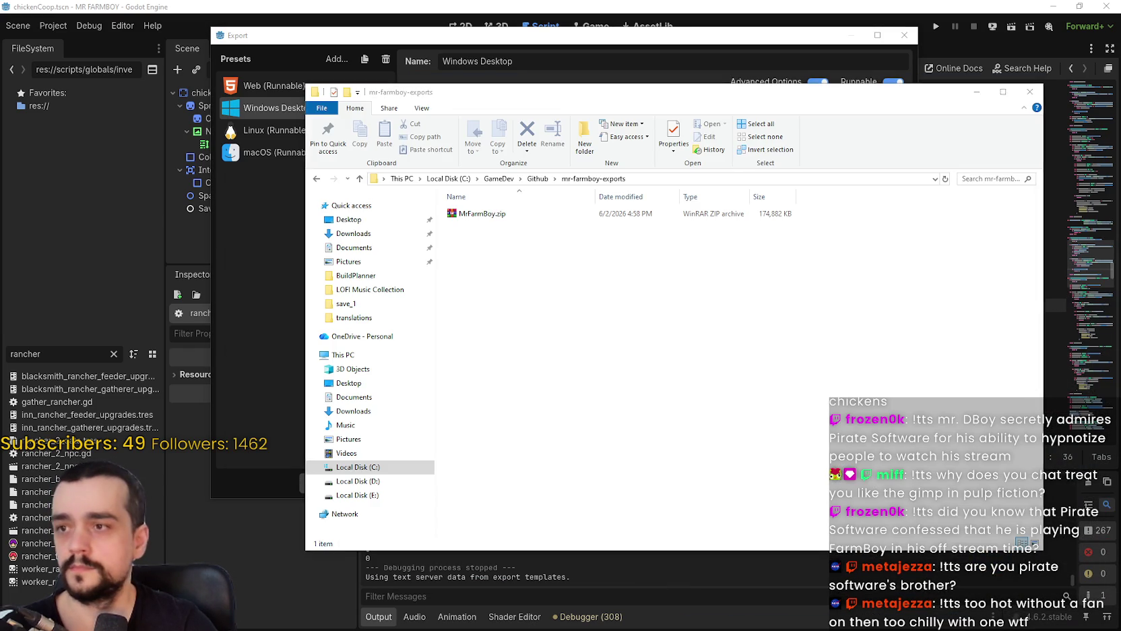
{"action": "left_click", "coordinate": [226, 255]}
{"action": "left_click", "coordinate": [287, 128]}
{"action": "left_click", "coordinate": [482, 483]}
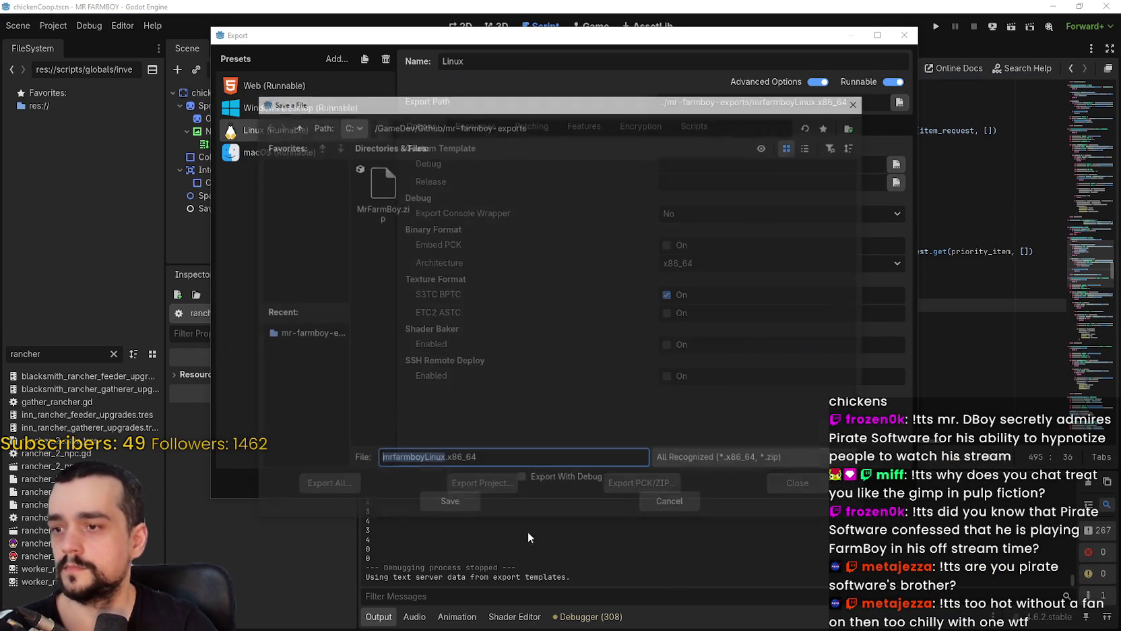
{"action": "left_click", "coordinate": [444, 502]}
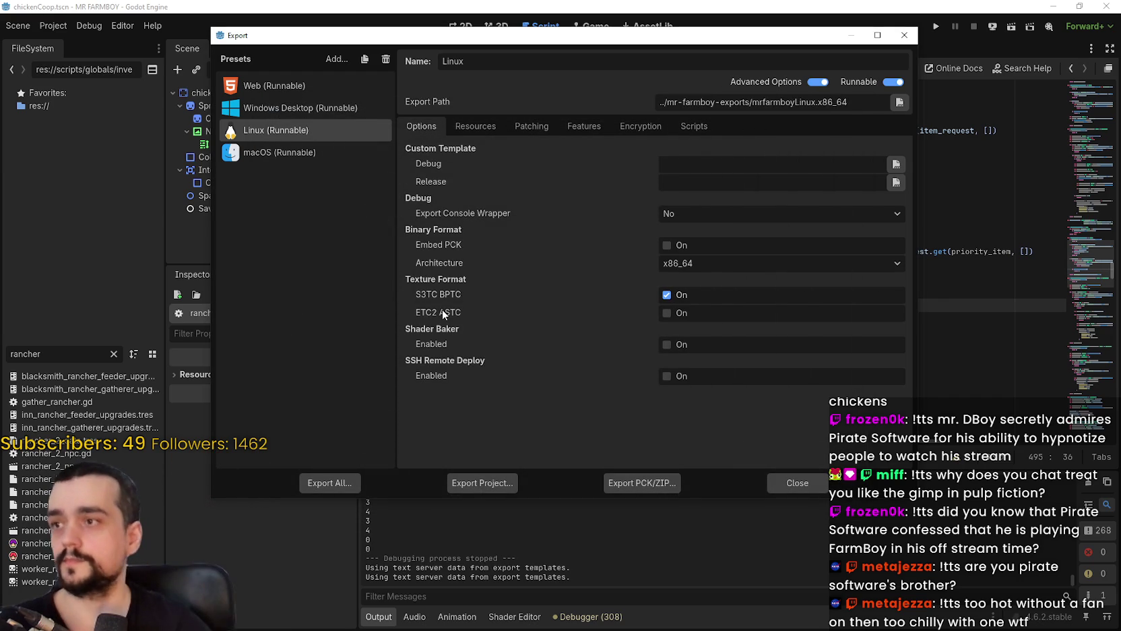
Export the macOS preset as mrfarmboyMac.zip, then open MrFarmBoy.zip to inspect it.
{"action": "left_click", "coordinate": [280, 152]}
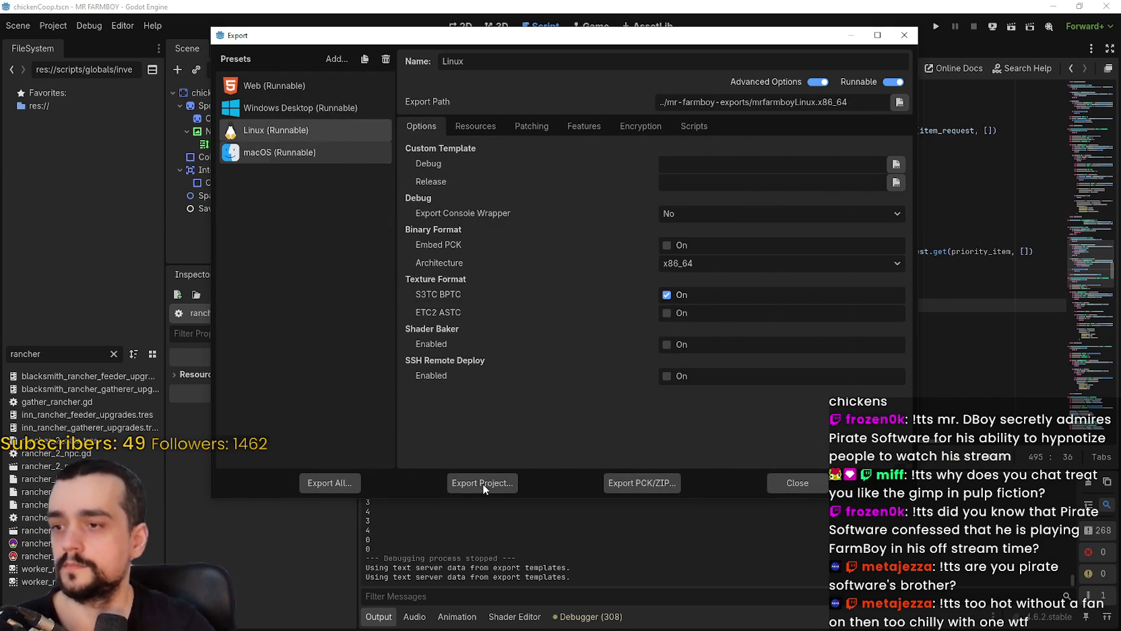
{"action": "left_click", "coordinate": [483, 482]}
{"action": "left_click", "coordinate": [449, 506]}
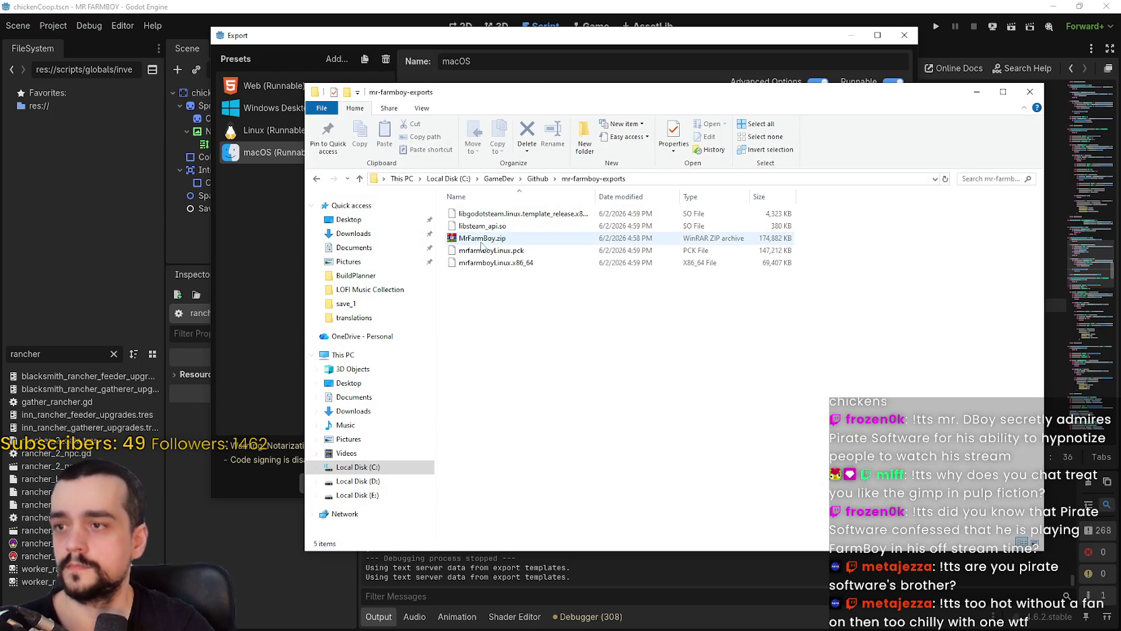
{"action": "left_click", "coordinate": [482, 238]}
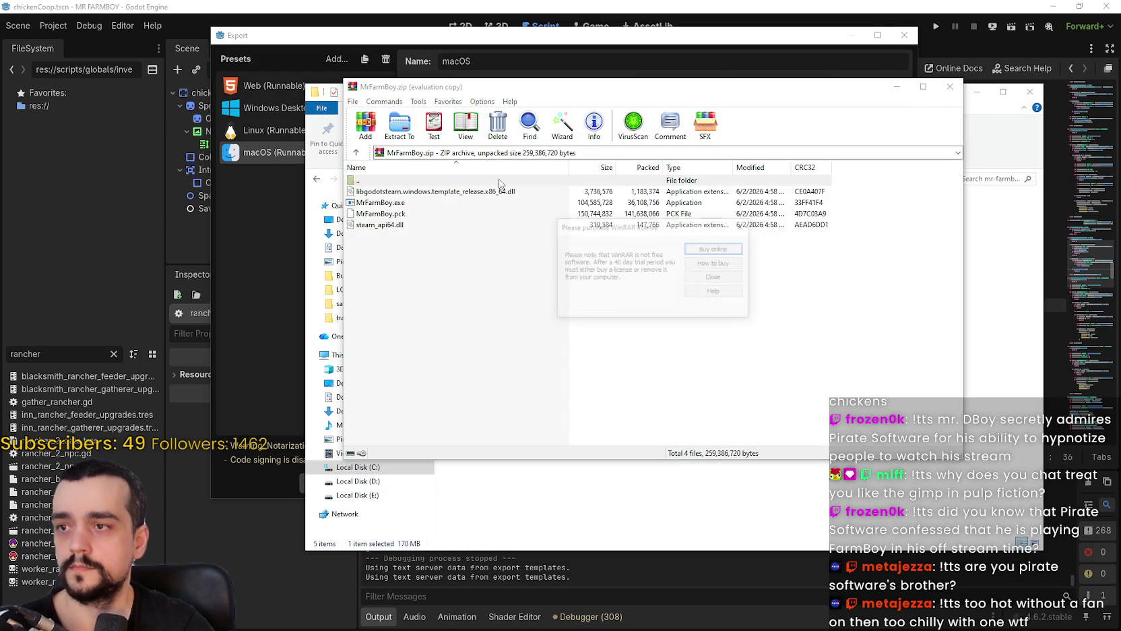
Pack the Linux export files into mr-farmboy-exports.zip and close WinRAR.
{"action": "left_click", "coordinate": [719, 270]}
{"action": "double_click", "coordinate": [718, 187]}
{"action": "left_click_drag", "start_coordinate": [474, 269], "coordinate": [435, 203]}
{"action": "key", "text": "alt+a"}
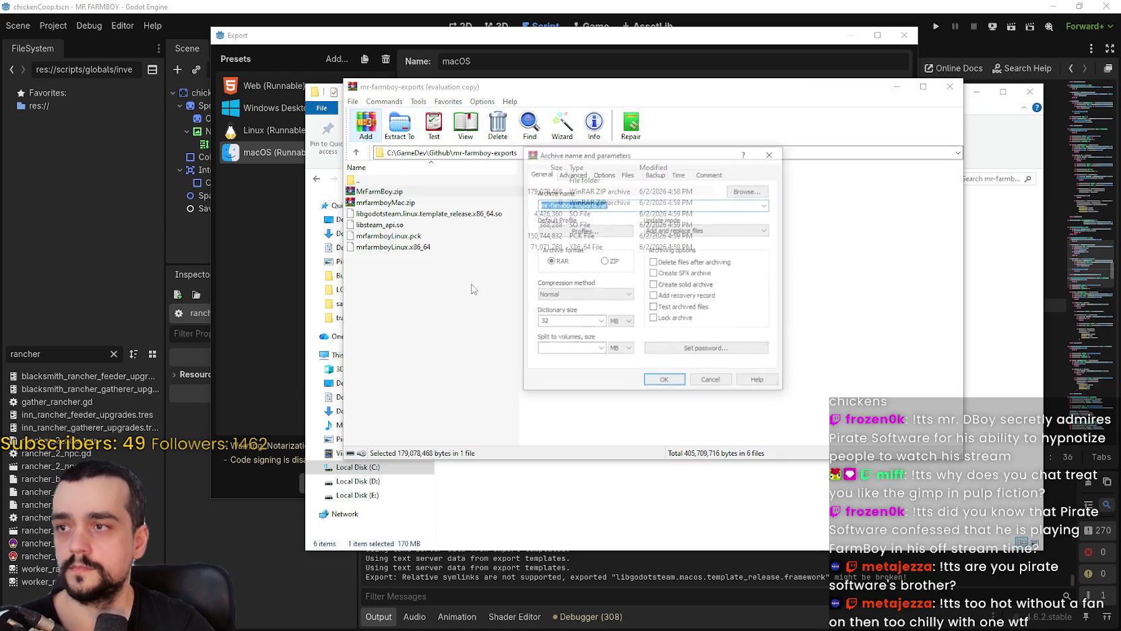
{"action": "left_click", "coordinate": [663, 378]}
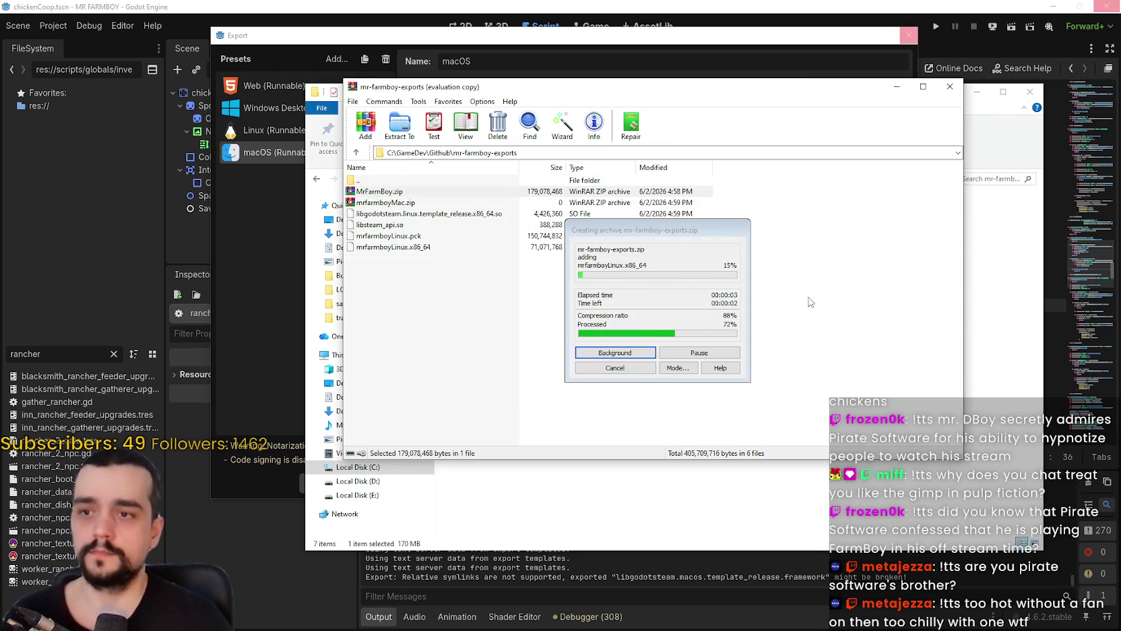
{"action": "left_click", "coordinate": [950, 86]}
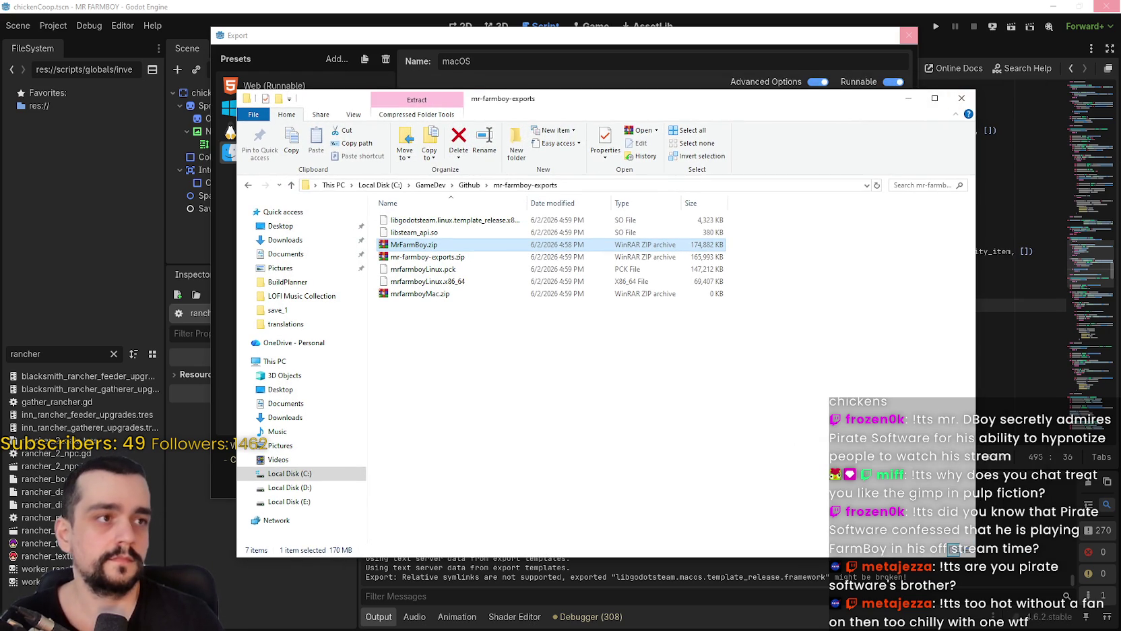
In File Explorer, select the new mr-farmboy-exports.zip and mrfarmboyMac.zip.
{"action": "key", "text": "alt+Tab"}
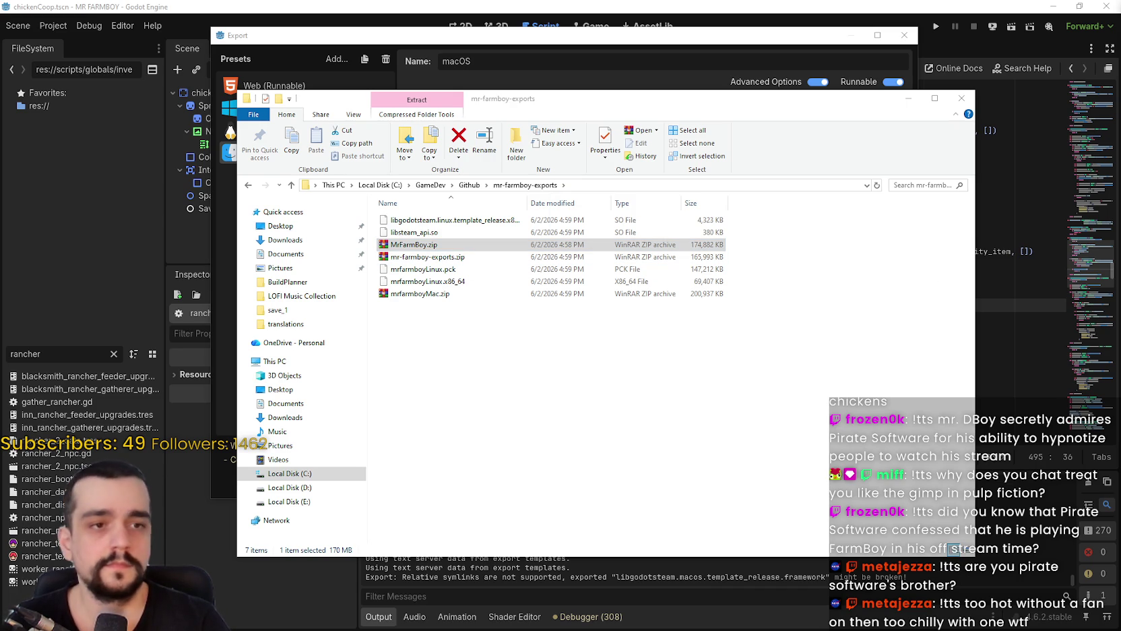
{"action": "left_click", "coordinate": [426, 262]}
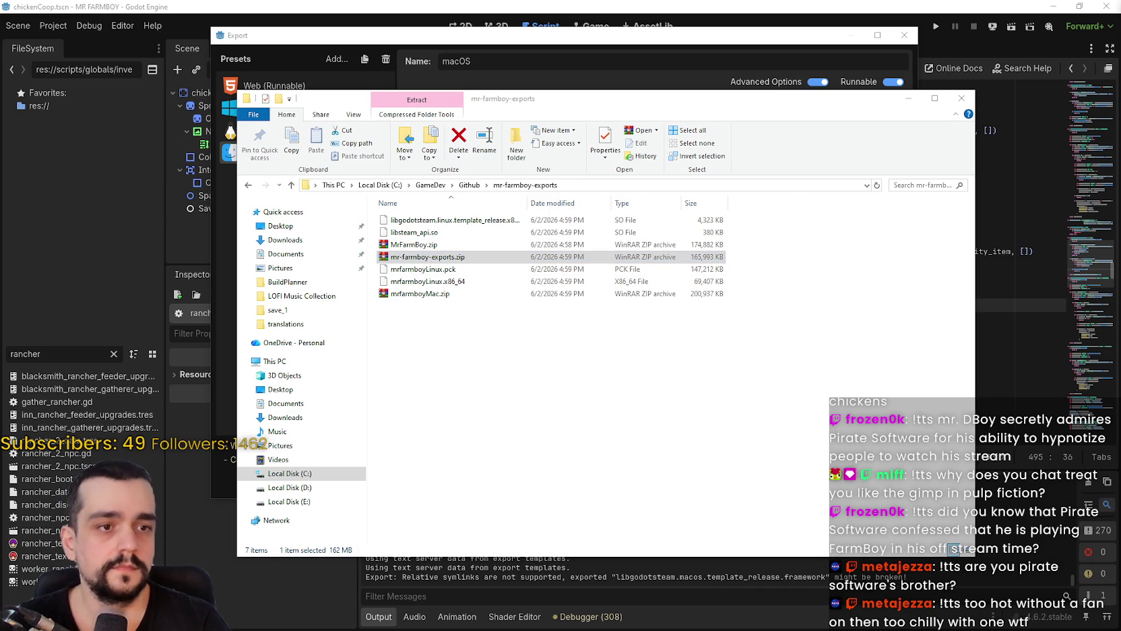
{"action": "mouse_move", "coordinate": [421, 295]}
{"action": "left_mouse_down"}
{"action": "mouse_move", "coordinate": [867, 319]}
{"action": "mouse_move", "coordinate": [1120, 317]}
{"action": "left_mouse_up"}
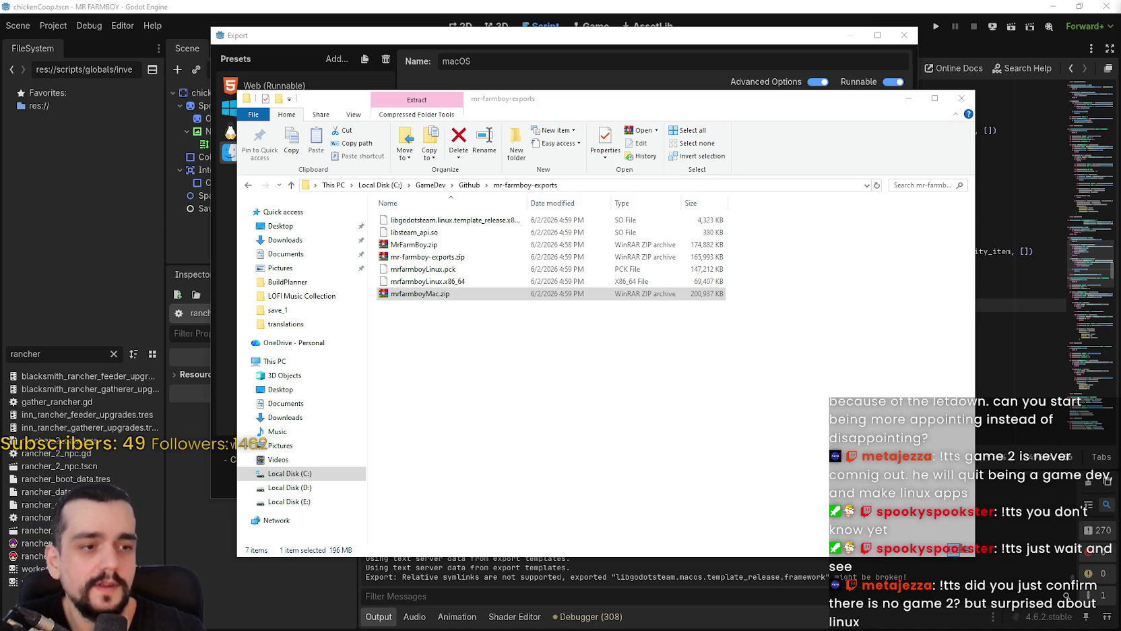
Return to Godot's Export window and dismiss the export-complete message.
{"action": "key", "text": "alt+Tab"}
{"action": "left_click", "coordinate": [560, 458]}
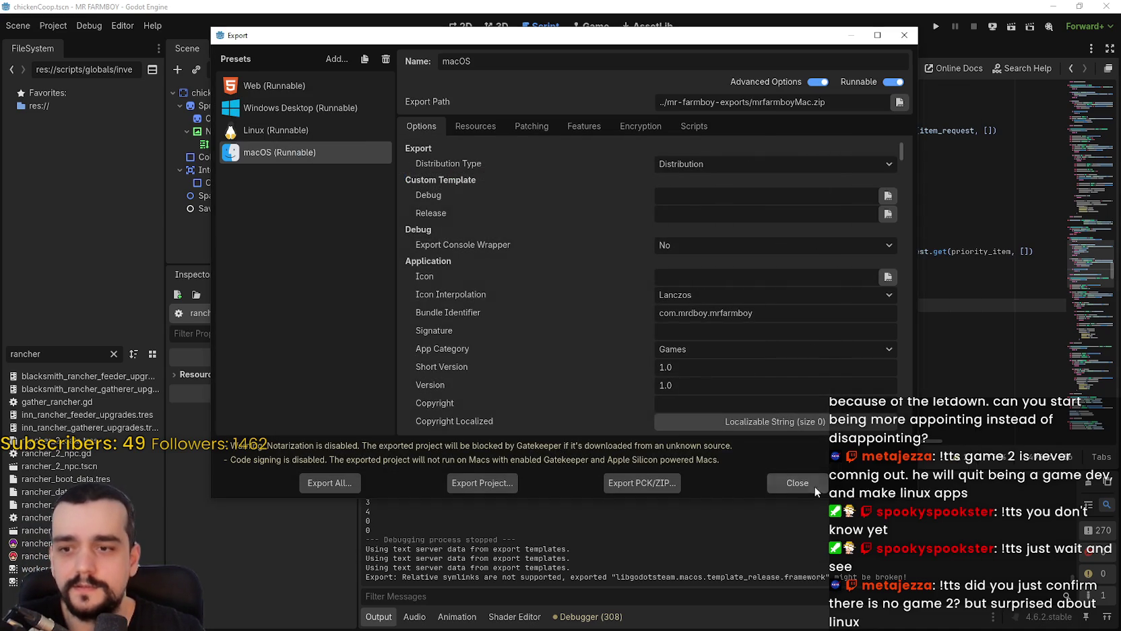
Close Godot's export settings, then go in Steam from the library to the MR FARMBOY community hub.
{"action": "left_click", "coordinate": [797, 482]}
{"action": "left_click", "coordinate": [815, 291]}
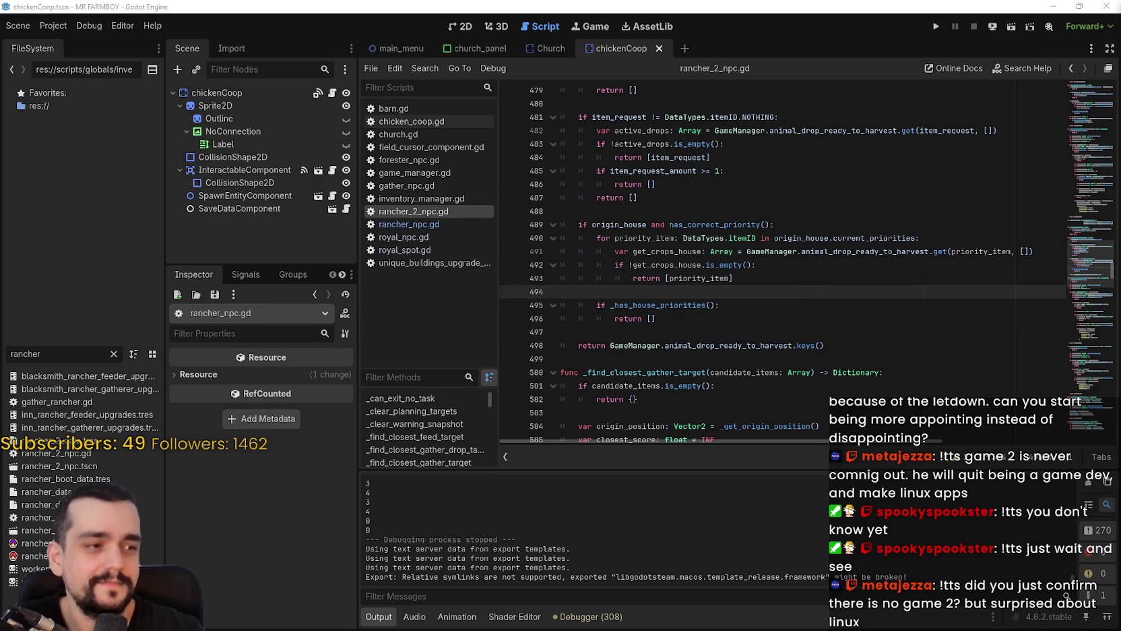
{"action": "left_click", "coordinate": [295, 116]}
{"action": "left_click", "coordinate": [247, 116]}
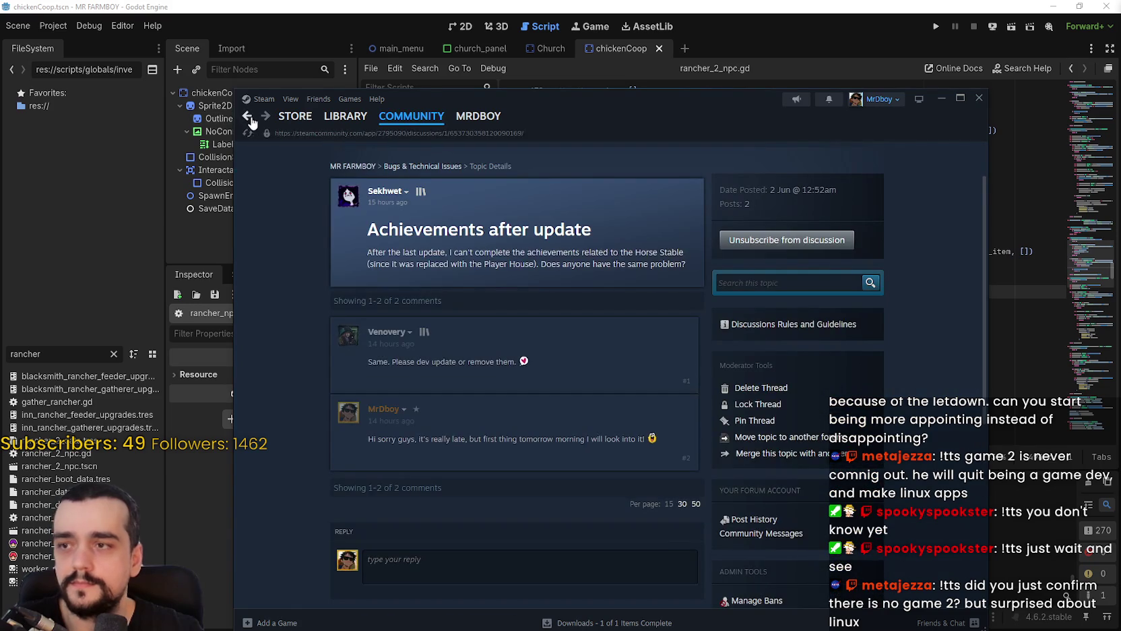
{"action": "mouse_move", "coordinate": [345, 118]}
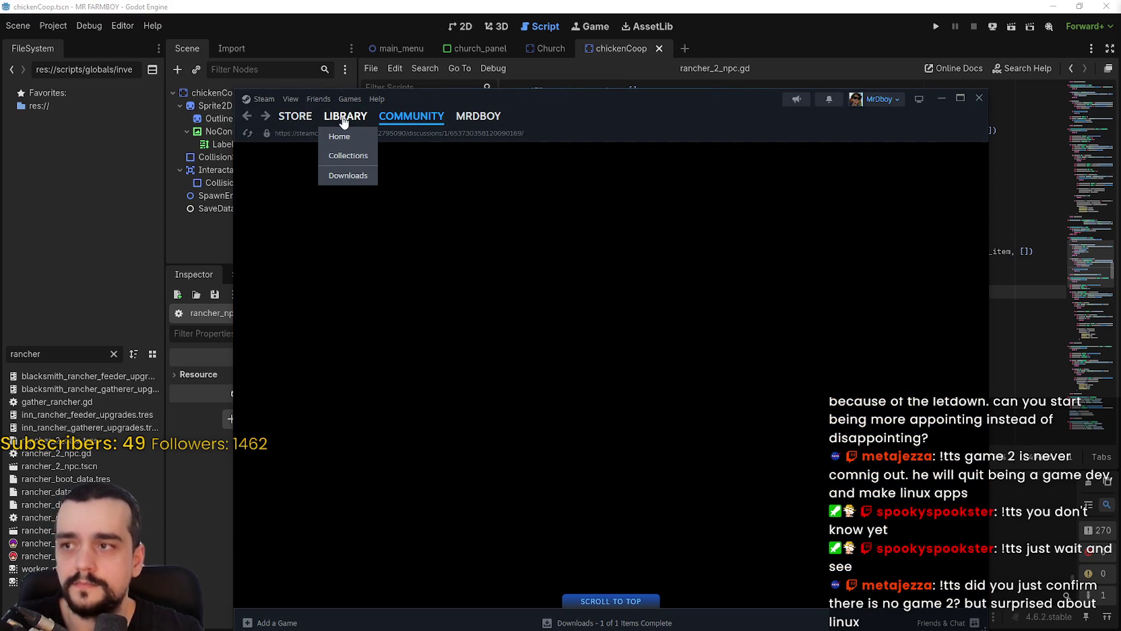
{"action": "left_click", "coordinate": [343, 122]}
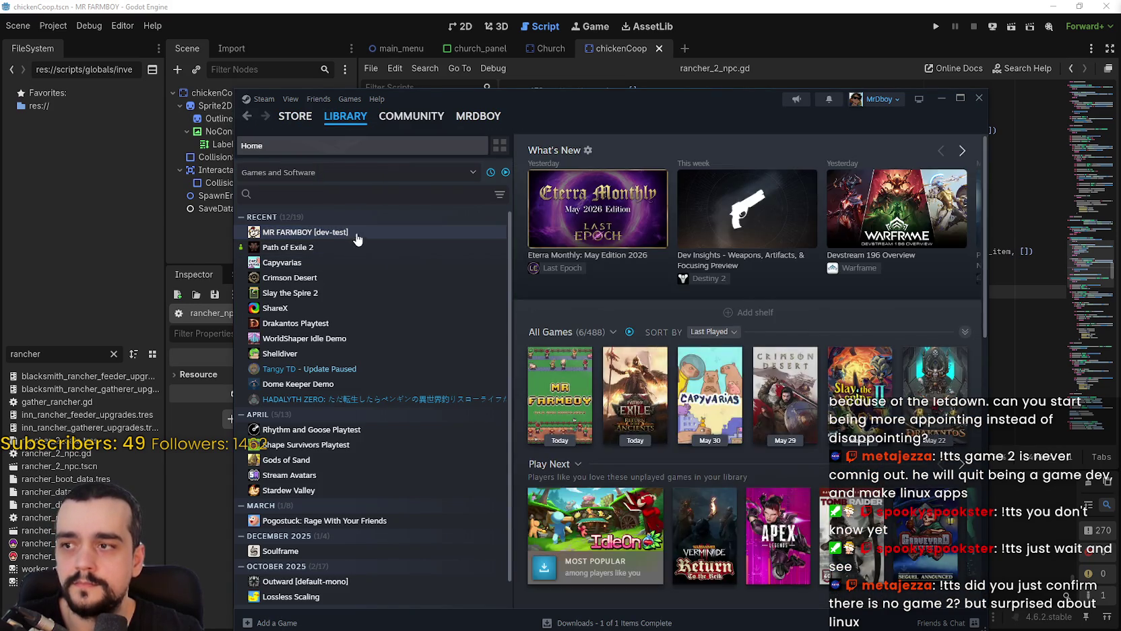
{"action": "left_click", "coordinate": [341, 235]}
{"action": "left_click", "coordinate": [682, 339]}
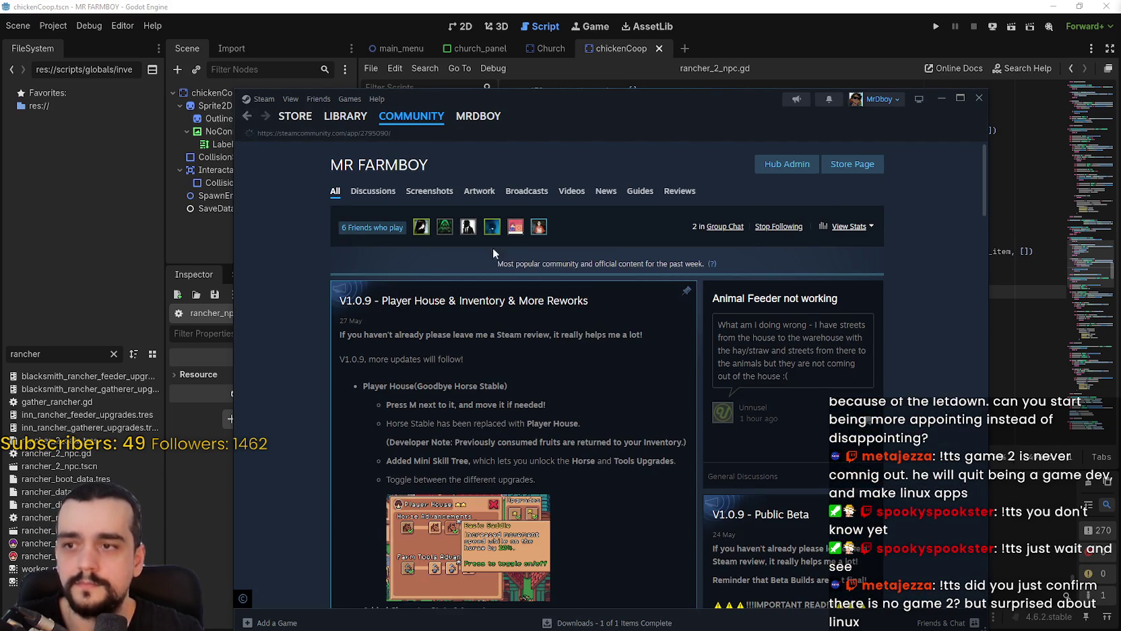
Open the v1.0.9 announcement and its discussion, then return to the community hub.
{"action": "left_click", "coordinate": [687, 451]}
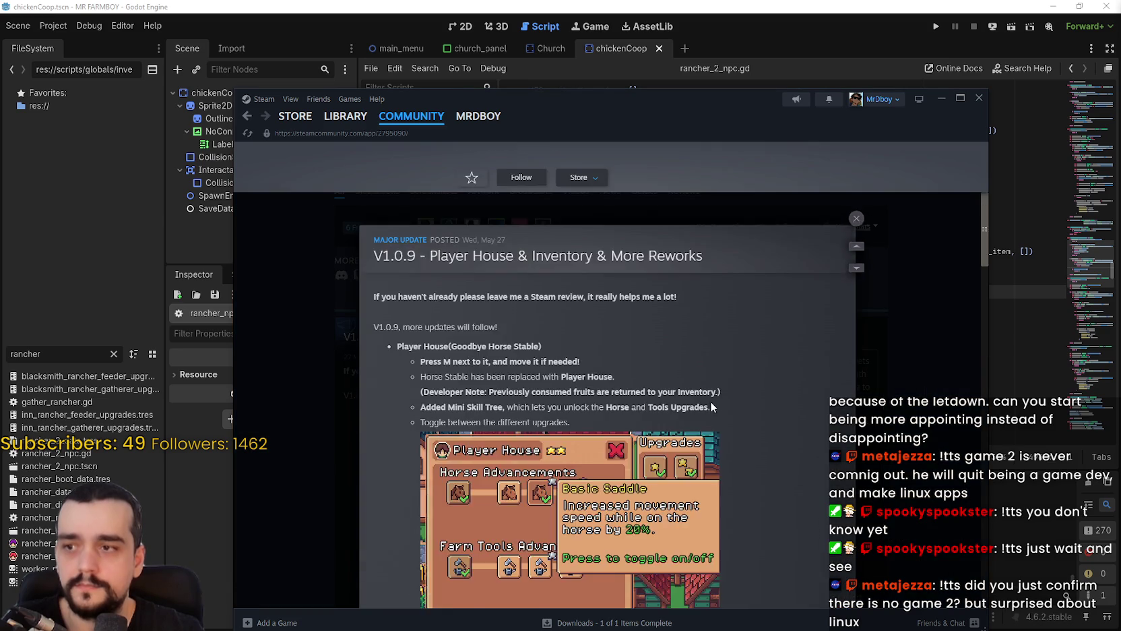
{"action": "scroll", "coordinate": [715, 400], "scroll_direction": "down", "scroll_amount": 4}
{"action": "left_click_drag", "start_coordinate": [985, 222], "coordinate": [984, 474]}
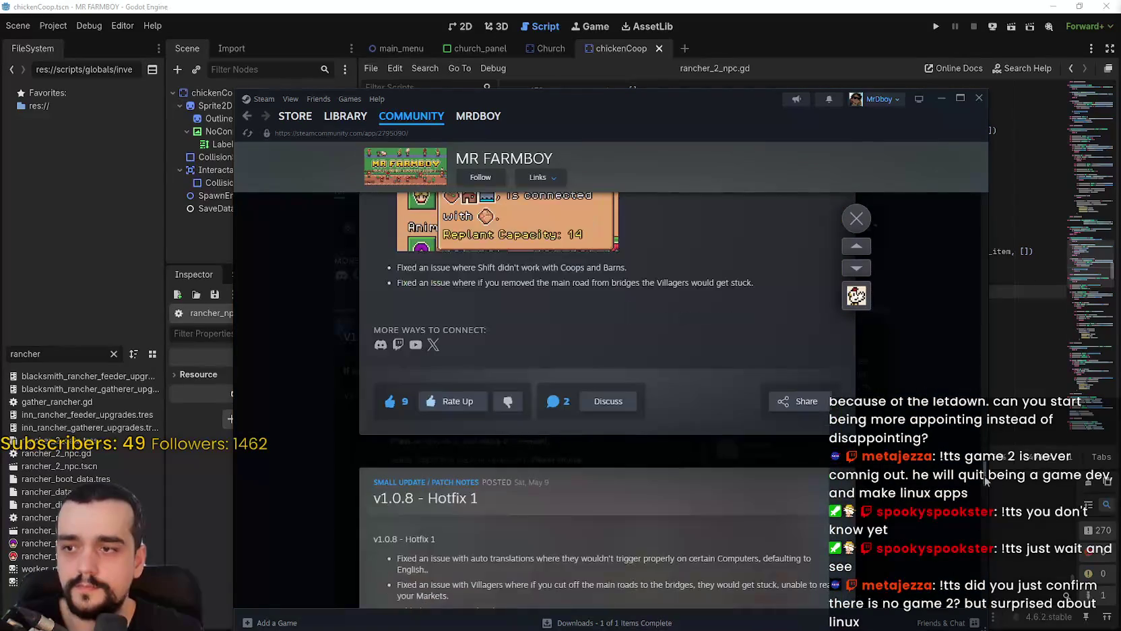
{"action": "left_click", "coordinate": [586, 402]}
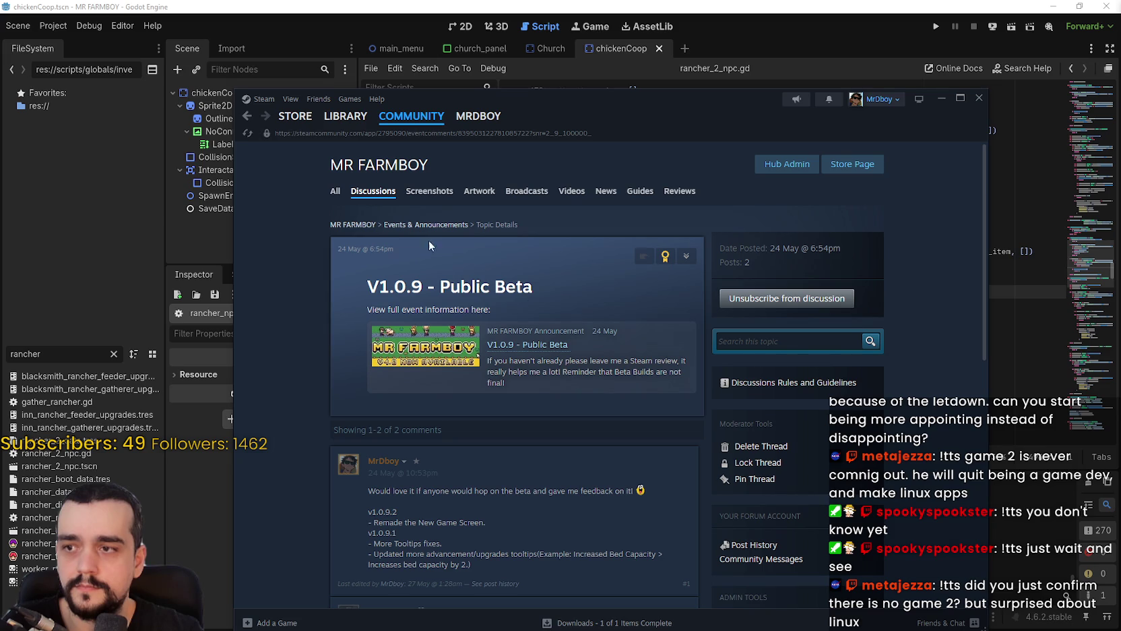
{"action": "left_click", "coordinate": [246, 115]}
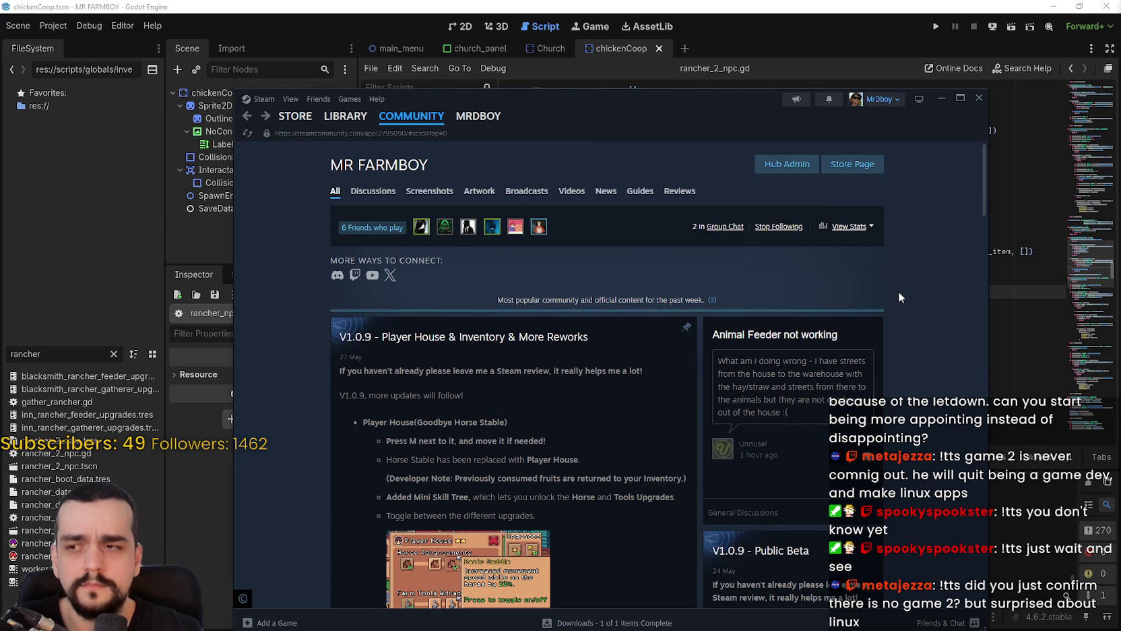
Open the full V1.0.9 announcement and bring up the first comment's Edit/Delete options.
{"action": "left_click", "coordinate": [524, 383]}
{"action": "scroll", "coordinate": [634, 407], "scroll_direction": "down", "scroll_amount": 10}
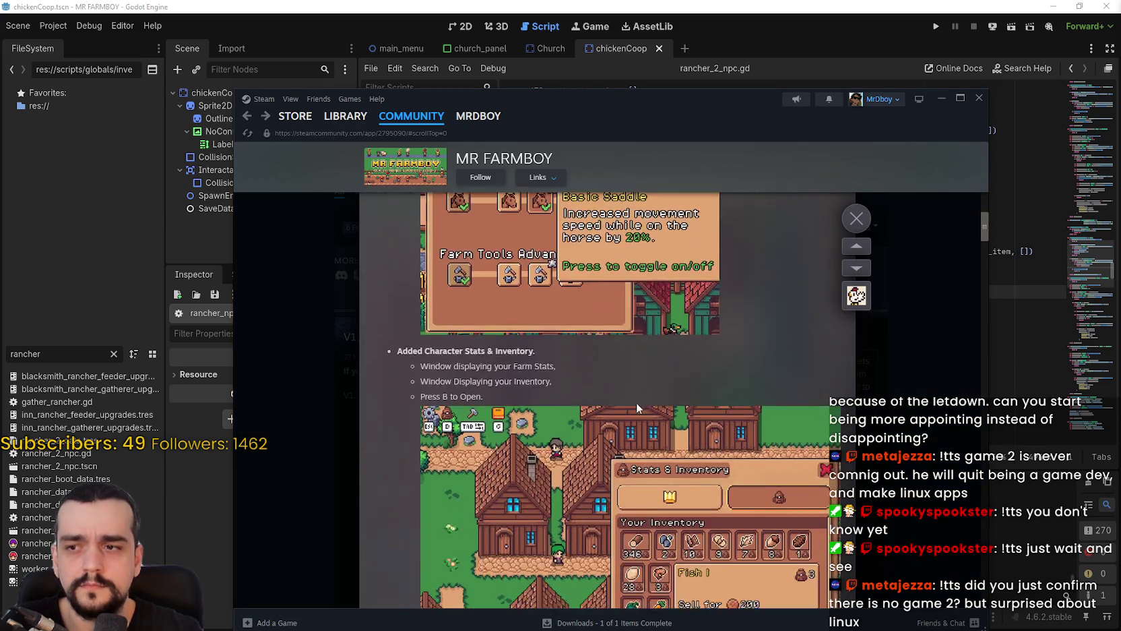
{"action": "scroll", "coordinate": [744, 465], "scroll_direction": "down", "scroll_amount": 15}
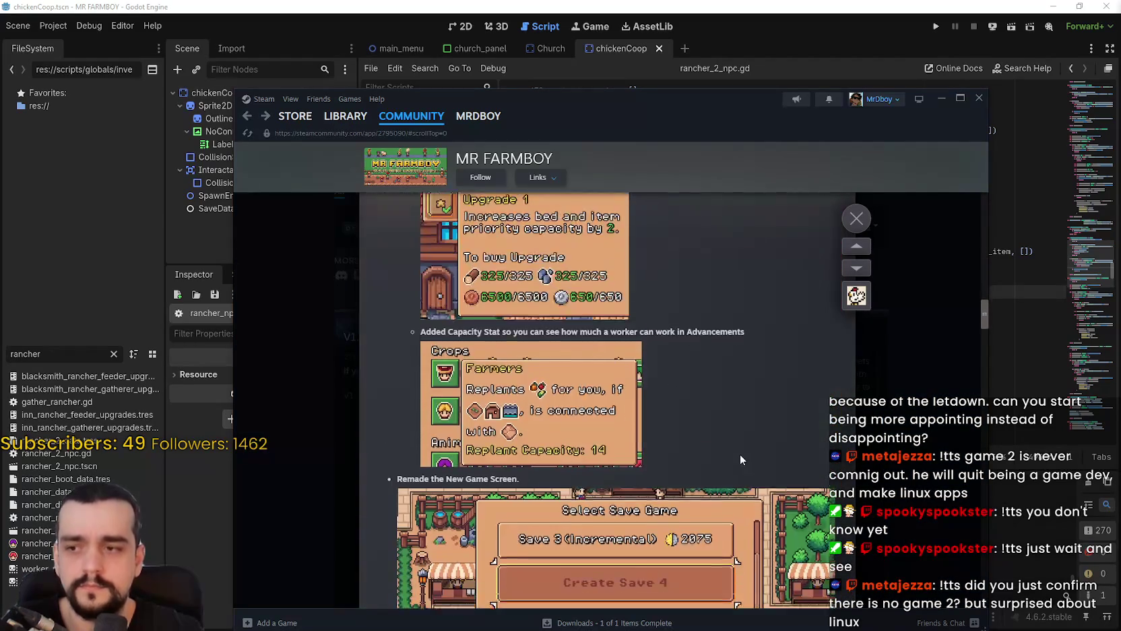
{"action": "scroll", "coordinate": [740, 450], "scroll_direction": "down", "scroll_amount": 6}
{"action": "scroll", "coordinate": [740, 442], "scroll_direction": "up", "scroll_amount": 2}
{"action": "scroll", "coordinate": [631, 411], "scroll_direction": "down", "scroll_amount": 1}
{"action": "scroll", "coordinate": [557, 452], "scroll_direction": "down", "scroll_amount": 4}
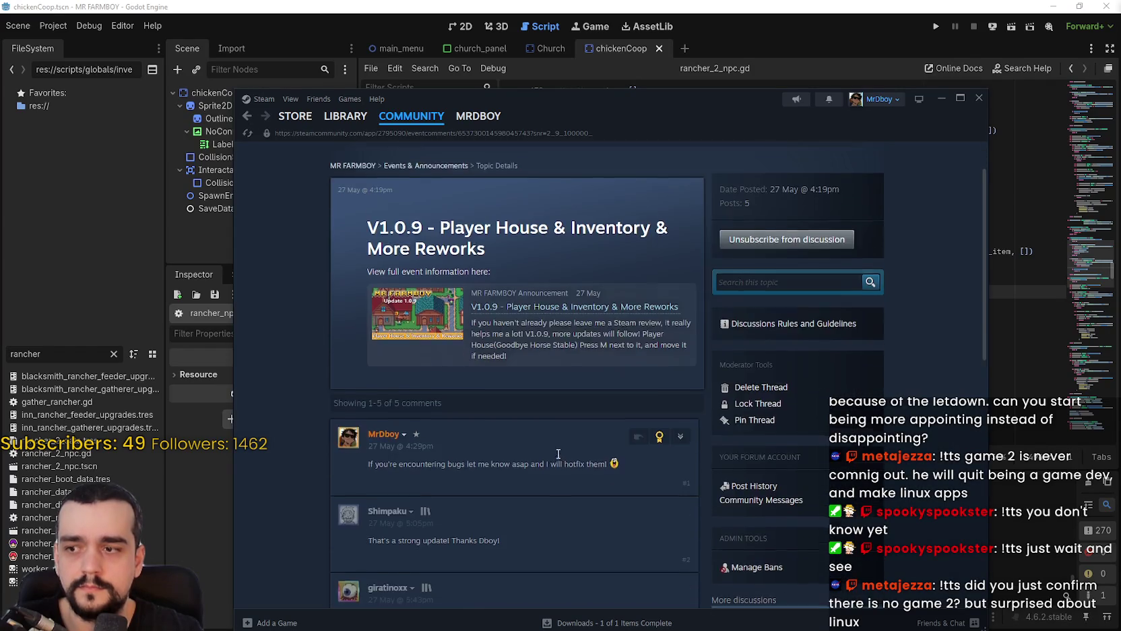
{"action": "left_click", "coordinate": [681, 202]}
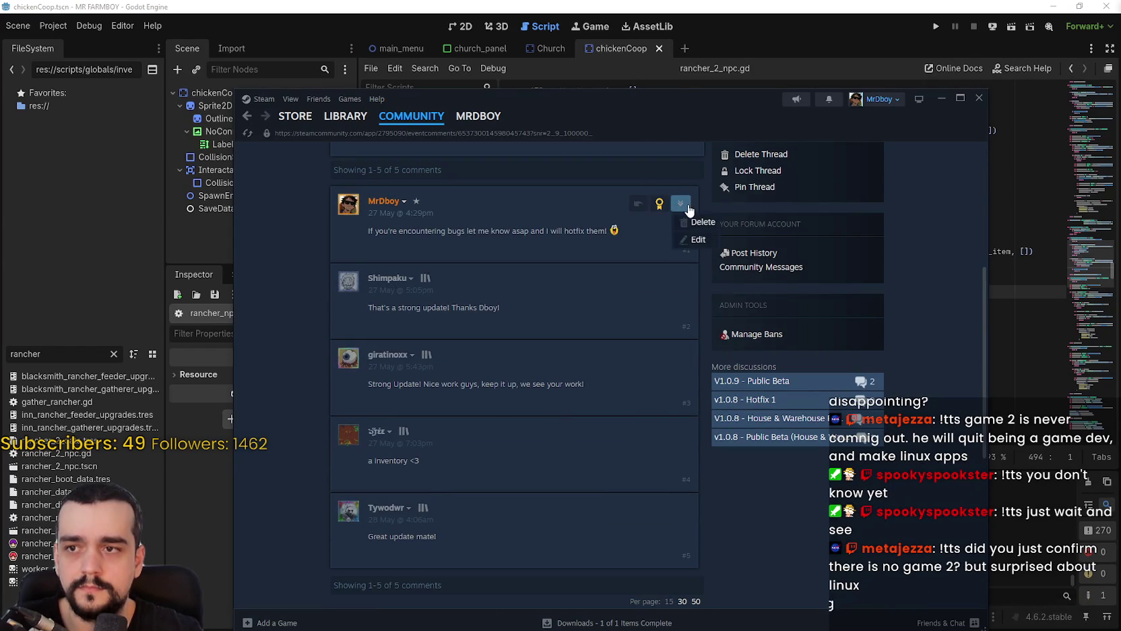
Add a Hotfix 1 heading and the line 'Fixed an issue with Horse Achievements.' to the comment.
{"action": "left_click", "coordinate": [697, 241]}
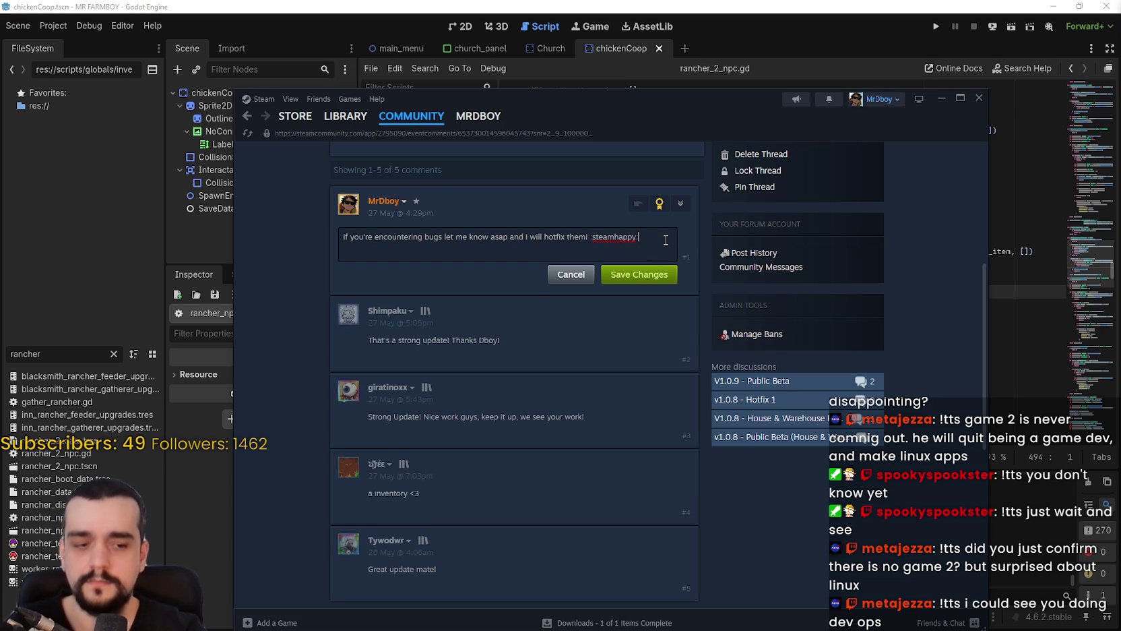
{"action": "key", "text": "Return"}
{"action": "type", "text": "L"}
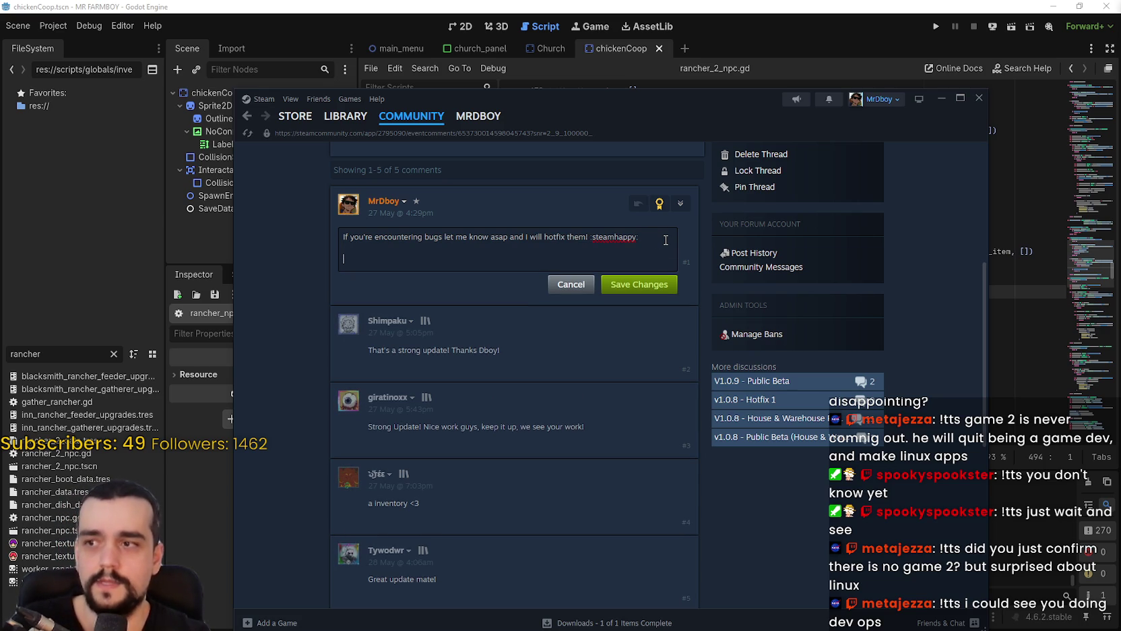
{"action": "type", "text": "Hotfix 1"}
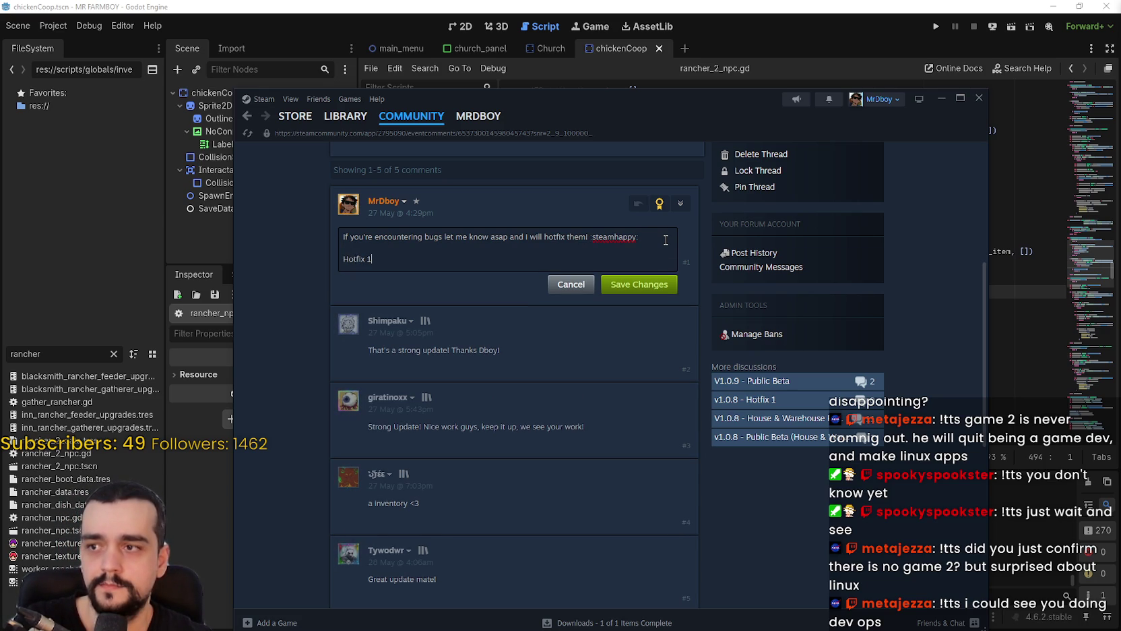
{"action": "key", "text": "Return"}
{"action": "type", "text": "Fixed an issue with"}
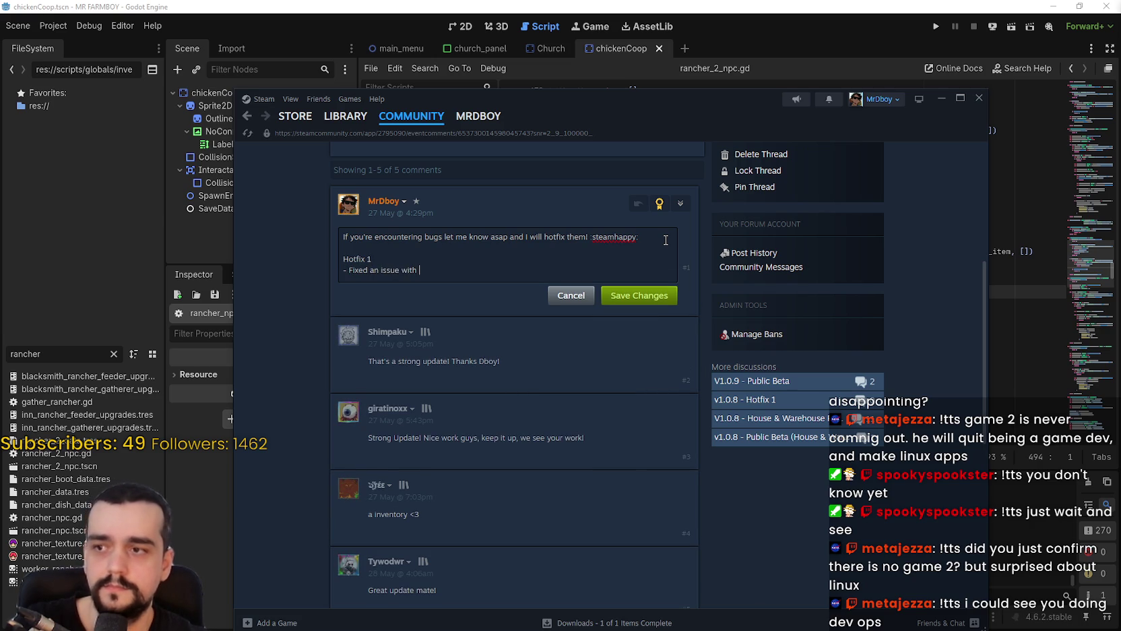
{"action": "type", "text": " Horse"}
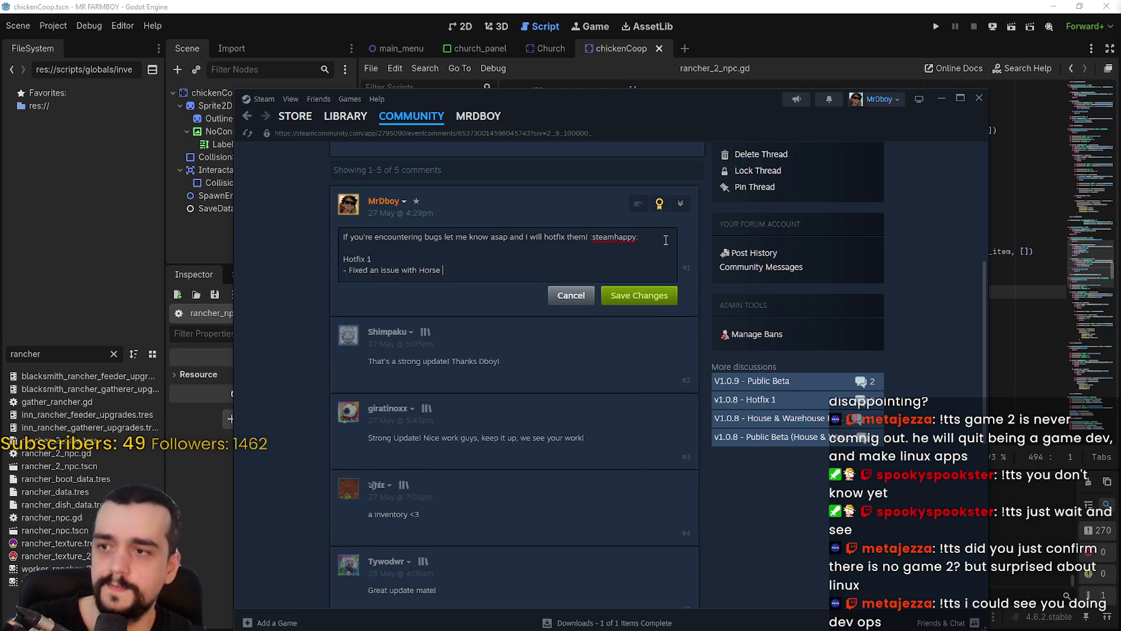
{"action": "type", "text": " Achievement"}
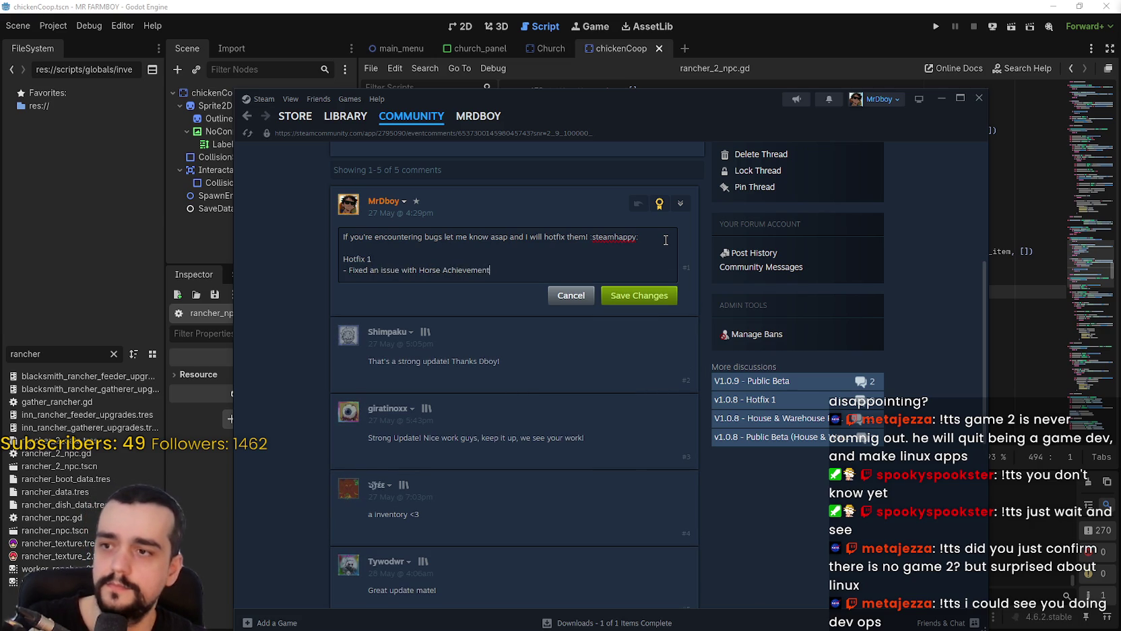
{"action": "type", "text": "s, may need to restar"}
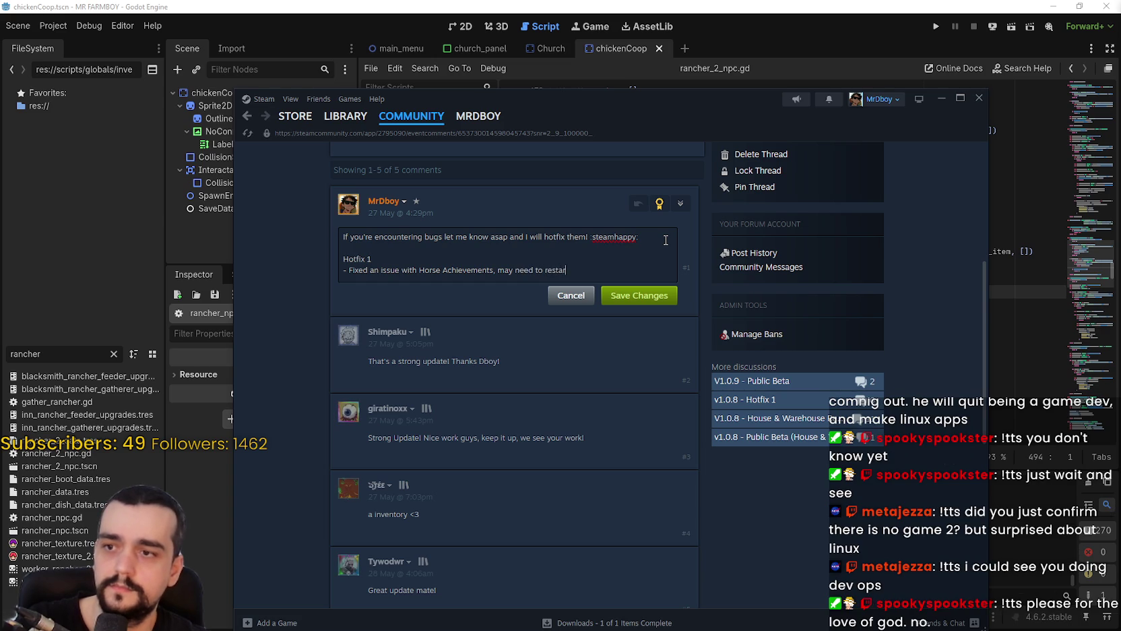
{"action": "type", "text": "t a coupl"}
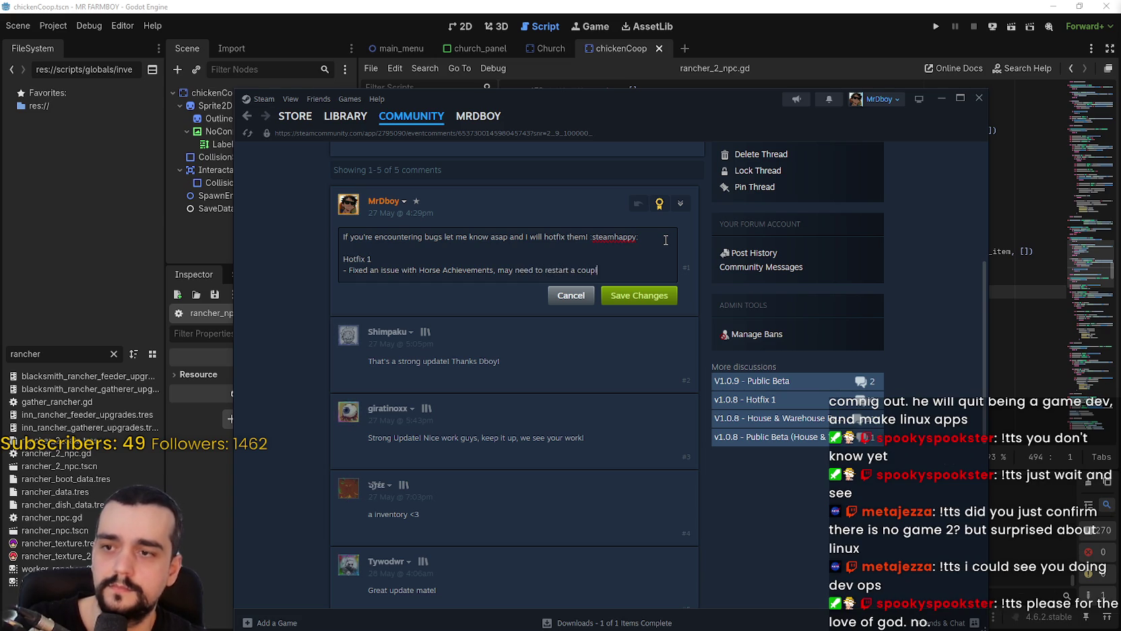
{"action": "key", "text": "BackSpace"}
{"action": "key", "text": "BackSpace"}
{"action": "key", "text": "BackSpace"}
{"action": "type", "text": "."}
{"action": "key", "text": "Return"}
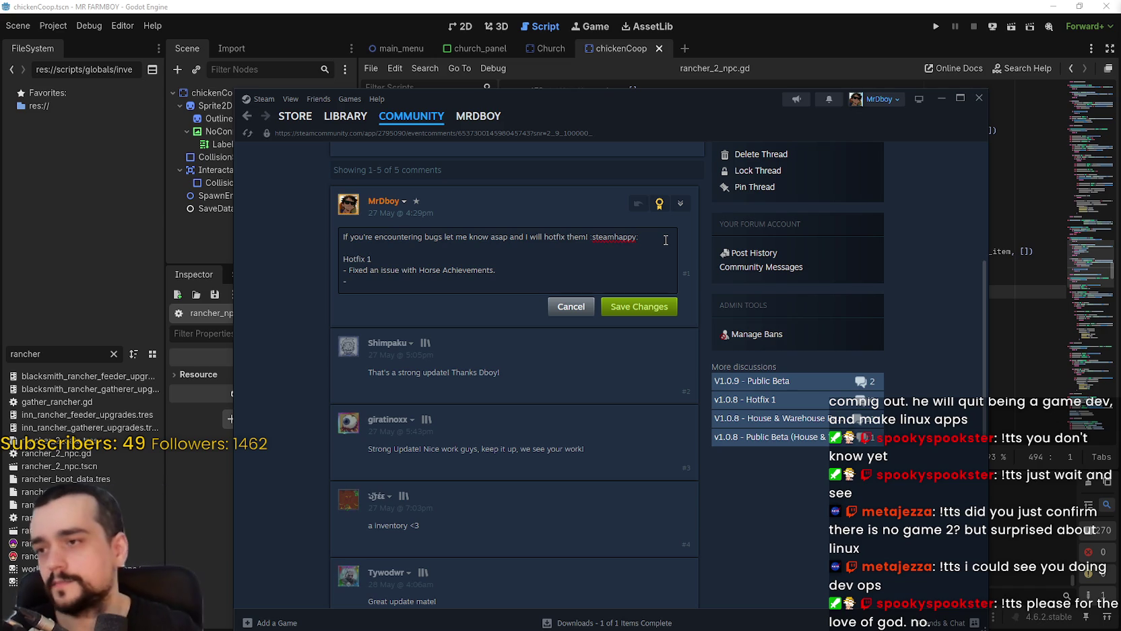
Add the fix lines 'Fixed an issue with Temple Buffs' and 'Fixed an issue with Ranchers'.
{"action": "type", "text": "Fixed an i"}
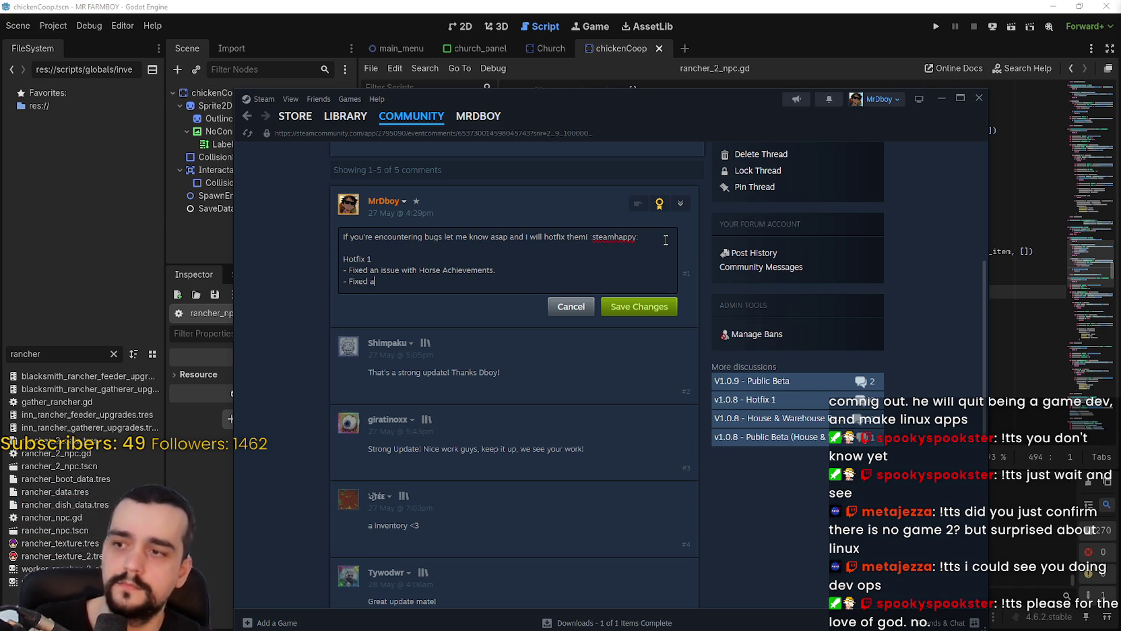
{"action": "type", "text": "ssue with "}
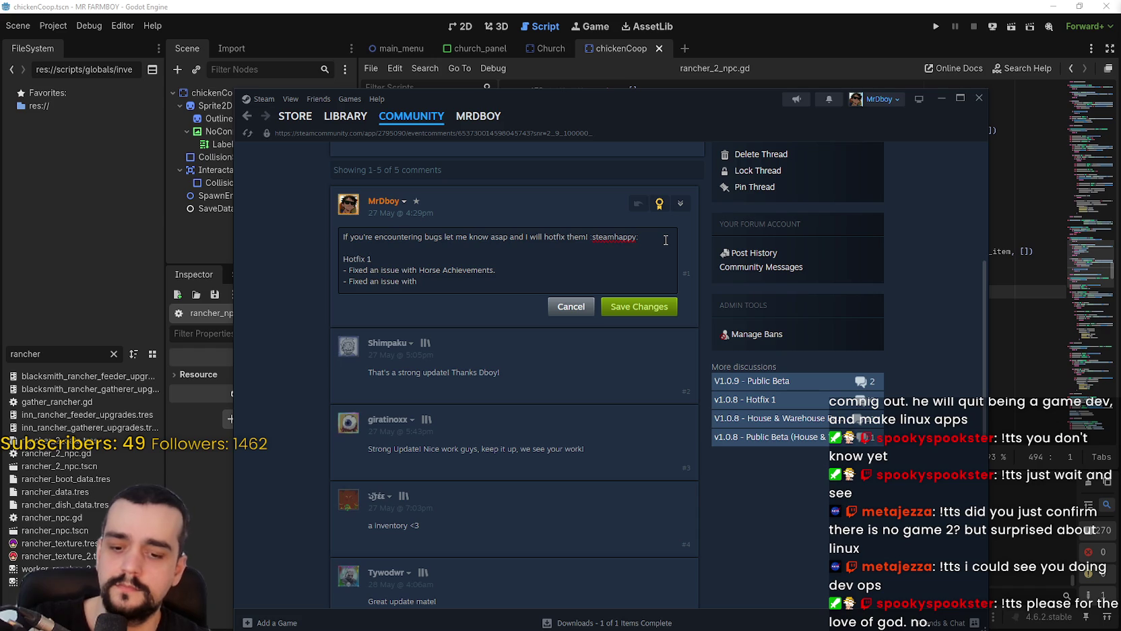
{"action": "type", "text": "Temple "}
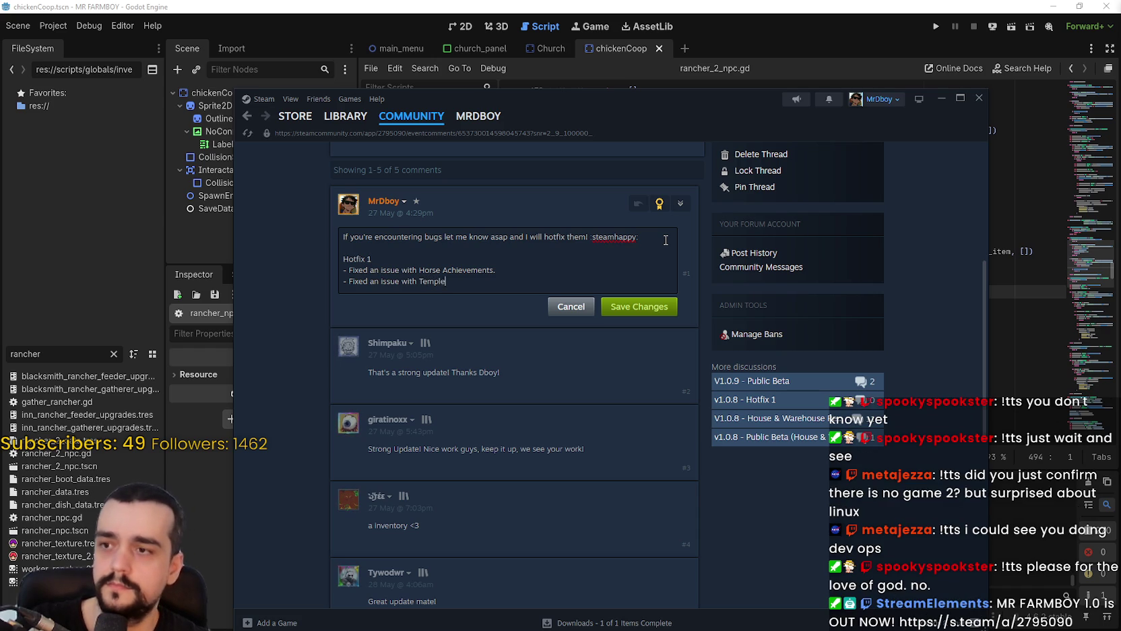
{"action": "type", "text": "Buffs"}
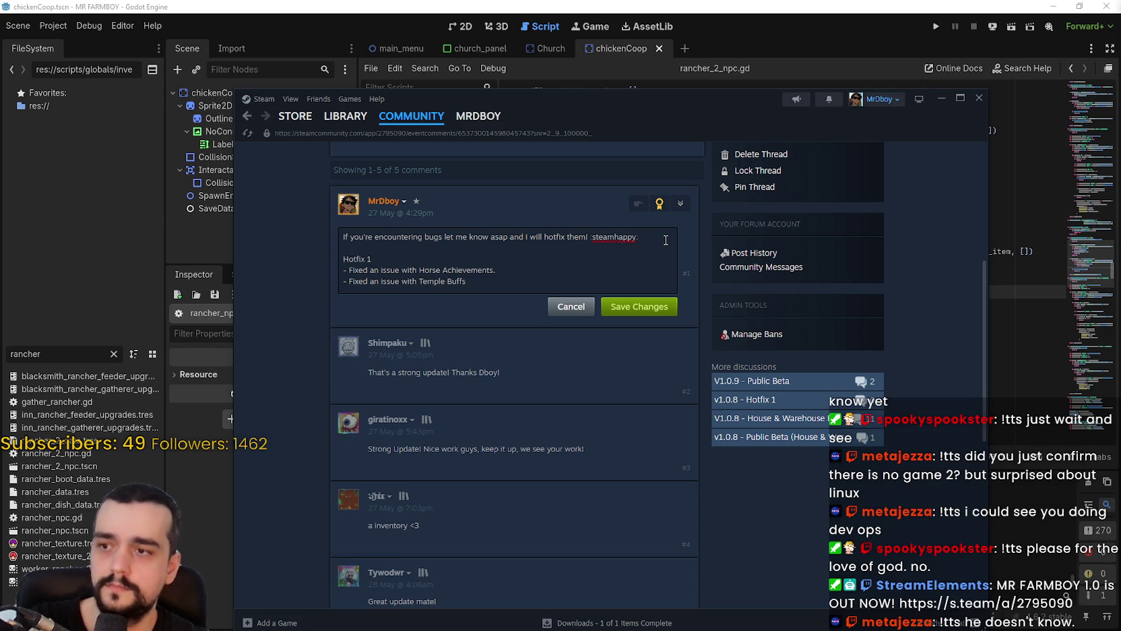
{"action": "key", "text": "Return"}
{"action": "type", "text": "Fixed and is"}
{"action": "key", "text": "BackSpace"}
{"action": "key", "text": "BackSpace"}
{"action": "key", "text": "BackSpace"}
{"action": "type", "text": "issue wi"}
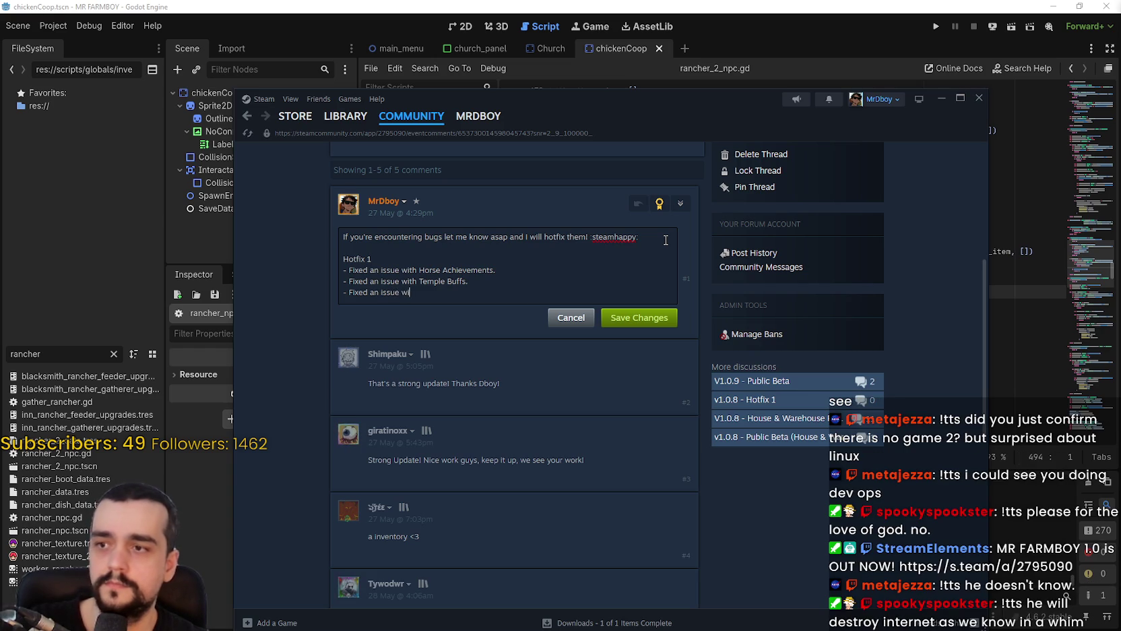
{"action": "type", "text": "h "}
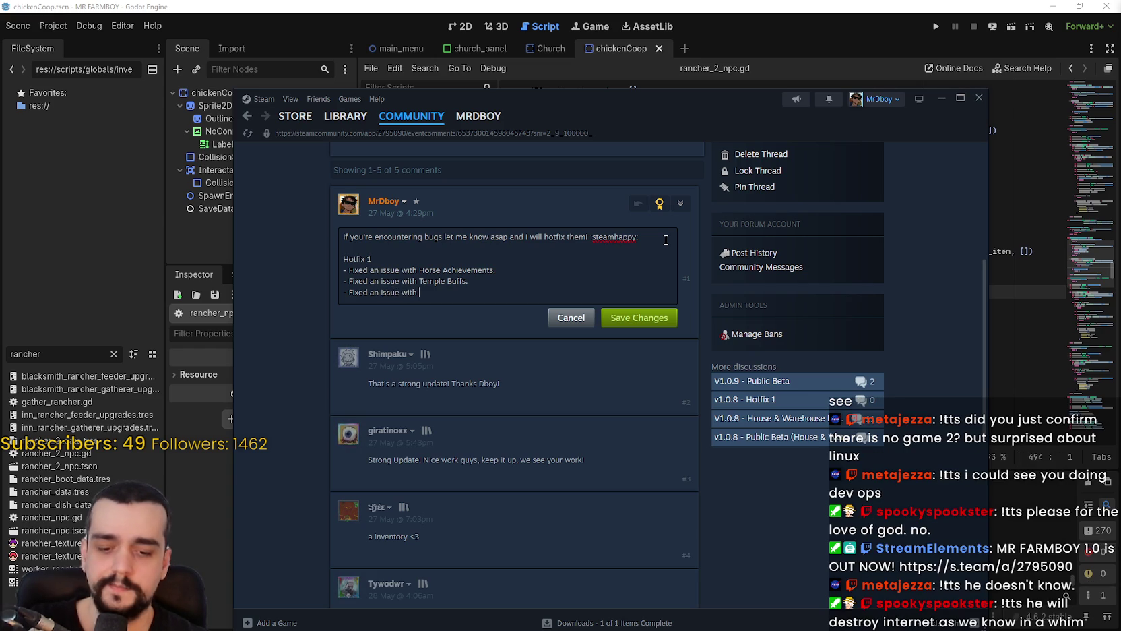
{"action": "type", "text": "Ranchers"}
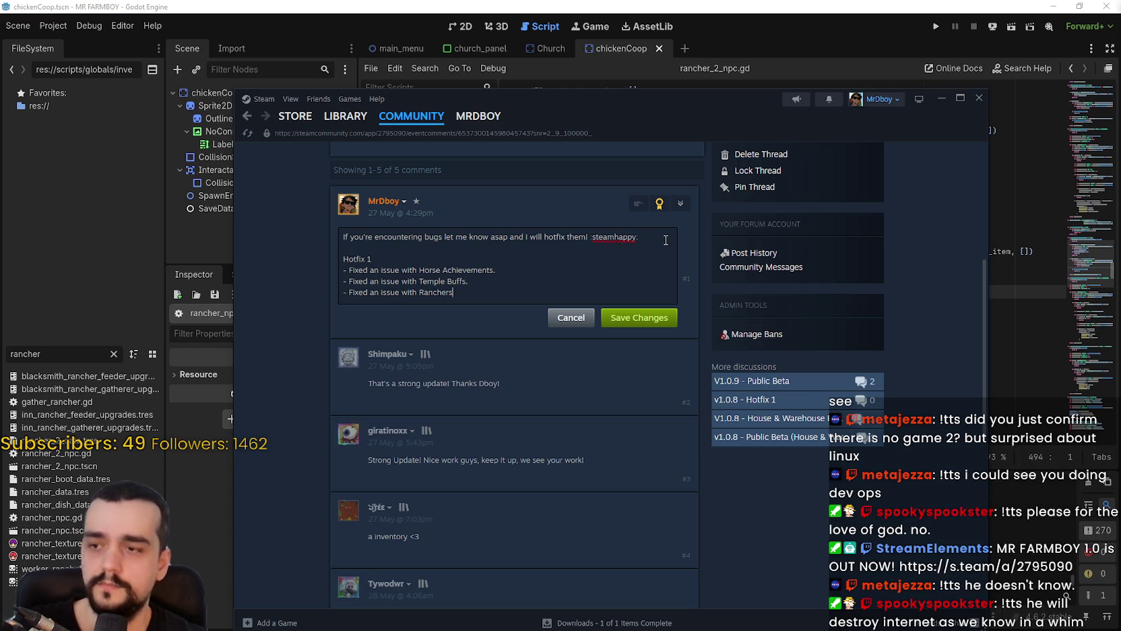
{"action": "type", "text": ", also "}
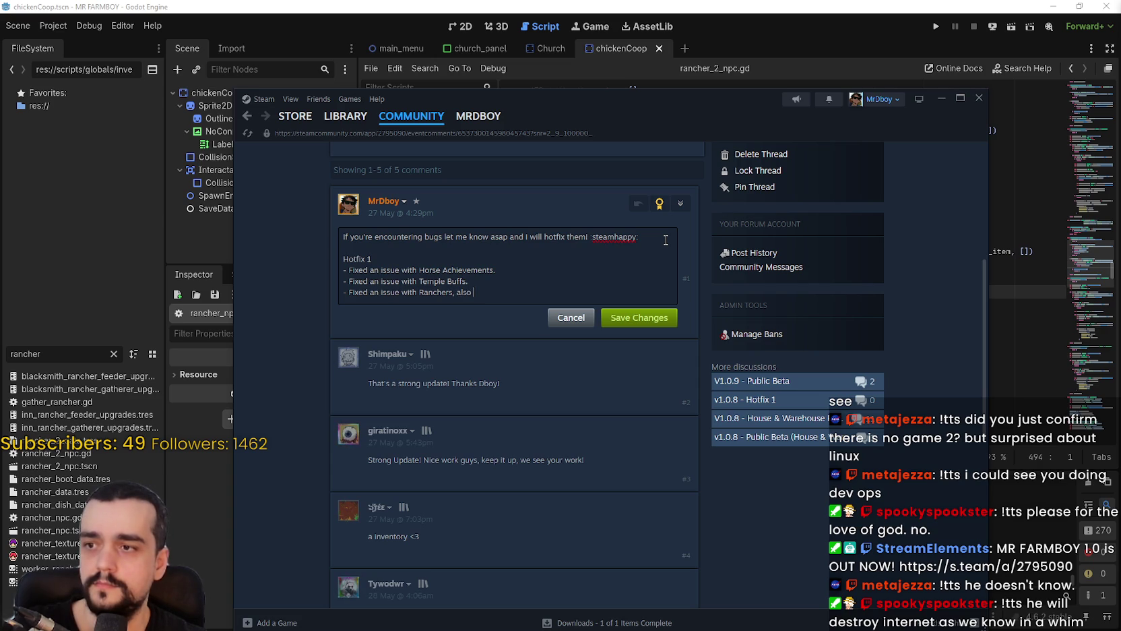
{"action": "type", "text": "inmad"}
{"action": "type", "text": "s"}
{"action": "key", "text": "BackSpace"}
{"action": "key", "text": "BackSpace"}
{"action": "key", "text": "BackSpace"}
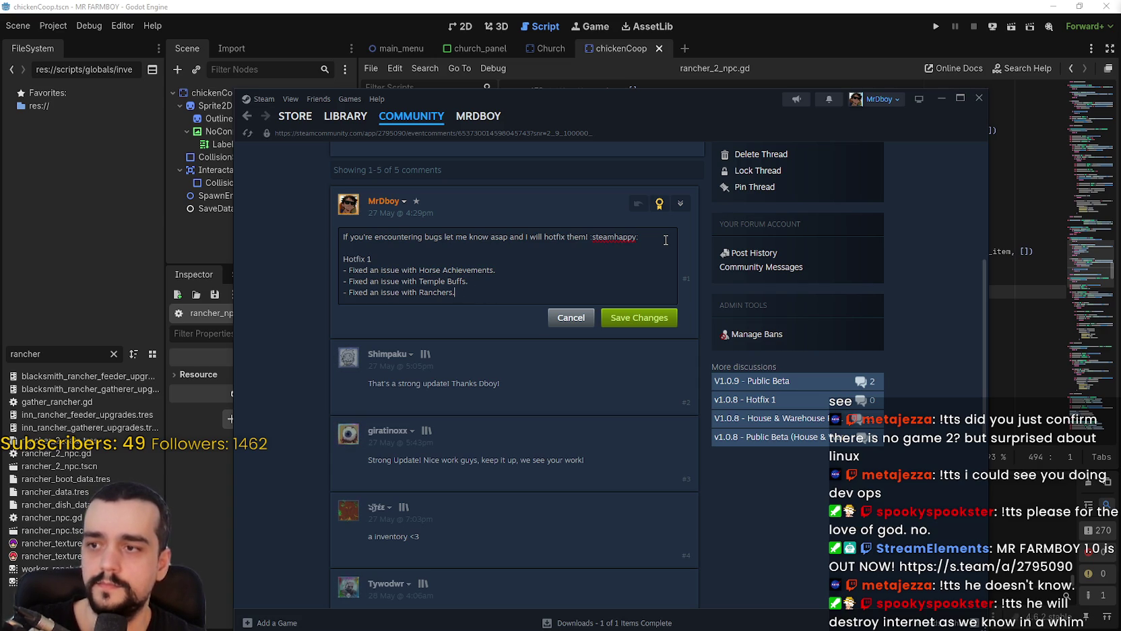
Add the line '- Capped the food on coop/barns to 50' with trailing Rancher feeders text.
{"action": "key", "text": "Return"}
{"action": "type", "text": "- Capped the food on coop"}
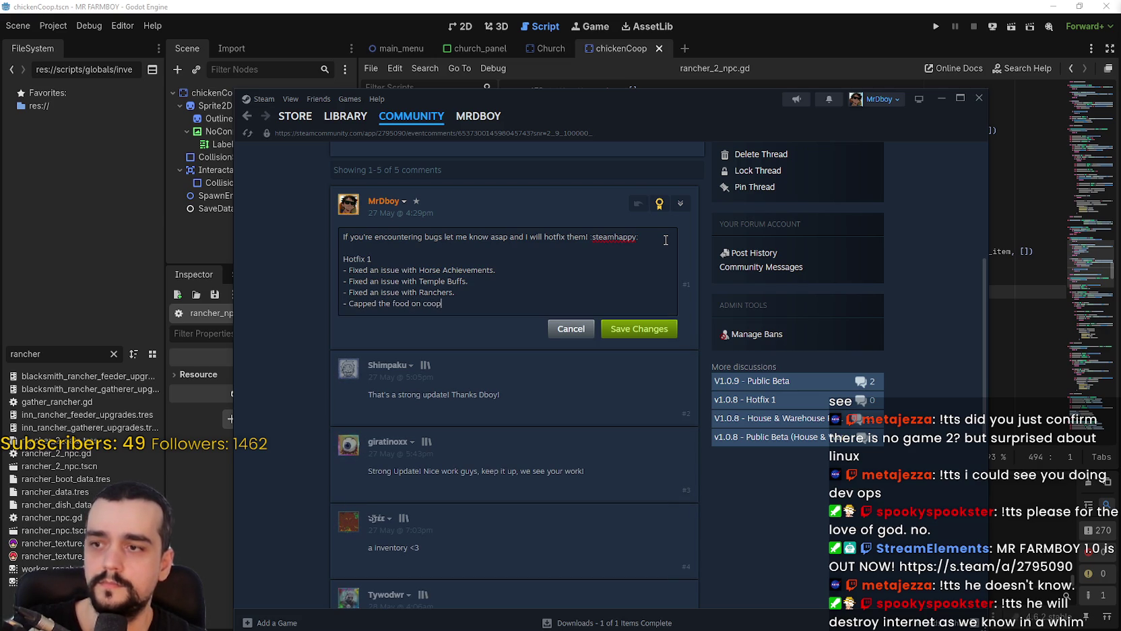
{"action": "type", "text": "/barns to 50,"}
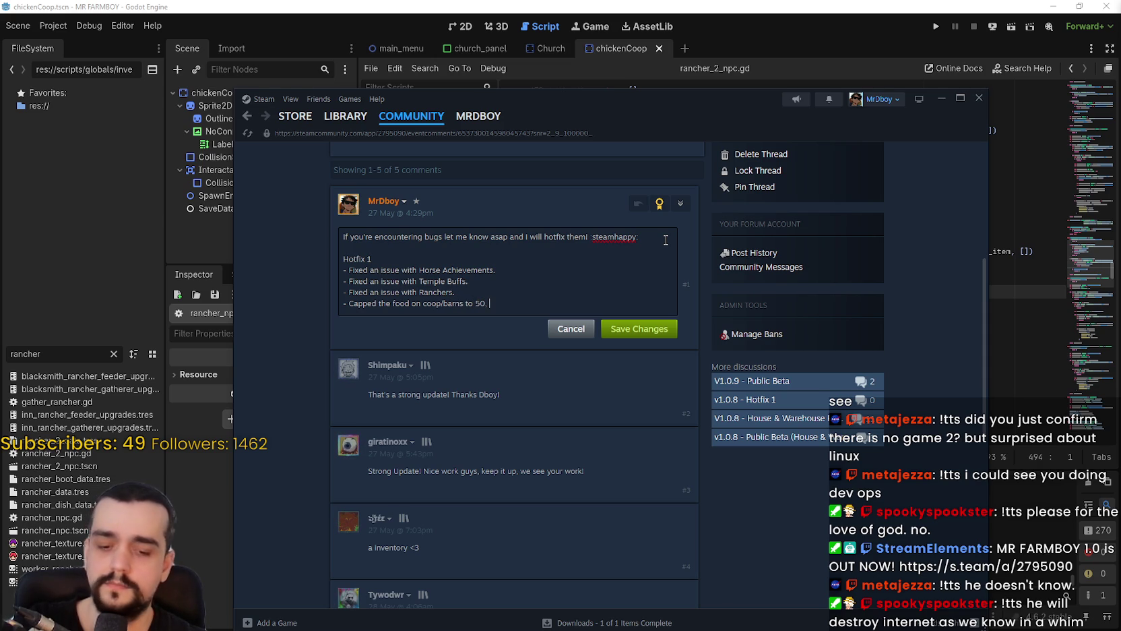
{"action": "type", "text": "feeders can"}
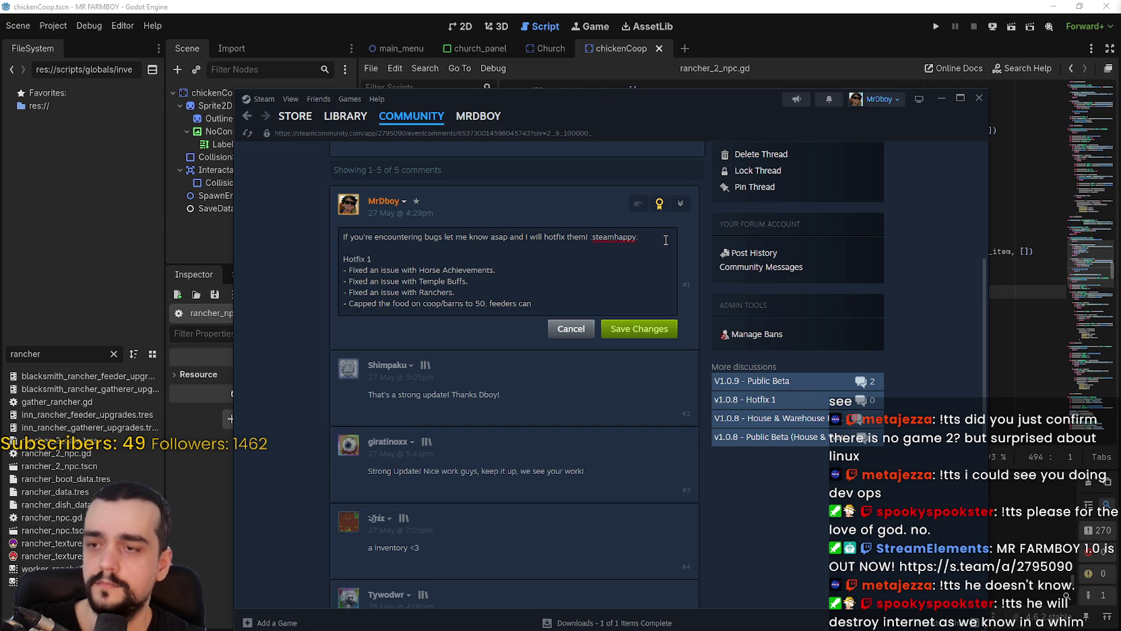
{"action": "key", "text": "BackSpace"}
{"action": "key", "text": "BackSpace"}
{"action": "key", "text": "BackSpace"}
{"action": "type", "text": "Rancher feeders"}
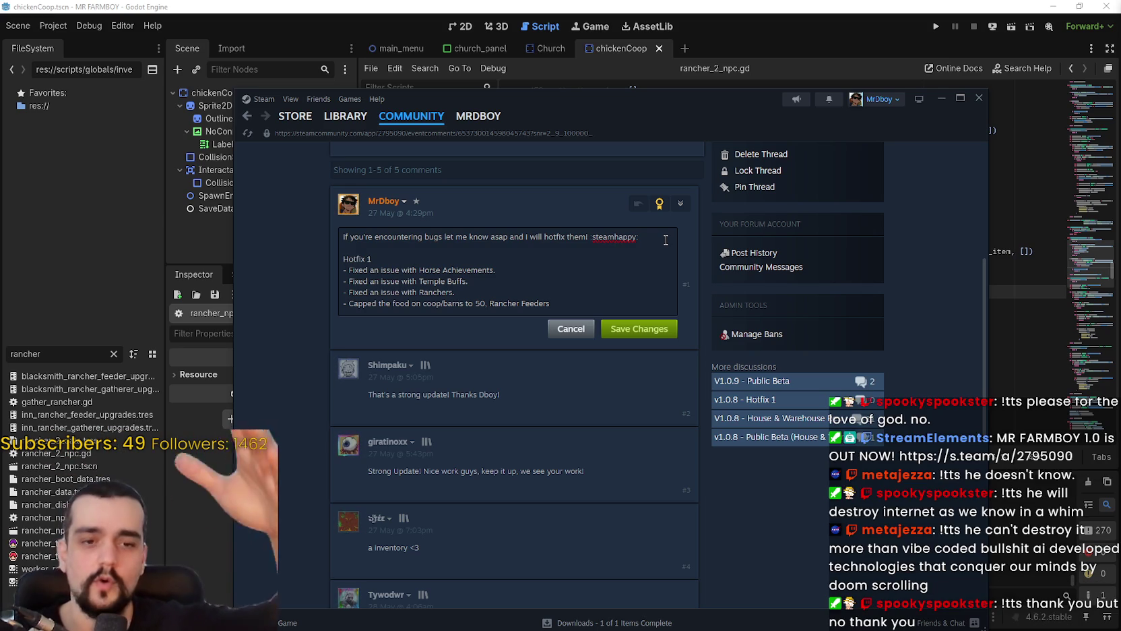
{"action": "type", "text": "ca"}
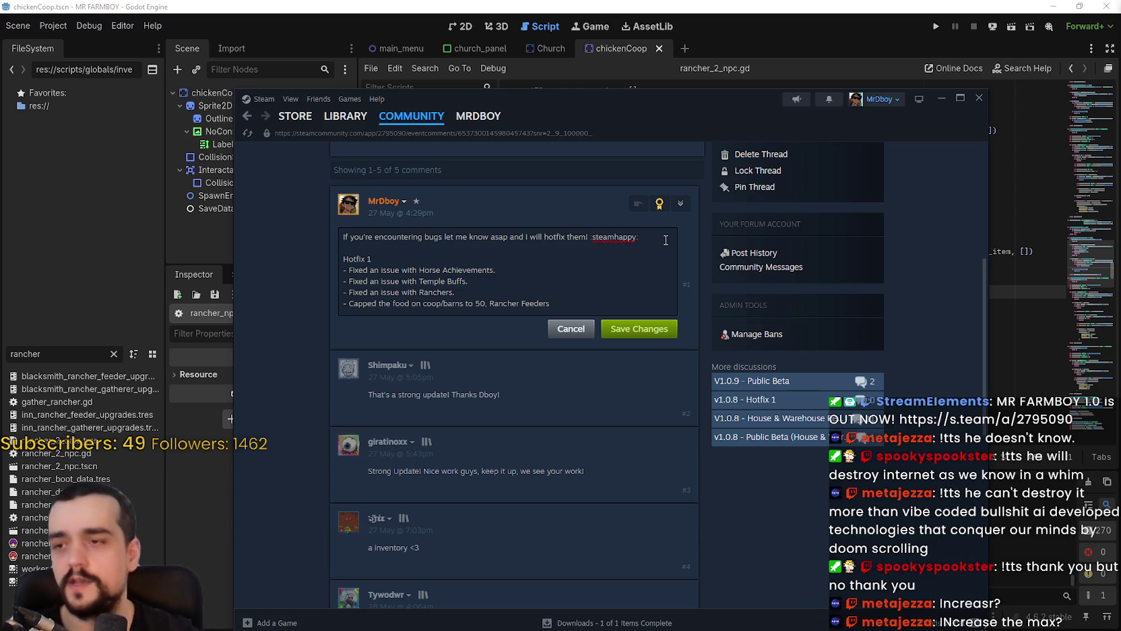
Delete the leftover 'Rancher feeders' text and end the line with a period after 50.
{"action": "left_click_drag", "start_coordinate": [486, 303], "coordinate": [663, 290]}
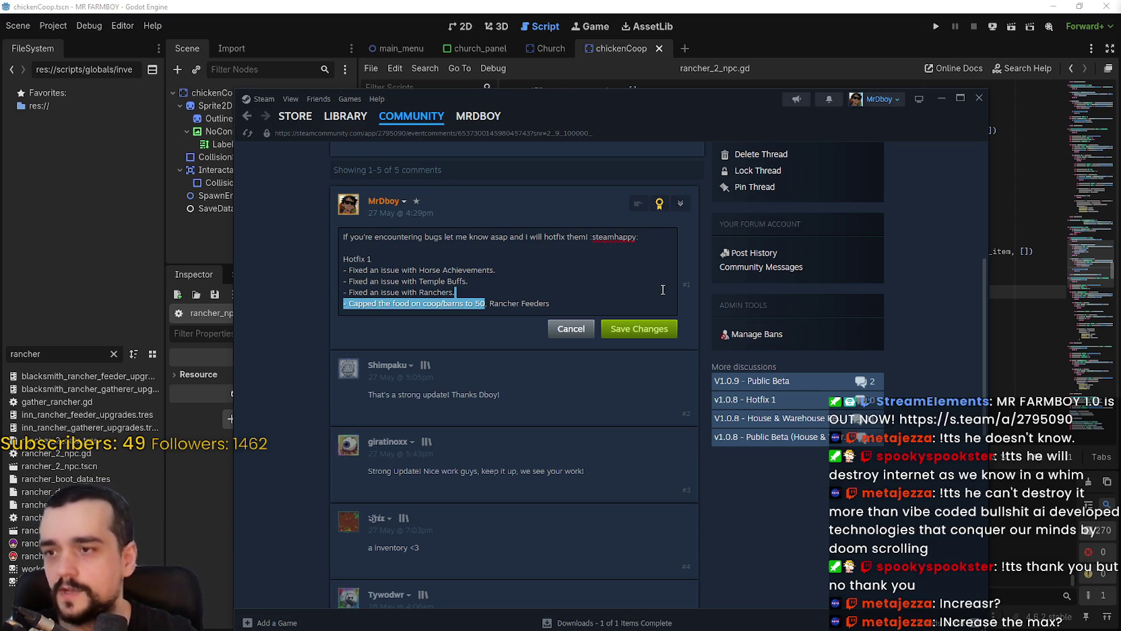
{"action": "key", "text": "Right"}
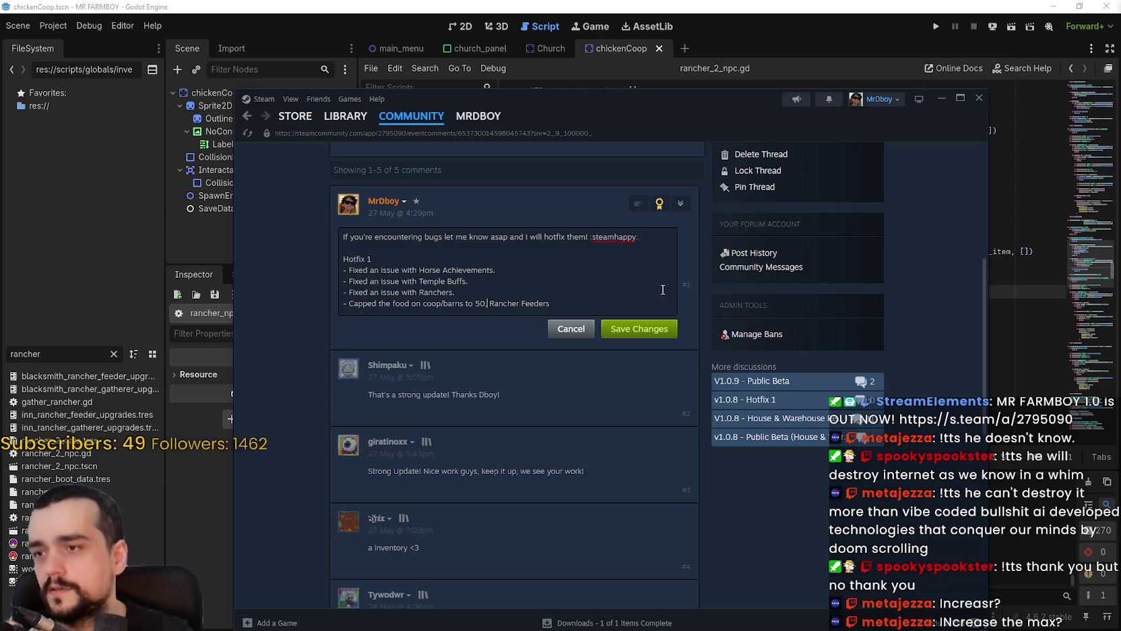
{"action": "key", "text": "BackSpace"}
{"action": "key", "text": "BackSpace"}
{"action": "key", "text": "BackSpace"}
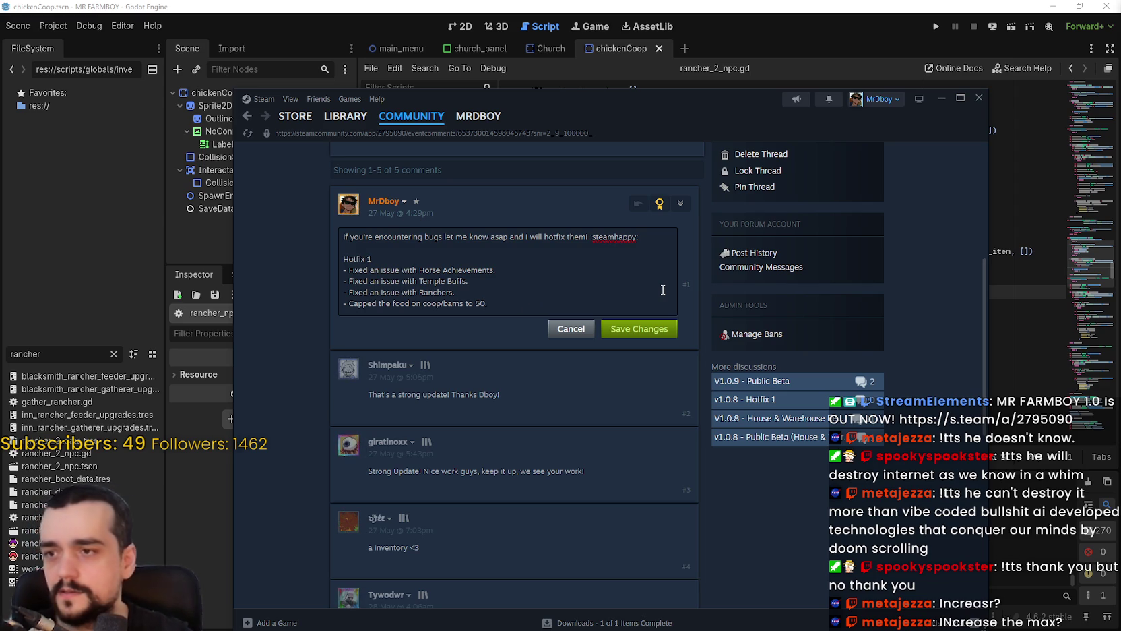
{"action": "type", "text": "."}
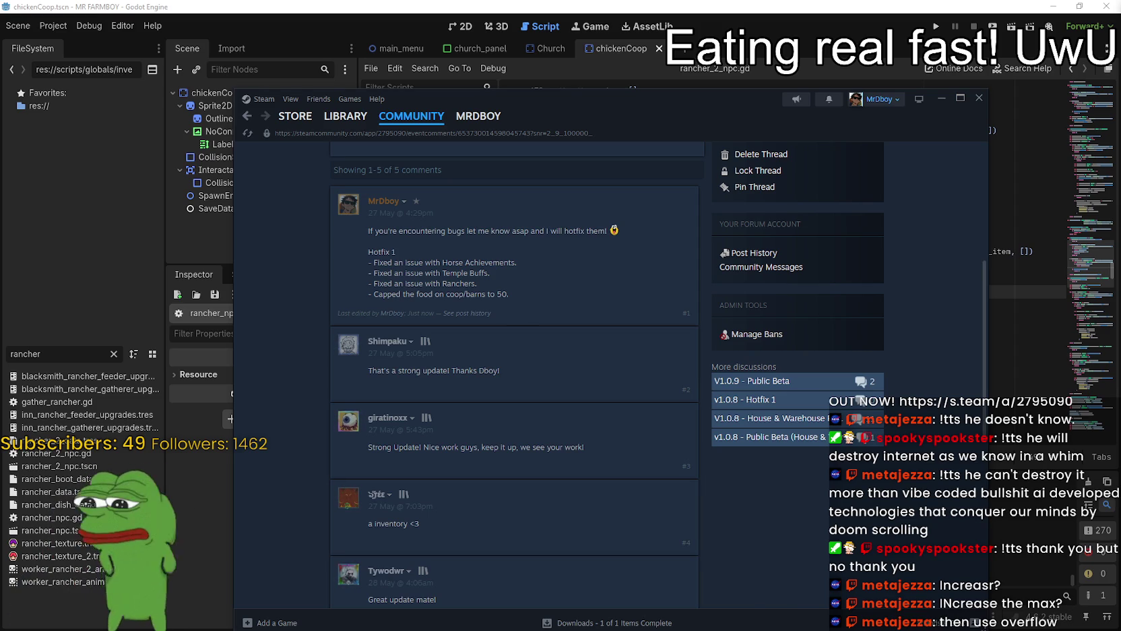
Switch to the YouTube Music window and pause Blind Melon's 'Skinned'.
{"action": "key", "text": "alt+Tab"}
{"action": "key", "text": "space"}
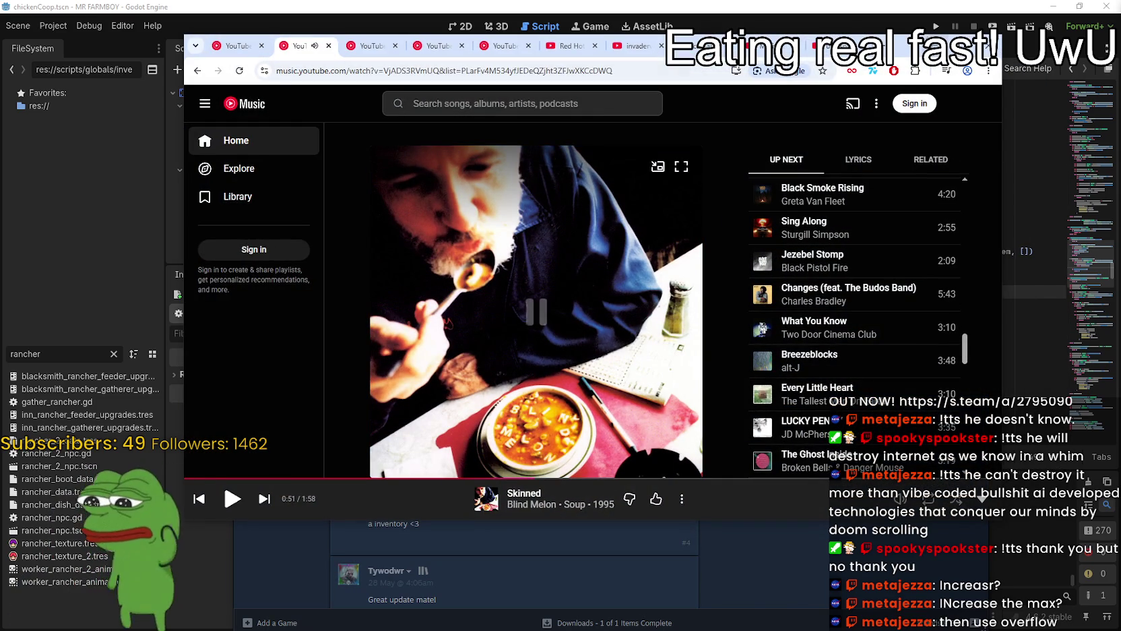
Search YouTube for 'daily dose of the internet' and open the Daily Dose Of Internet channel.
{"action": "key", "text": "alt+Left"}
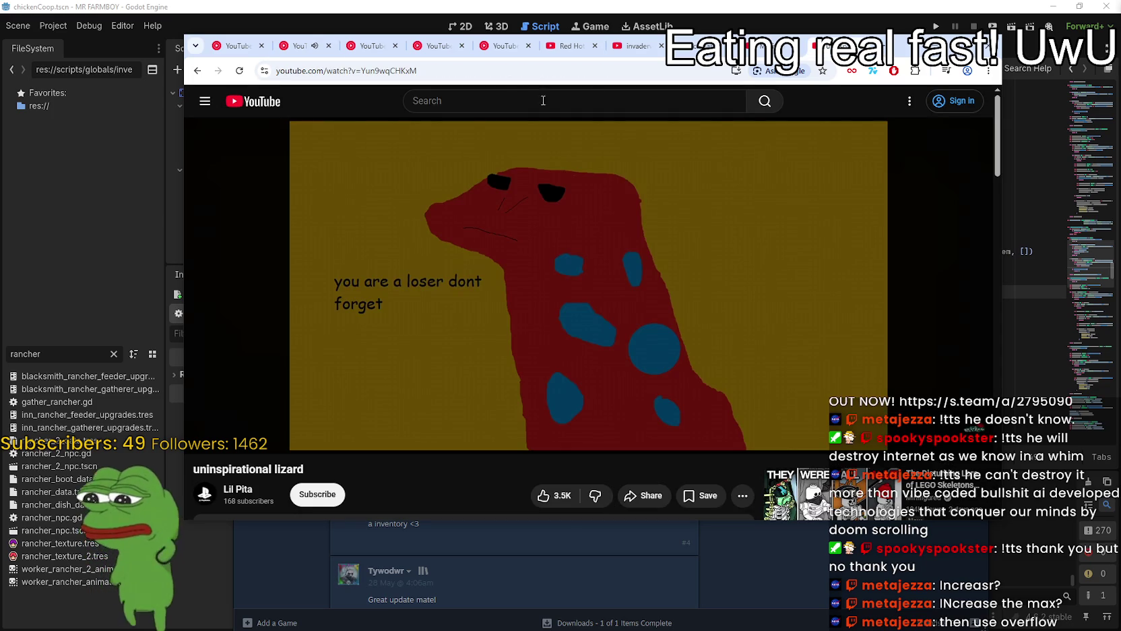
{"action": "left_click", "coordinate": [524, 99]}
{"action": "type", "text": "daily"}
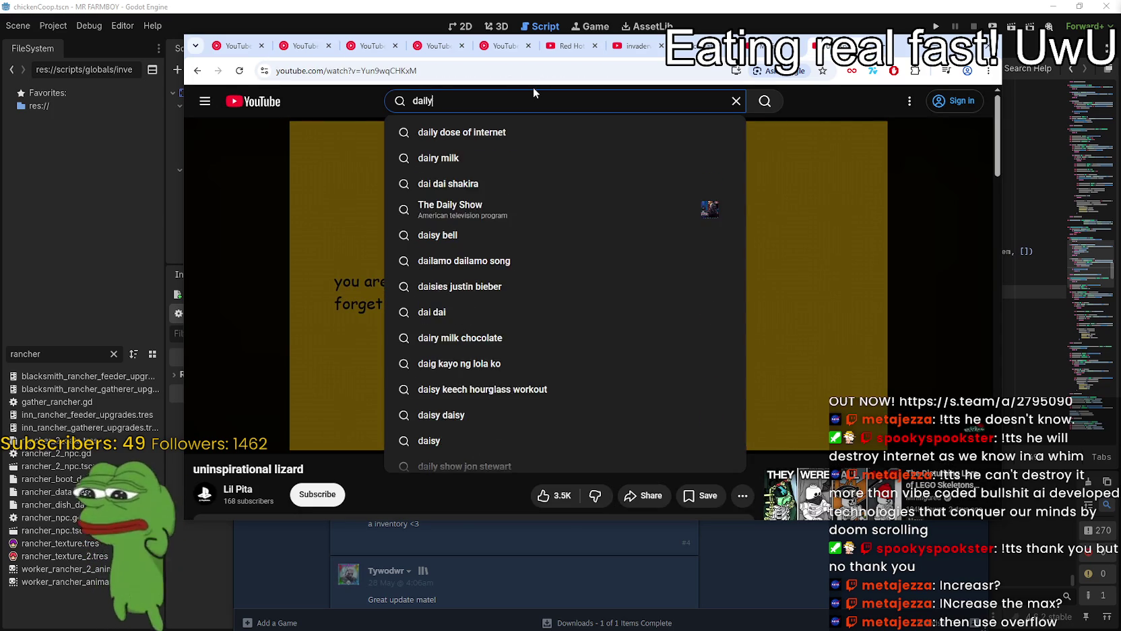
{"action": "type", "text": " dose of the i"}
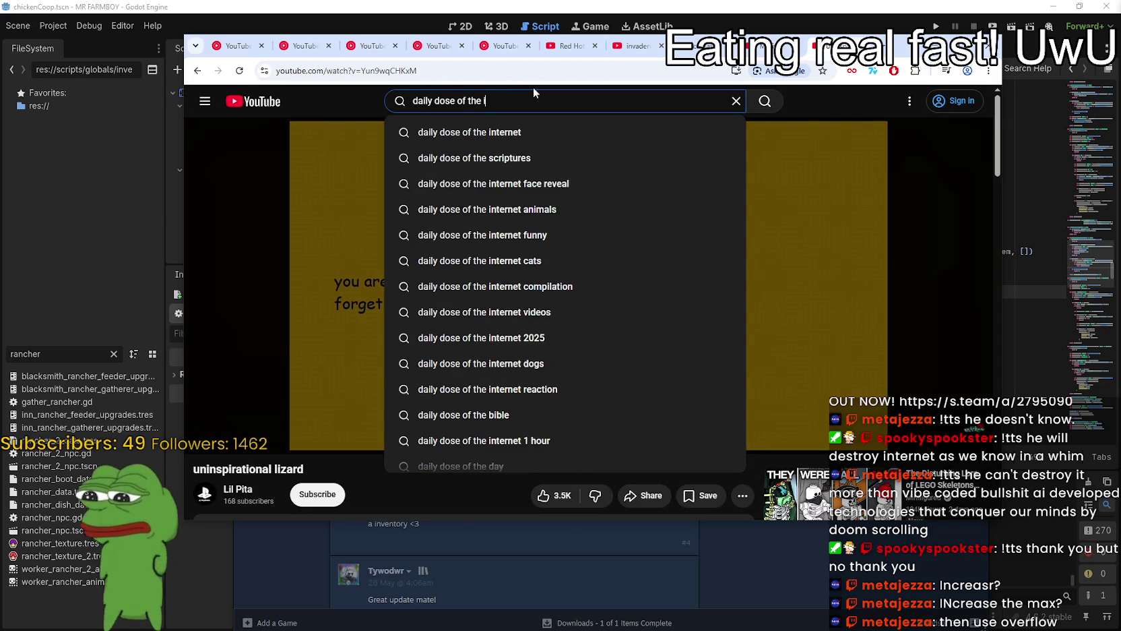
{"action": "type", "text": "nternet"}
{"action": "key", "text": "Return"}
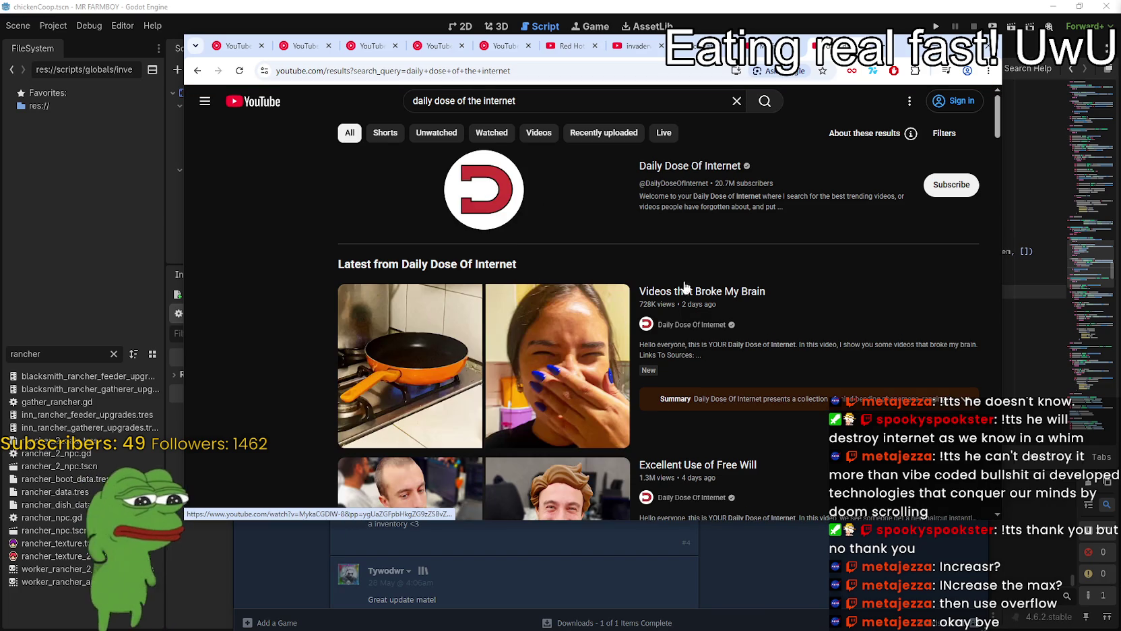
{"action": "left_click", "coordinate": [668, 325]}
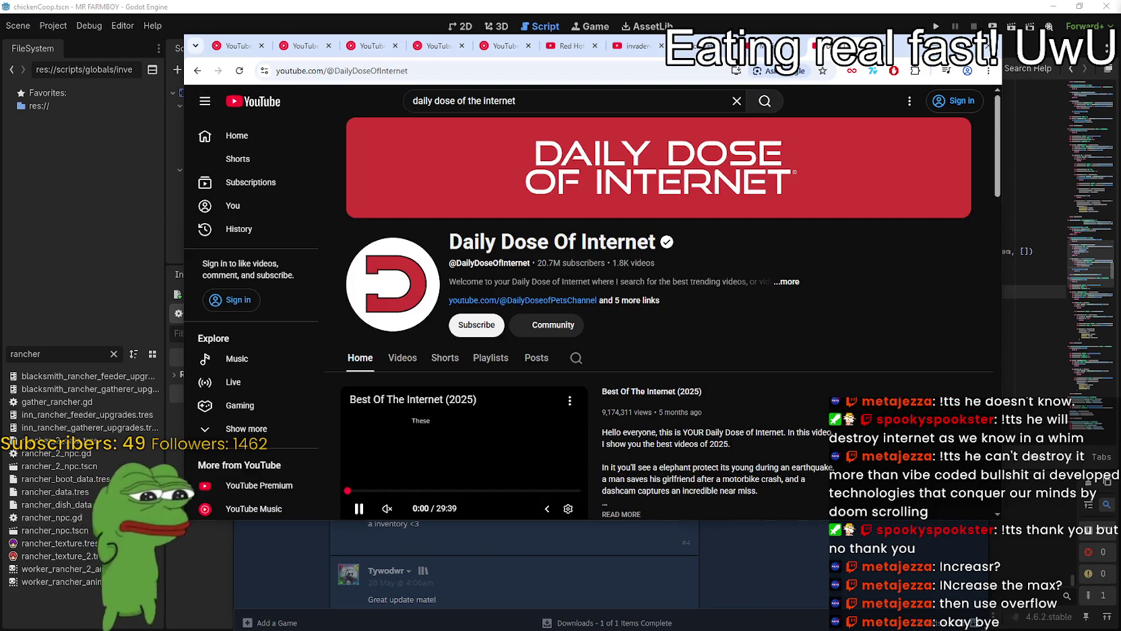
Browse the channel's Videos list and open 'Scammers Picked the Wrong Guy'.
{"action": "left_click", "coordinate": [402, 359]}
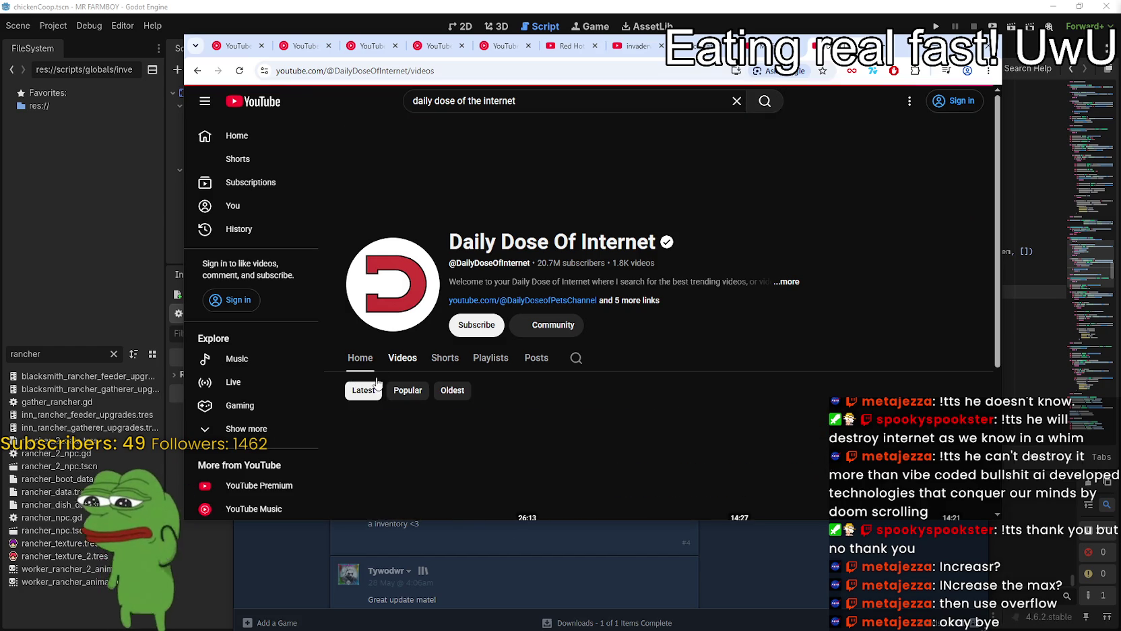
{"action": "scroll", "coordinate": [704, 363], "scroll_direction": "down", "scroll_amount": 3}
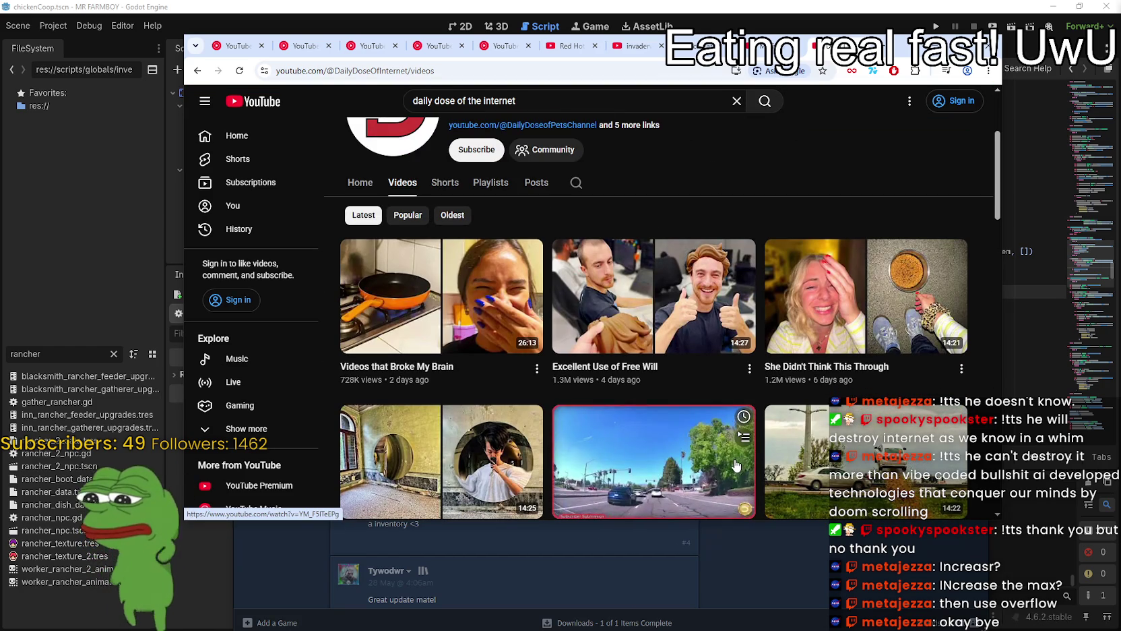
{"action": "scroll", "coordinate": [691, 323], "scroll_direction": "down", "scroll_amount": 1}
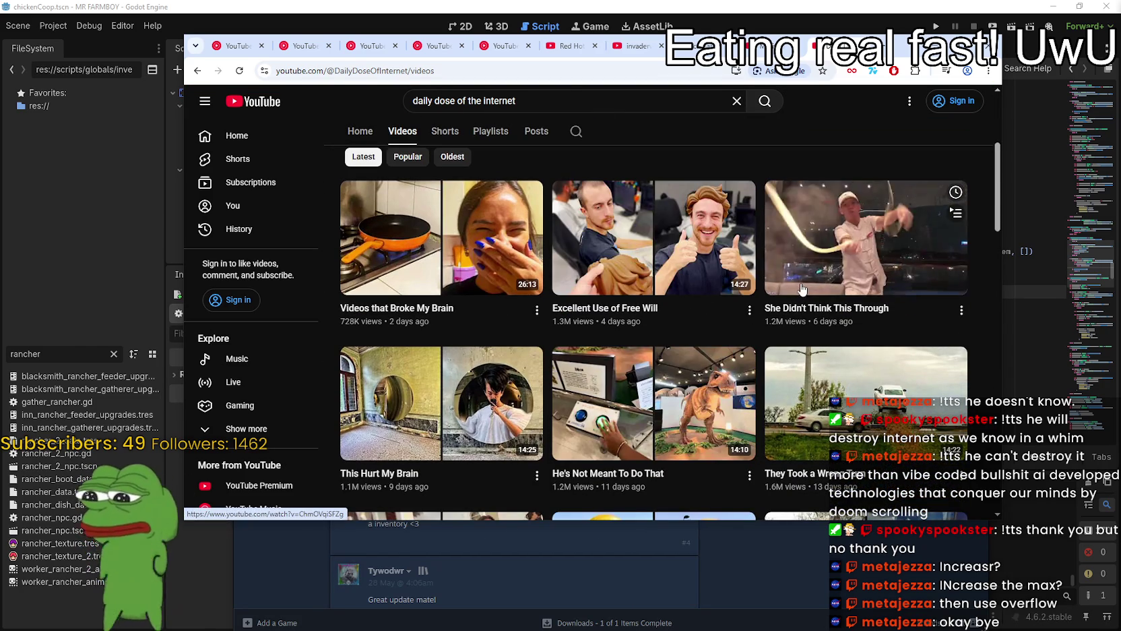
{"action": "scroll", "coordinate": [836, 370], "scroll_direction": "down", "scroll_amount": 3}
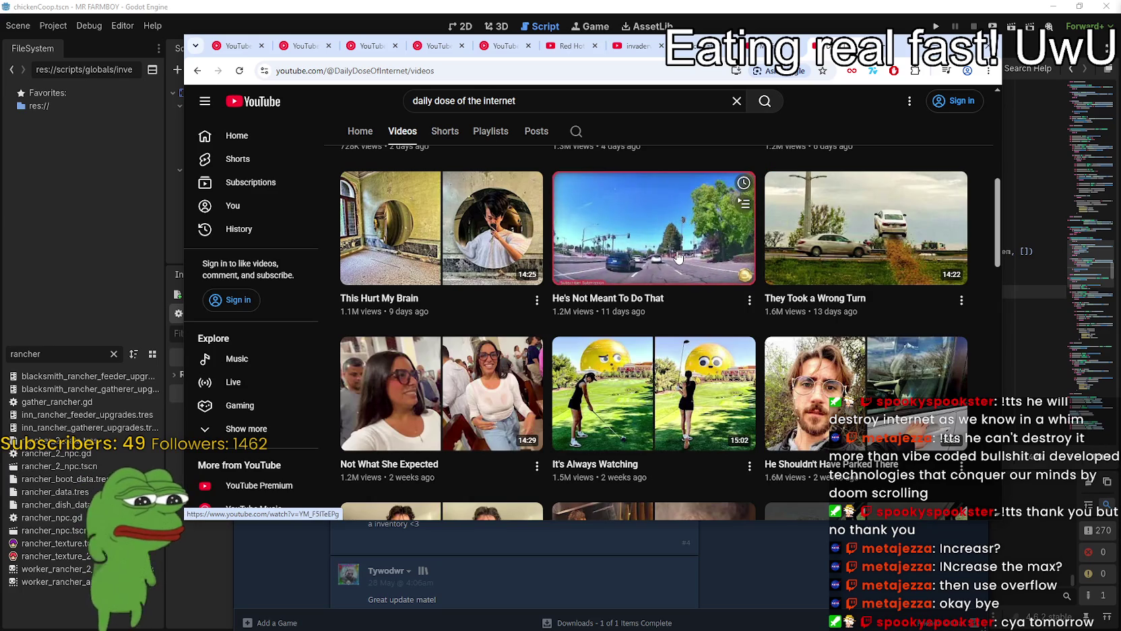
{"action": "scroll", "coordinate": [678, 269], "scroll_direction": "down", "scroll_amount": 2}
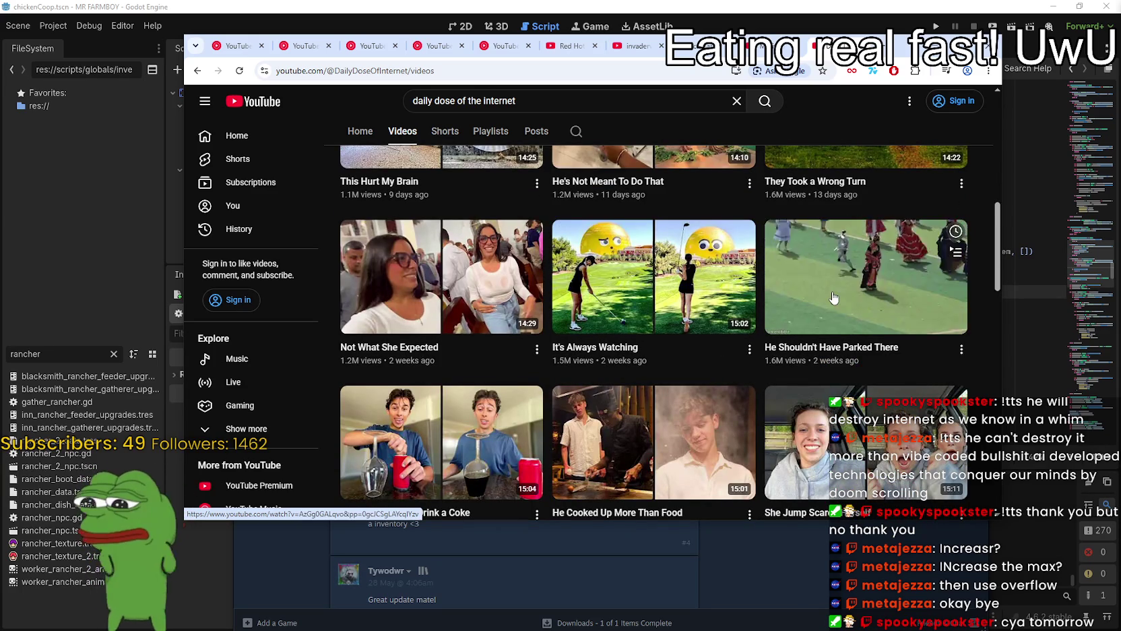
{"action": "scroll", "coordinate": [821, 289], "scroll_direction": "down", "scroll_amount": 2}
{"action": "scroll", "coordinate": [821, 289], "scroll_direction": "down", "scroll_amount": 3}
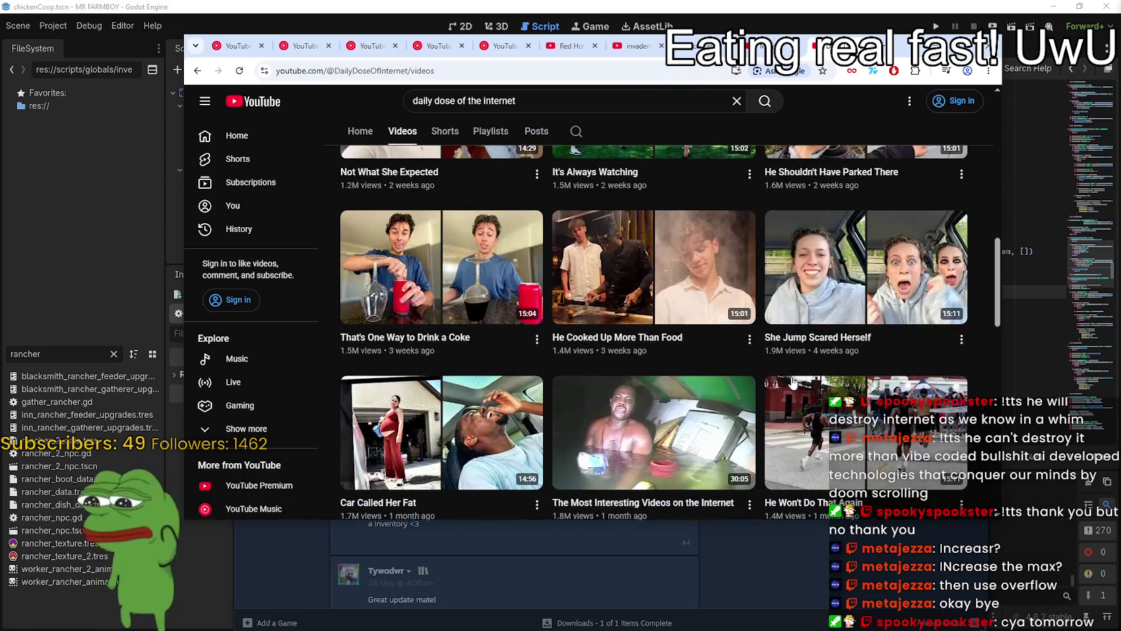
{"action": "scroll", "coordinate": [775, 373], "scroll_direction": "down", "scroll_amount": 3}
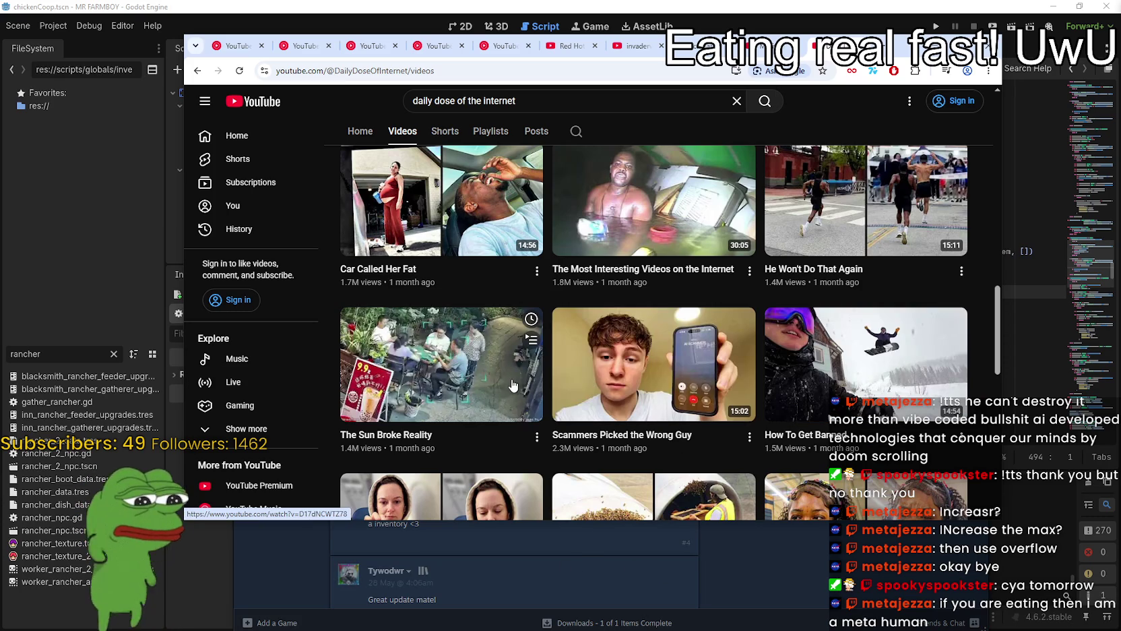
{"action": "left_click", "coordinate": [617, 360]}
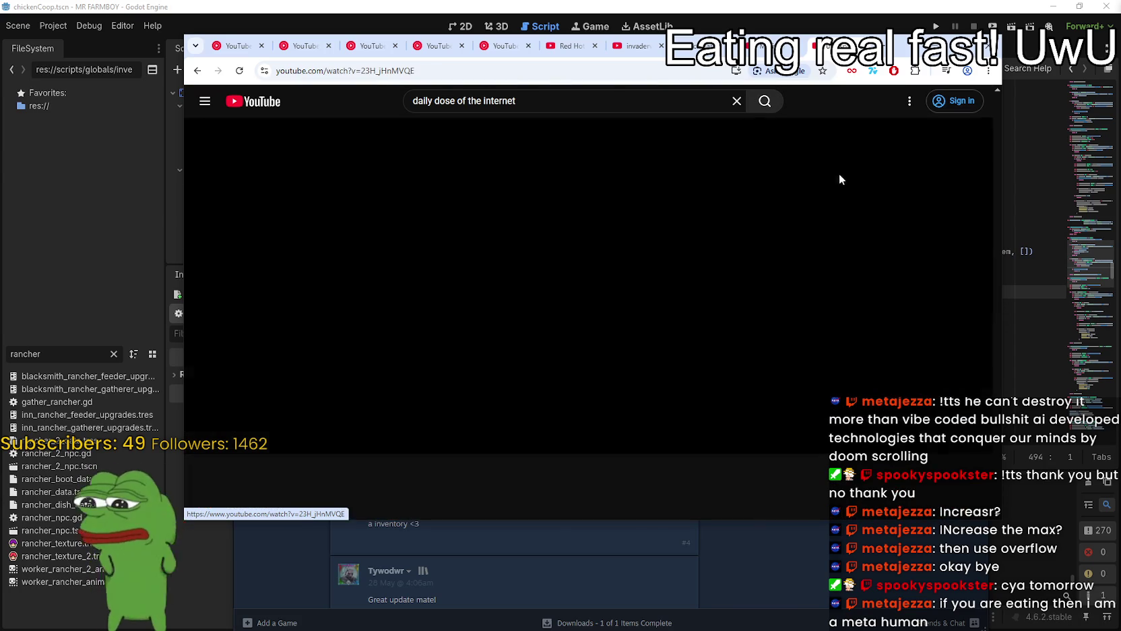
Enlarge and reposition the browser window for the video, then click the player to pause it.
{"action": "left_click", "coordinate": [951, 45]}
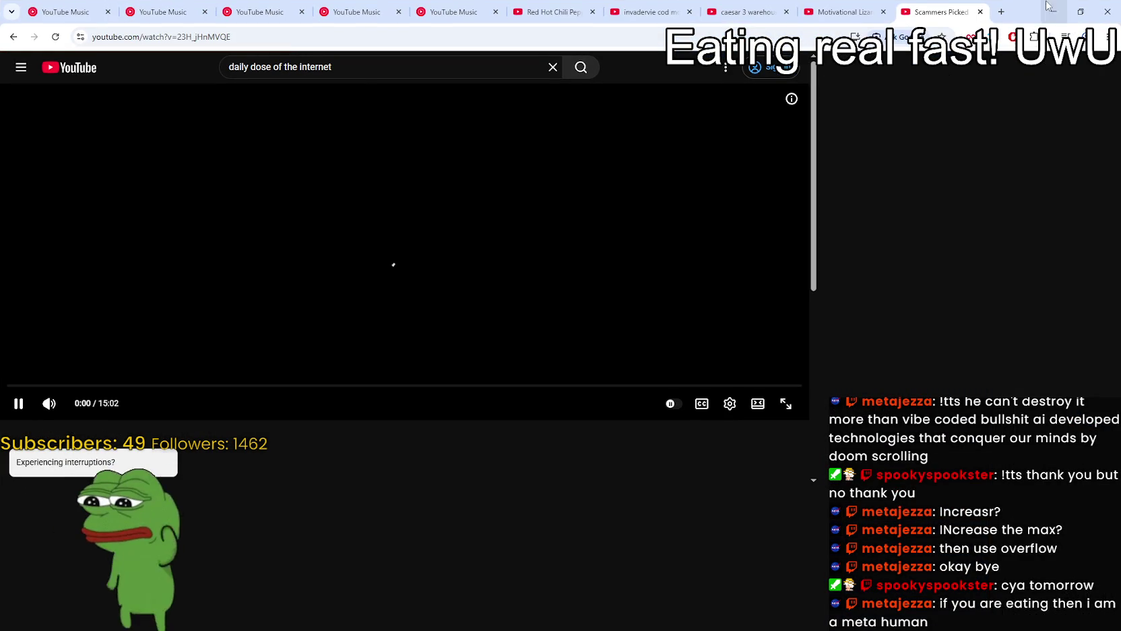
{"action": "left_click", "coordinate": [1079, 9]}
{"action": "left_click_drag", "start_coordinate": [903, 45], "coordinate": [833, 16]}
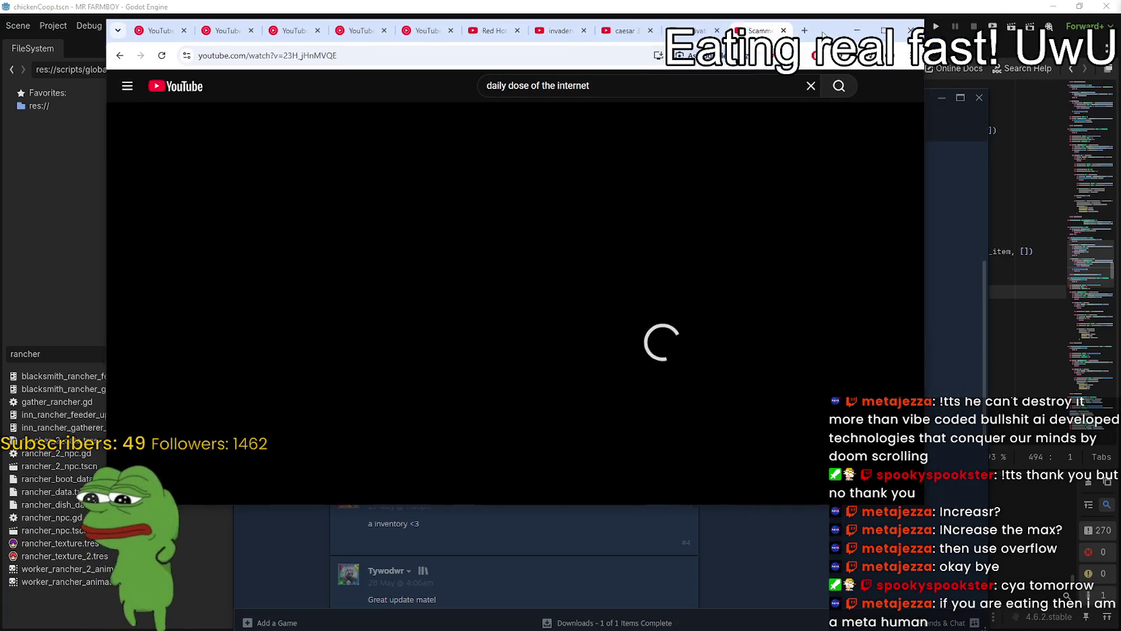
{"action": "left_click_drag", "start_coordinate": [936, 493], "coordinate": [1007, 578]}
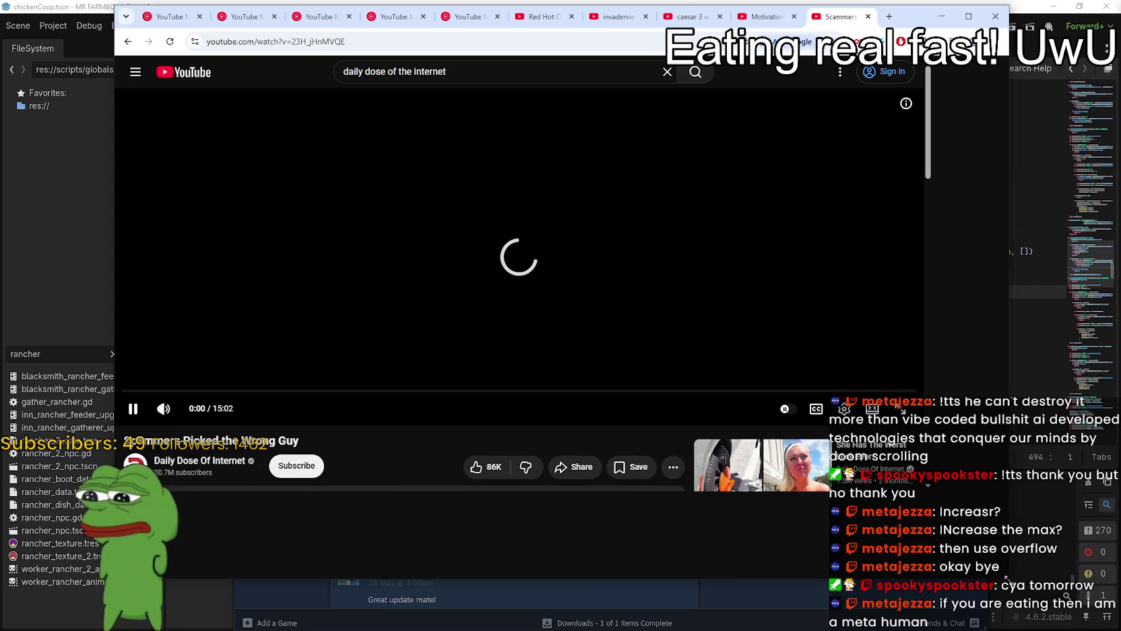
{"action": "left_click_drag", "start_coordinate": [1004, 575], "coordinate": [1008, 572]}
{"action": "left_click_drag", "start_coordinate": [913, 16], "coordinate": [960, 11]}
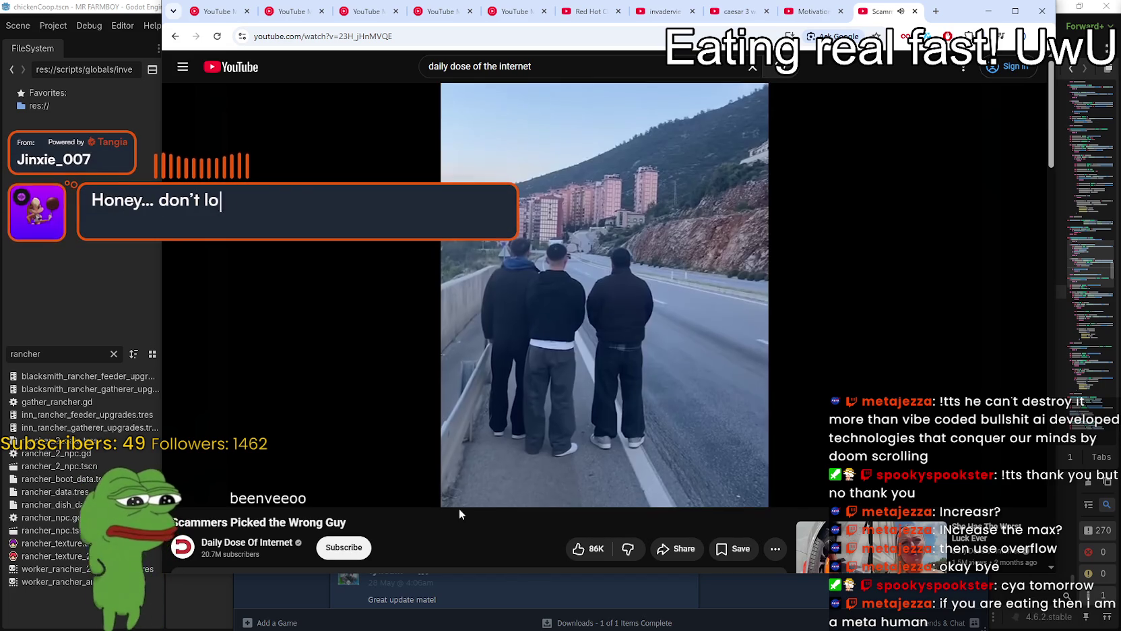
{"action": "left_click", "coordinate": [645, 324]}
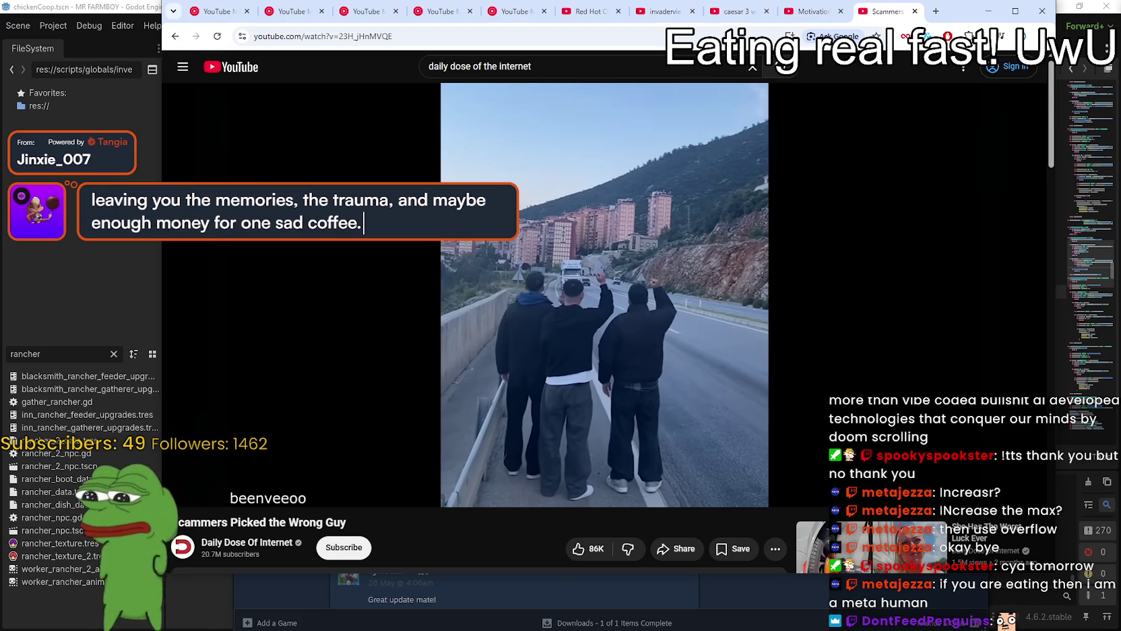
{"action": "left_click", "coordinate": [603, 286]}
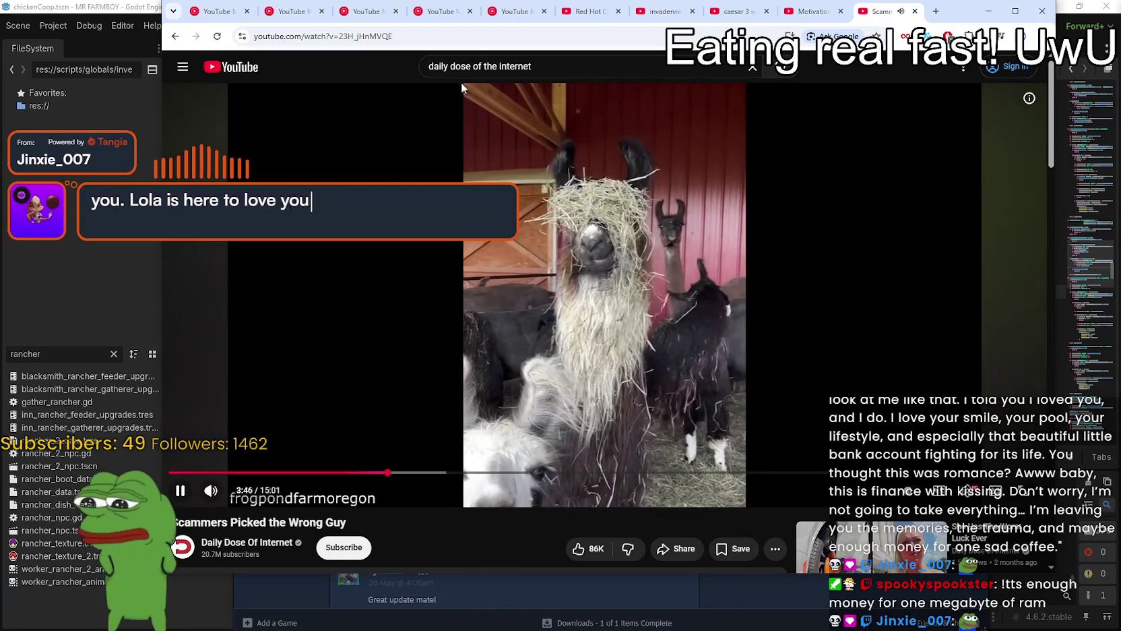
{"action": "left_click", "coordinate": [588, 223]}
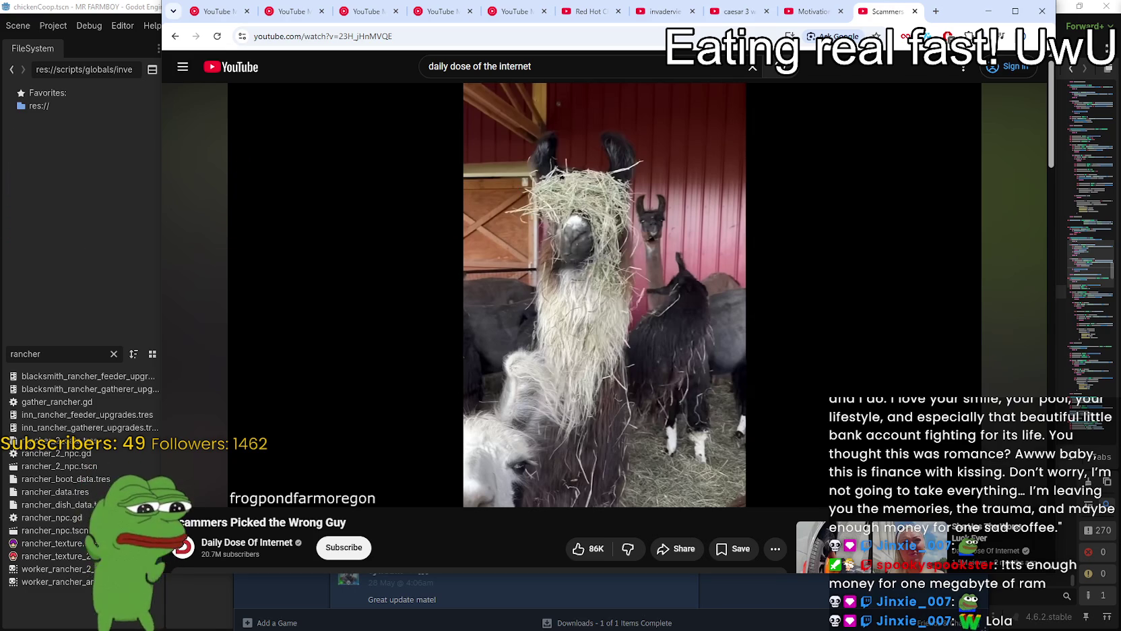
{"action": "mouse_move", "coordinate": [643, 119]}
{"action": "left_click", "coordinate": [646, 225]}
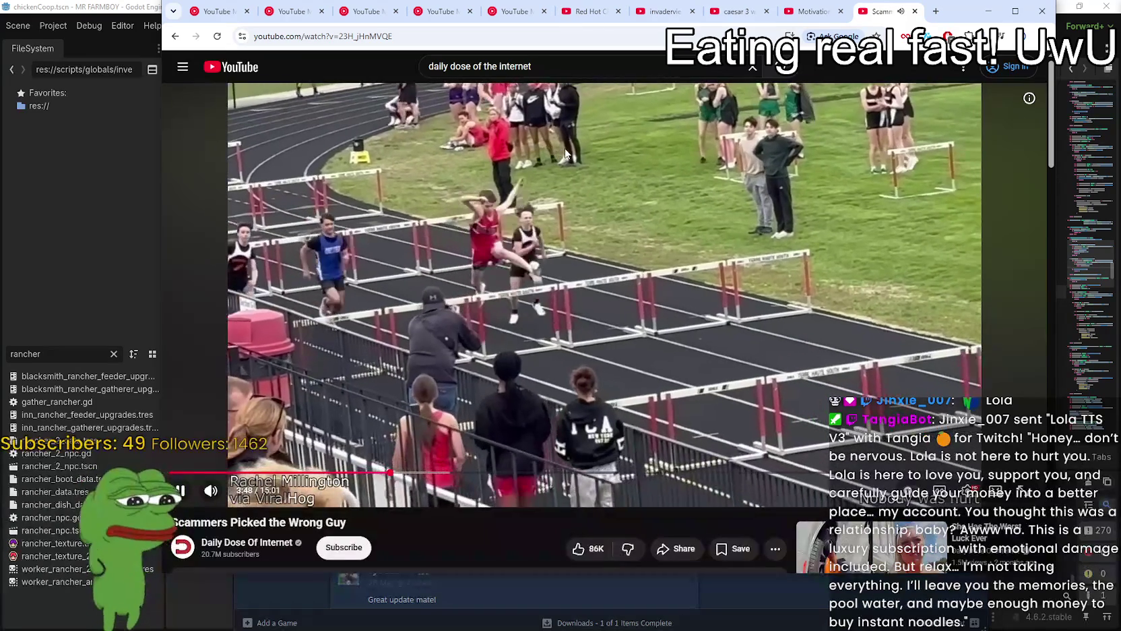